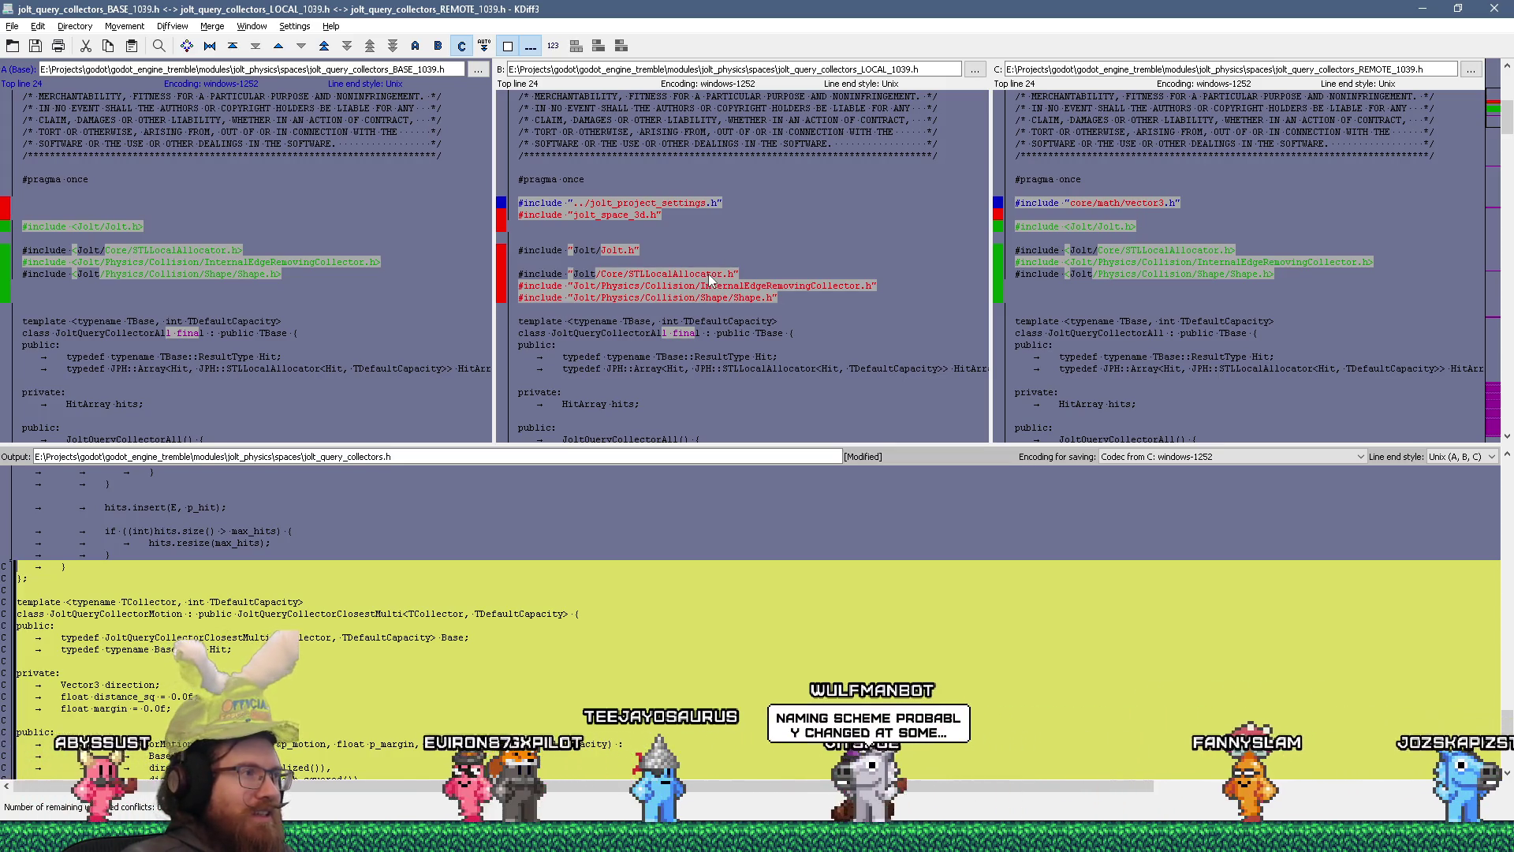
- In KDiff3, compare the JoltQueryCollectorAll and JoltQueryCollectorClosestMulti merge conflicts
{"action": "scroll", "coordinate": [708, 280], "scroll_direction": "down", "scroll_amount": 3}
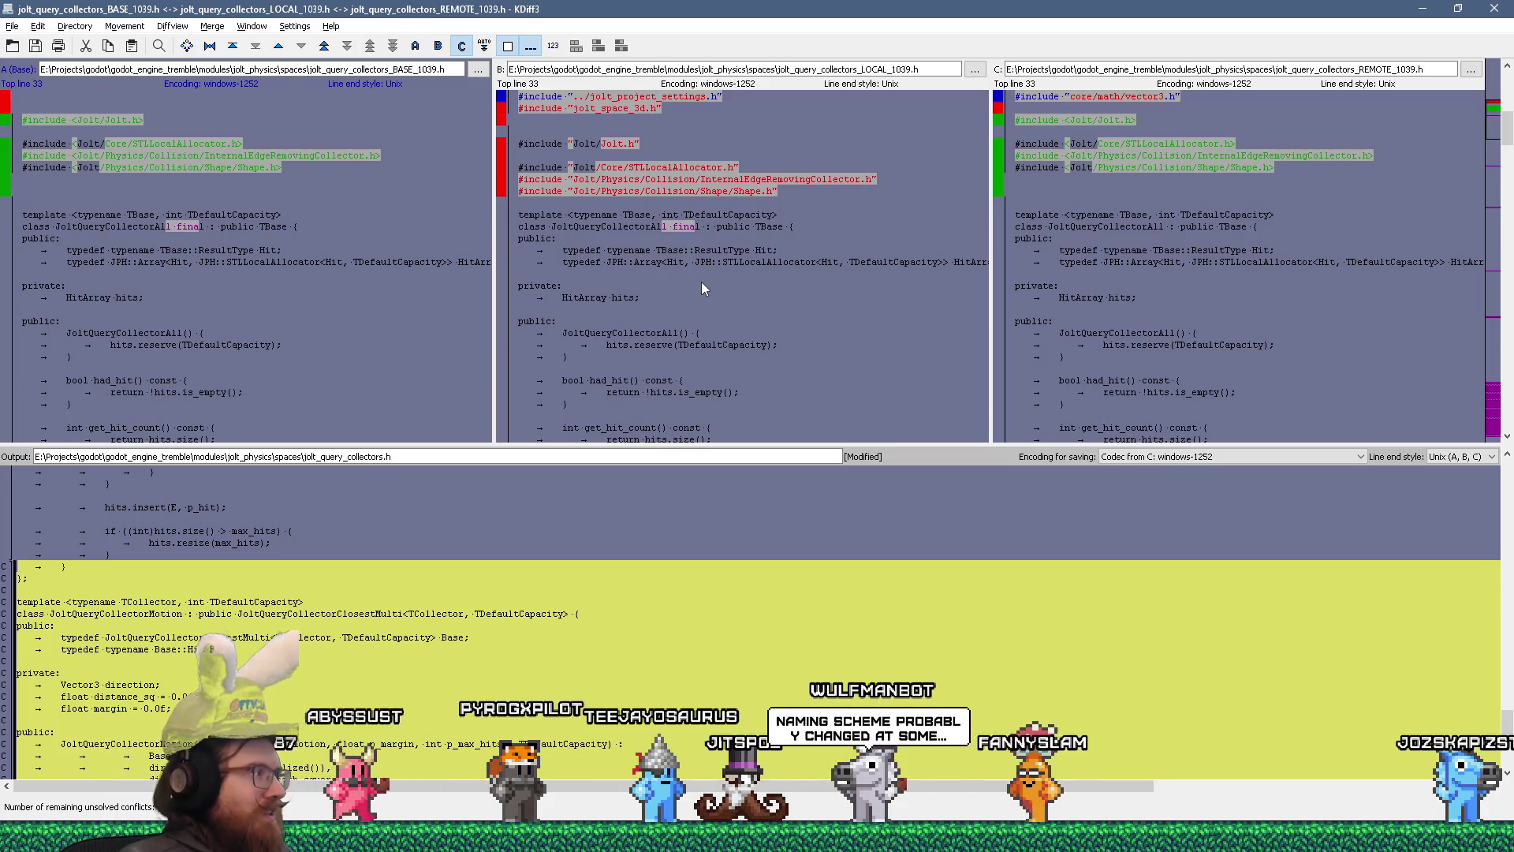
{"action": "scroll", "coordinate": [702, 282], "scroll_direction": "up", "scroll_amount": 4}
{"action": "scroll", "coordinate": [702, 285], "scroll_direction": "up", "scroll_amount": 2}
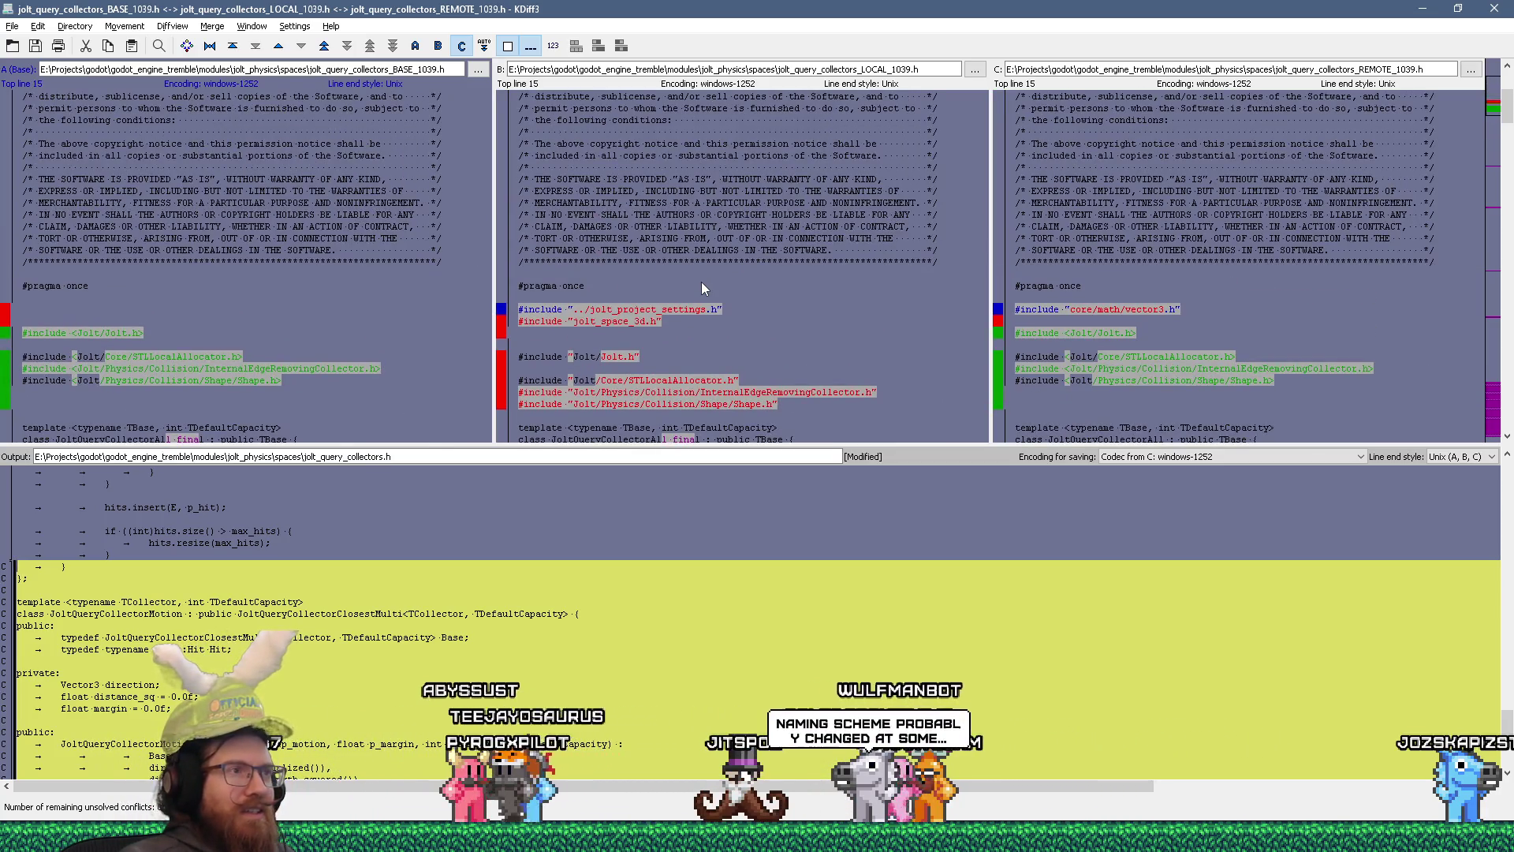
{"action": "scroll", "coordinate": [703, 288], "scroll_direction": "down", "scroll_amount": 4}
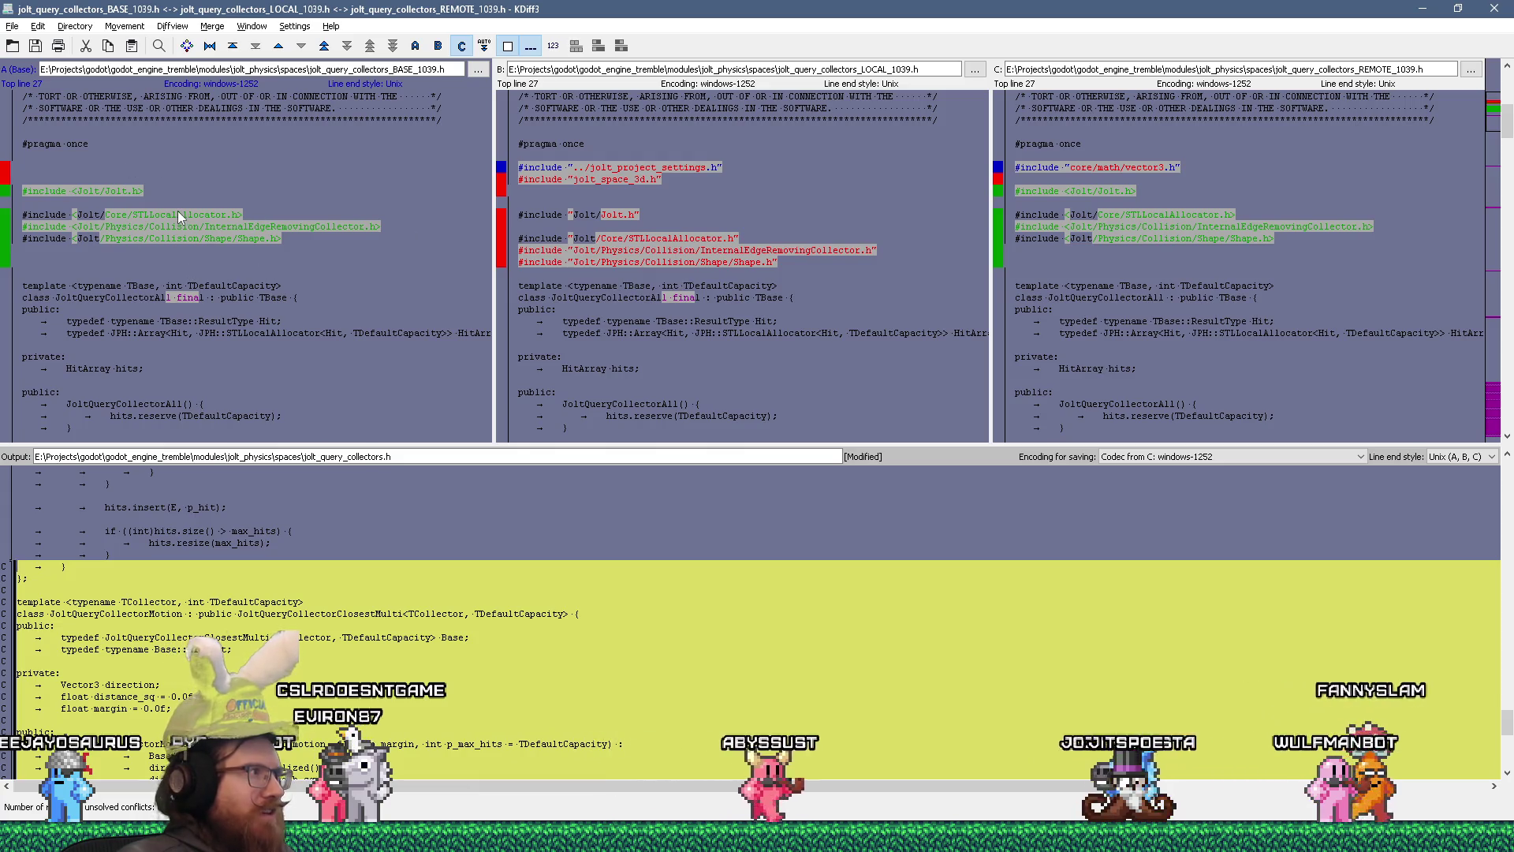
{"action": "scroll", "coordinate": [177, 211], "scroll_direction": "up", "scroll_amount": 2}
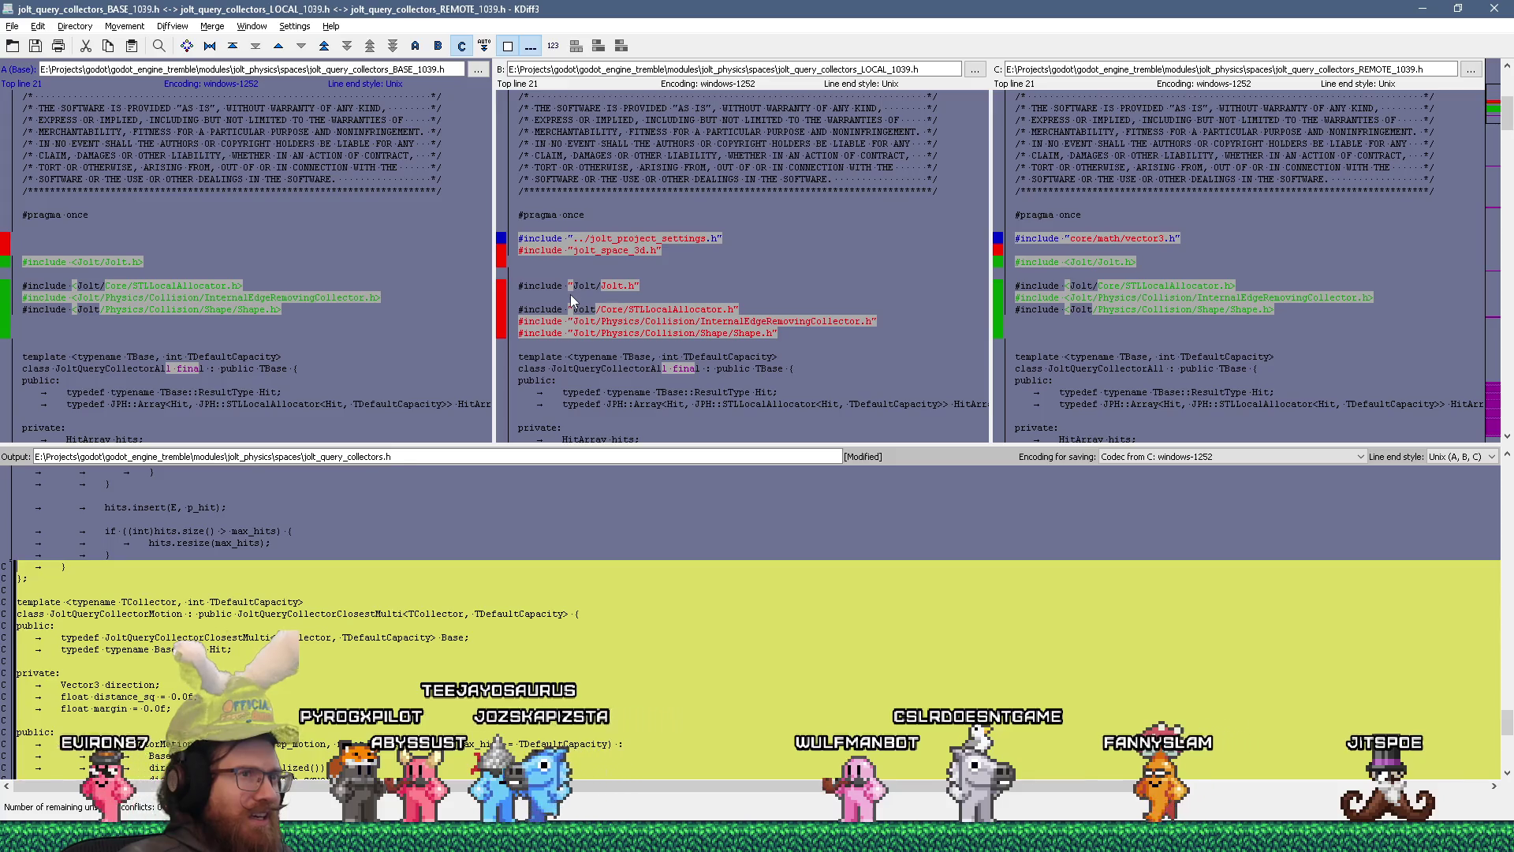
{"action": "left_click", "coordinate": [278, 47]}
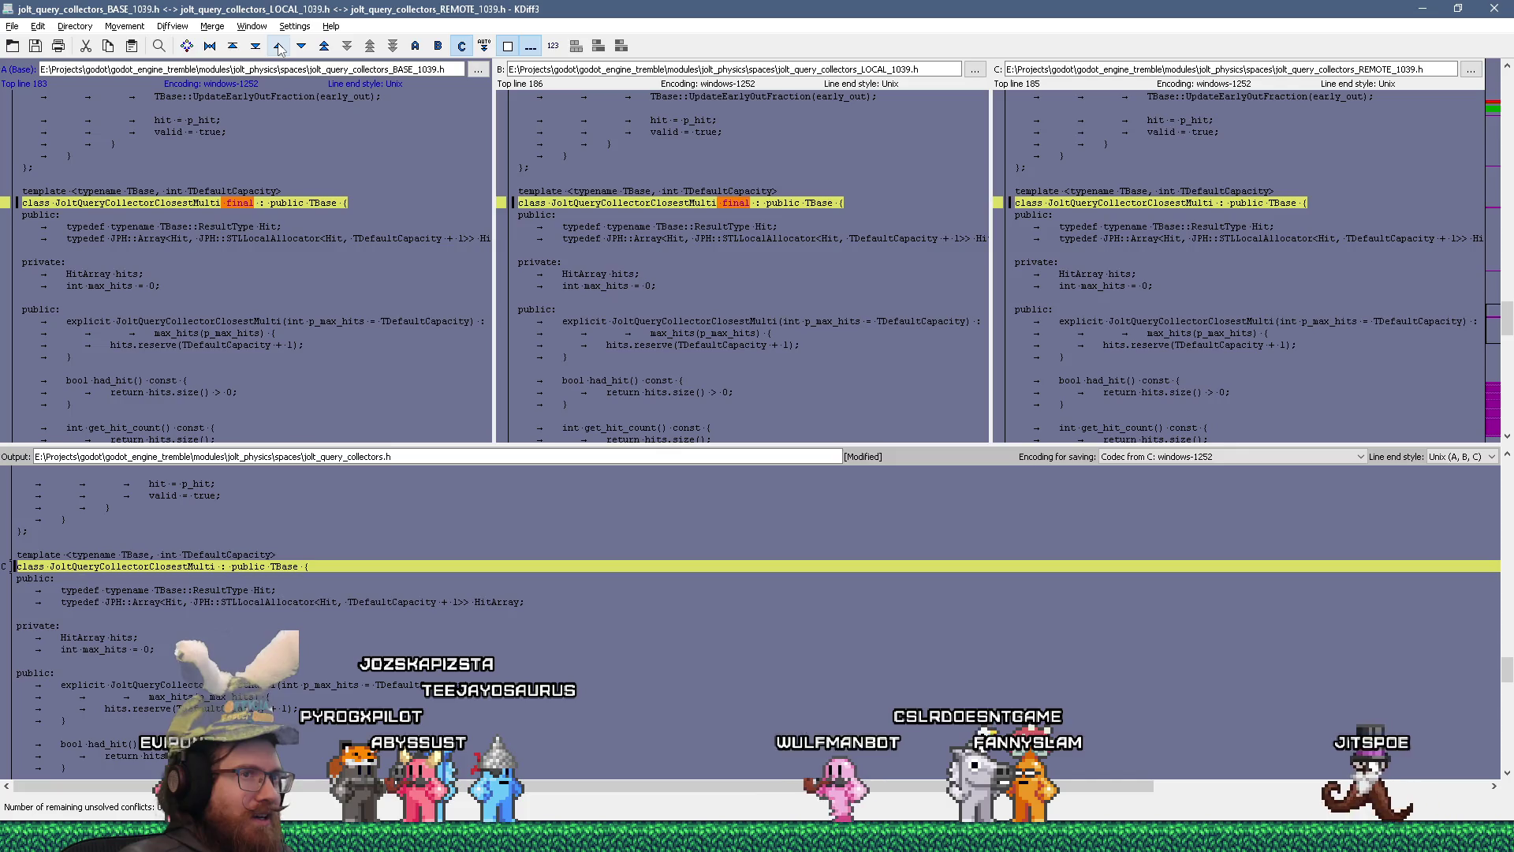
{"action": "left_click", "coordinate": [278, 46]}
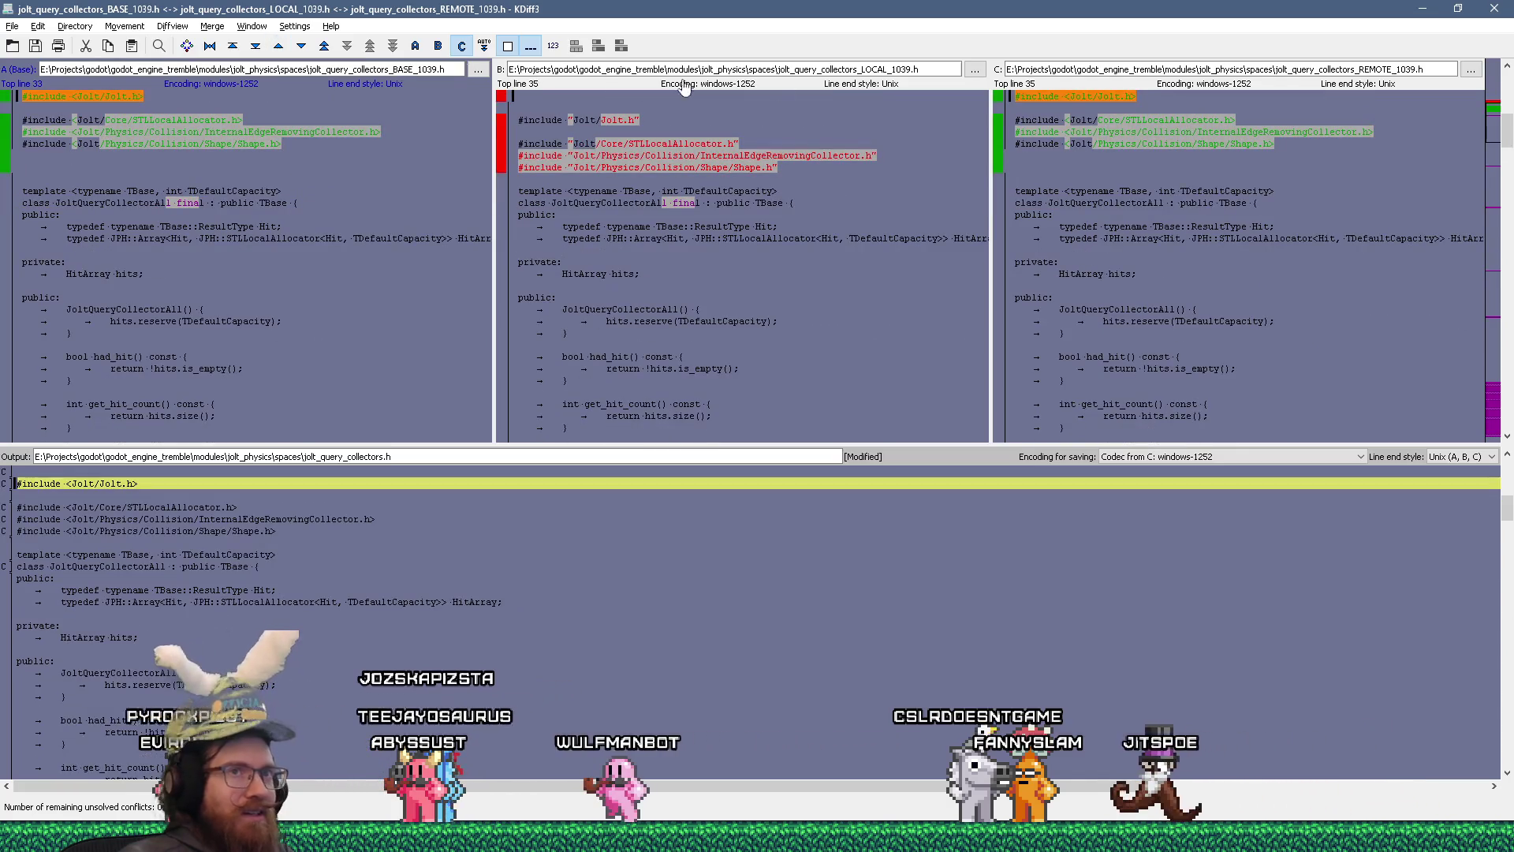
- Quit KDiff3 without saving the merge result and switch to Sourcetree
{"action": "key", "text": "ctrl+q"}
{"action": "left_click", "coordinate": [686, 432]}
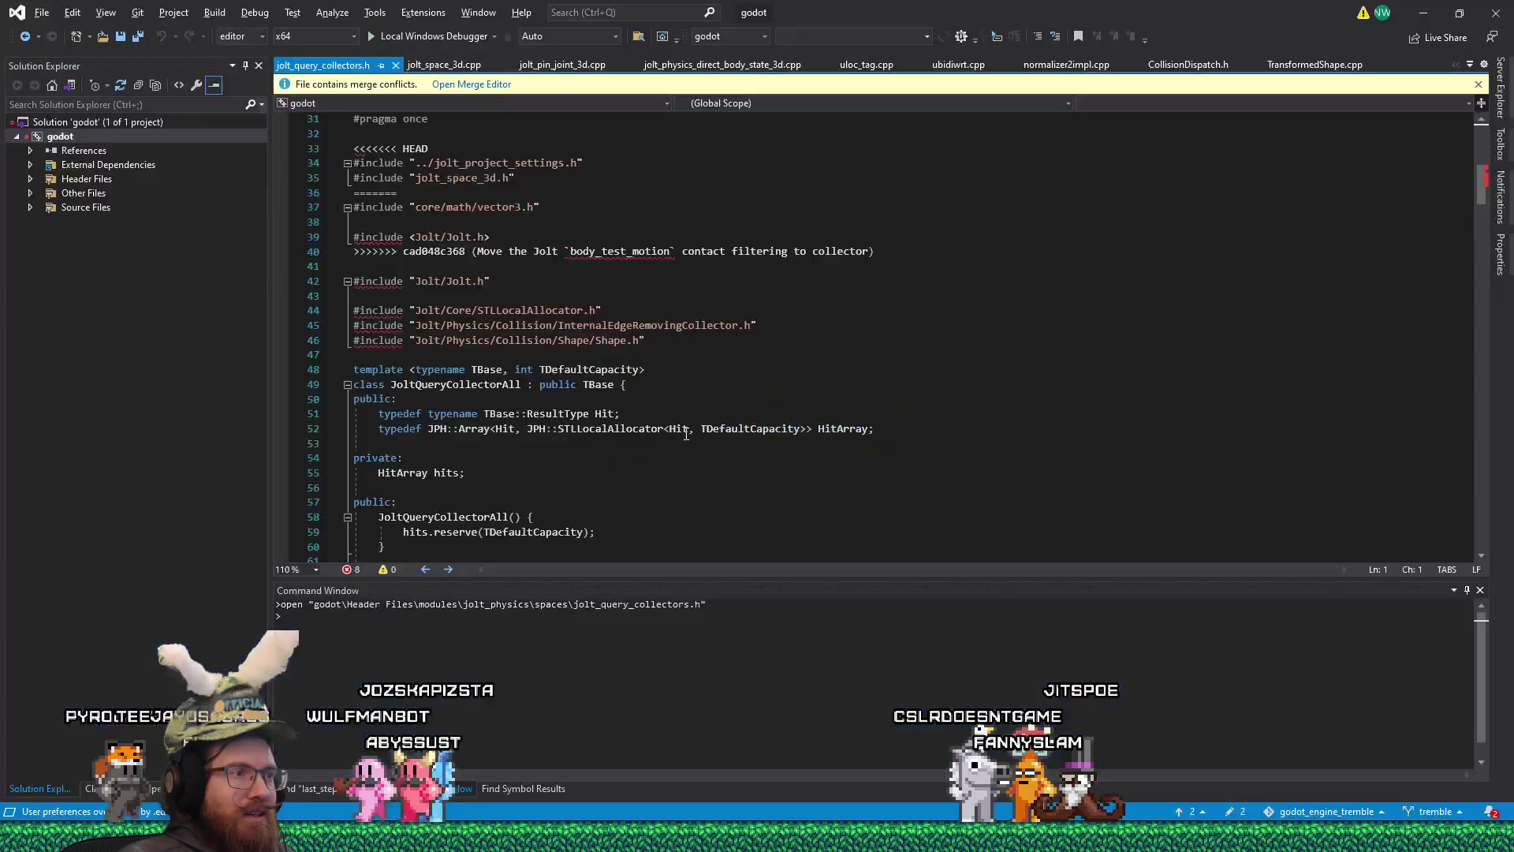
{"action": "key", "text": "alt+Tab"}
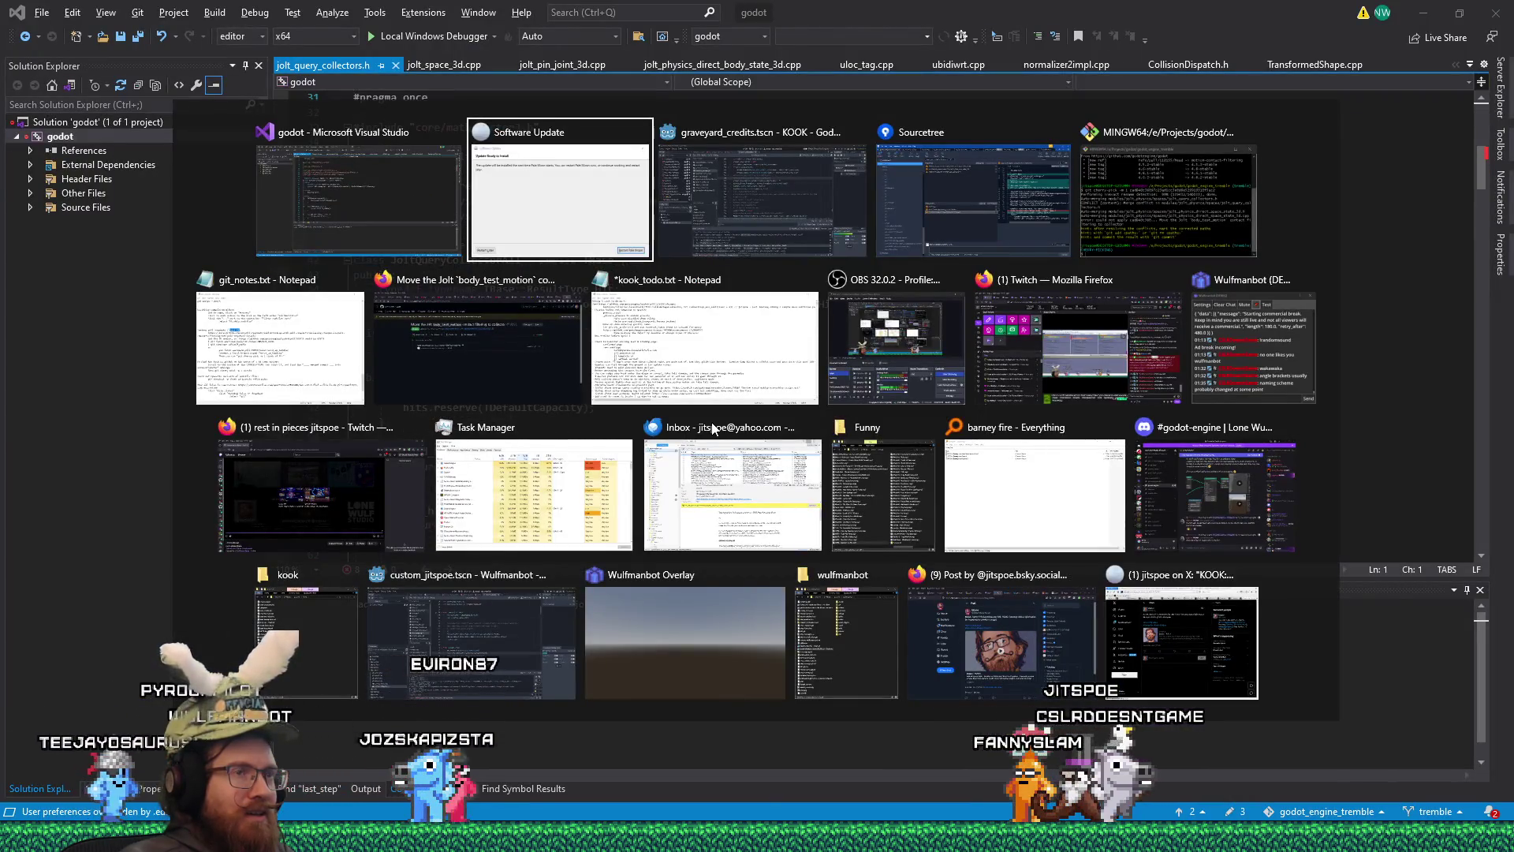
{"action": "key", "text": "Tab"}
{"action": "key", "text": "Tab"}
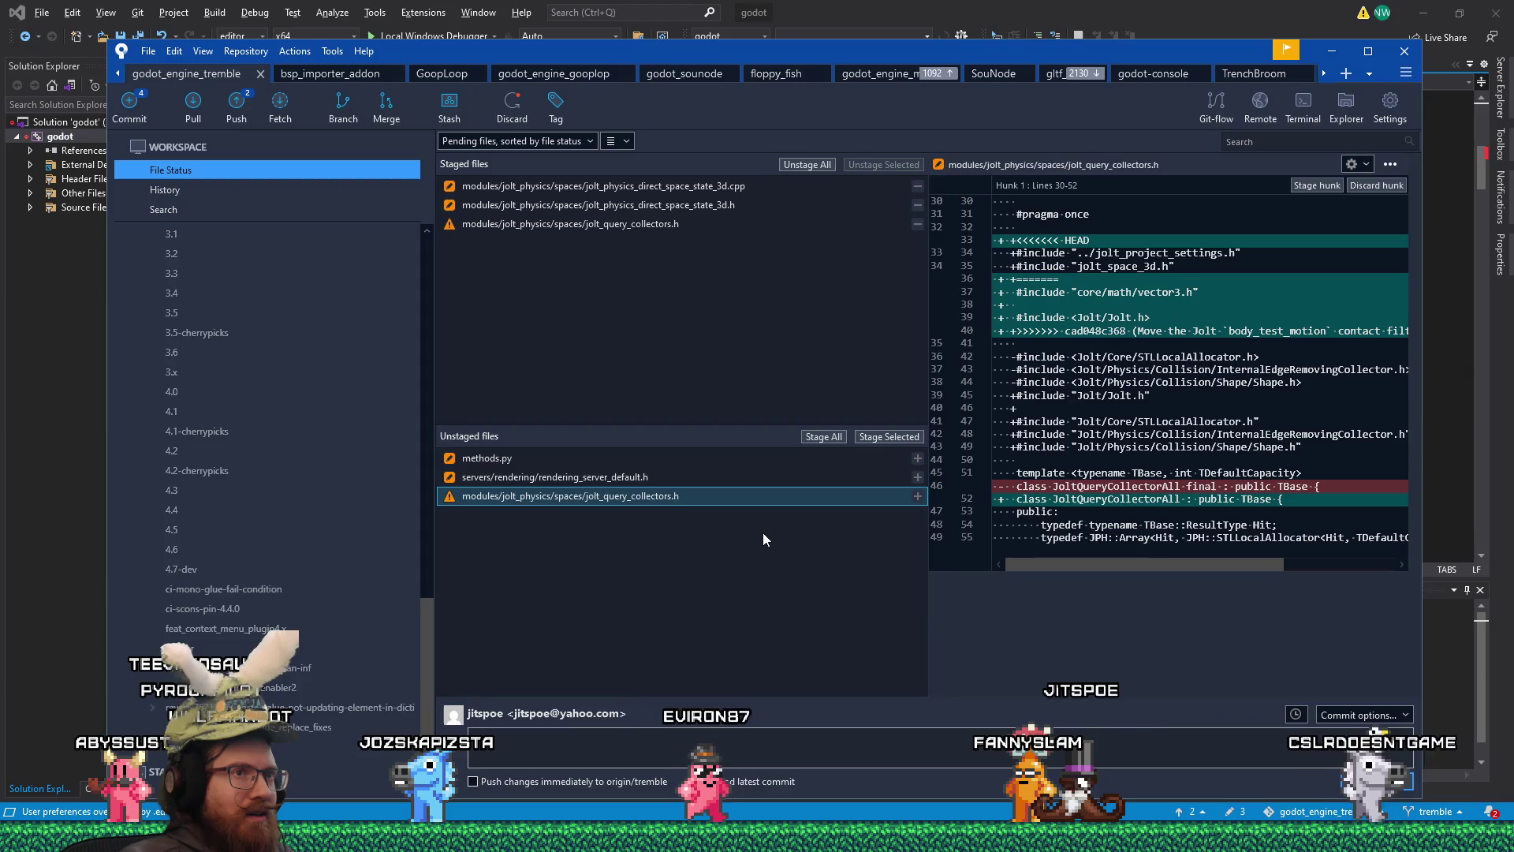
- Inspect the rendering_server_default.h, methods.py, jolt_query_collectors.h and direct_space_state_3d.h diffs
{"action": "left_click", "coordinate": [646, 478]}
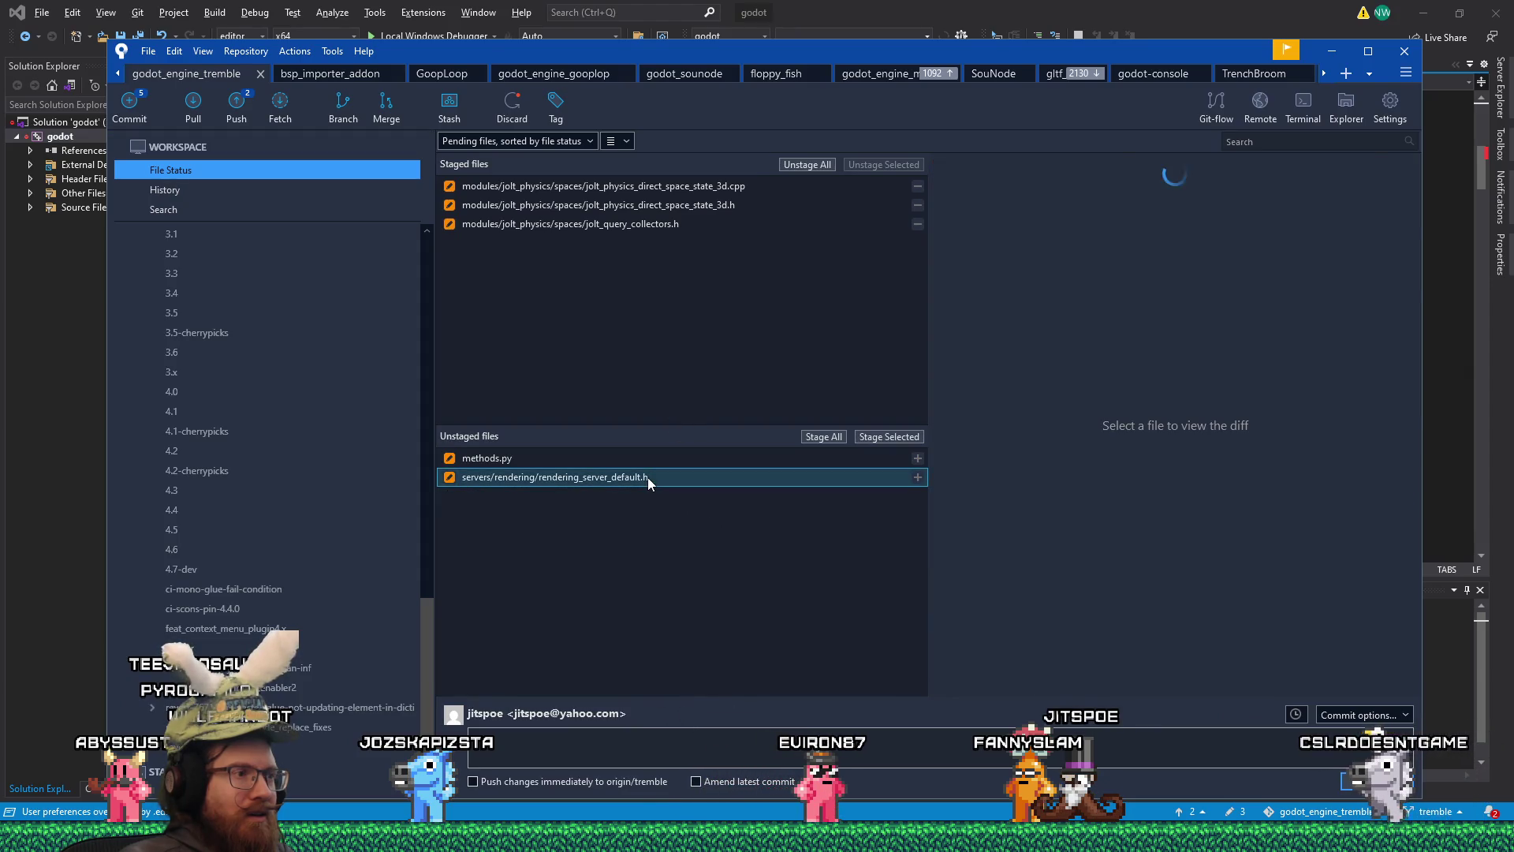
{"action": "left_click", "coordinate": [555, 461]}
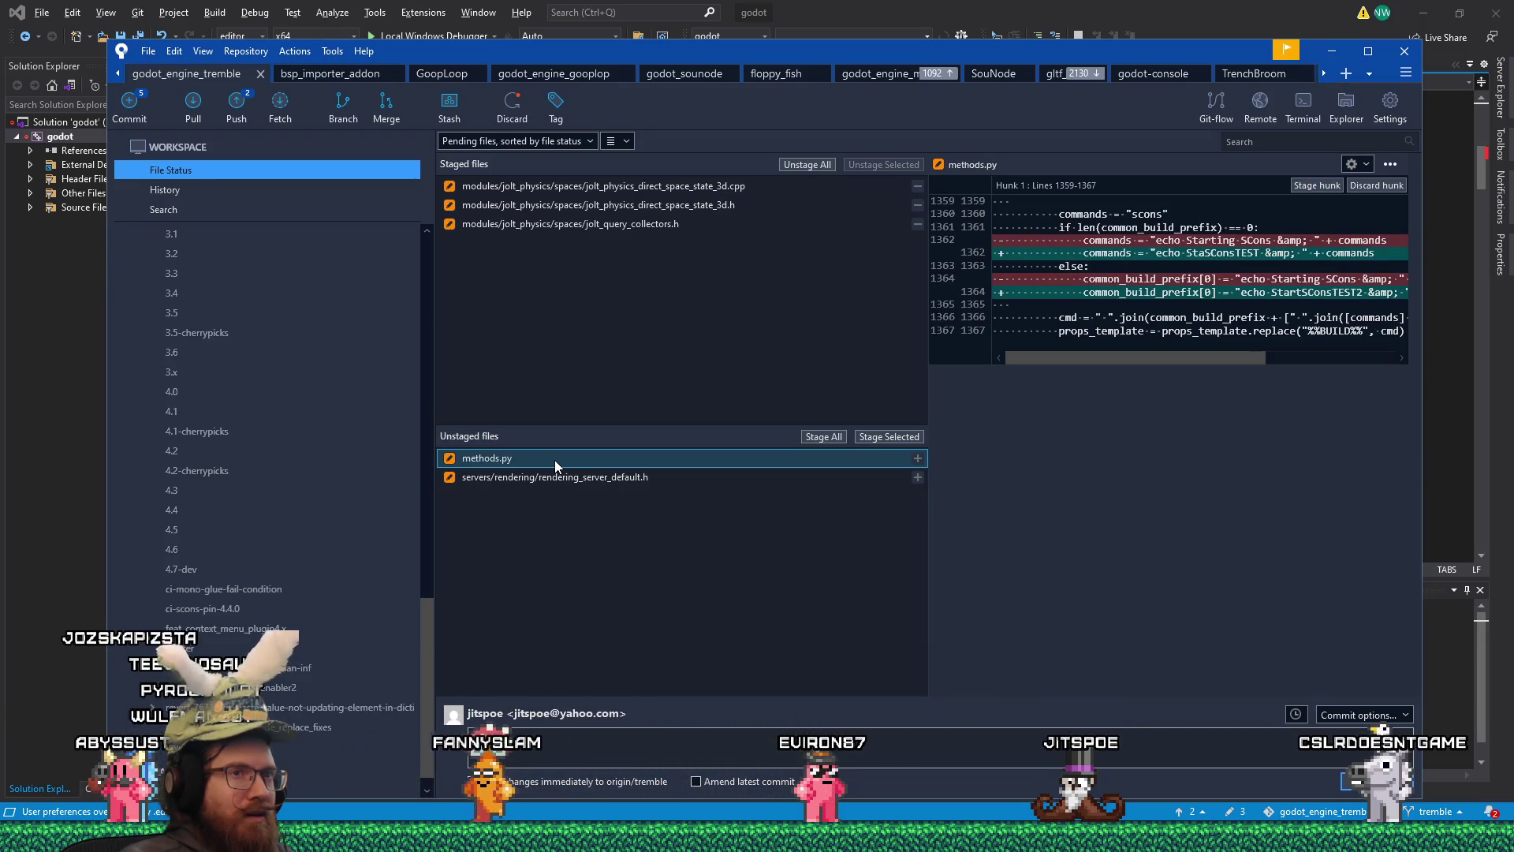
{"action": "left_click", "coordinate": [618, 225]}
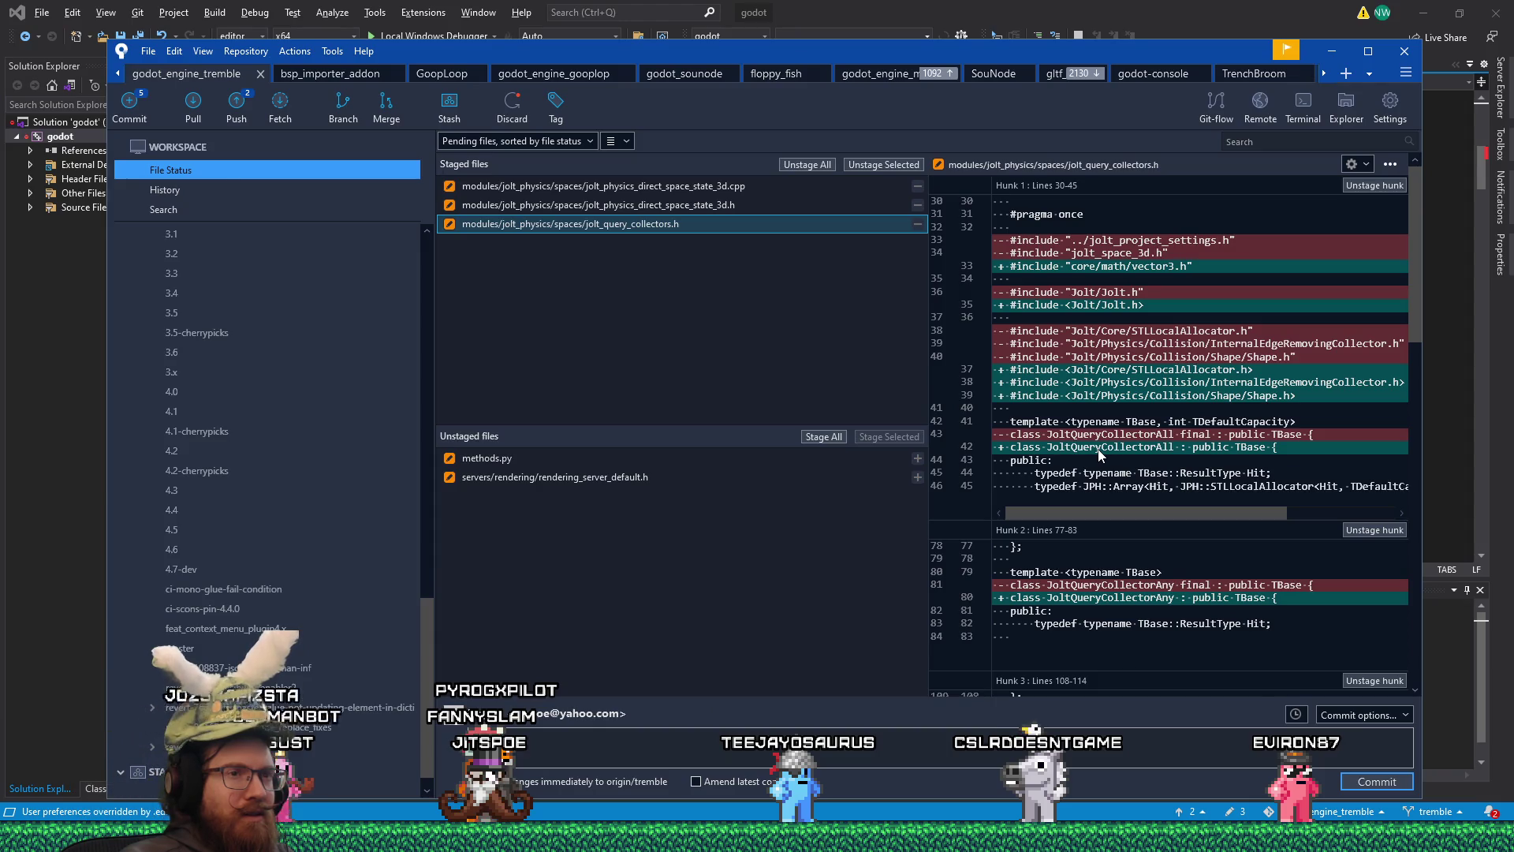
{"action": "key", "text": "Up"}
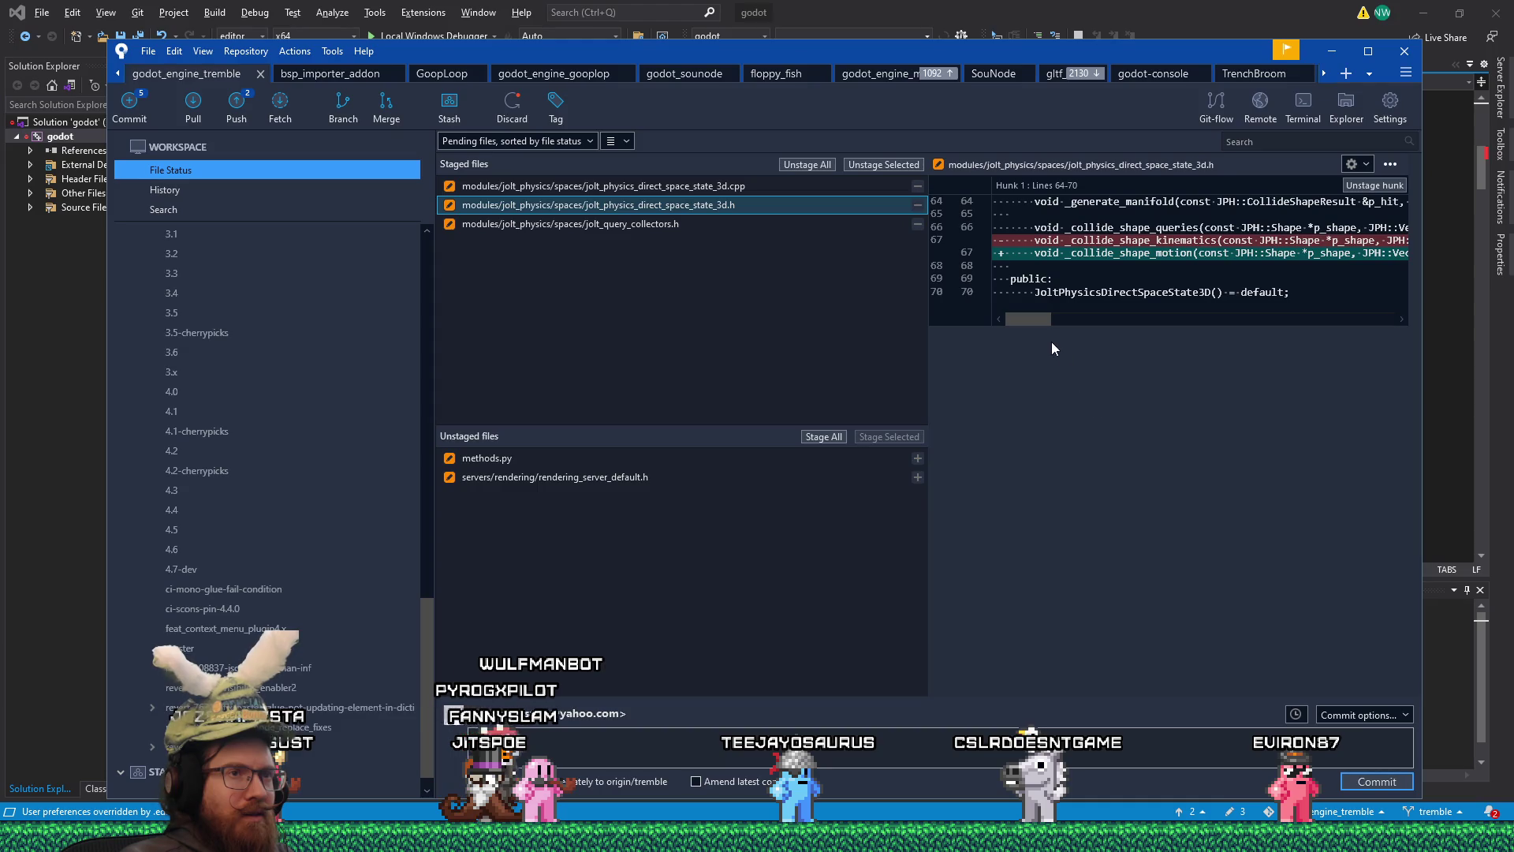
{"action": "left_click_drag", "start_coordinate": [1033, 320], "coordinate": [1351, 327]}
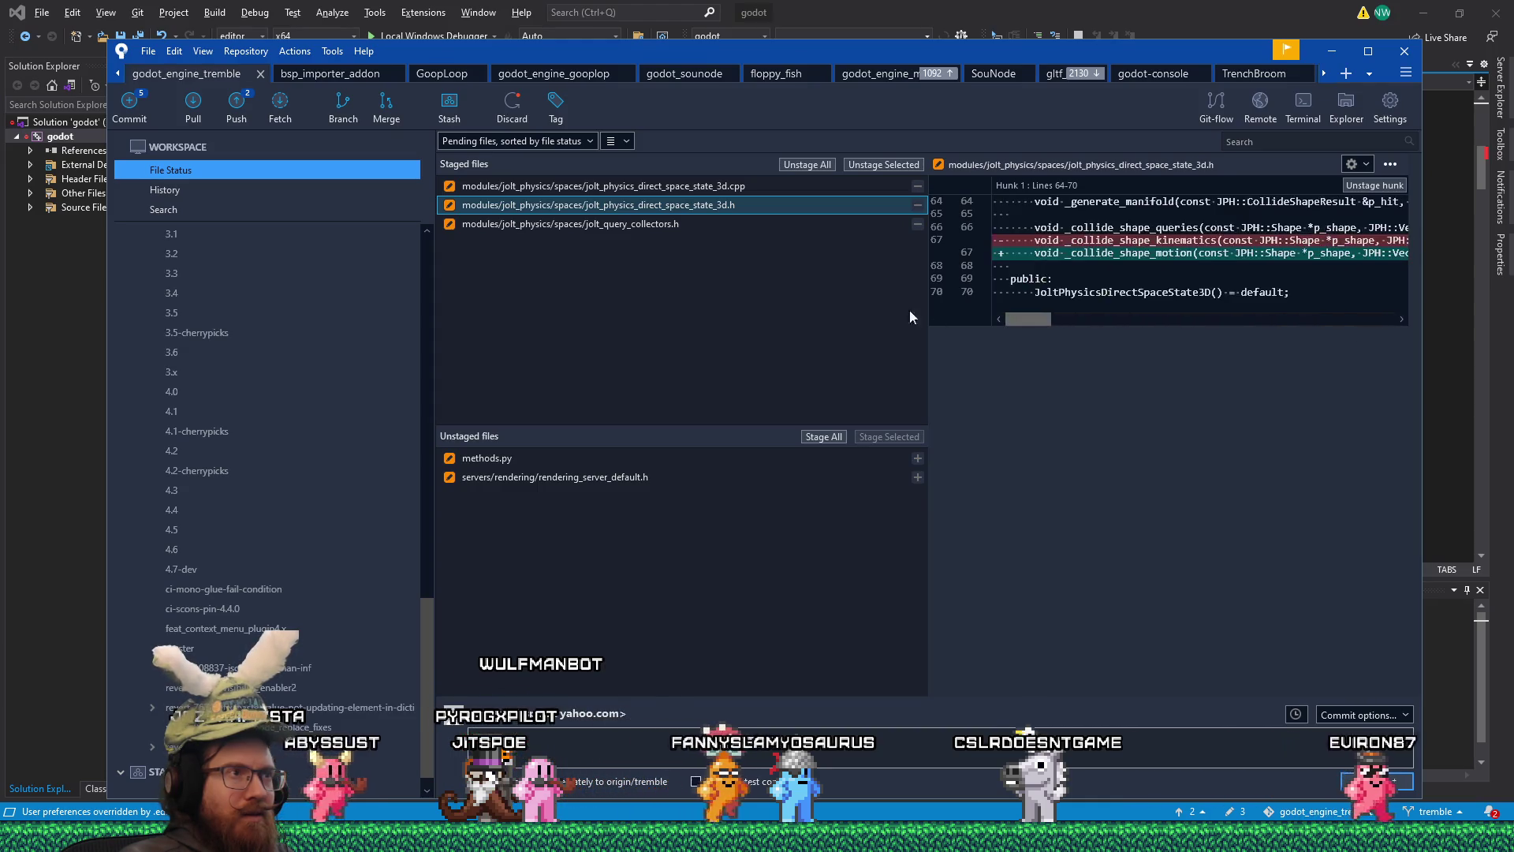
- Read through the staged direct_space_state_3d.cpp diff, then return to Visual Studio
{"action": "left_click", "coordinate": [730, 187]}
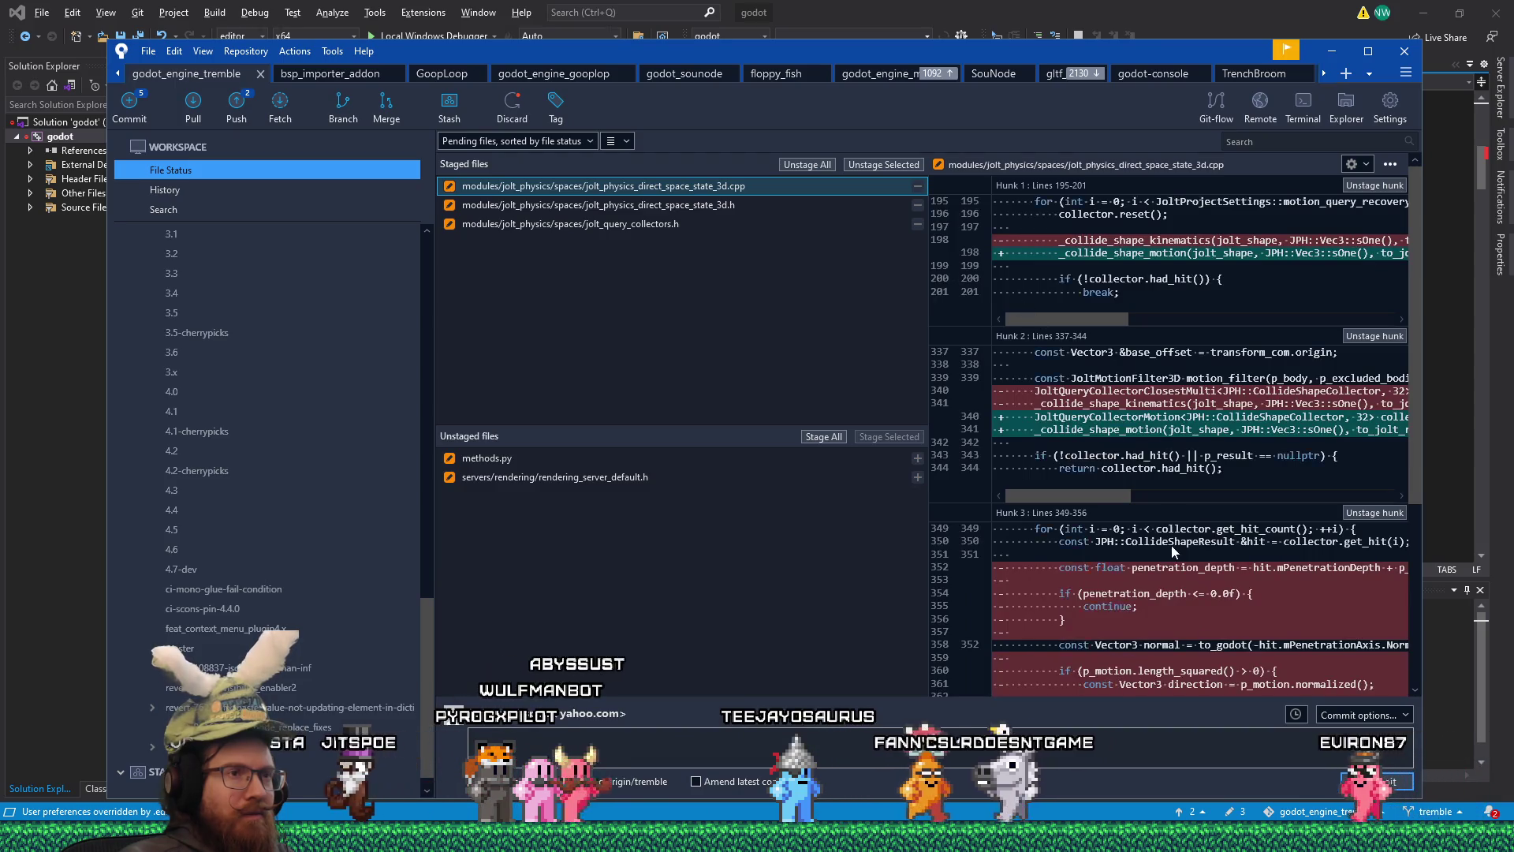
{"action": "scroll", "coordinate": [1171, 546], "scroll_direction": "down", "scroll_amount": 1}
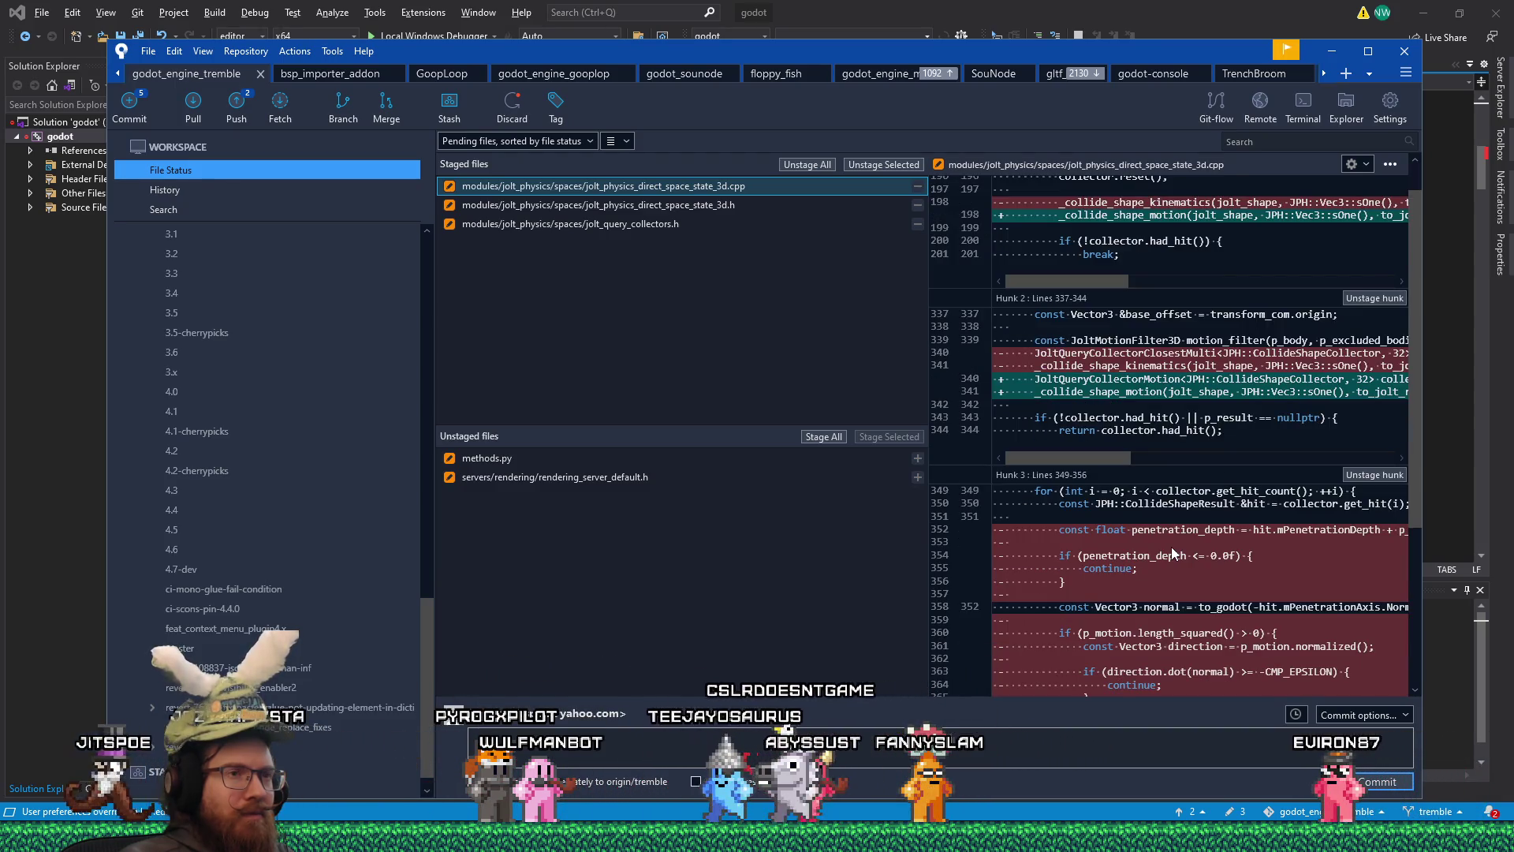
{"action": "scroll", "coordinate": [1172, 552], "scroll_direction": "down", "scroll_amount": 1}
{"action": "scroll", "coordinate": [1172, 550], "scroll_direction": "down", "scroll_amount": 1}
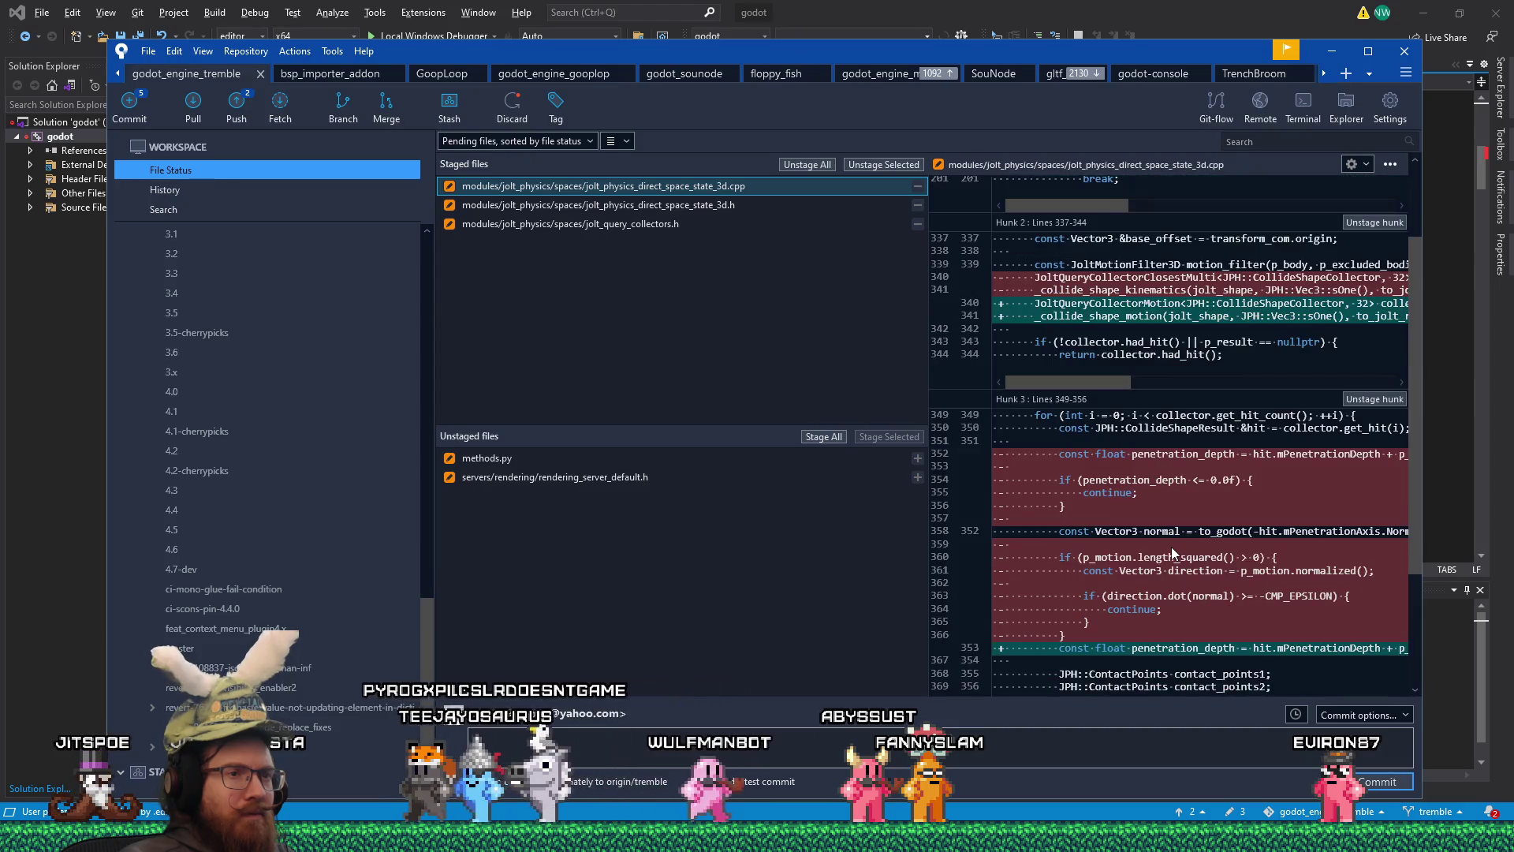
{"action": "scroll", "coordinate": [1171, 546], "scroll_direction": "down", "scroll_amount": 5}
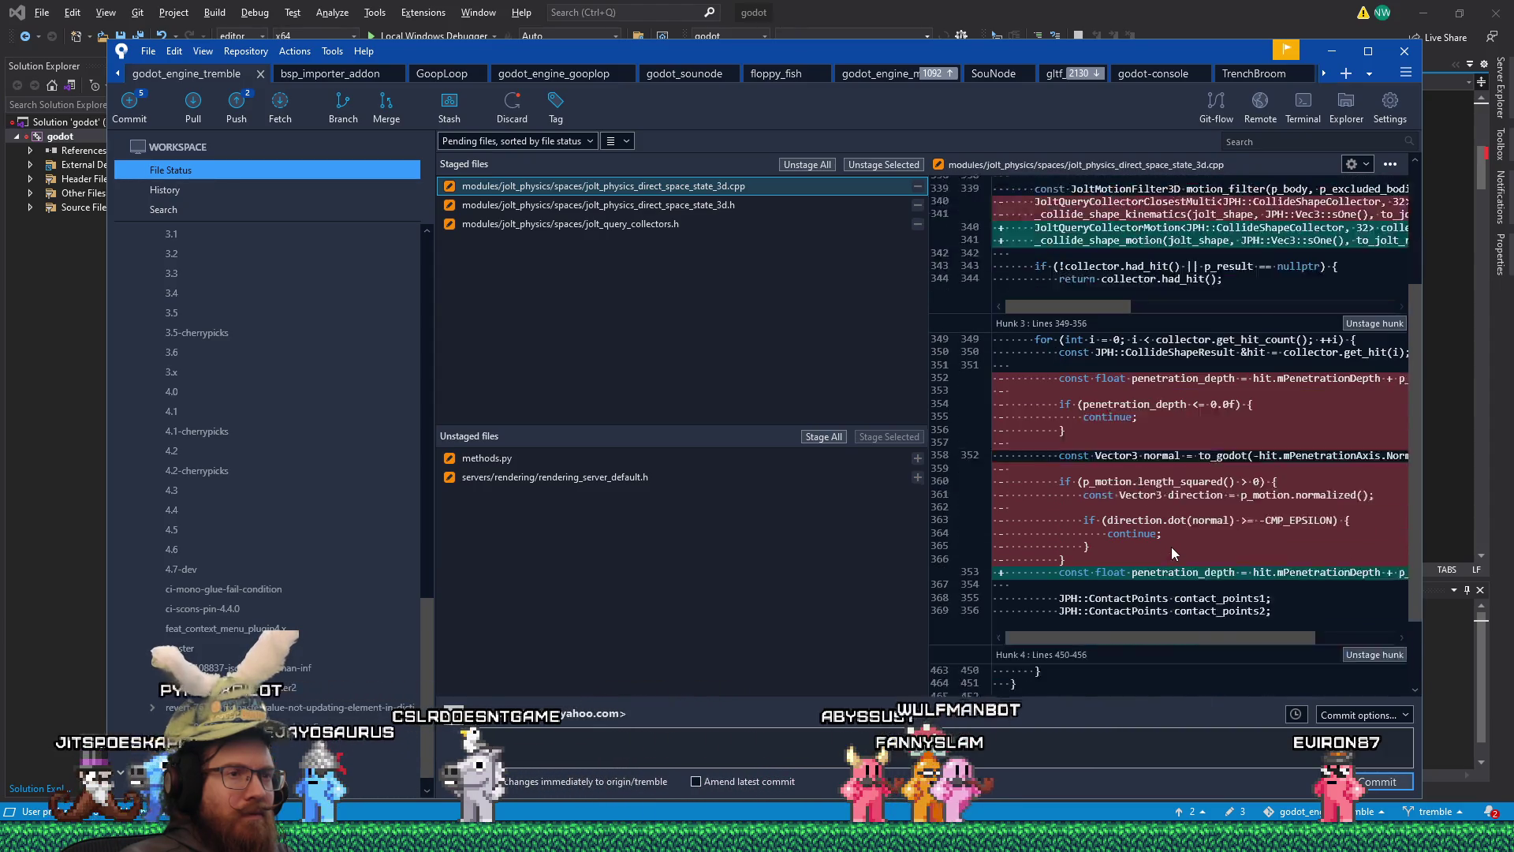
{"action": "scroll", "coordinate": [1171, 546], "scroll_direction": "up", "scroll_amount": 6}
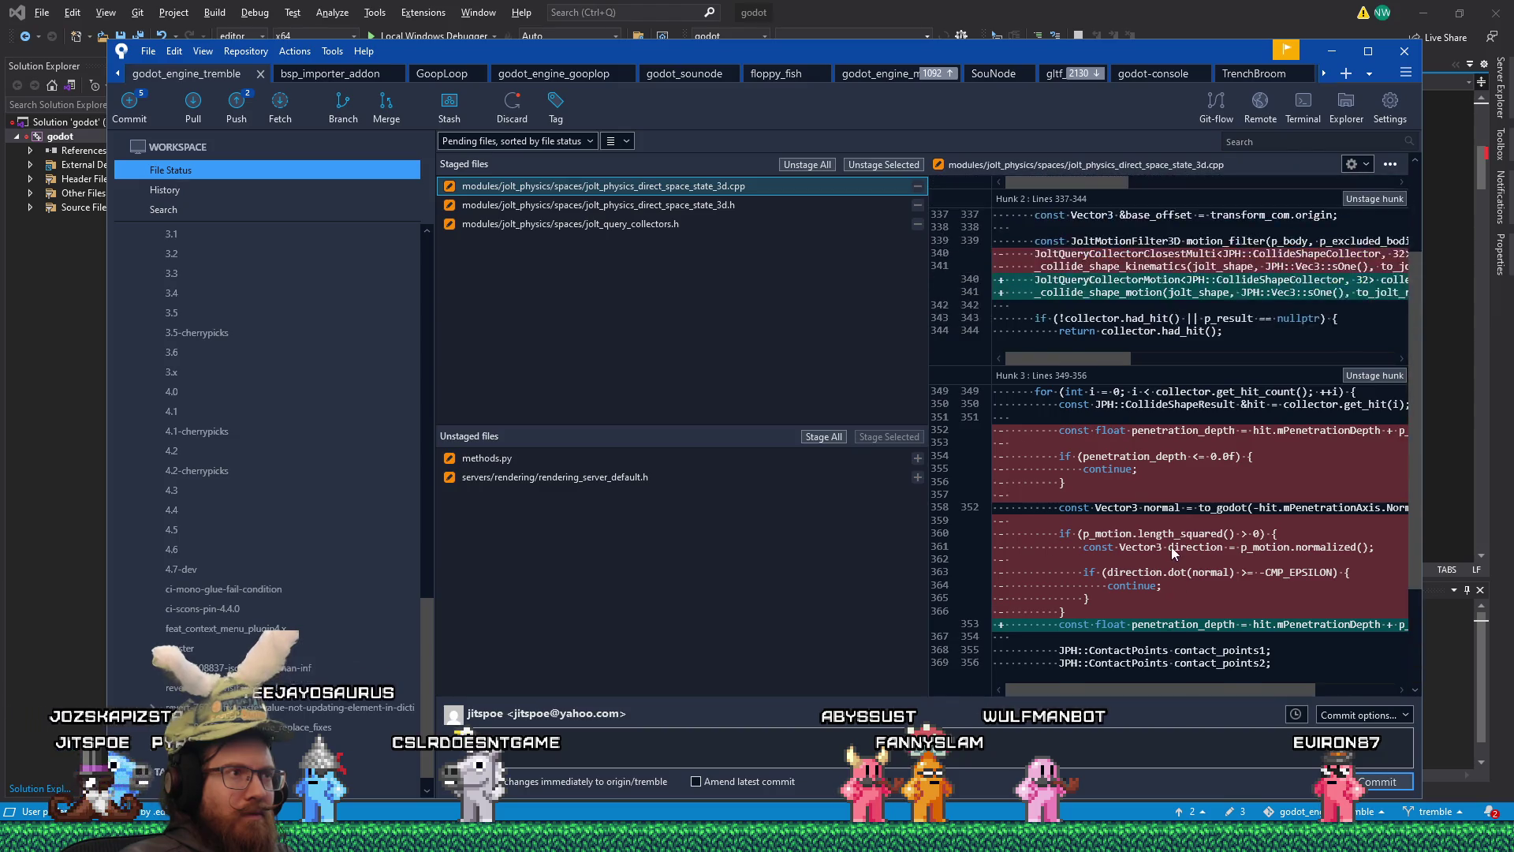
{"action": "left_click", "coordinate": [883, 6]}
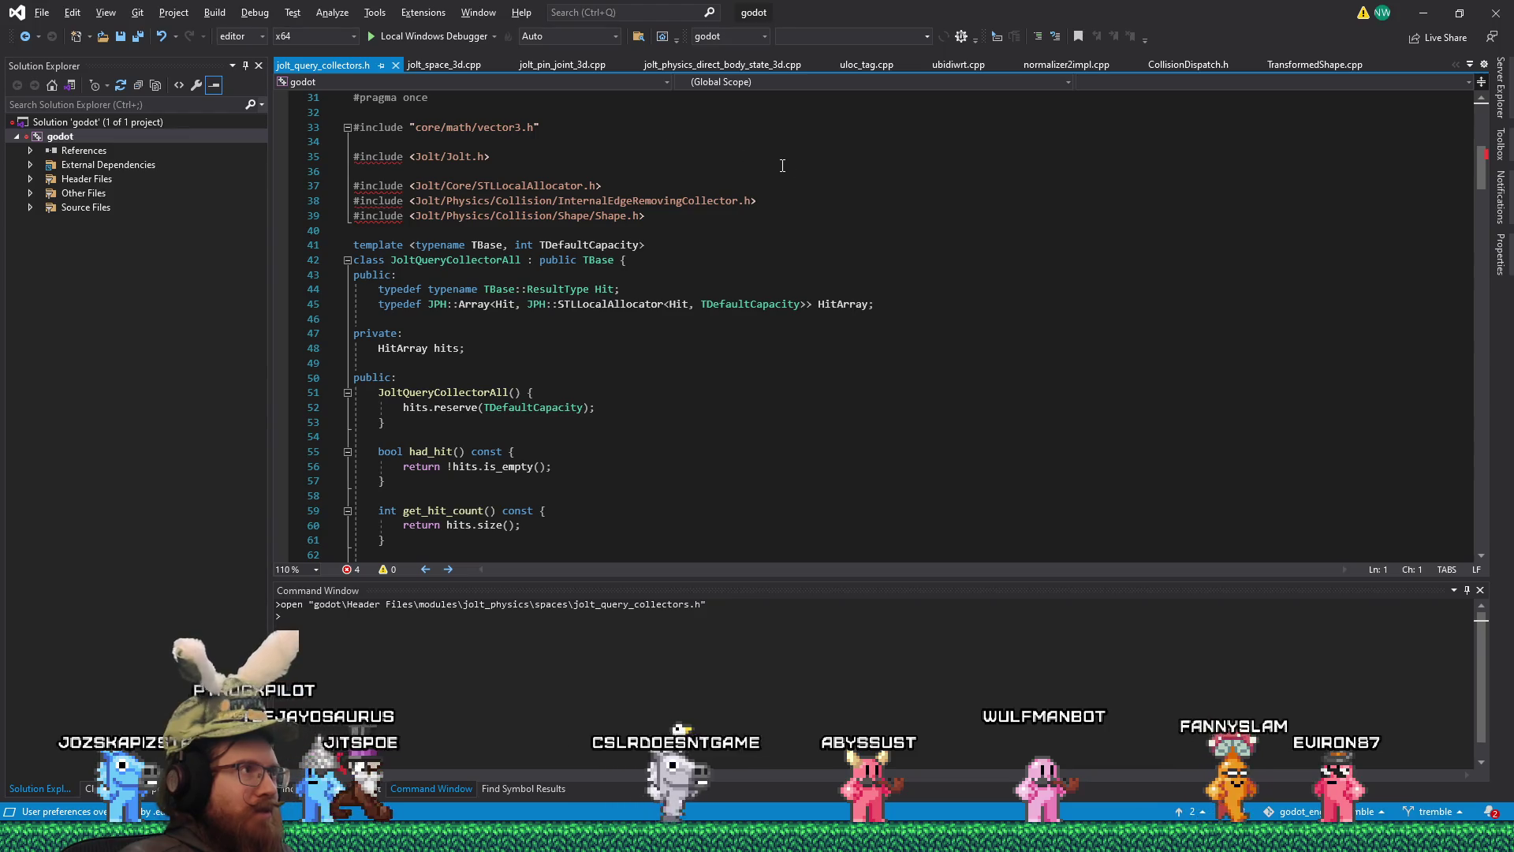
- Close the Godot editor from the taskbar, choosing Stop & Quit
{"action": "left_click", "coordinate": [781, 157]}
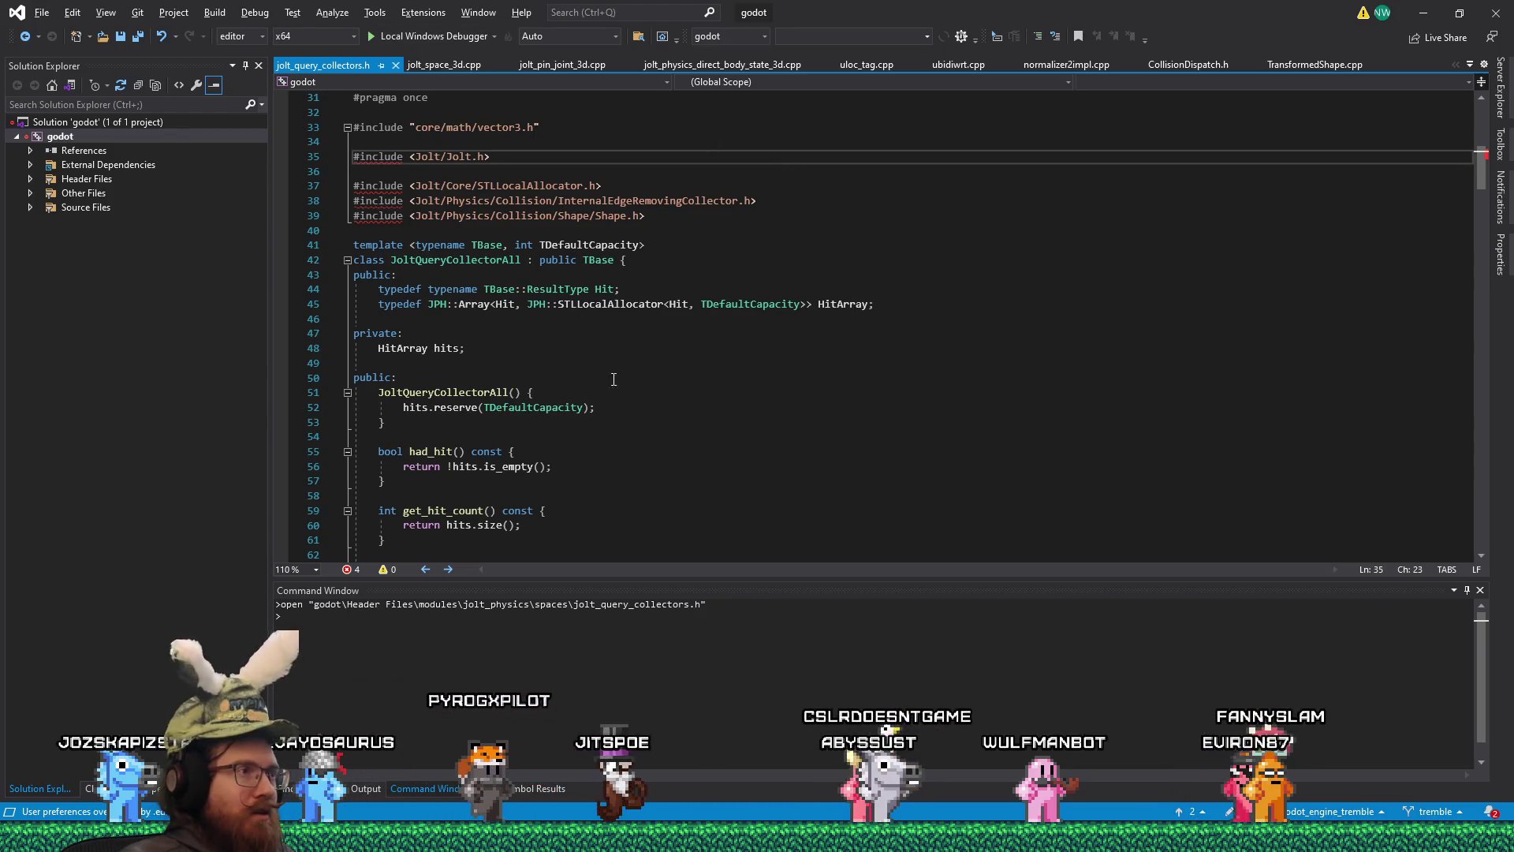
{"action": "left_click", "coordinate": [1183, 838]}
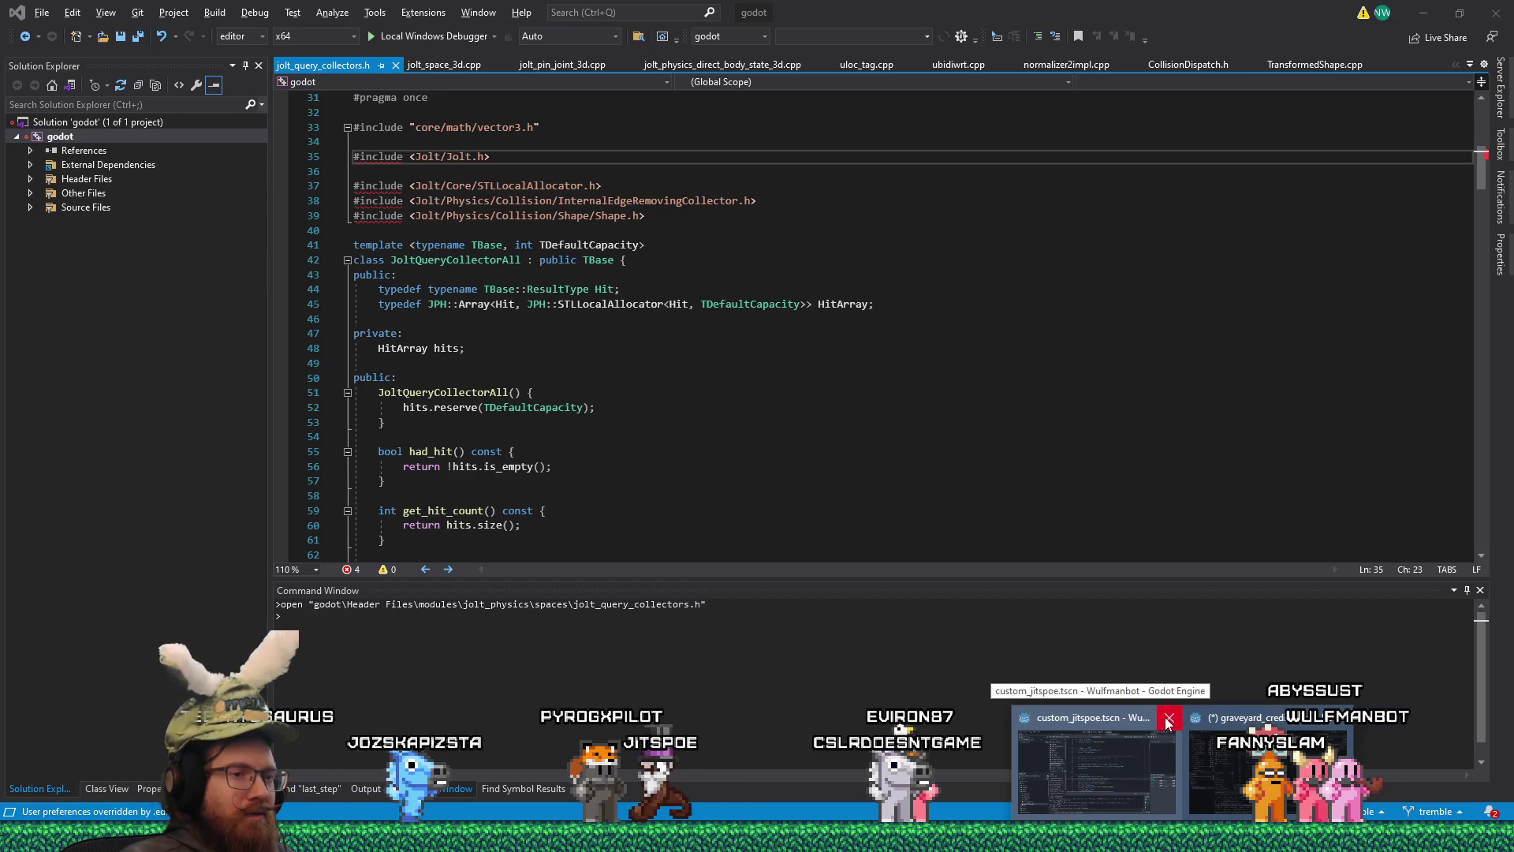
{"action": "left_click", "coordinate": [1167, 720]}
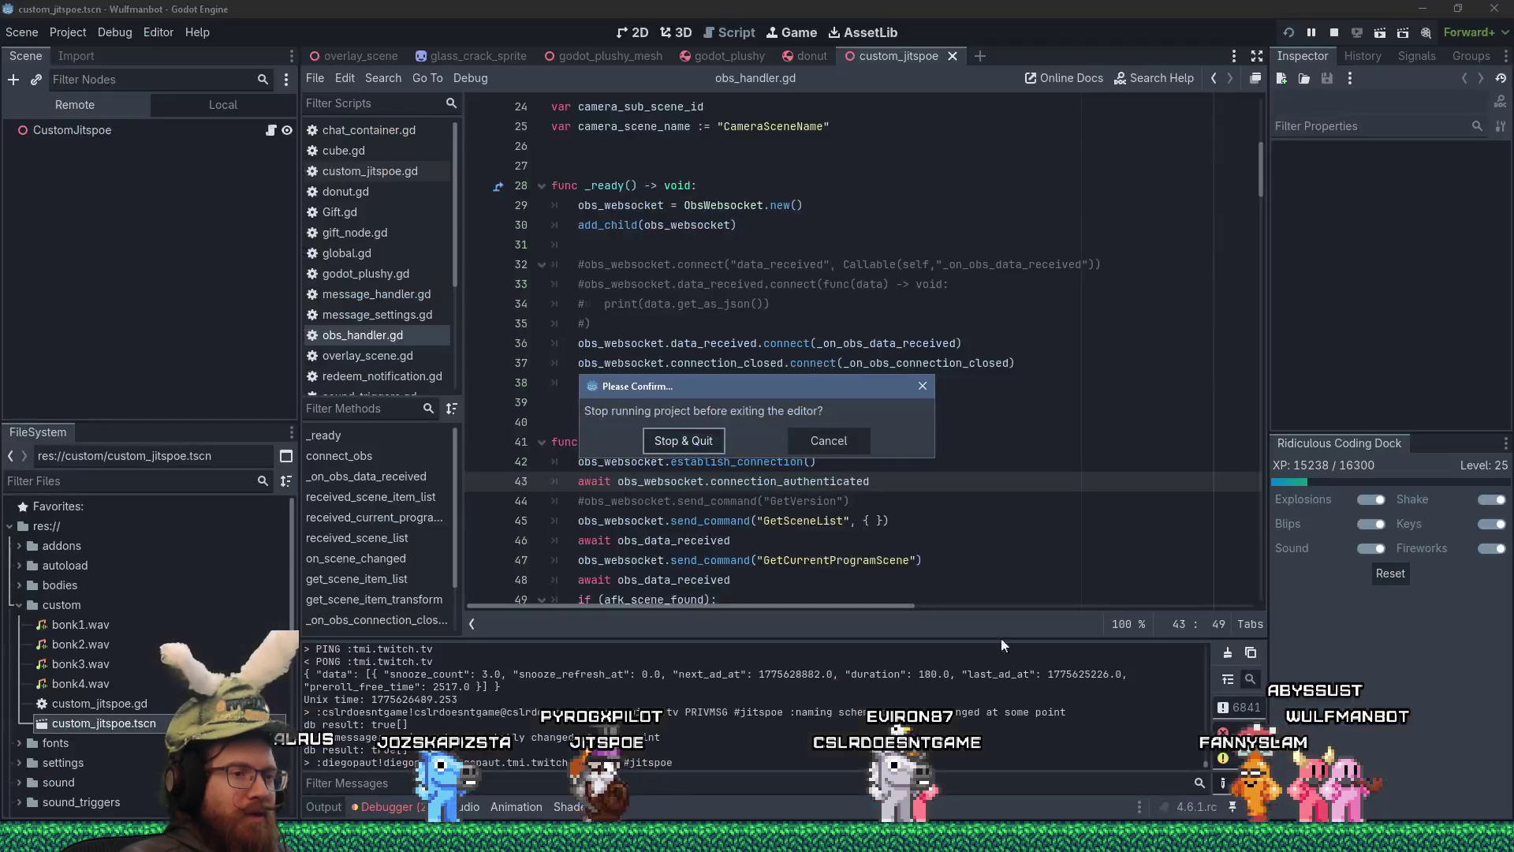
{"action": "left_click", "coordinate": [698, 440]}
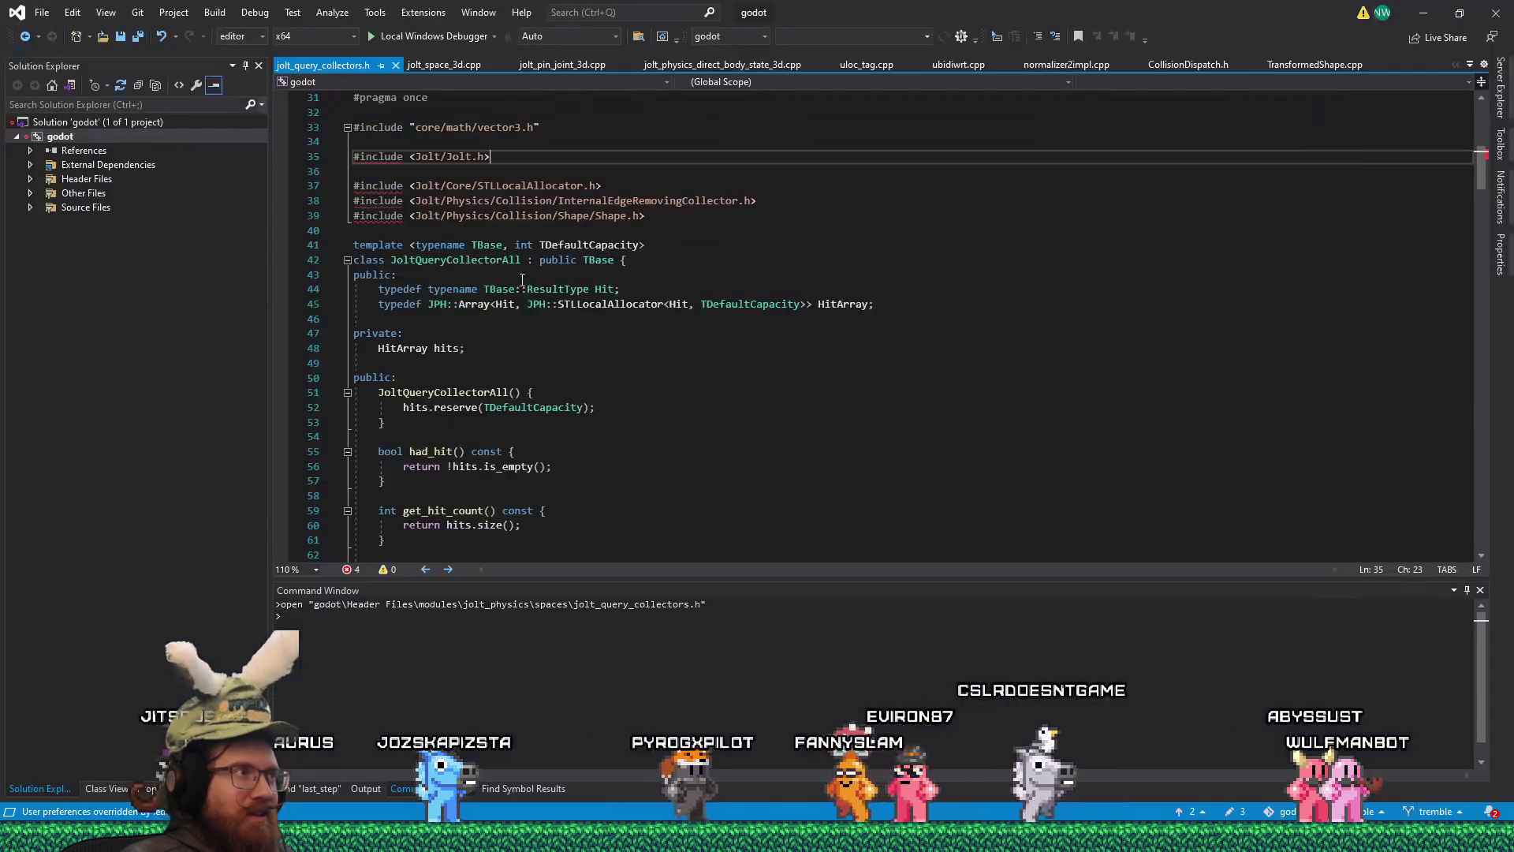
- Build the godot project in the editor x64 configuration from the Build menu
{"action": "left_click", "coordinate": [254, 12]}
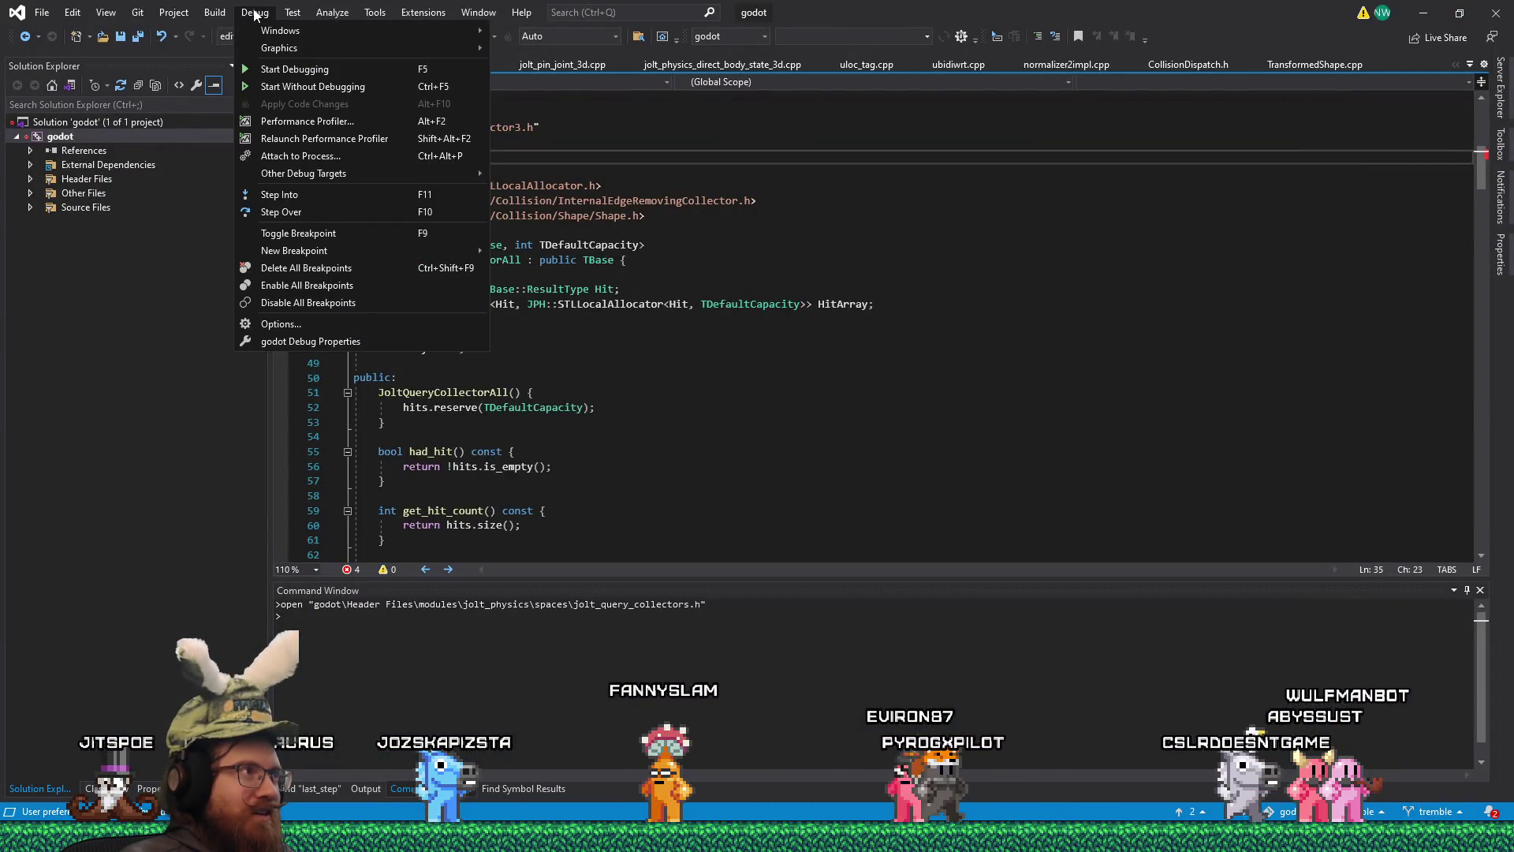
{"action": "left_click", "coordinate": [254, 12]}
{"action": "left_click", "coordinate": [214, 13]}
{"action": "left_click", "coordinate": [221, 30]}
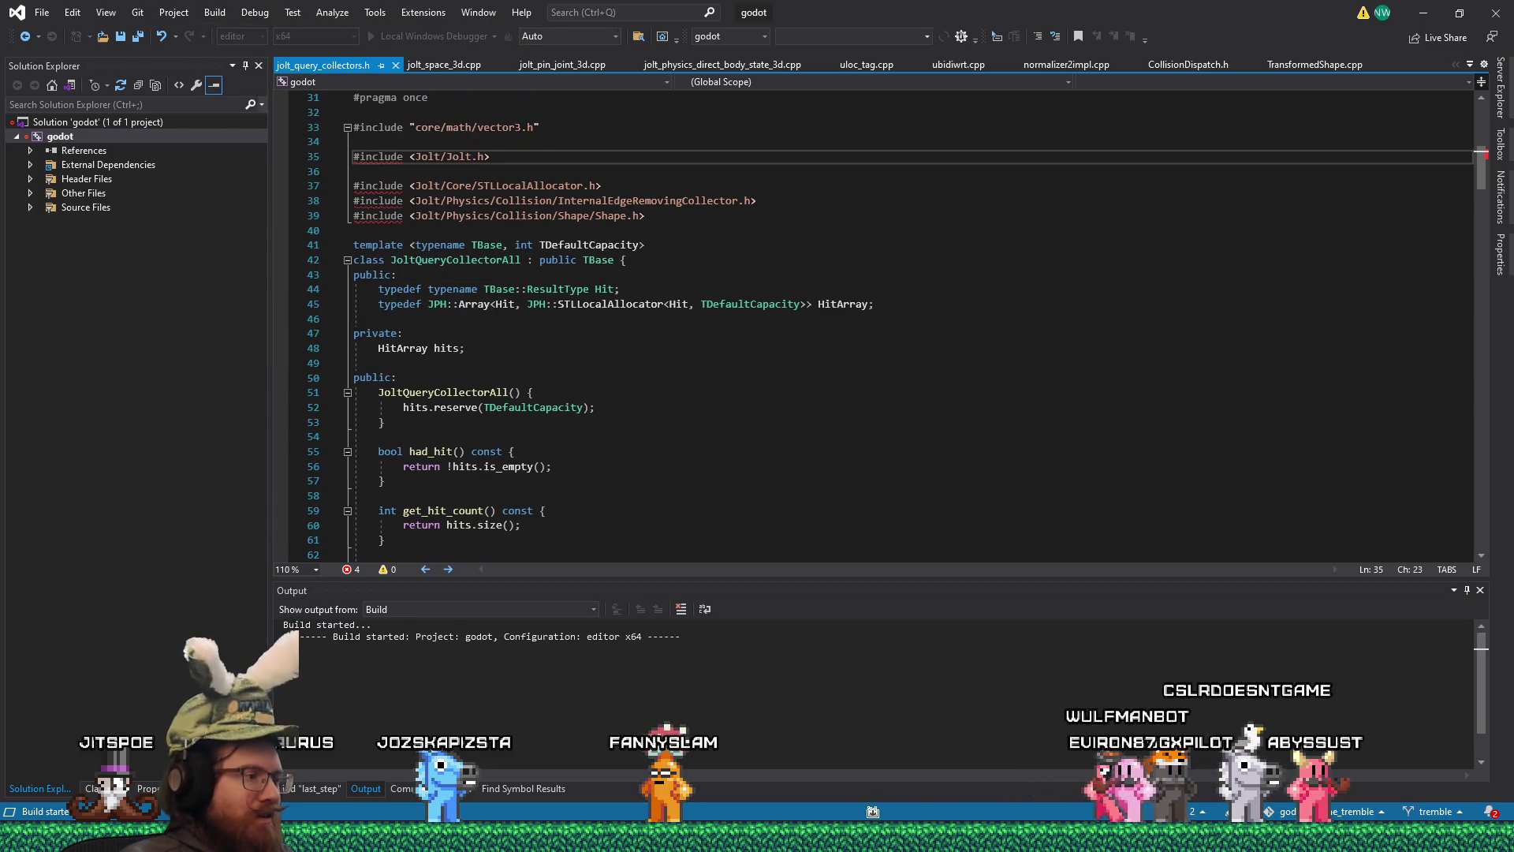
- Launch the Godot 4.6 stable no-editor executable from the wulfmanbot project folder, then hide the folder
{"action": "left_click", "coordinate": [320, 838]}
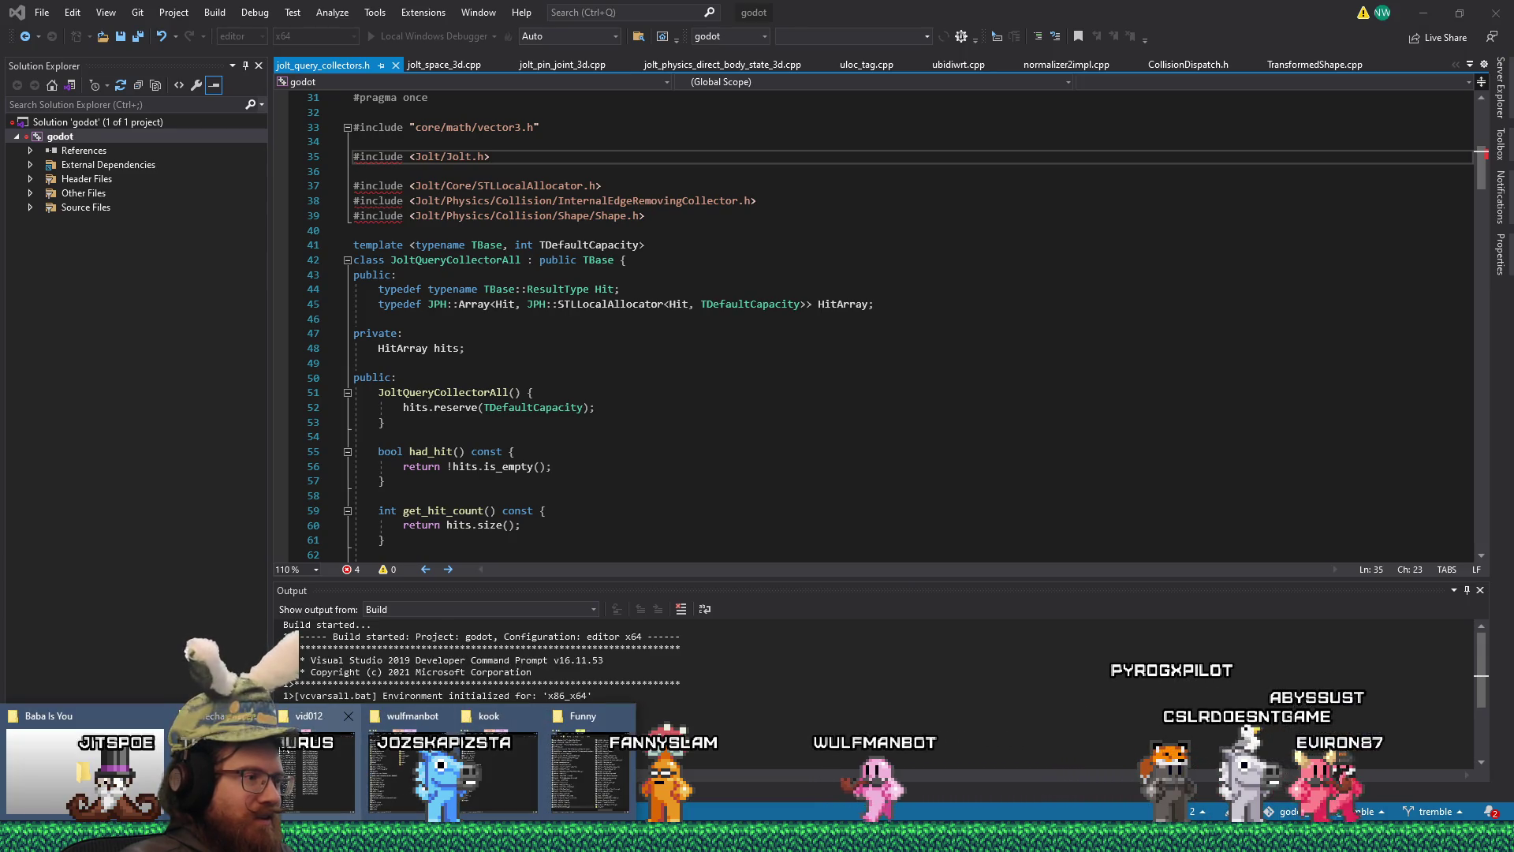
{"action": "left_click", "coordinate": [410, 769]}
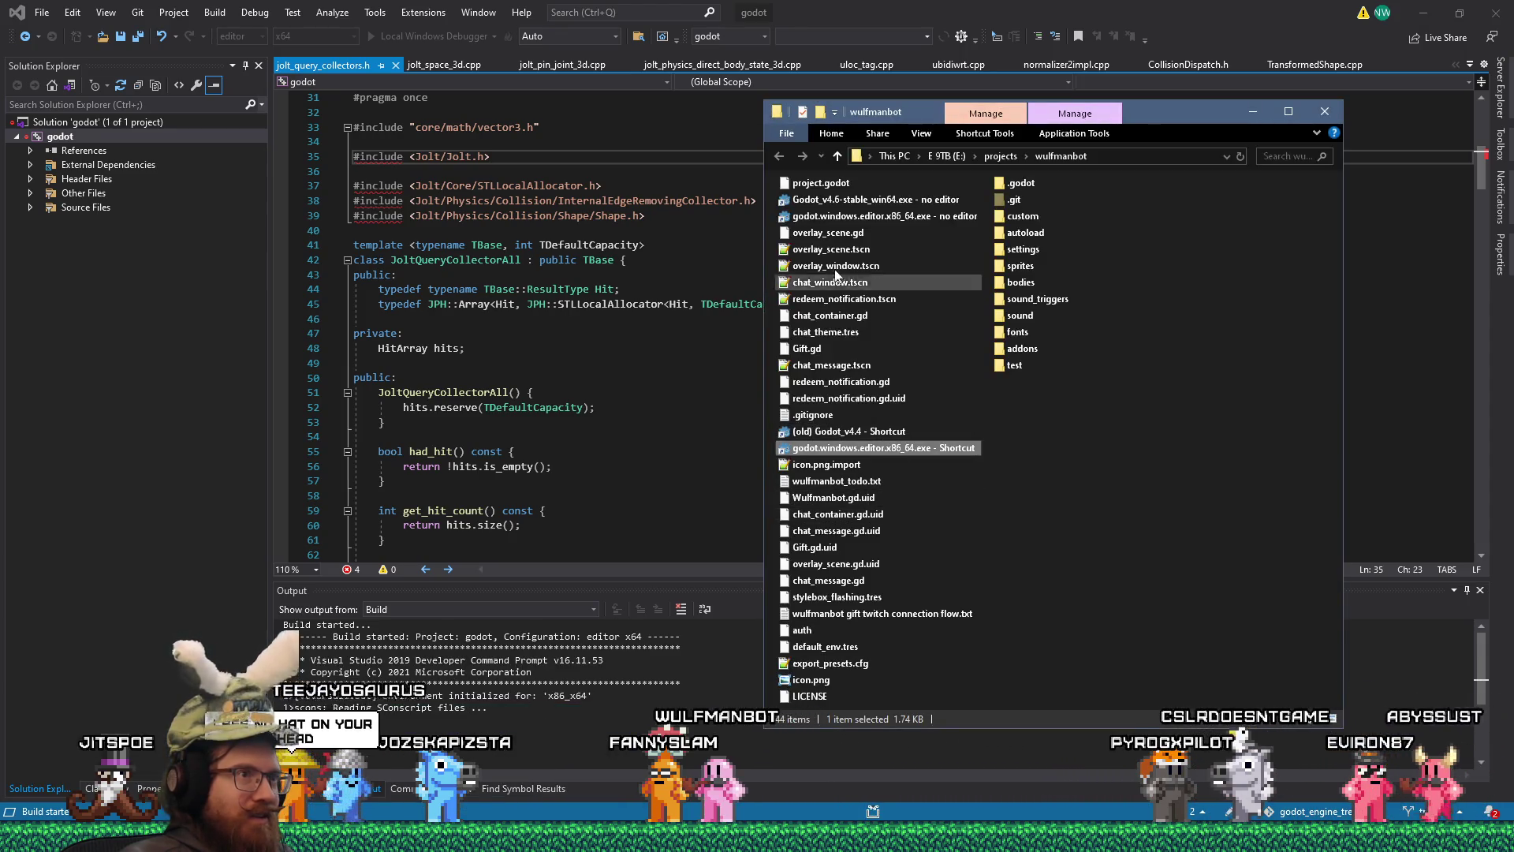
{"action": "double_click", "coordinate": [842, 202]}
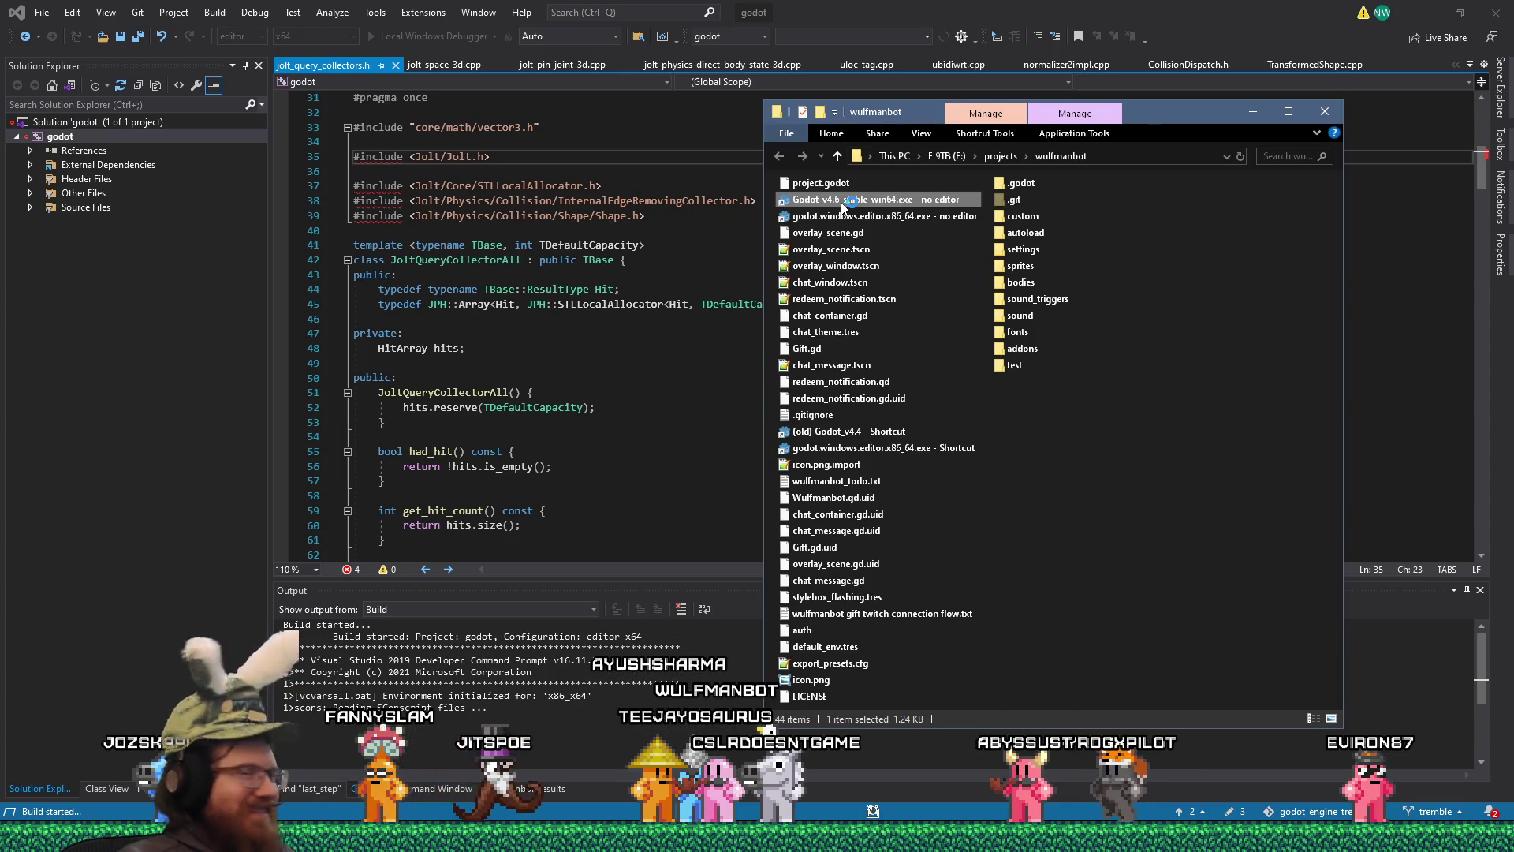
{"action": "left_click", "coordinate": [1252, 114]}
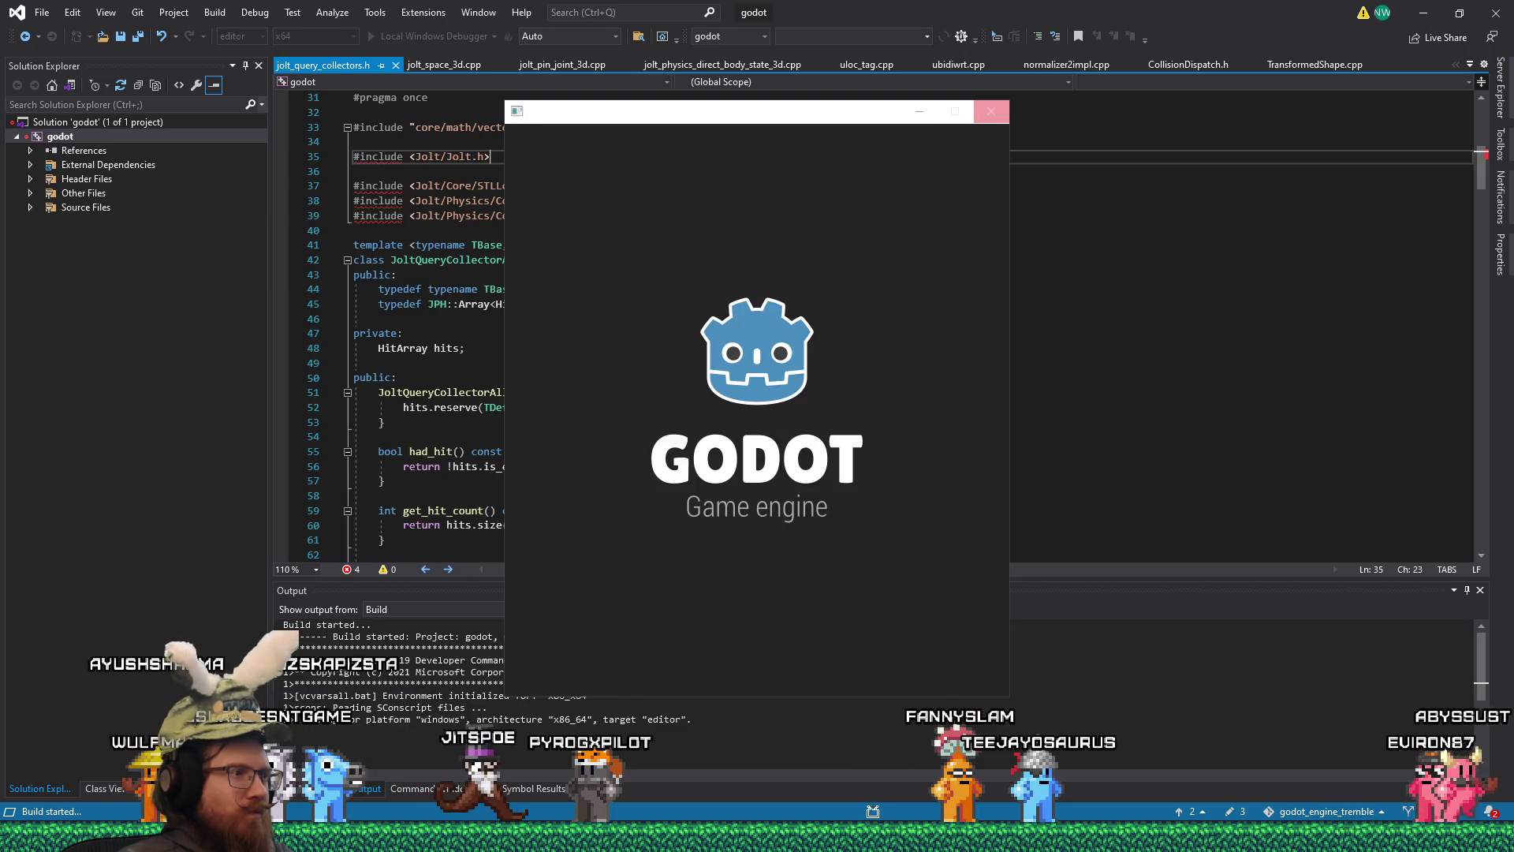
{"action": "mouse_move", "coordinate": [1484, 774]}
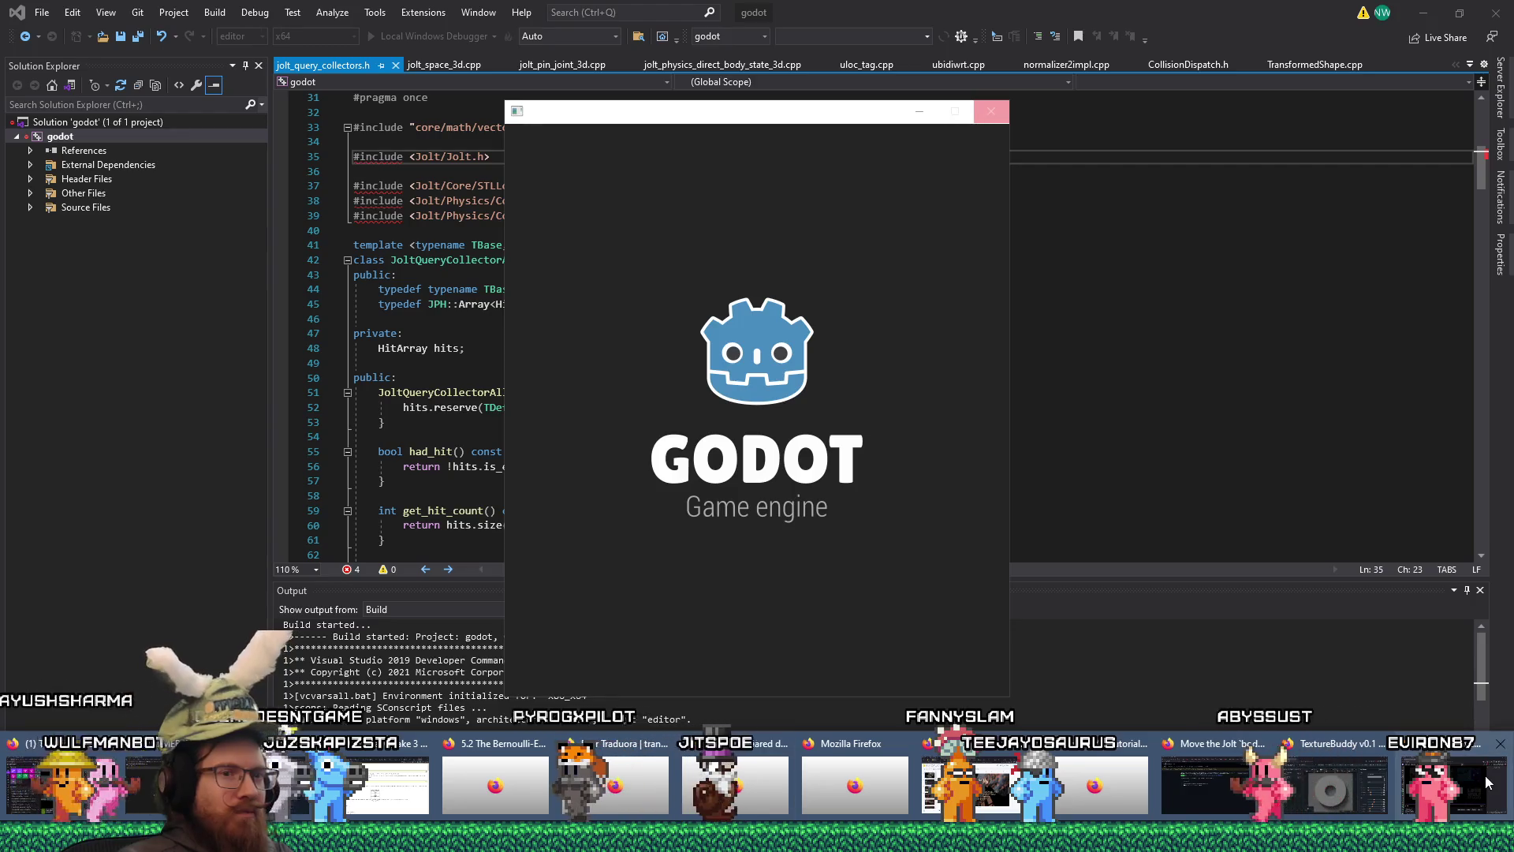
- Bring up the Firefox window on pull request #118155 and scroll through its single commit
{"action": "left_click", "coordinate": [1210, 778]}
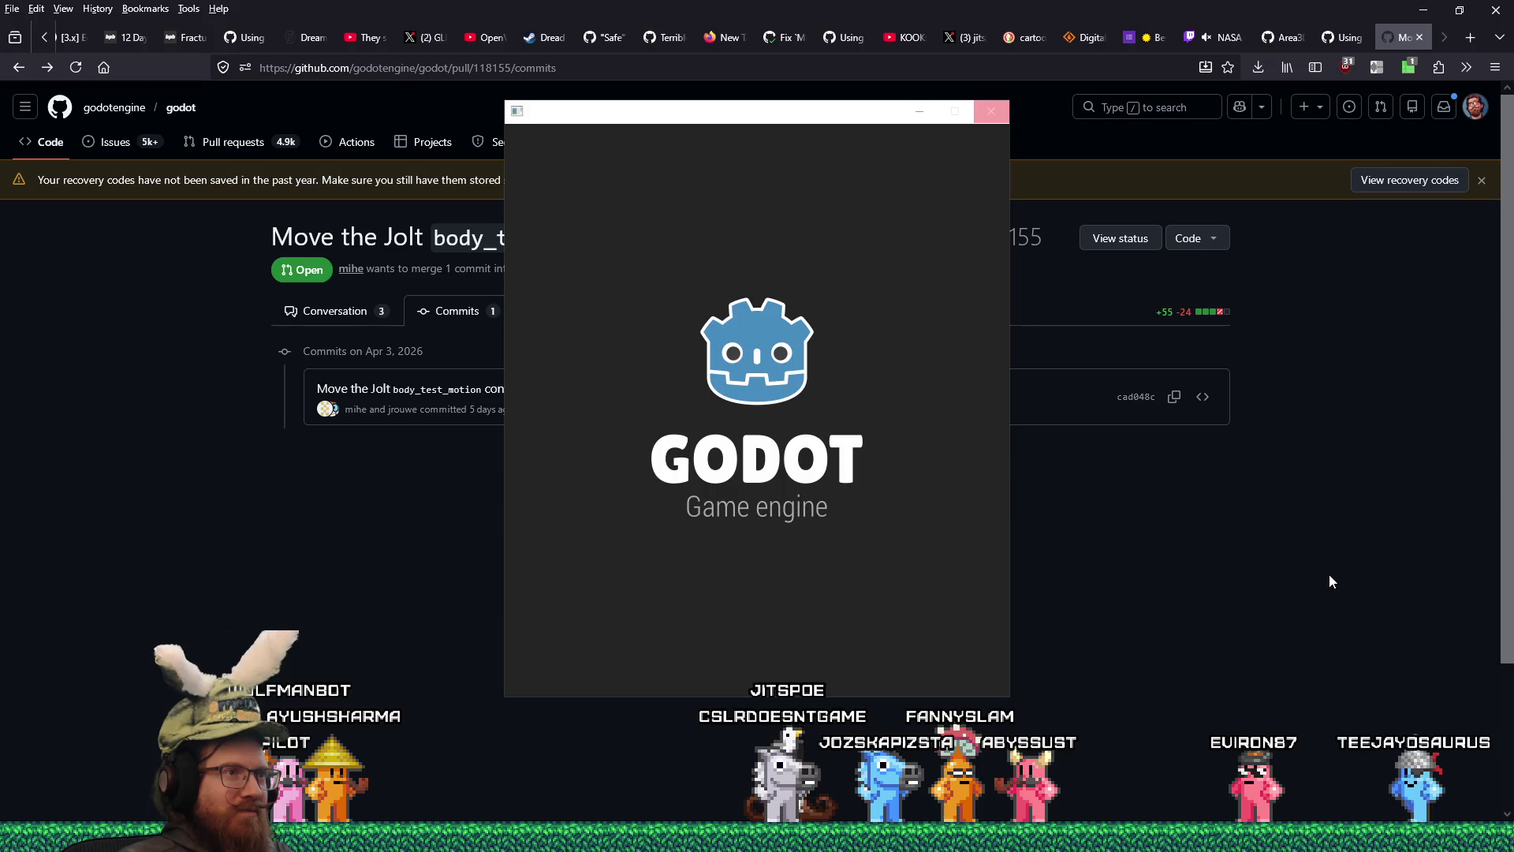
{"action": "scroll", "coordinate": [1324, 575], "scroll_direction": "down", "scroll_amount": 3}
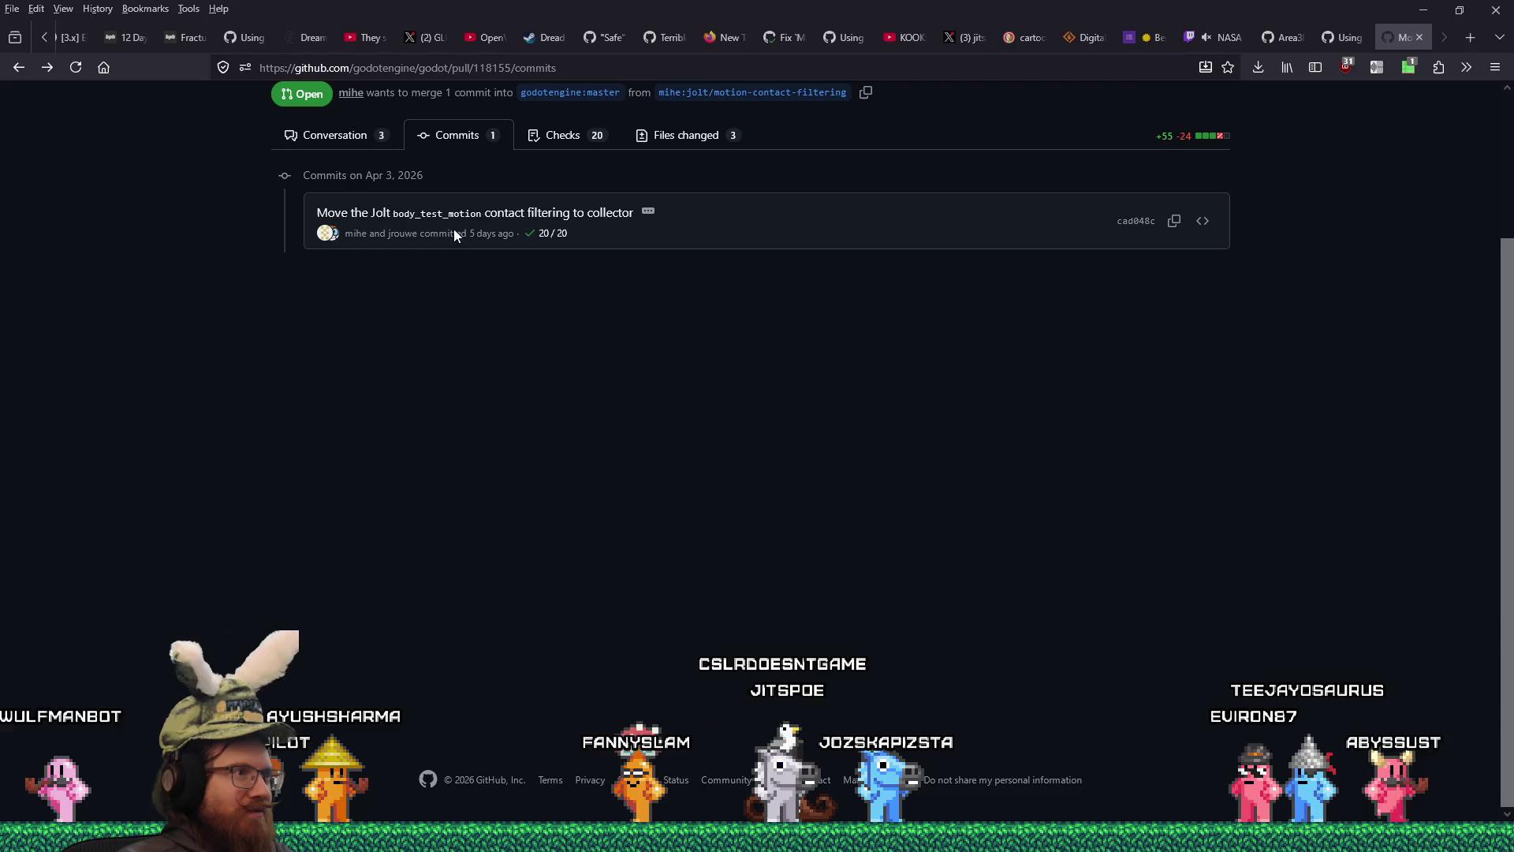
{"action": "scroll", "coordinate": [859, 394], "scroll_direction": "up", "scroll_amount": 3}
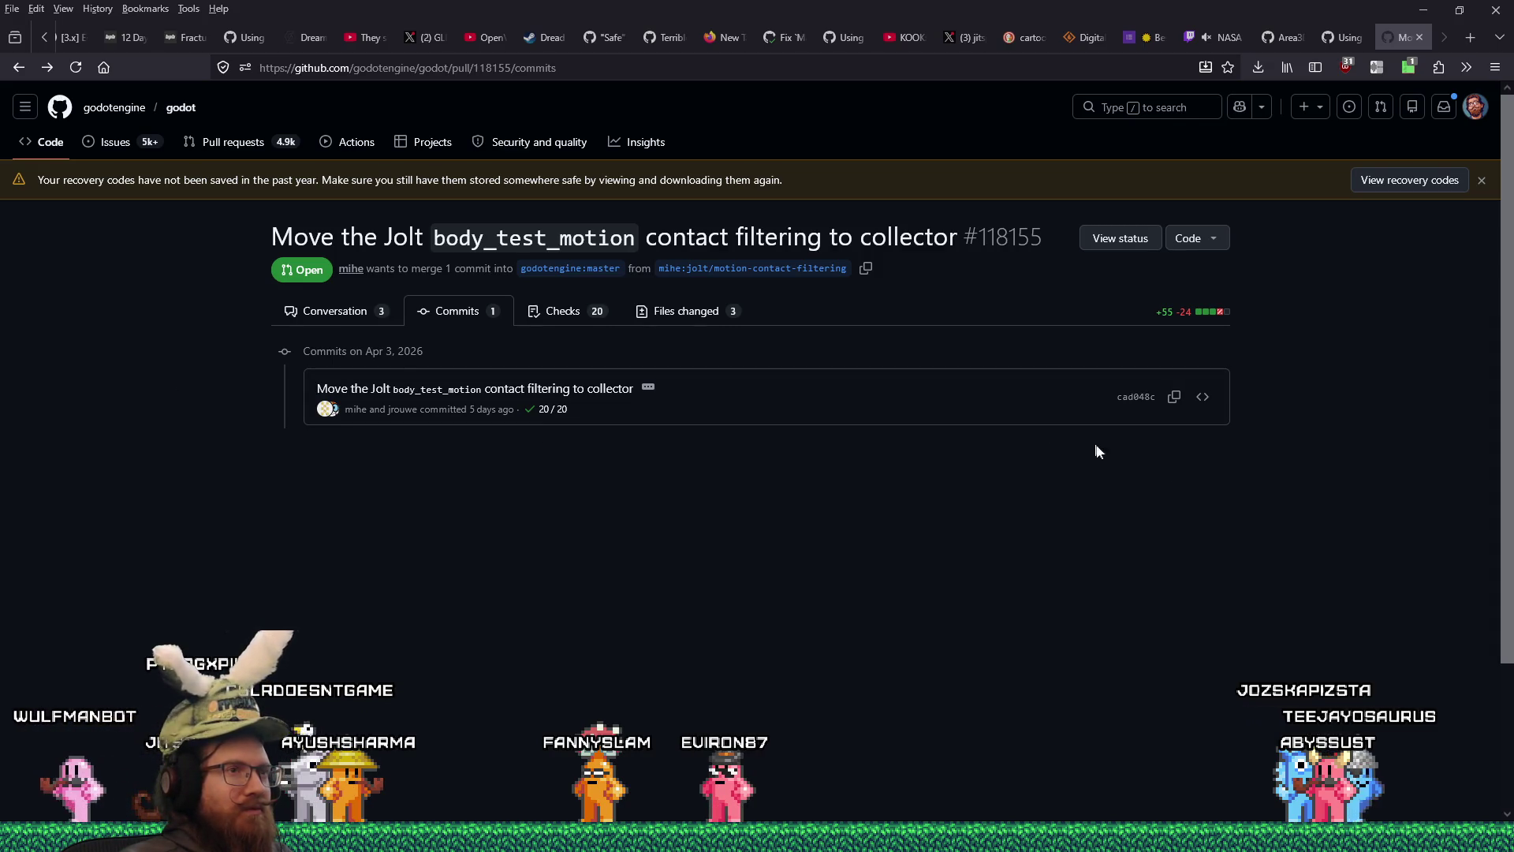
- Return to Files changed and scroll through the JoltQueryCollectorMotion and direct_space_state_3d.cpp diffs
{"action": "left_click", "coordinate": [19, 69]}
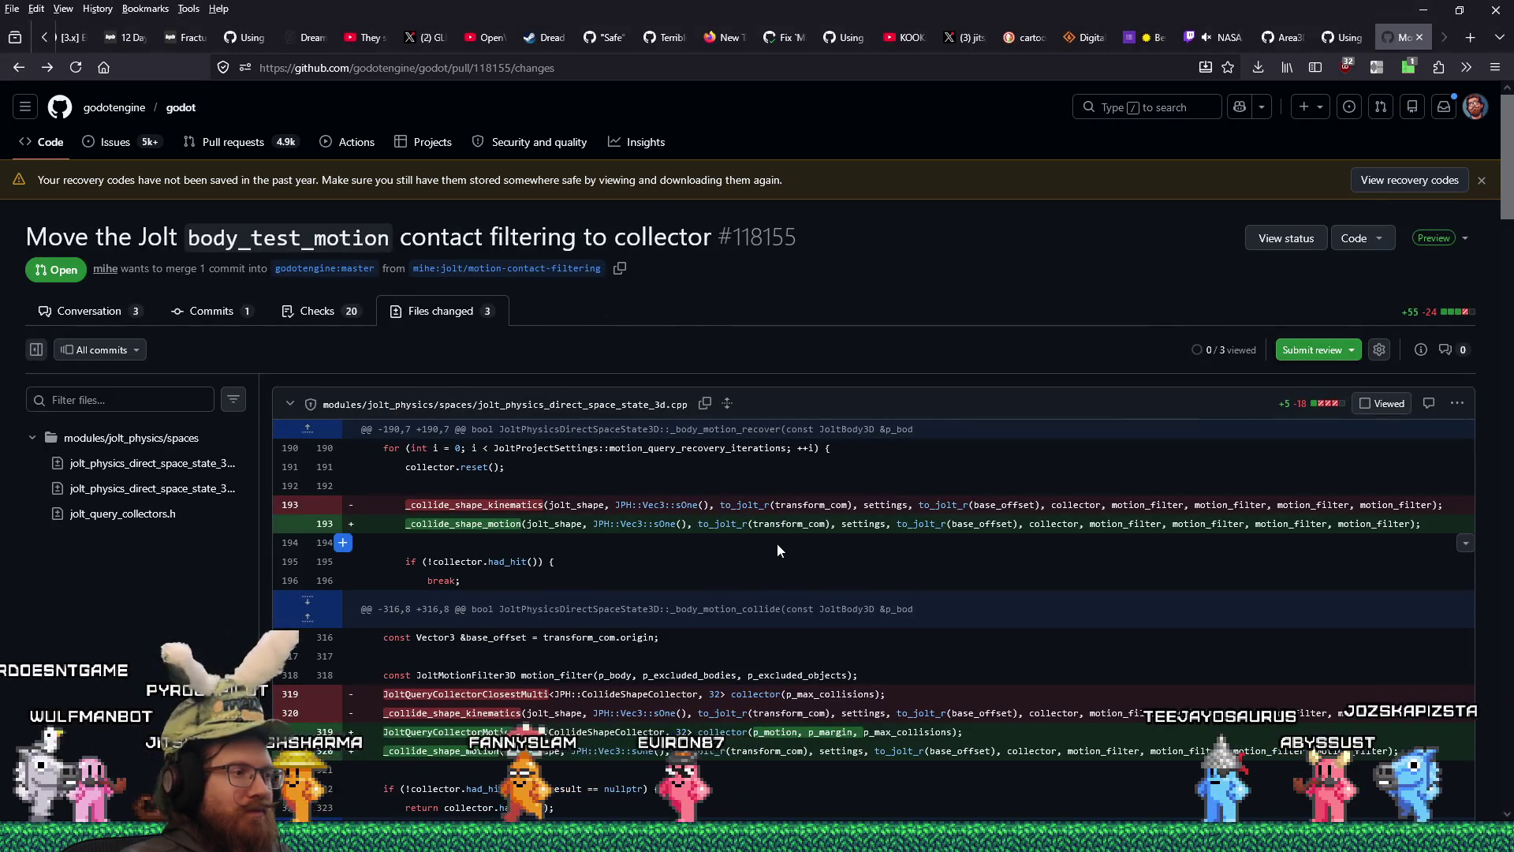
{"action": "scroll", "coordinate": [778, 543], "scroll_direction": "down", "scroll_amount": 5}
{"action": "scroll", "coordinate": [772, 534], "scroll_direction": "down", "scroll_amount": 12}
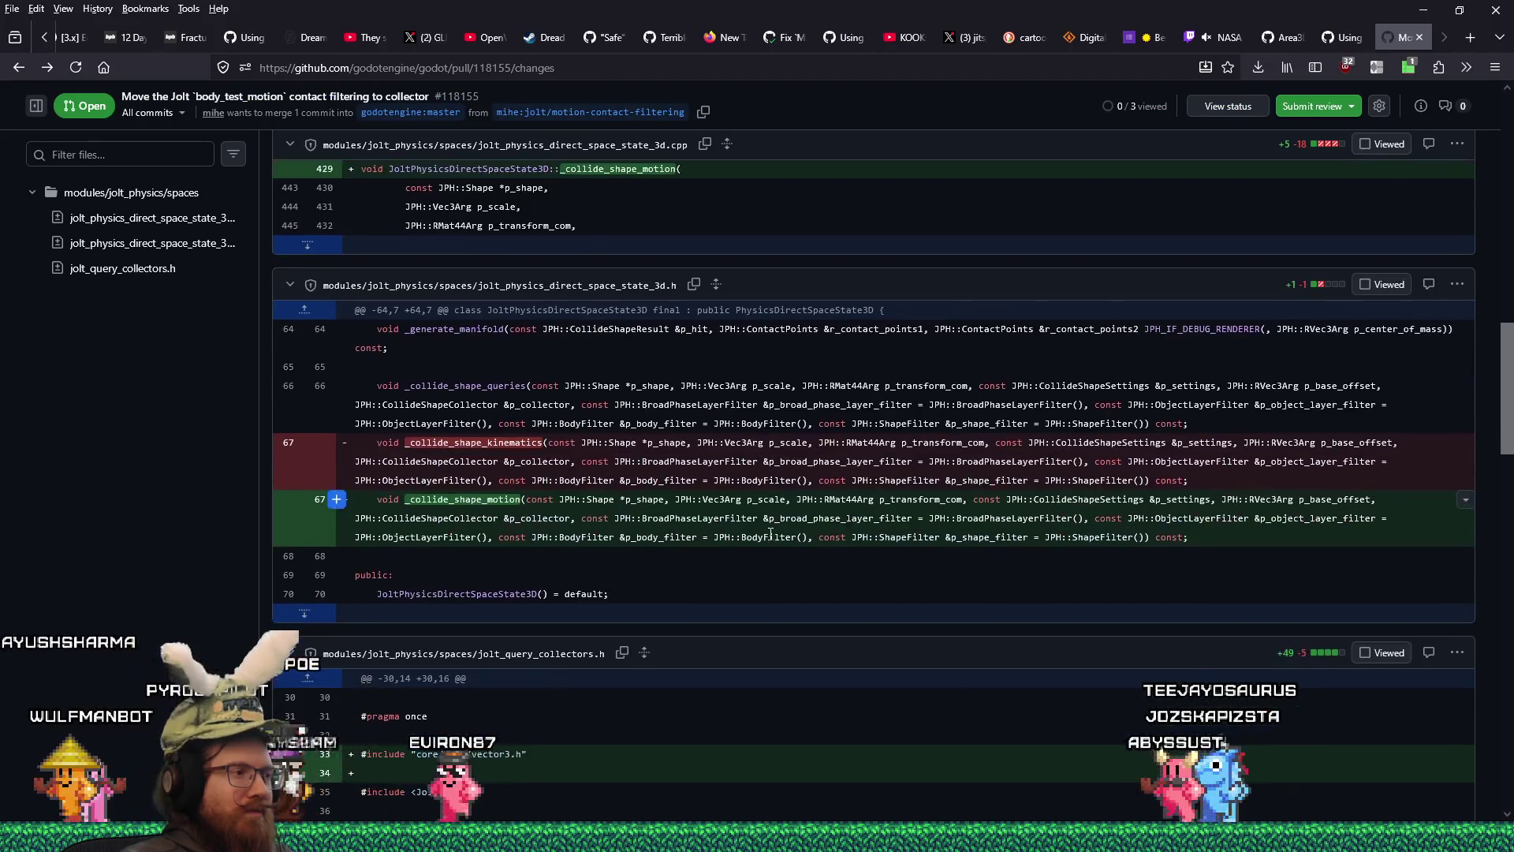
{"action": "scroll", "coordinate": [768, 536], "scroll_direction": "down", "scroll_amount": 12}
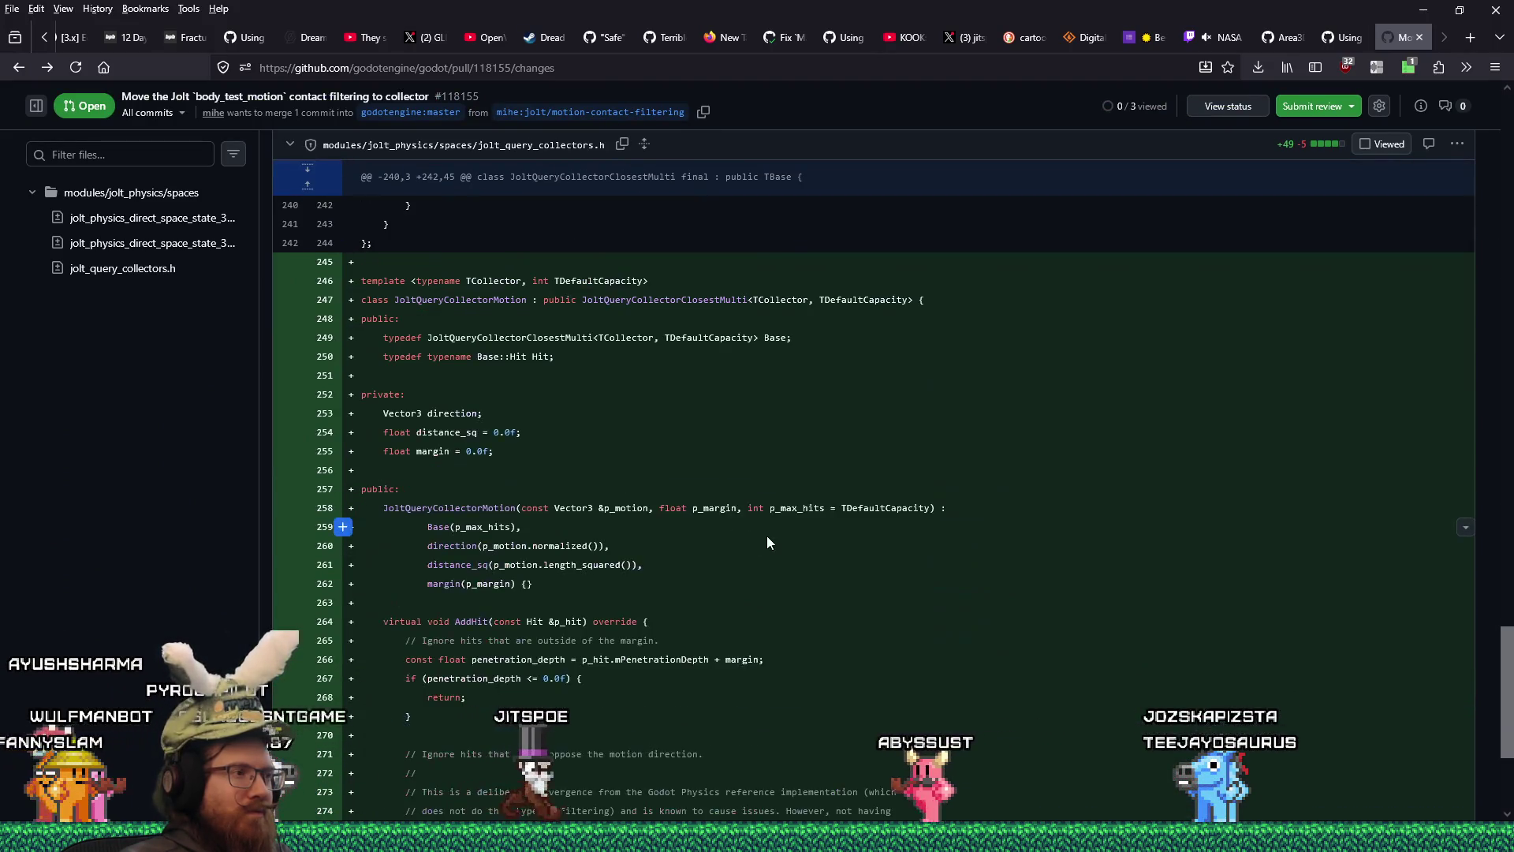
{"action": "scroll", "coordinate": [765, 538], "scroll_direction": "down", "scroll_amount": 2}
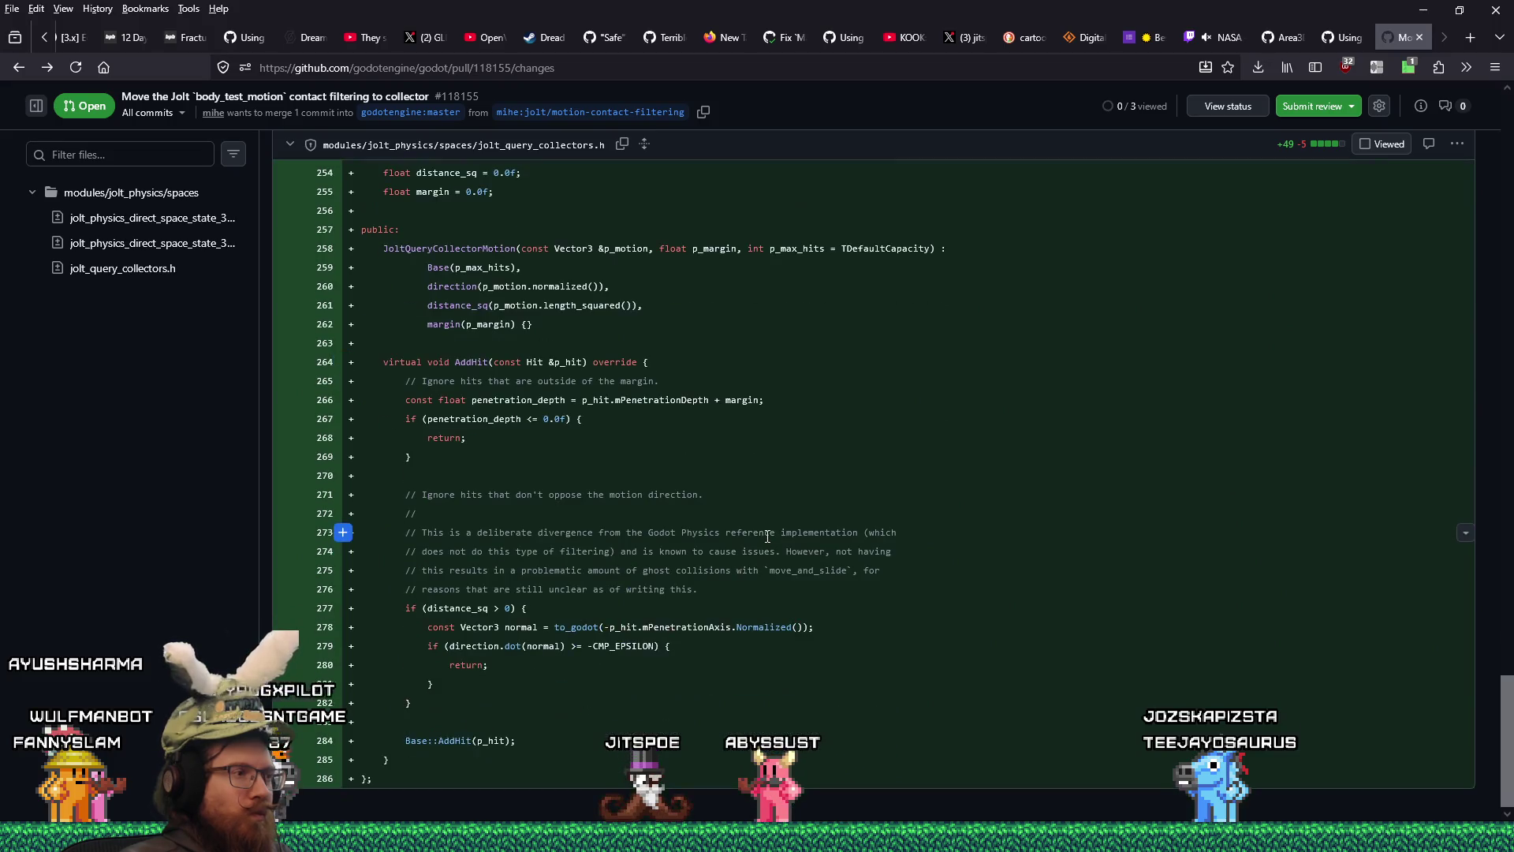
{"action": "scroll", "coordinate": [765, 536], "scroll_direction": "up", "scroll_amount": 20}
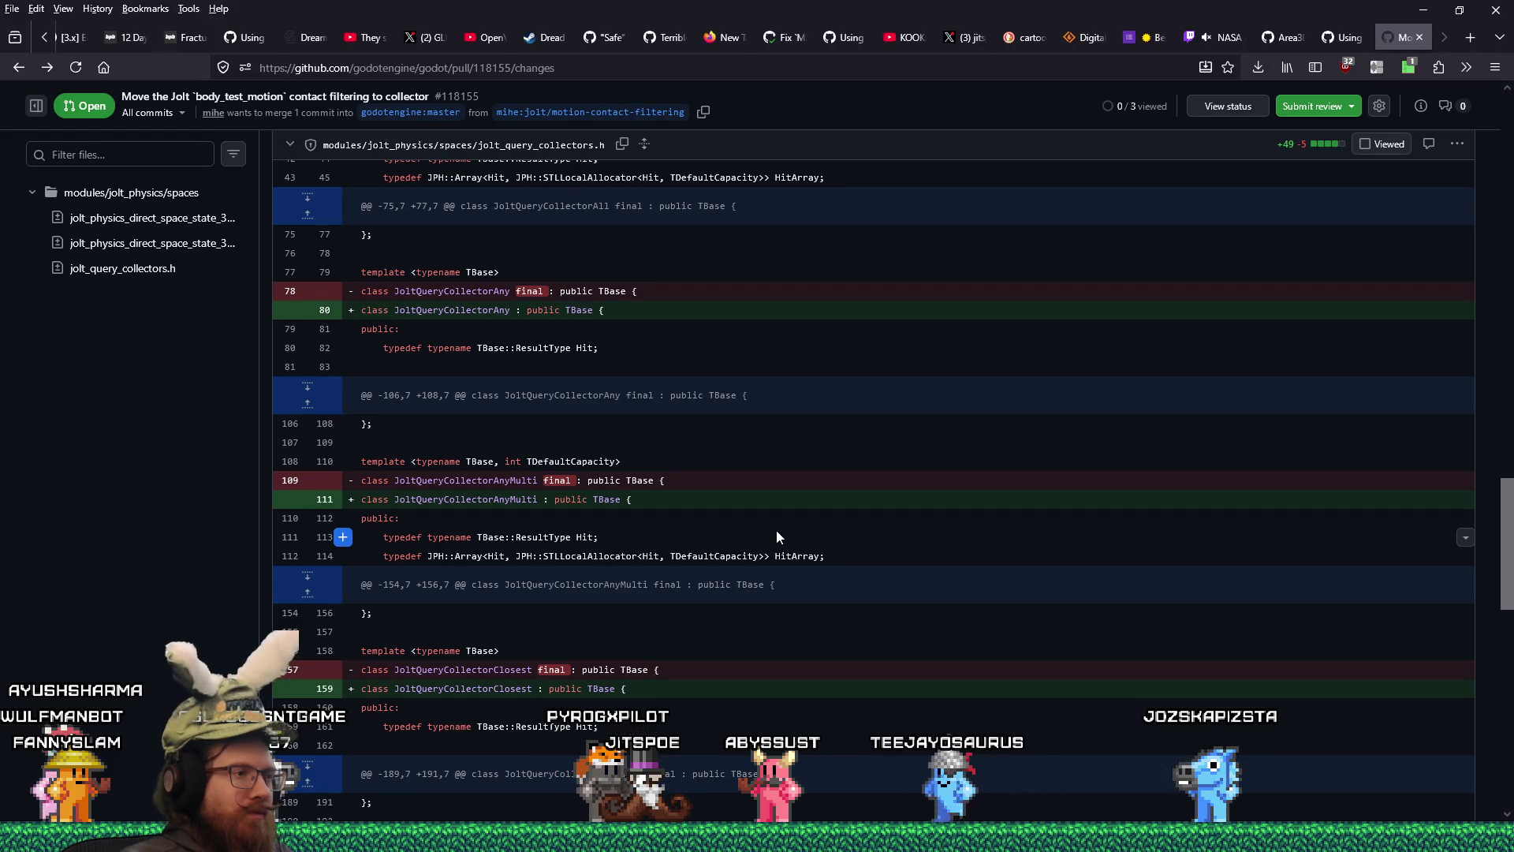
{"action": "scroll", "coordinate": [777, 537], "scroll_direction": "up", "scroll_amount": 3}
{"action": "scroll", "coordinate": [777, 537], "scroll_direction": "up", "scroll_amount": 7}
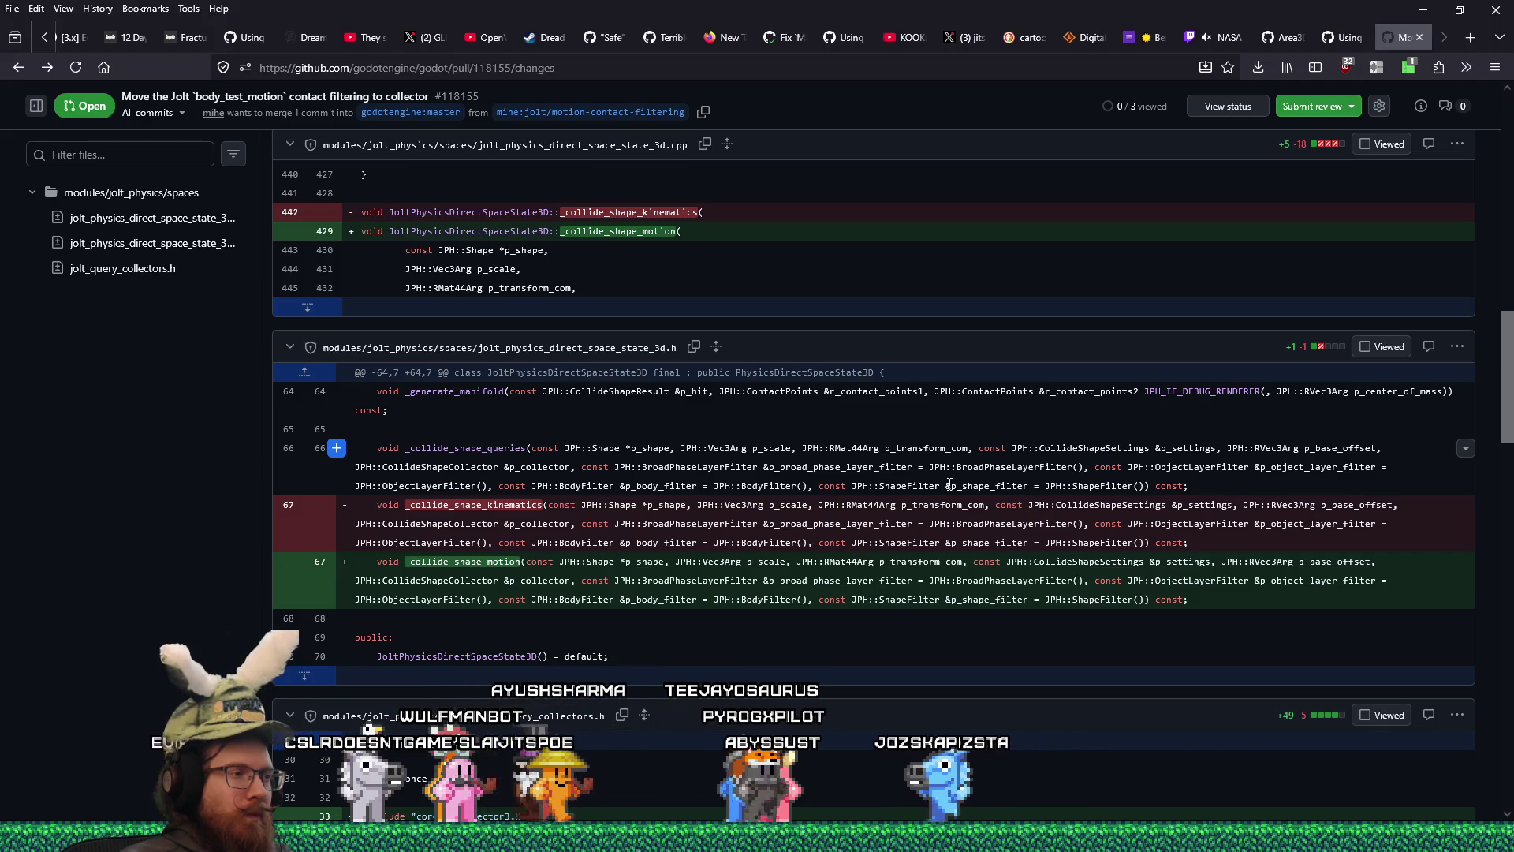
{"action": "scroll", "coordinate": [949, 485], "scroll_direction": "up", "scroll_amount": 1}
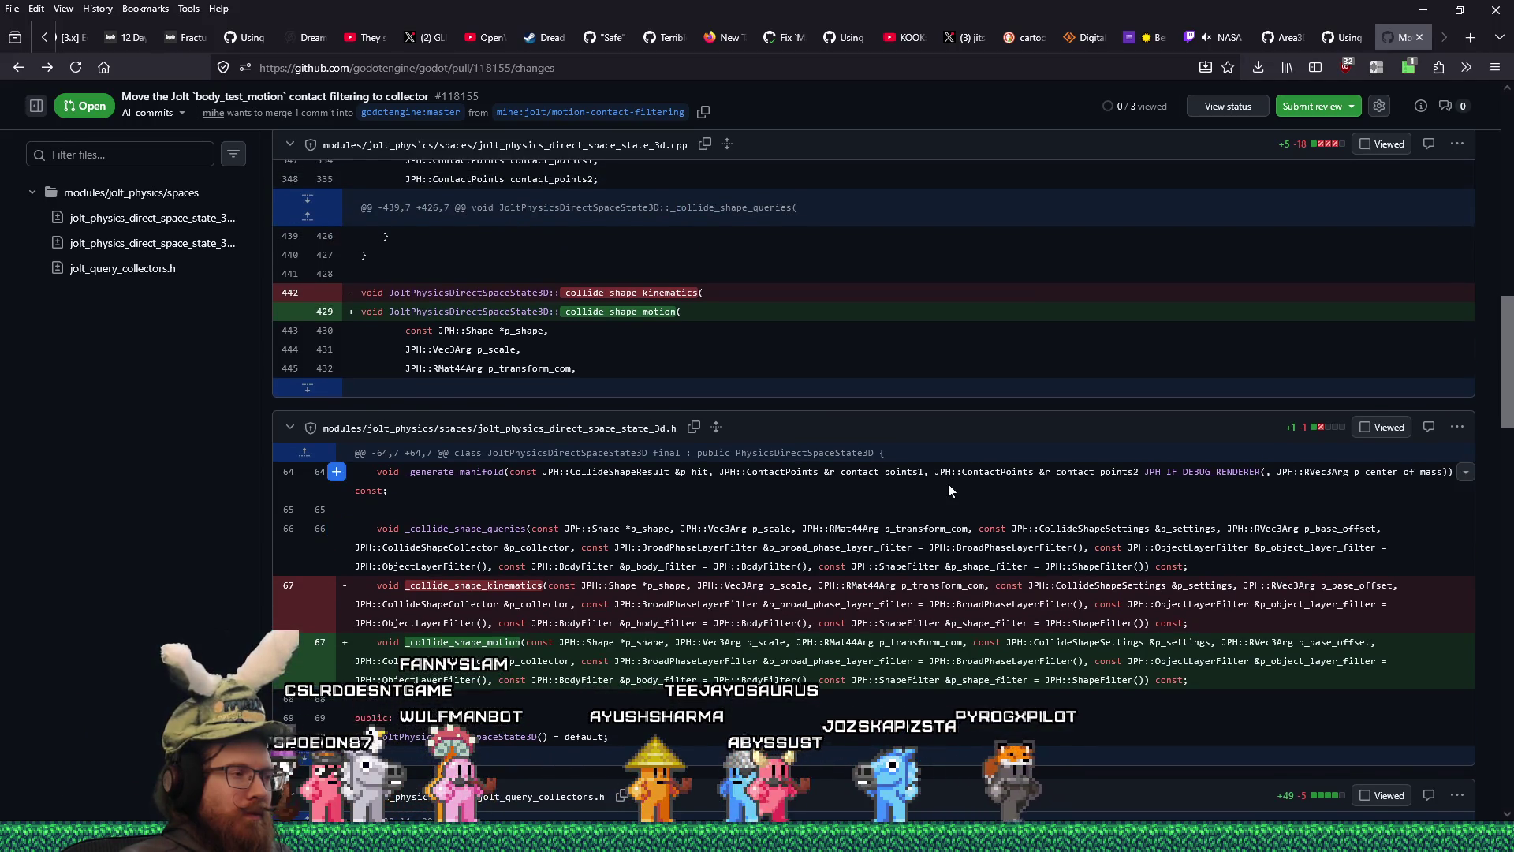
{"action": "scroll", "coordinate": [949, 485], "scroll_direction": "up", "scroll_amount": 2}
{"action": "scroll", "coordinate": [949, 485], "scroll_direction": "up", "scroll_amount": 4}
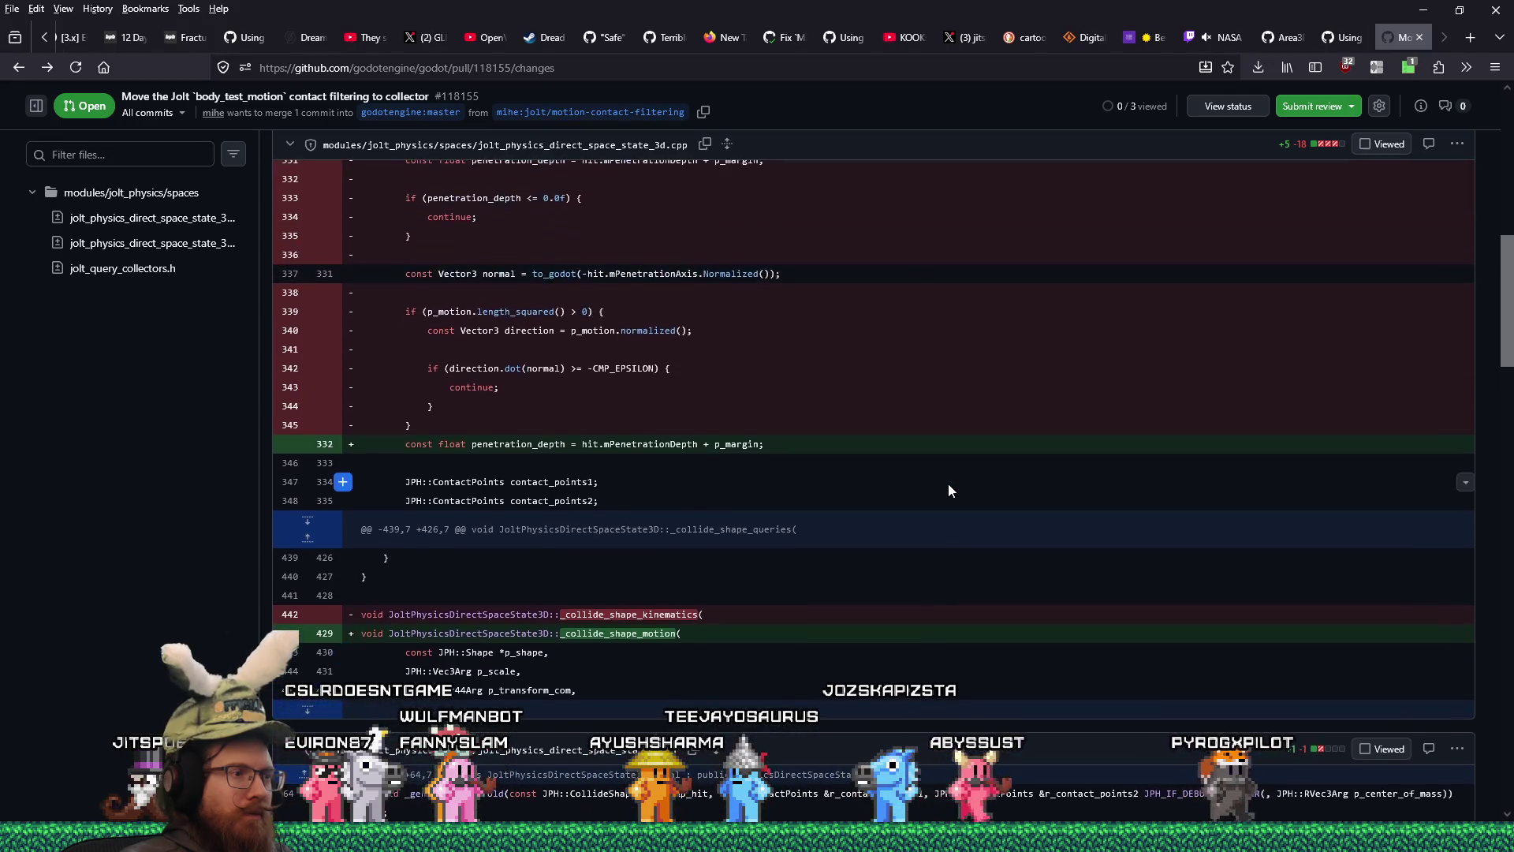
{"action": "scroll", "coordinate": [949, 484], "scroll_direction": "up", "scroll_amount": 7}
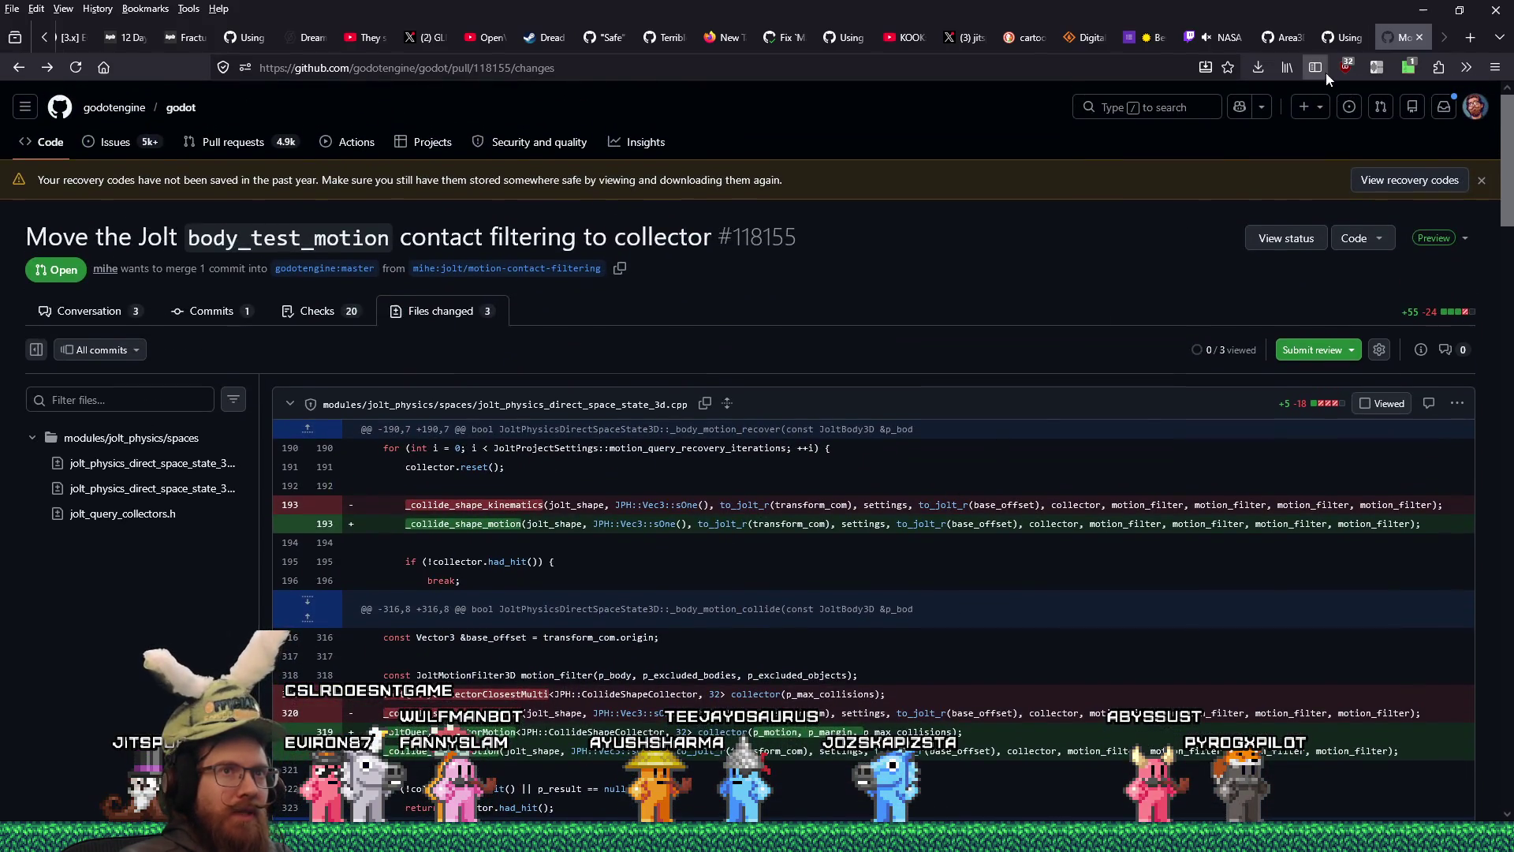
- Scroll through the comments on Jolt issue #117857, then return to Visual Studio
{"action": "left_click", "coordinate": [1340, 47]}
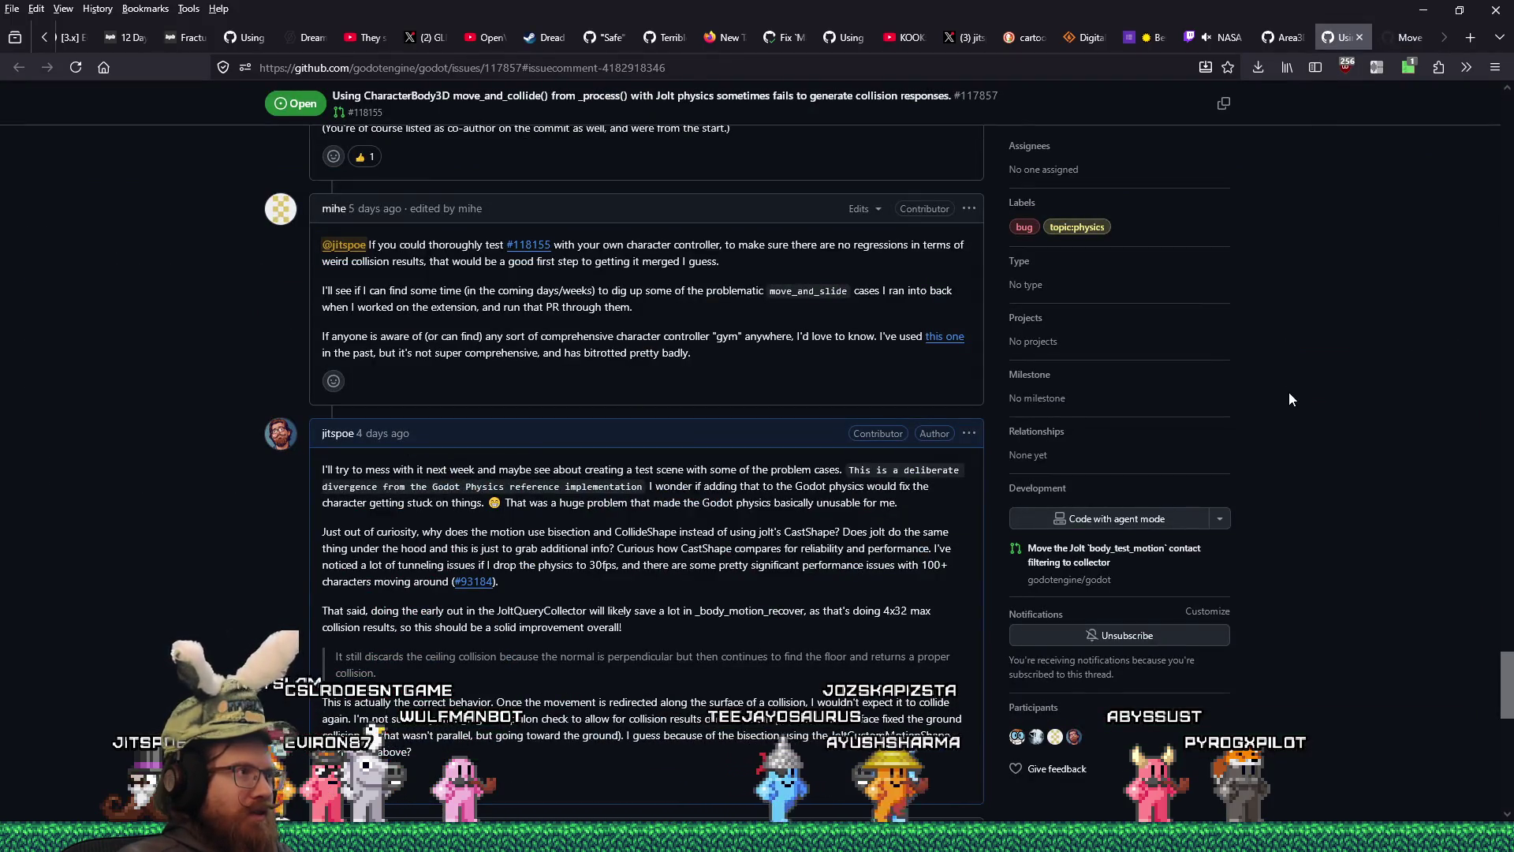
{"action": "scroll", "coordinate": [1289, 399], "scroll_direction": "down", "scroll_amount": 9}
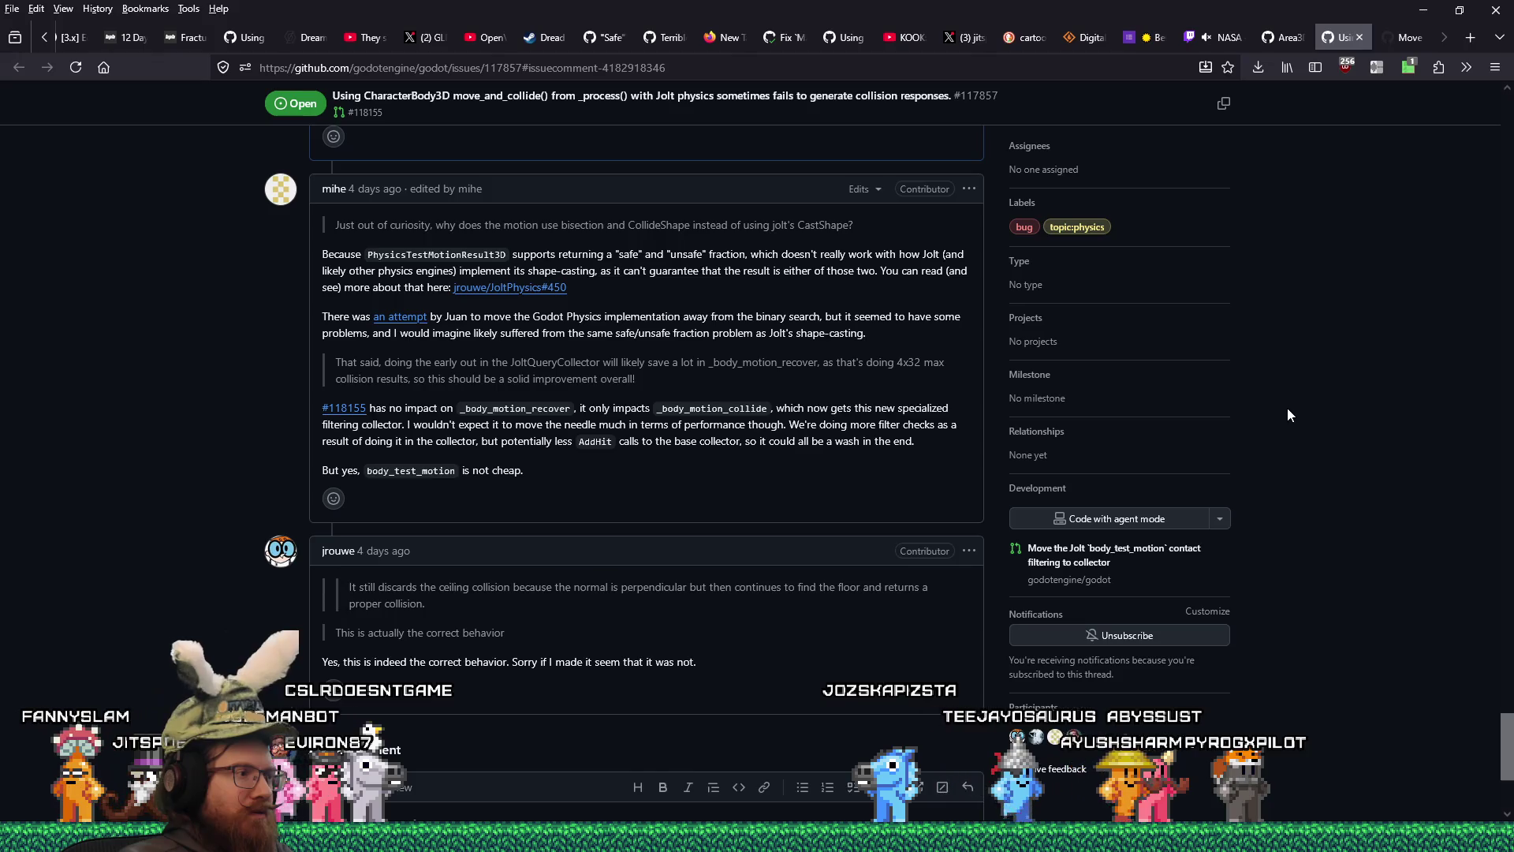
{"action": "scroll", "coordinate": [1287, 408], "scroll_direction": "down", "scroll_amount": 1}
{"action": "scroll", "coordinate": [1288, 409], "scroll_direction": "up", "scroll_amount": 4}
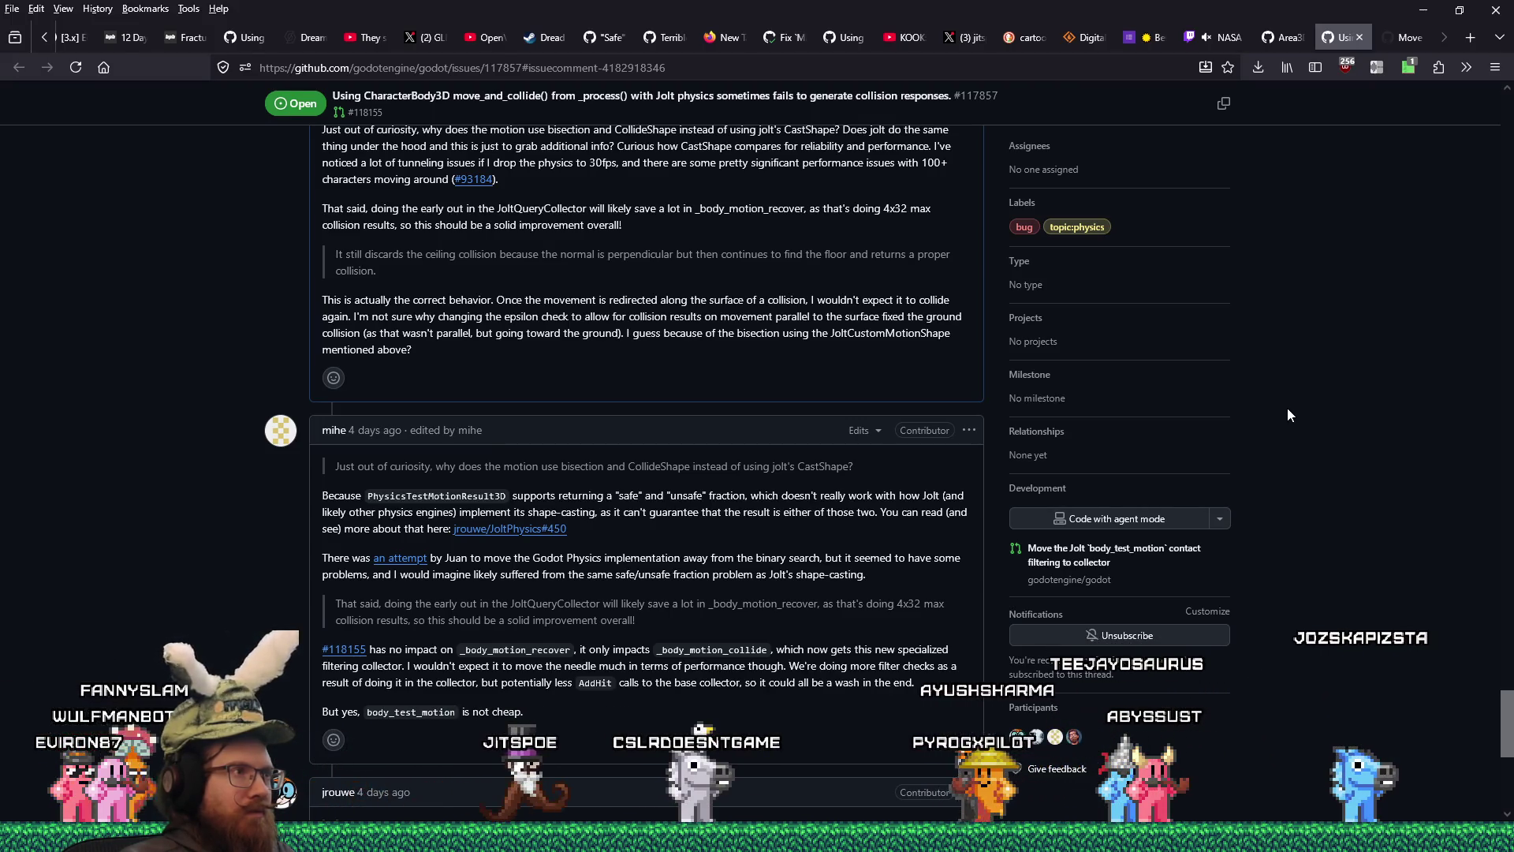
{"action": "mouse_move", "coordinate": [1506, 724]}
{"action": "left_mouse_down"}
{"action": "mouse_move", "coordinate": [1511, 142]}
{"action": "mouse_move", "coordinate": [1489, 779]}
{"action": "mouse_move", "coordinate": [1481, 245]}
{"action": "left_mouse_up"}
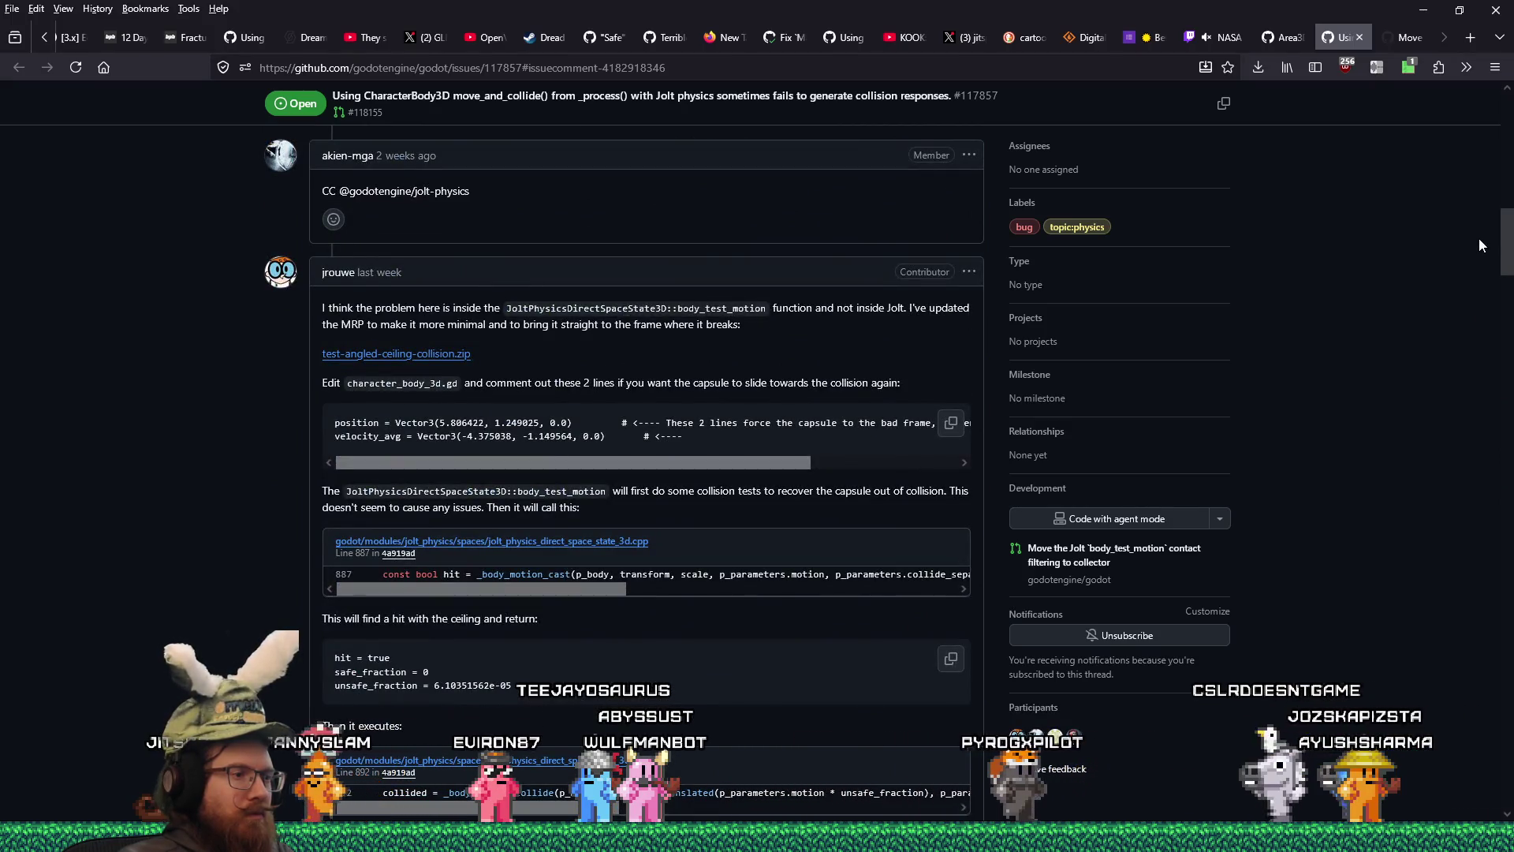
{"action": "mouse_move", "coordinate": [1479, 238]}
{"action": "left_mouse_down"}
{"action": "mouse_move", "coordinate": [1493, 131]}
{"action": "mouse_move", "coordinate": [1492, 192]}
{"action": "left_mouse_up"}
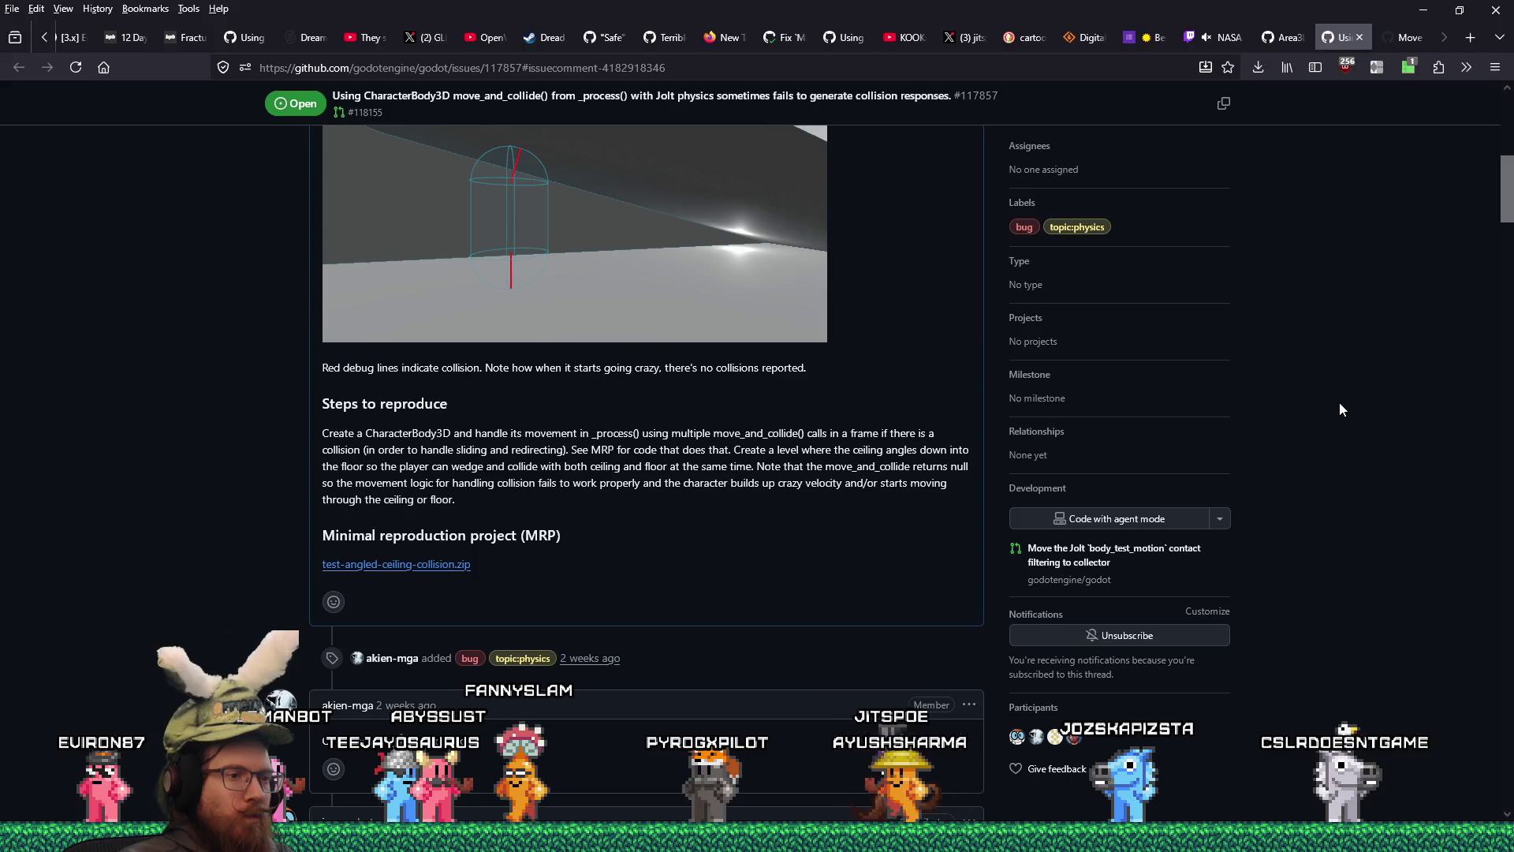
{"action": "scroll", "coordinate": [1339, 409], "scroll_direction": "down", "scroll_amount": 4}
{"action": "scroll", "coordinate": [1339, 408], "scroll_direction": "up", "scroll_amount": 4}
{"action": "scroll", "coordinate": [1342, 408], "scroll_direction": "up", "scroll_amount": 4}
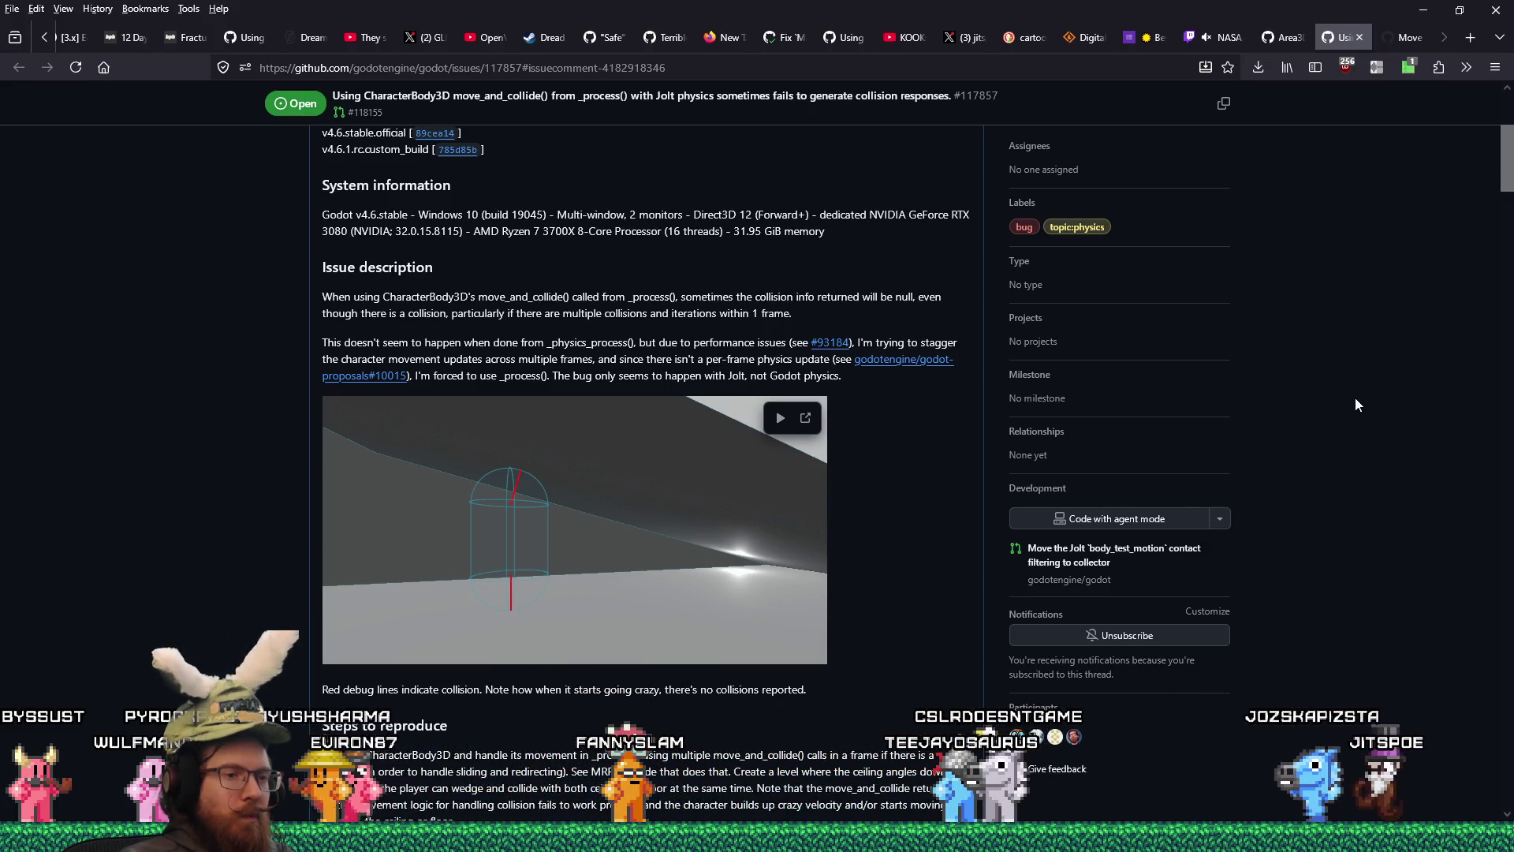
{"action": "key", "text": "alt+Tab"}
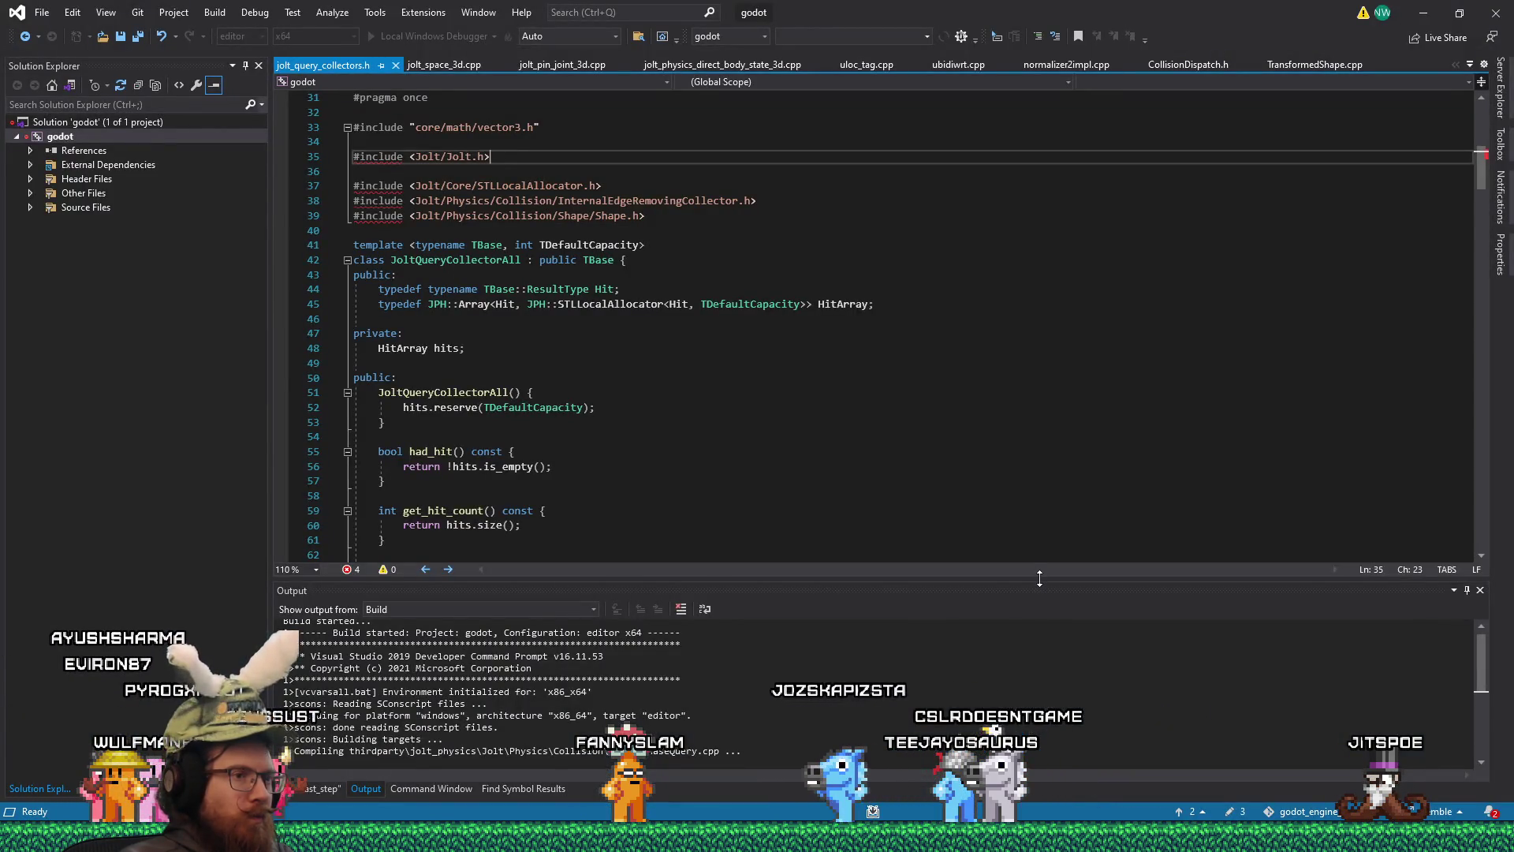
- Make the build Output panel taller, then check and close the git cherry-pick terminal
{"action": "left_click_drag", "start_coordinate": [1039, 578], "coordinate": [1041, 542]}
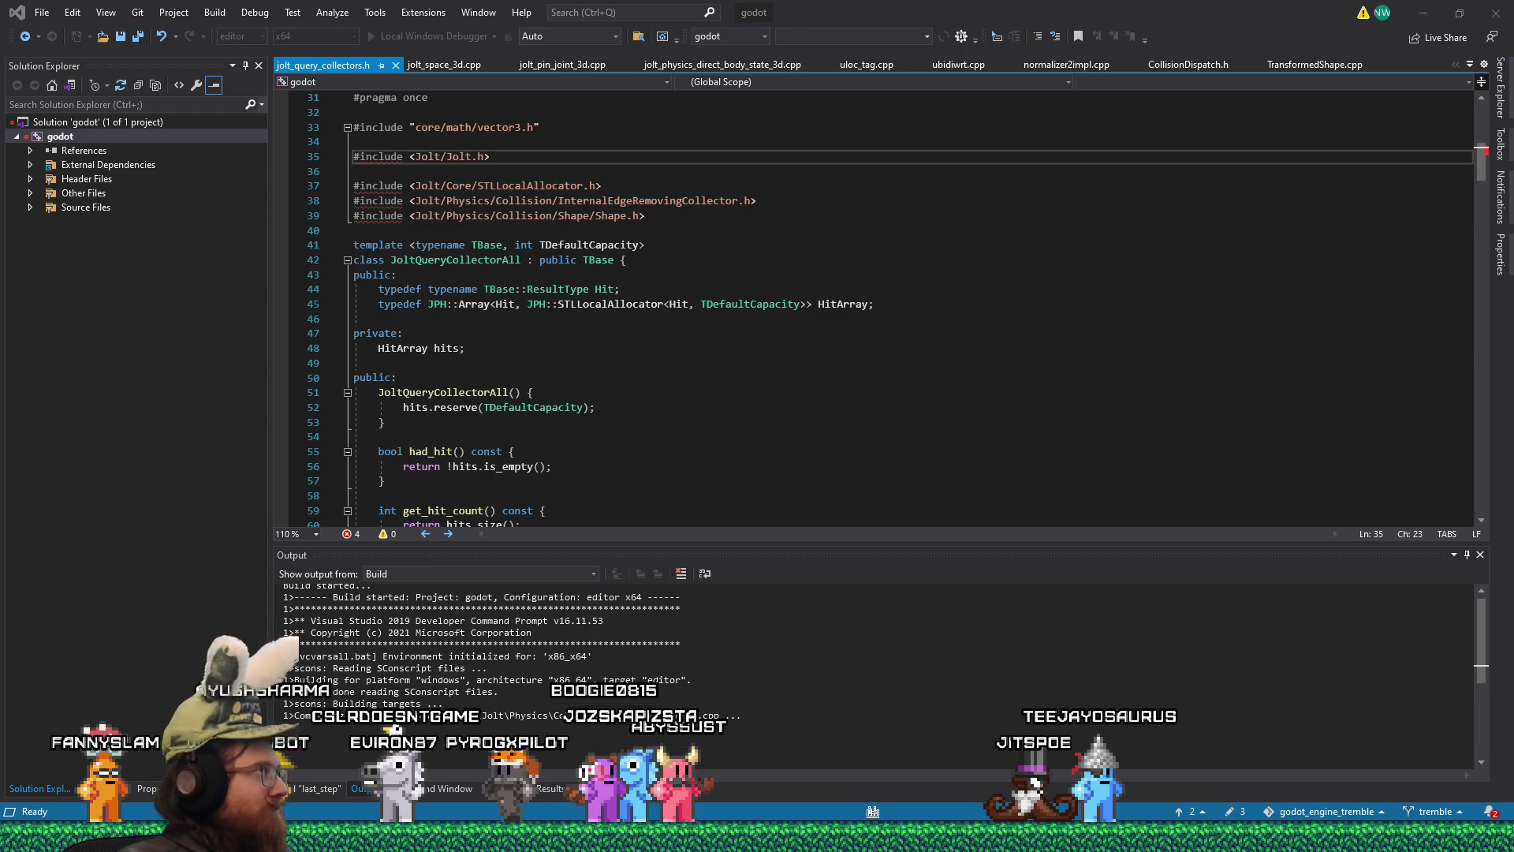
{"action": "key", "text": "alt+Tab"}
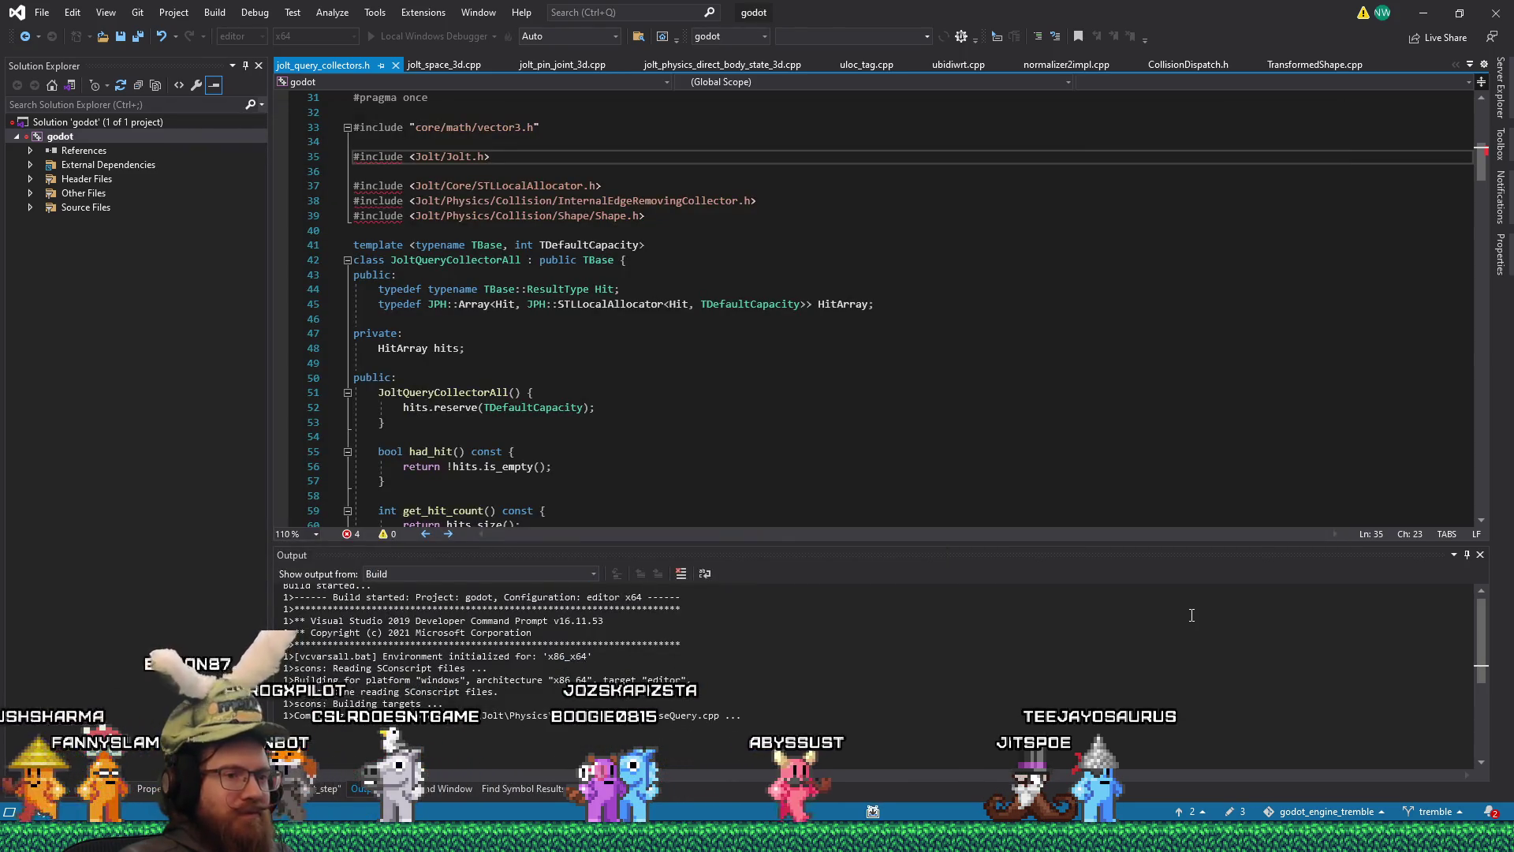
{"action": "left_click", "coordinate": [1135, 372]}
{"action": "key", "text": "alt+Tab"}
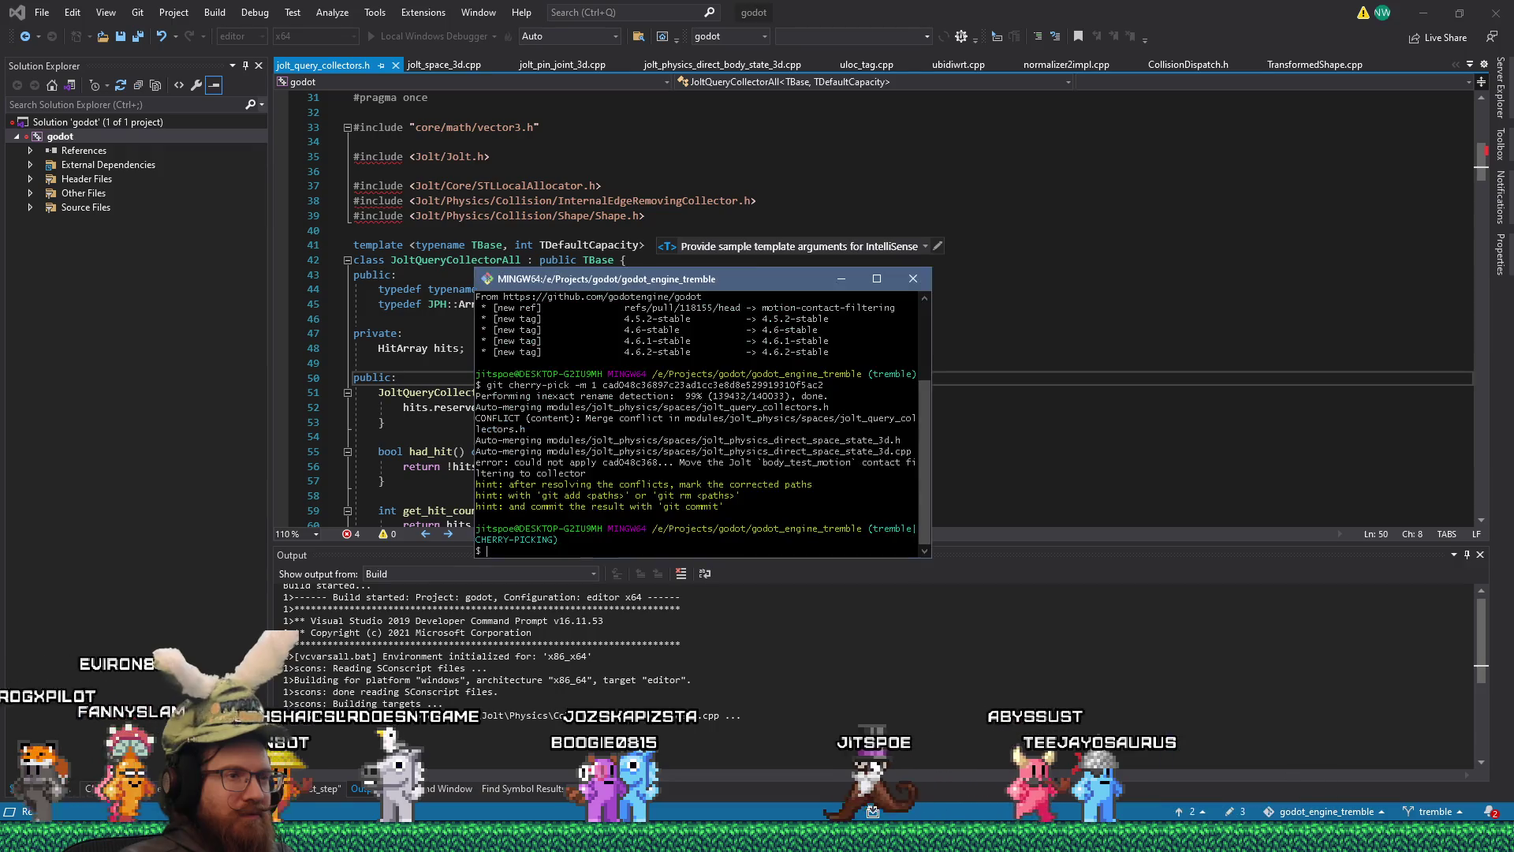
{"action": "left_click", "coordinate": [923, 282]}
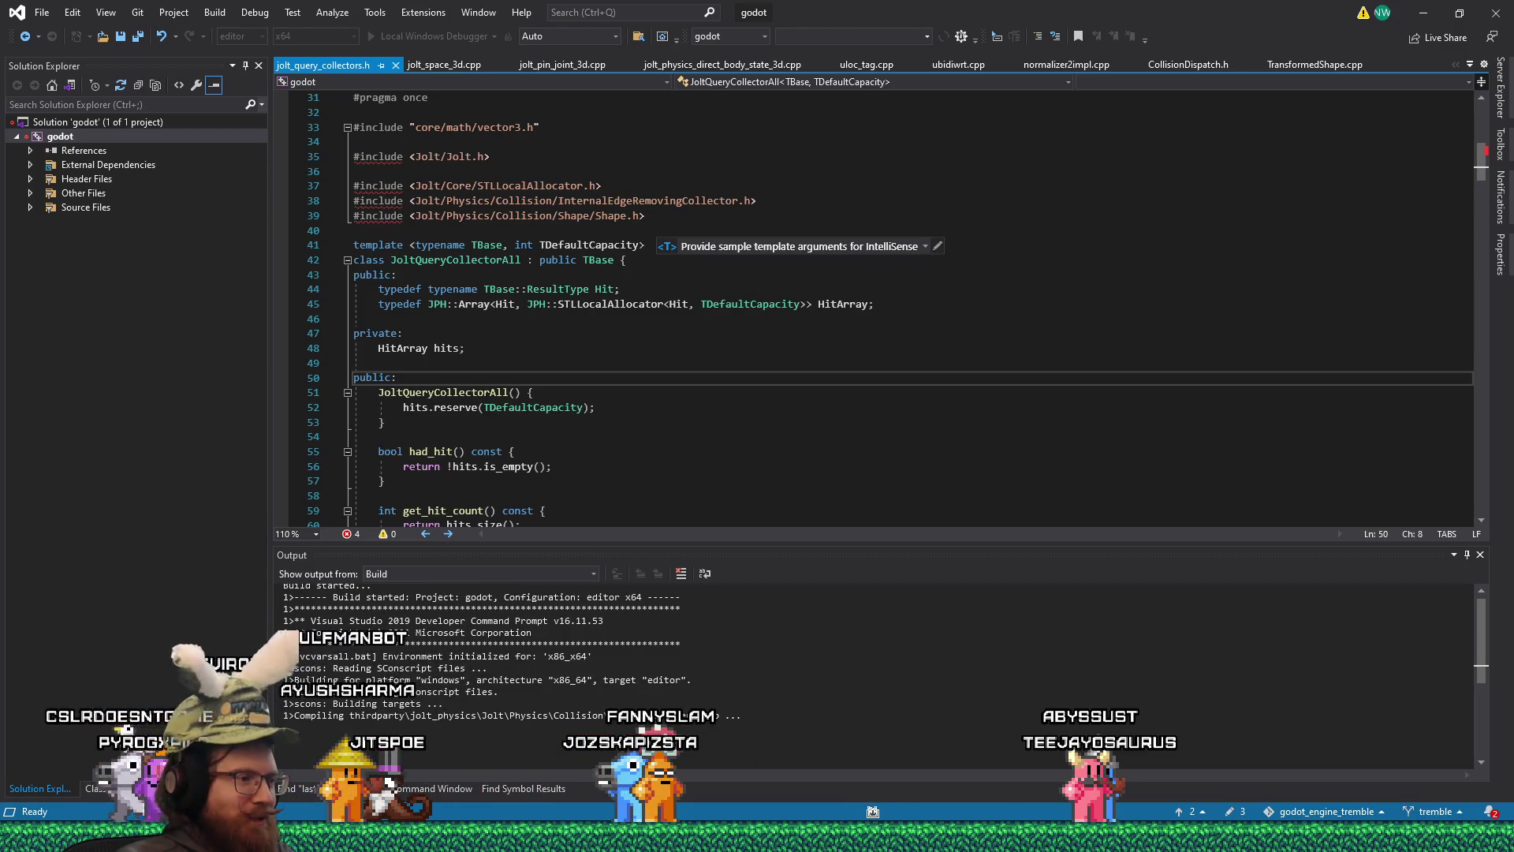
- Close the git_notes.txt window and go to line 56 in had_hit
{"action": "mouse_move", "coordinate": [872, 811]}
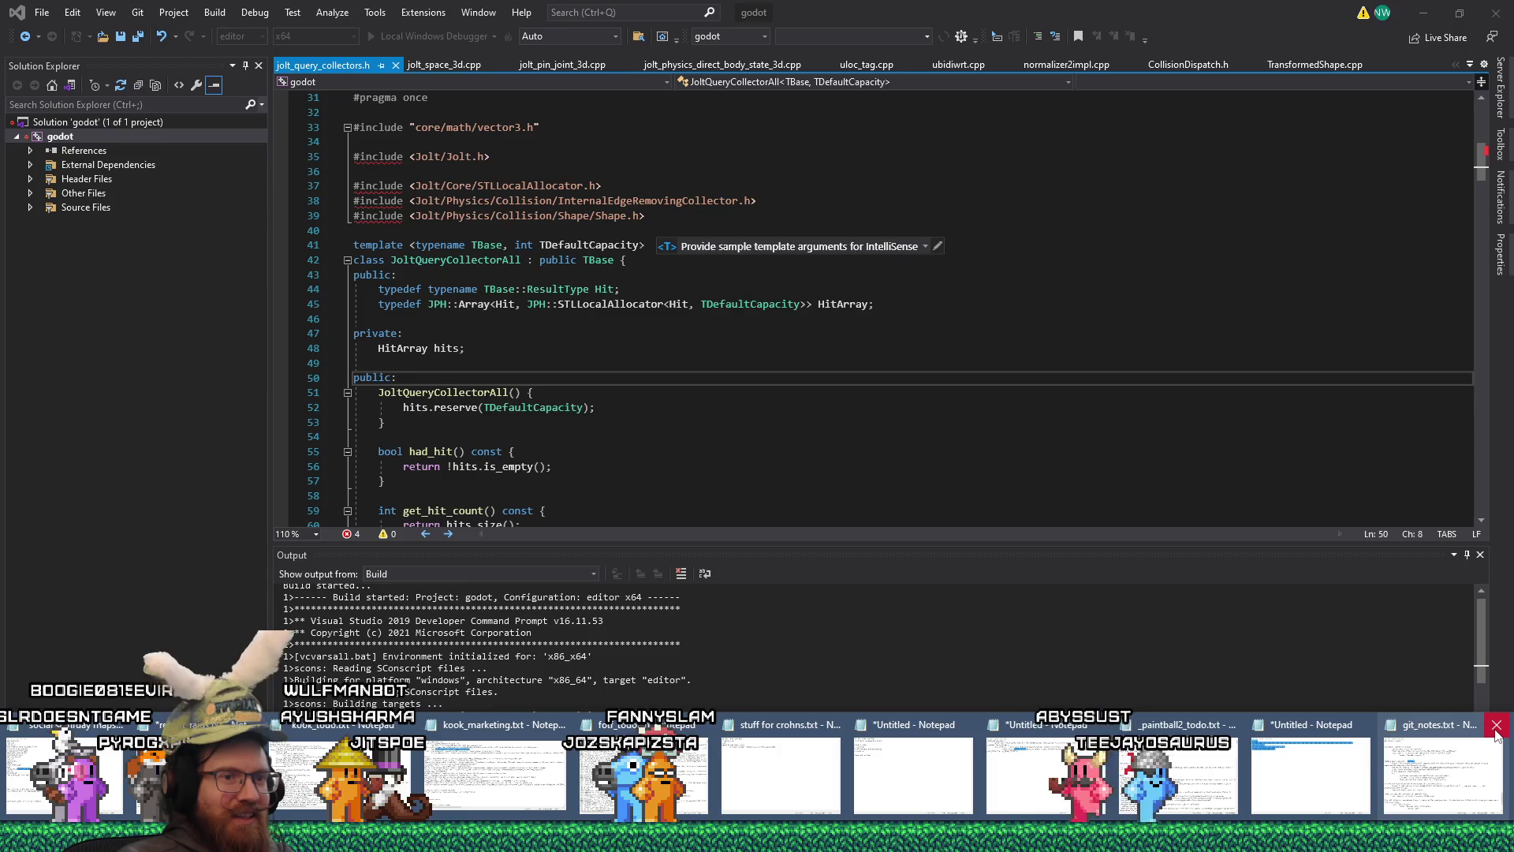
{"action": "left_click", "coordinate": [1496, 726]}
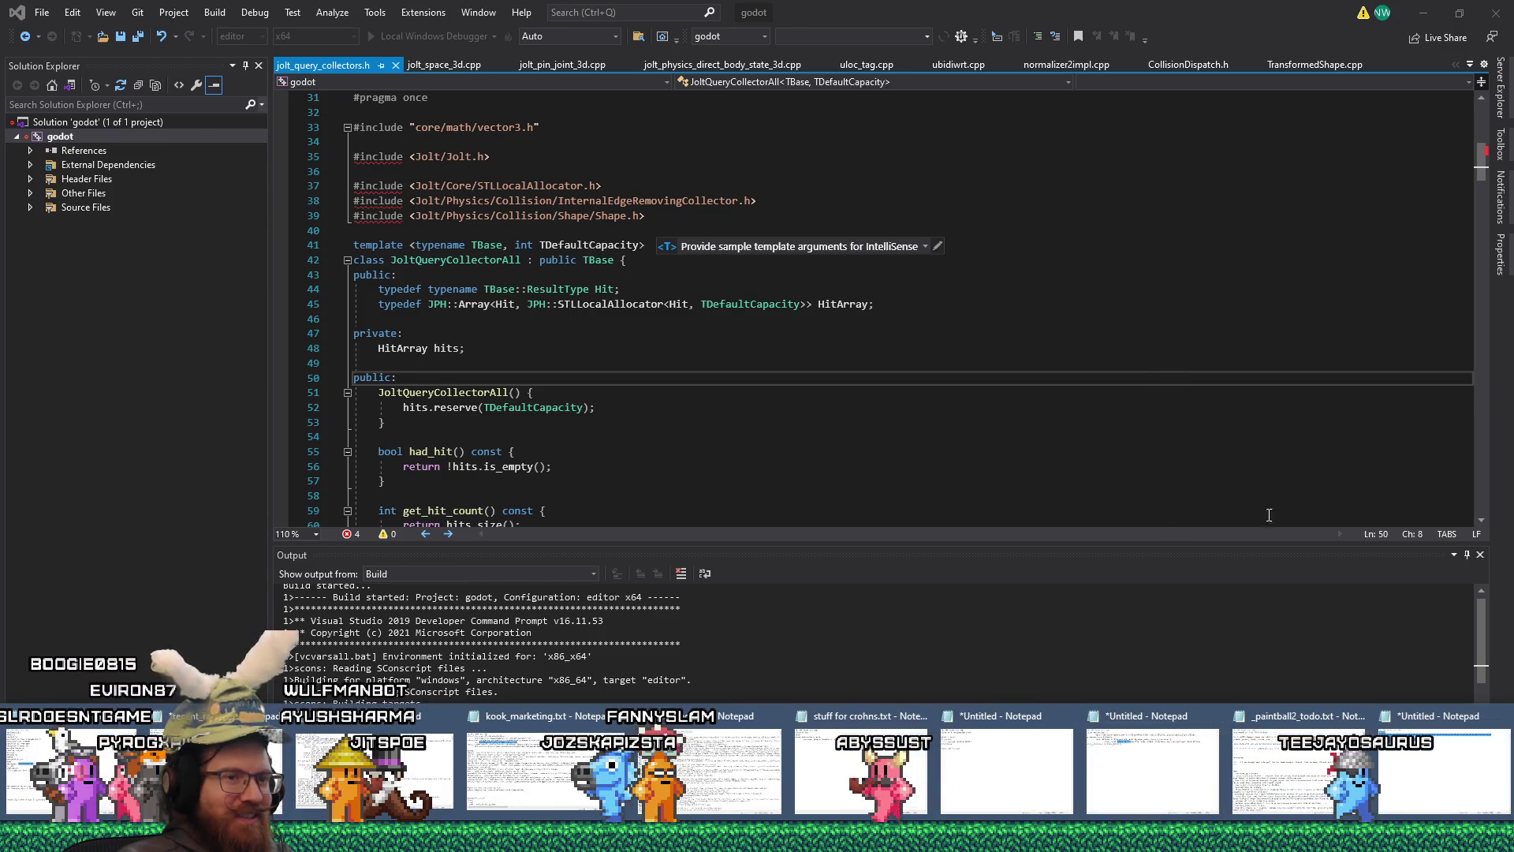
{"action": "left_click", "coordinate": [1201, 452]}
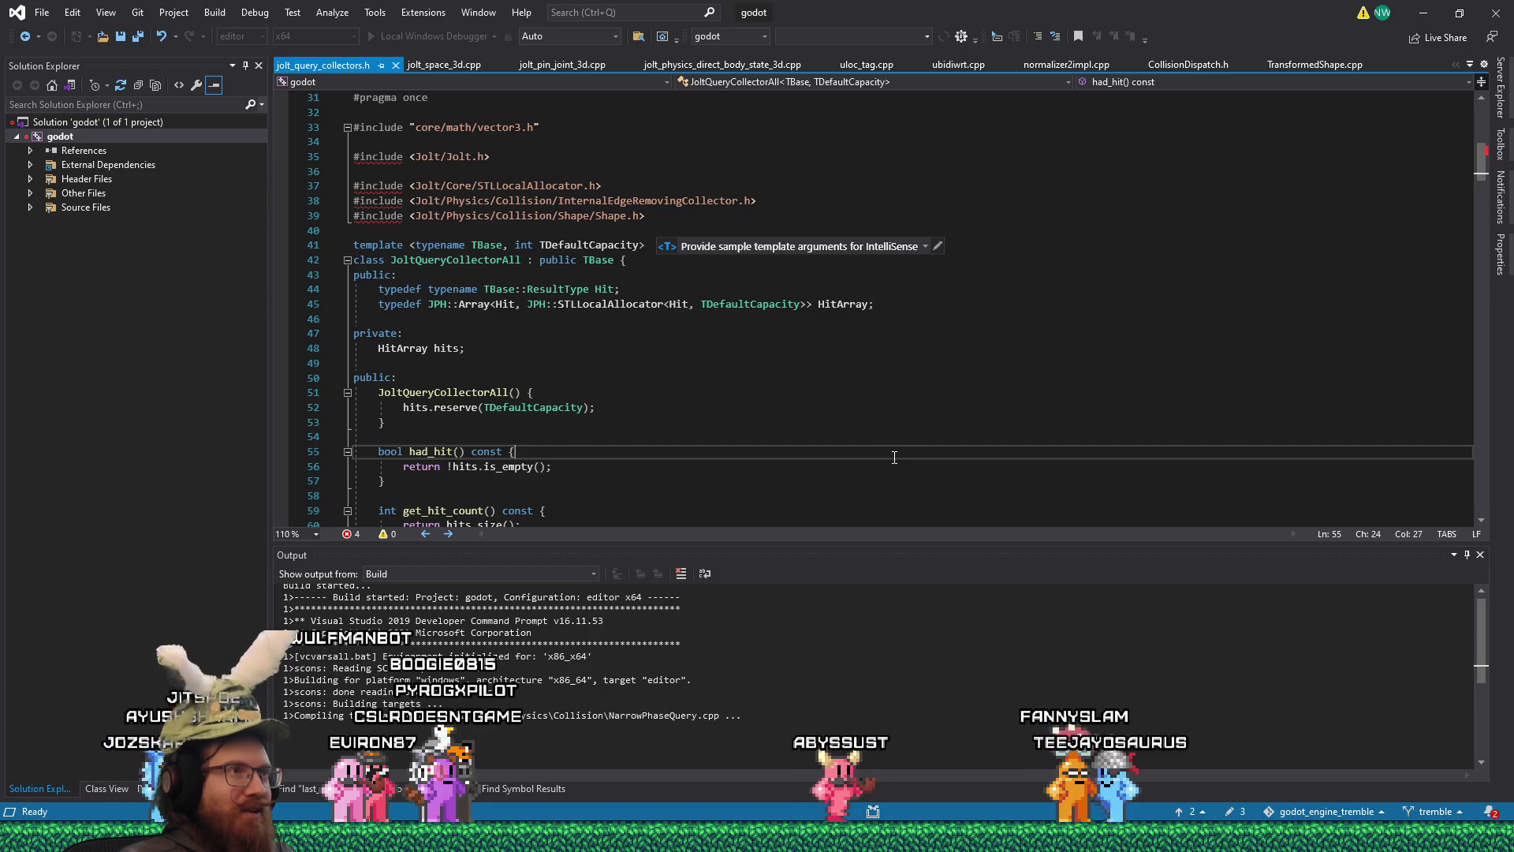
{"action": "scroll", "coordinate": [895, 457], "scroll_direction": "down", "scroll_amount": 3}
{"action": "key", "text": "Down"}
{"action": "key", "text": "End"}
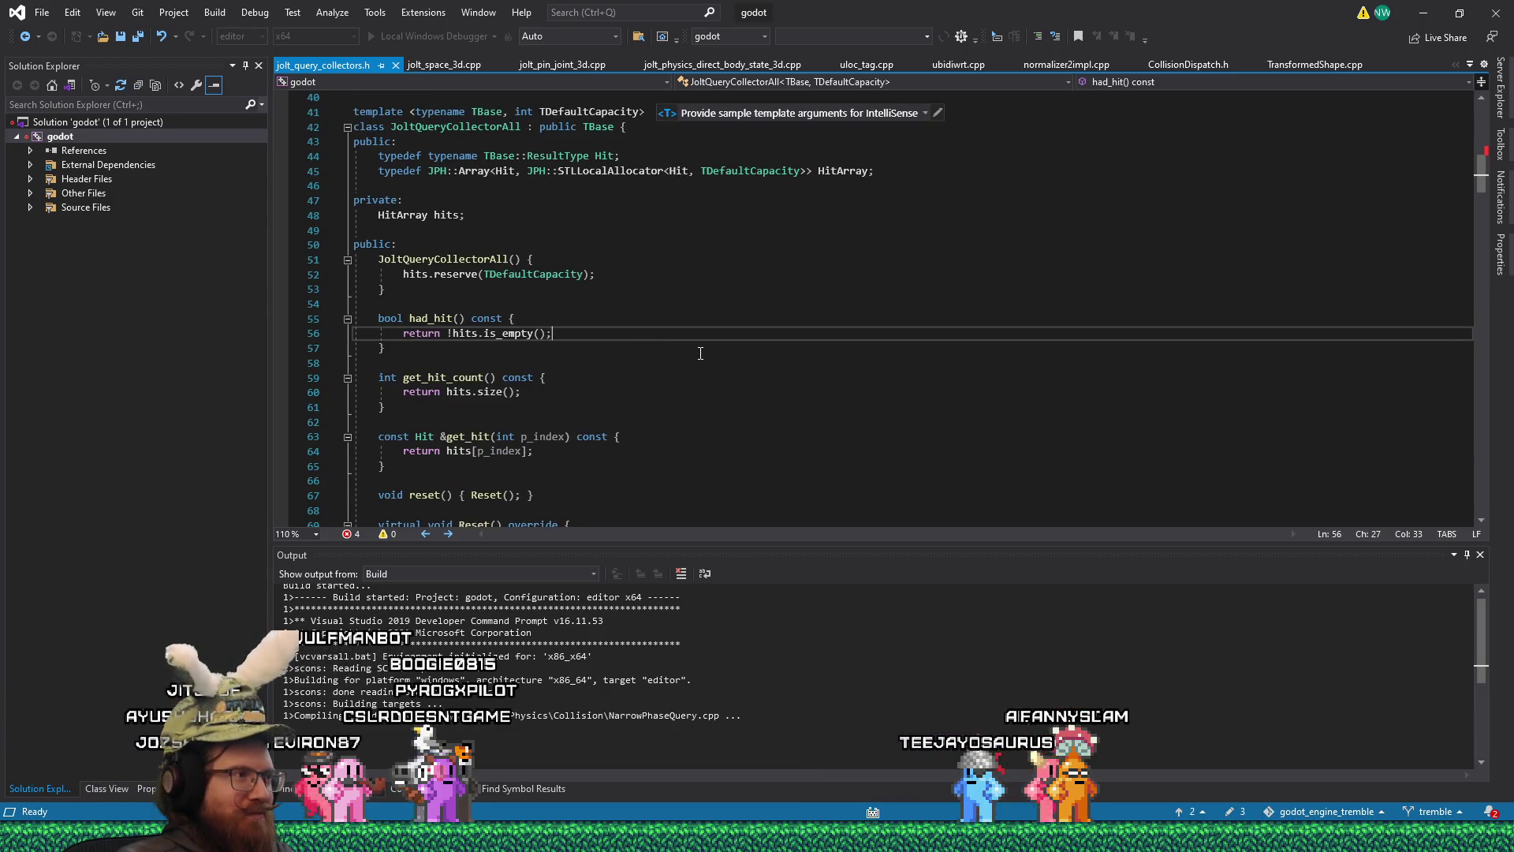
{"action": "key", "text": "alt+Tab"}
{"action": "key", "text": "alt+Tab"}
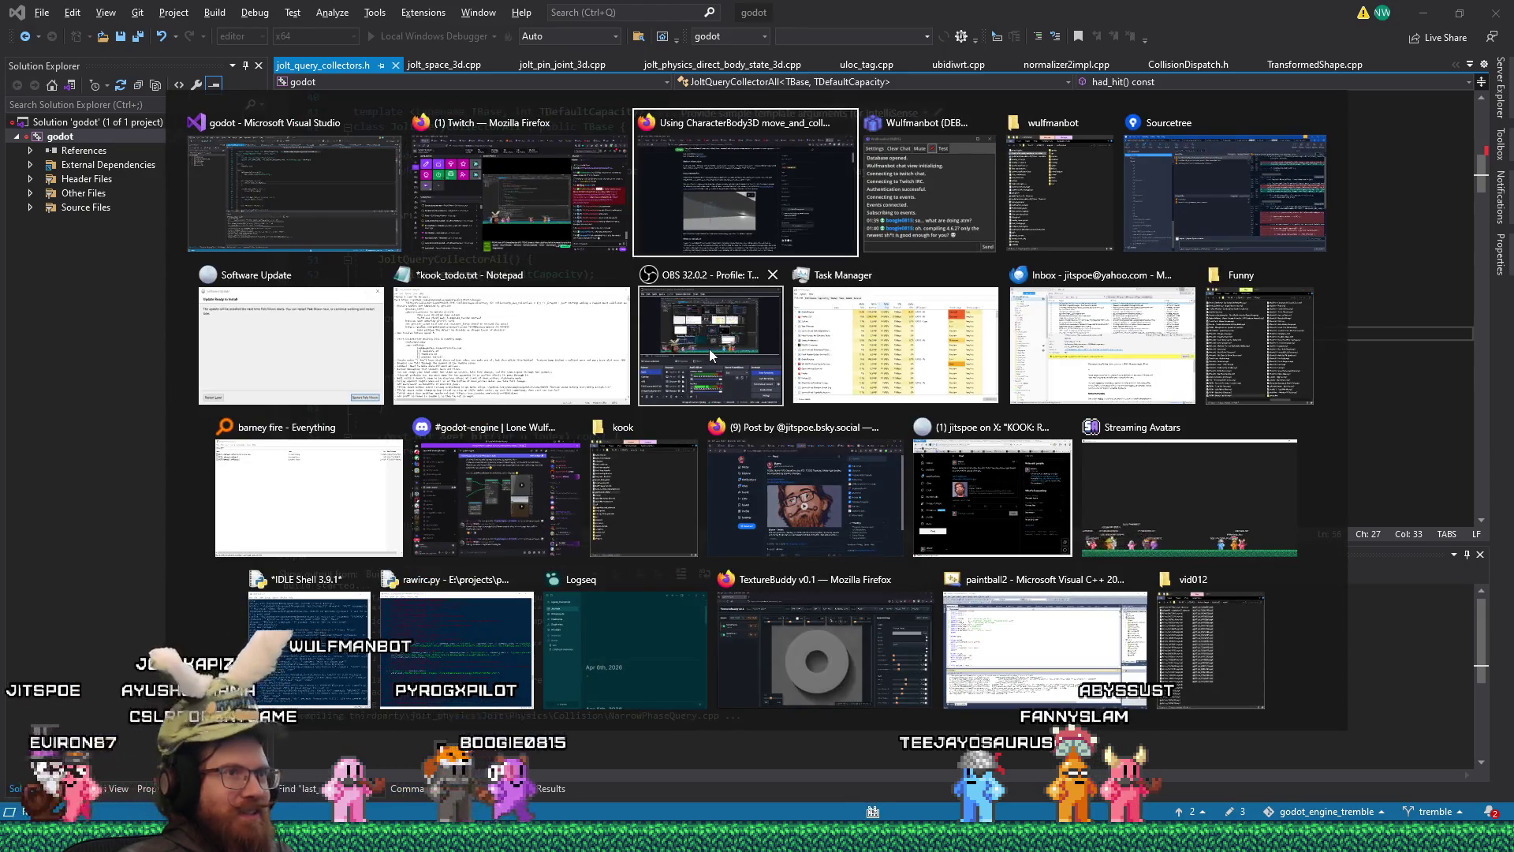
- Bring the kook_todo.txt Notepad window forward and save it
{"action": "key", "text": "Left"}
{"action": "key", "text": "Left"}
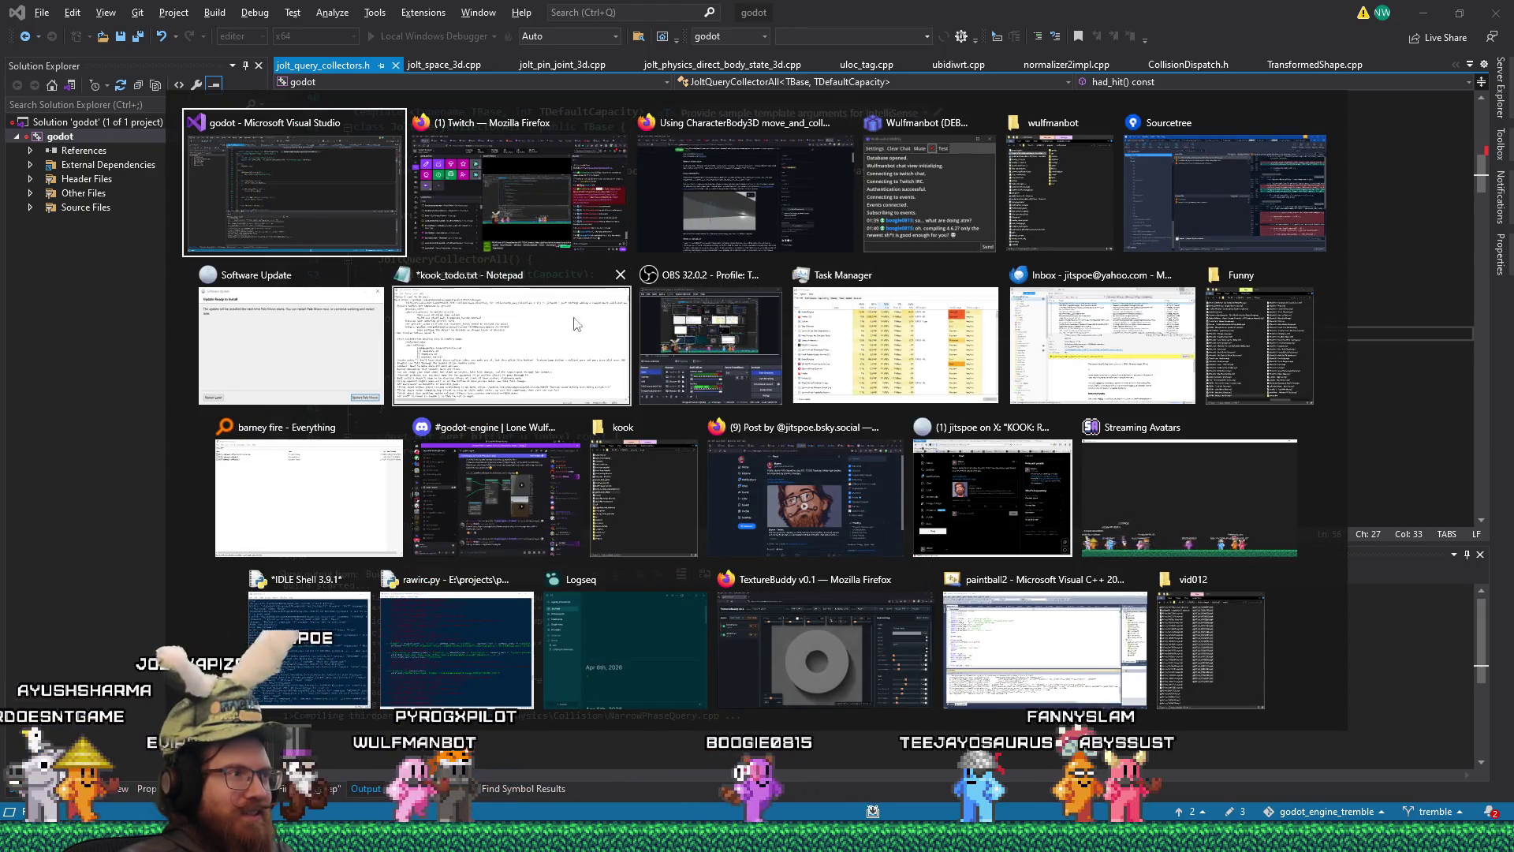
{"action": "left_click", "coordinate": [540, 305]}
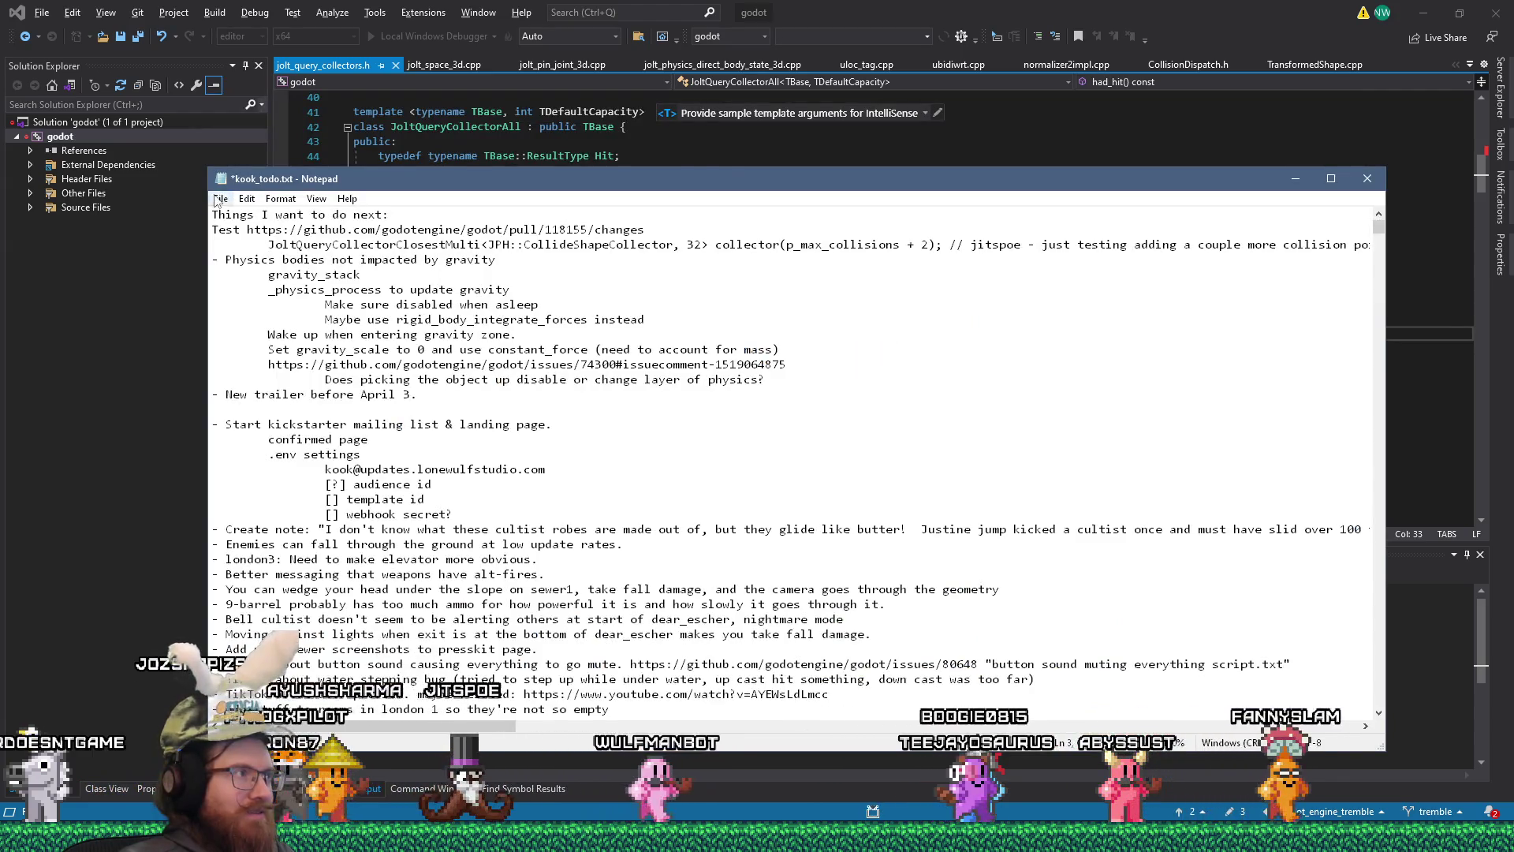
{"action": "left_click", "coordinate": [221, 199]}
{"action": "left_click", "coordinate": [248, 269]}
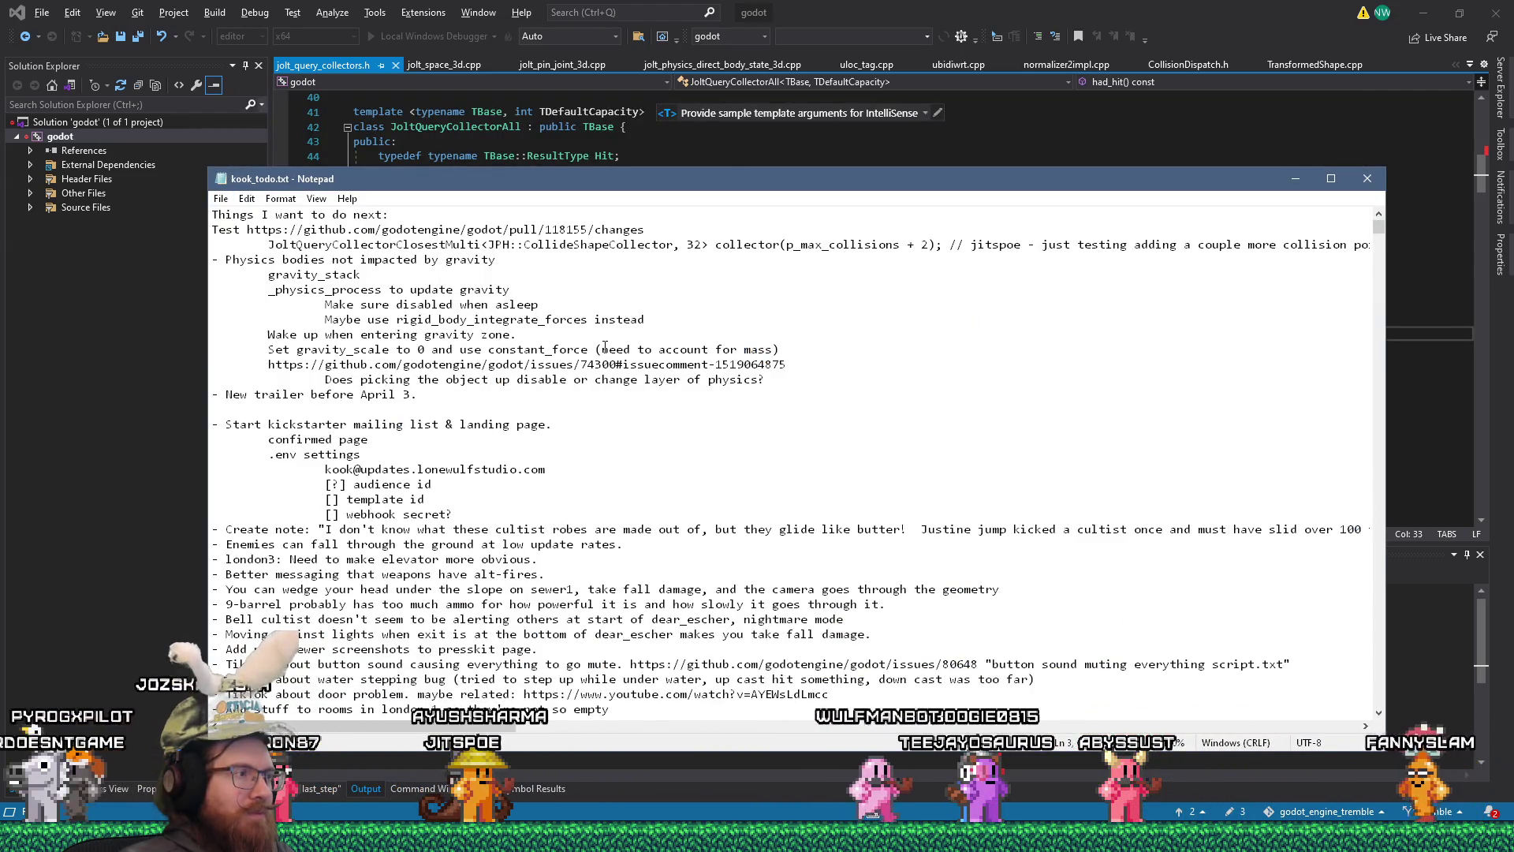
- Scroll through the kook_todo.txt entries and bring up the Firefox window previews
{"action": "scroll", "coordinate": [608, 353], "scroll_direction": "down", "scroll_amount": 1}
{"action": "scroll", "coordinate": [607, 354], "scroll_direction": "down", "scroll_amount": 2}
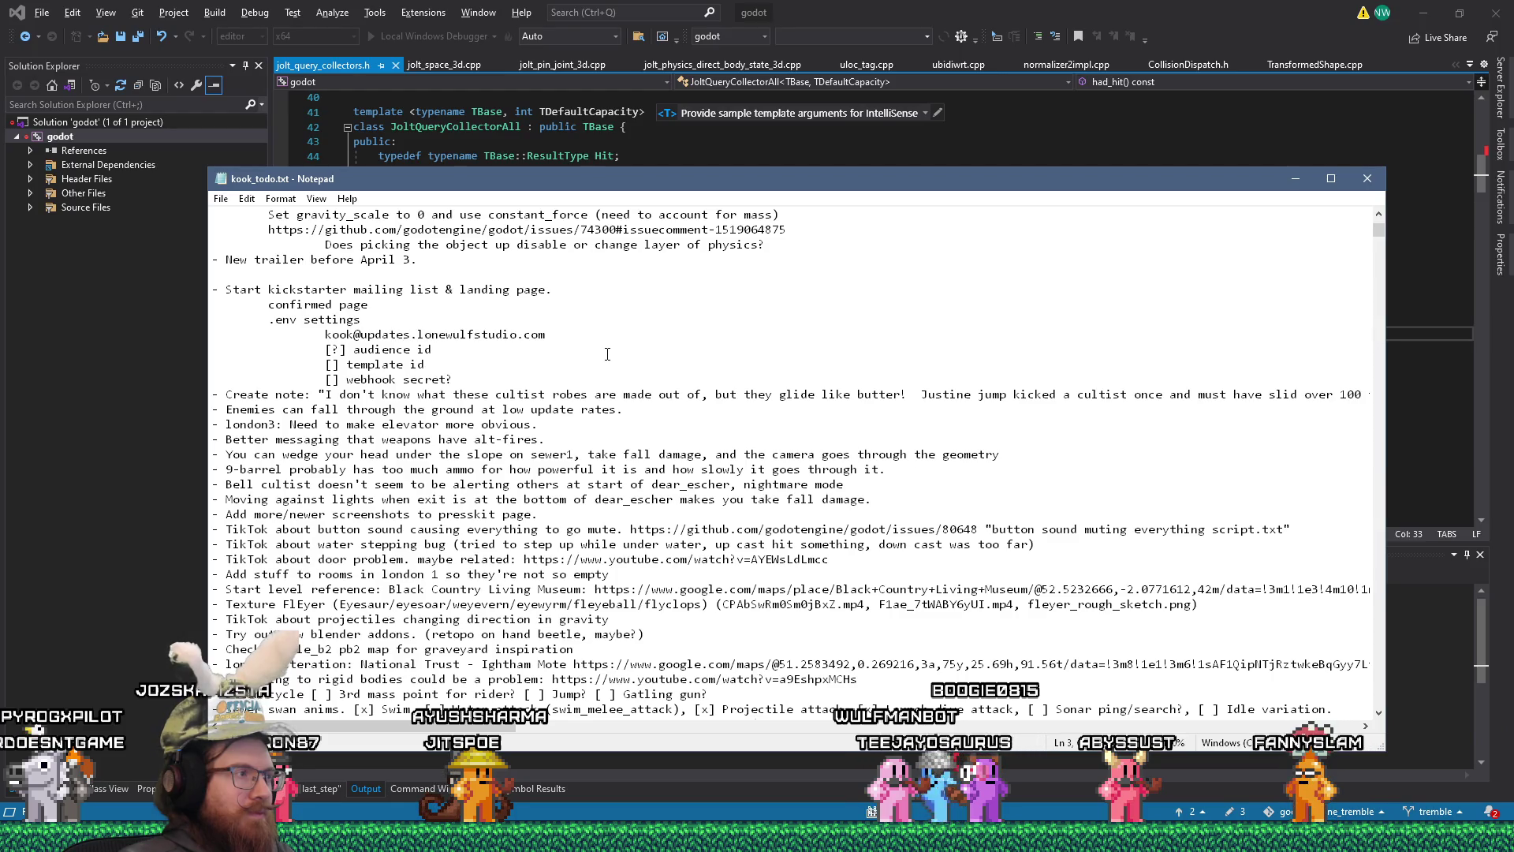
{"action": "scroll", "coordinate": [608, 354], "scroll_direction": "down", "scroll_amount": 1}
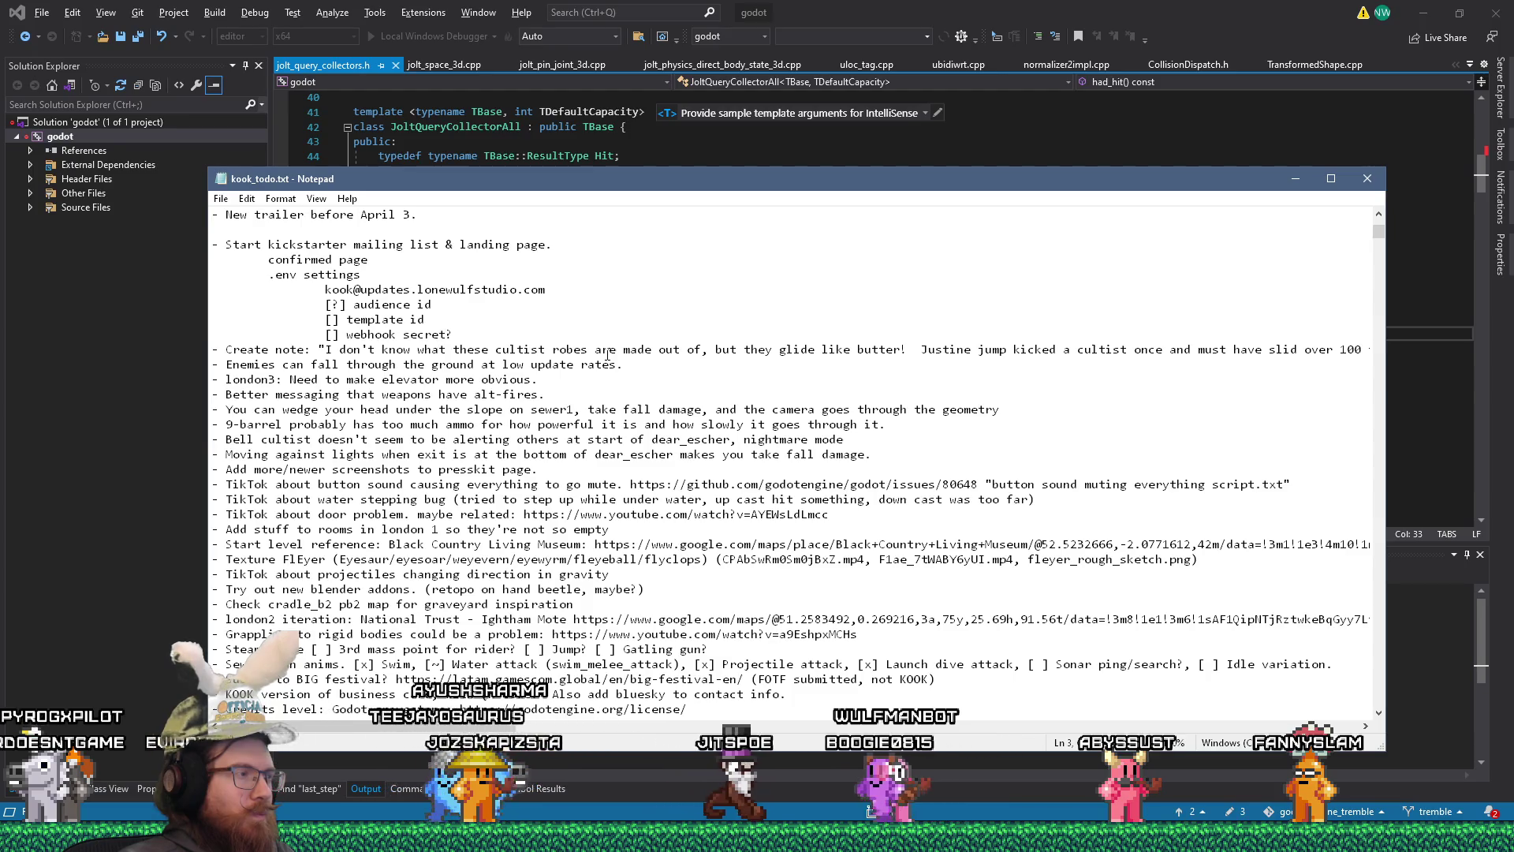
{"action": "scroll", "coordinate": [608, 355], "scroll_direction": "down", "scroll_amount": 1}
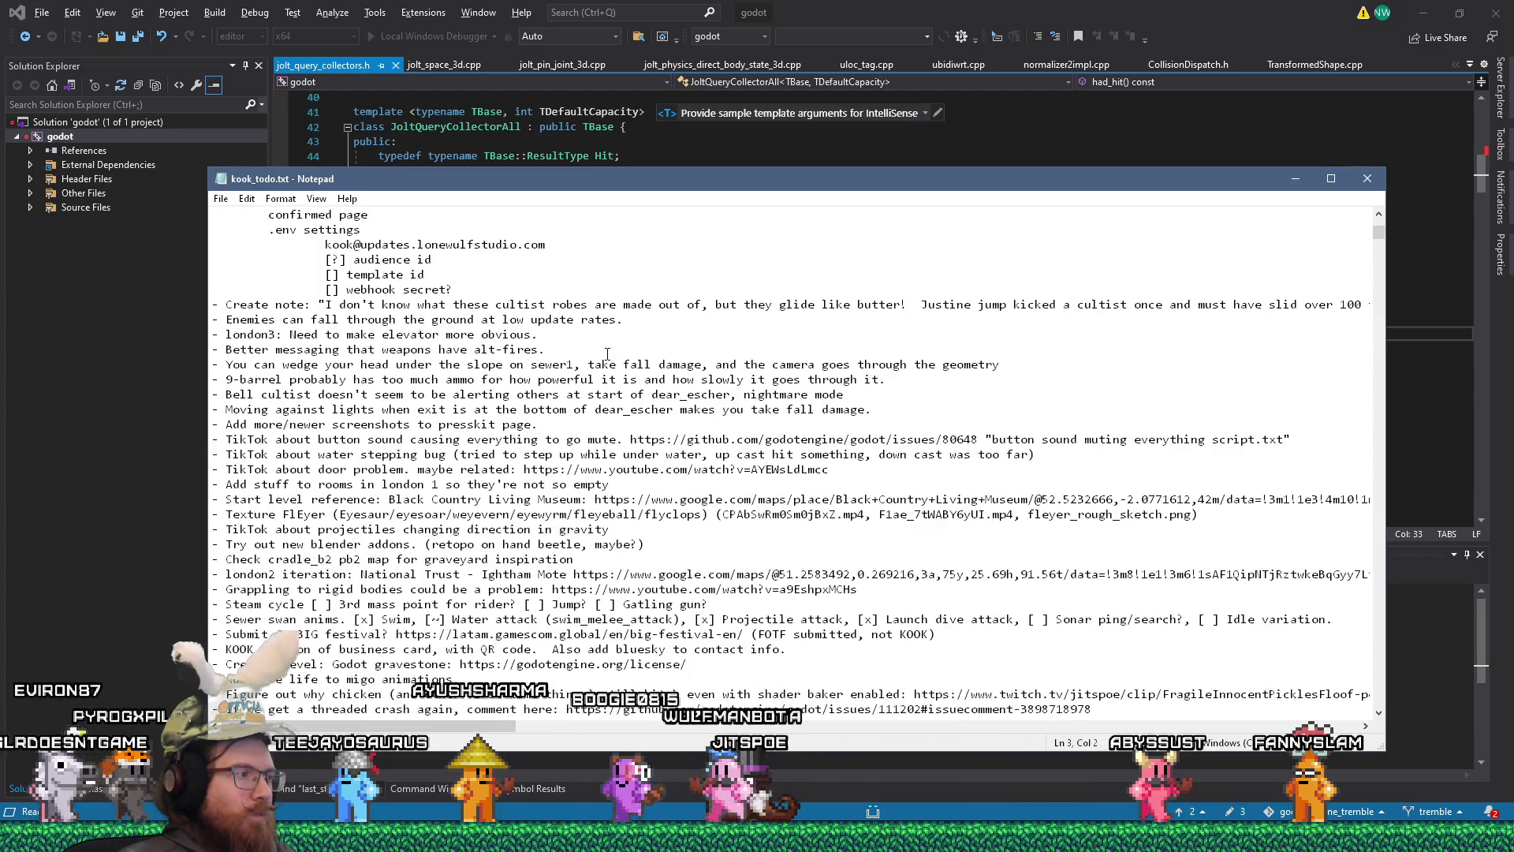
{"action": "scroll", "coordinate": [608, 354], "scroll_direction": "down", "scroll_amount": 2}
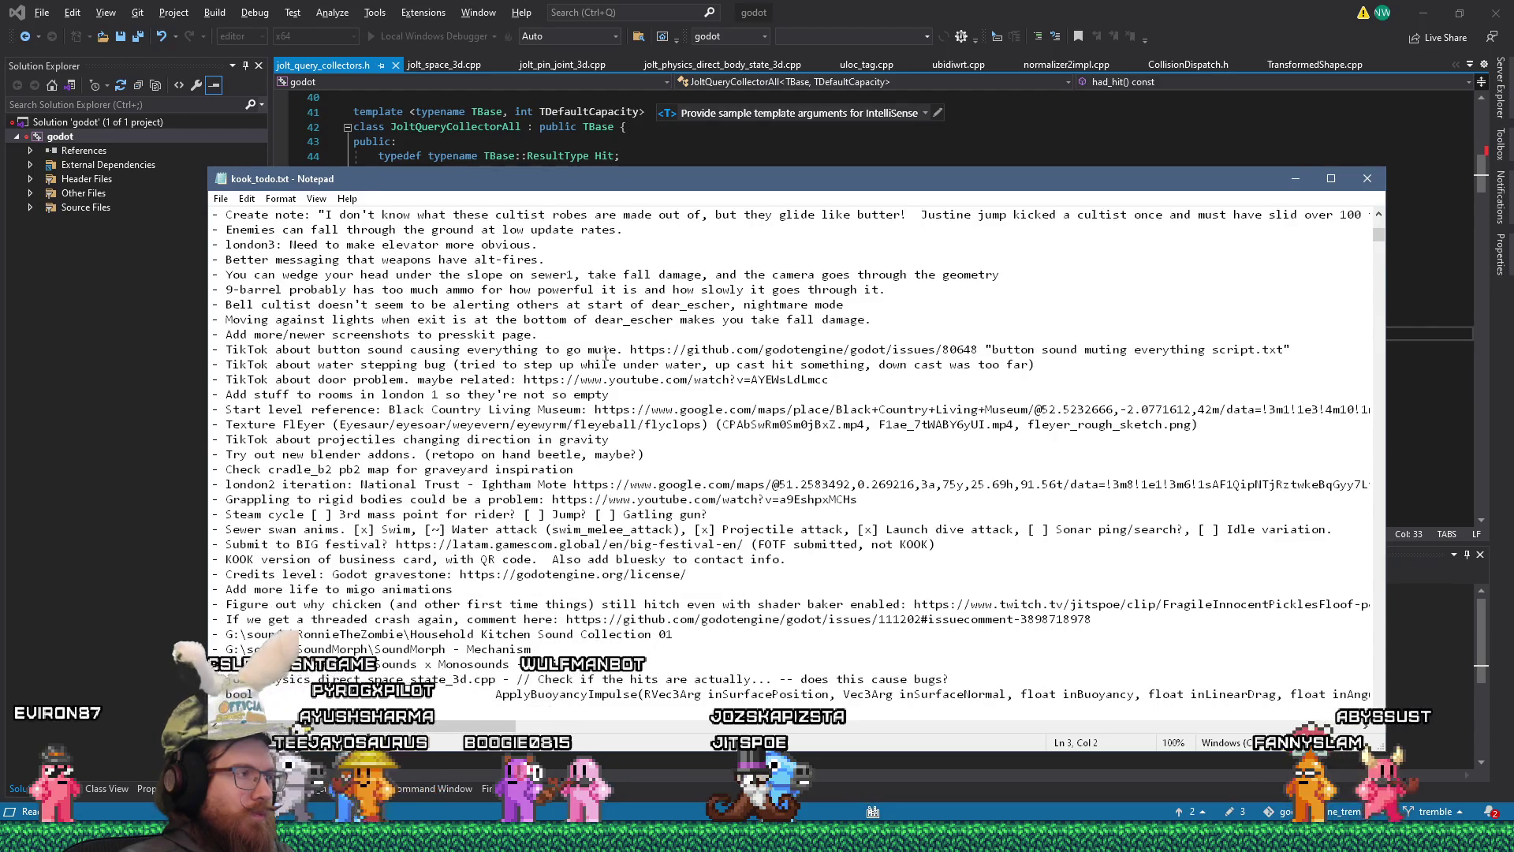
{"action": "scroll", "coordinate": [606, 355], "scroll_direction": "up", "scroll_amount": 3}
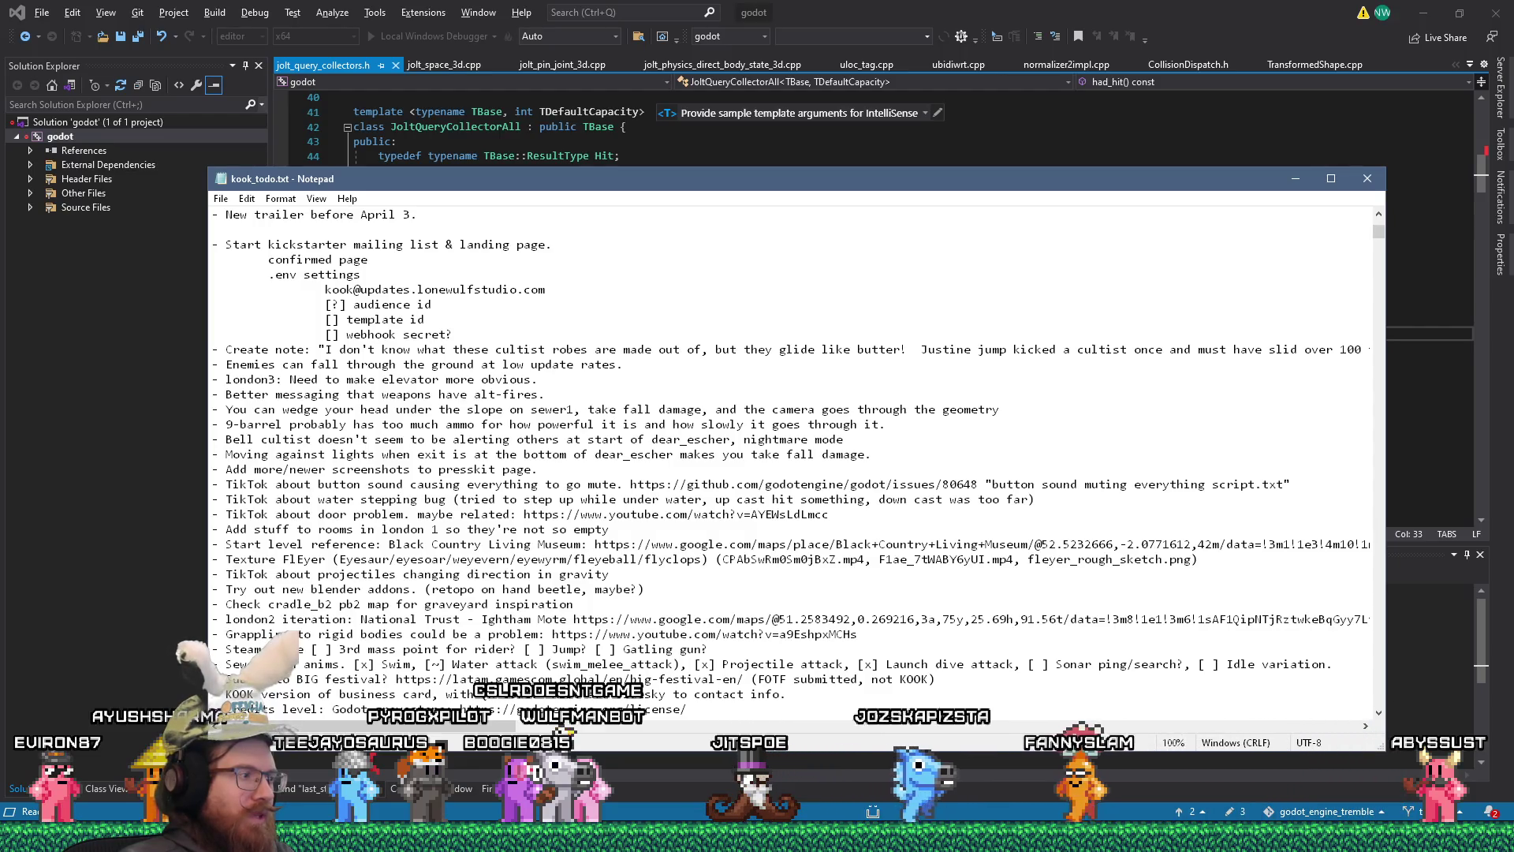
{"action": "left_click", "coordinate": [875, 813]}
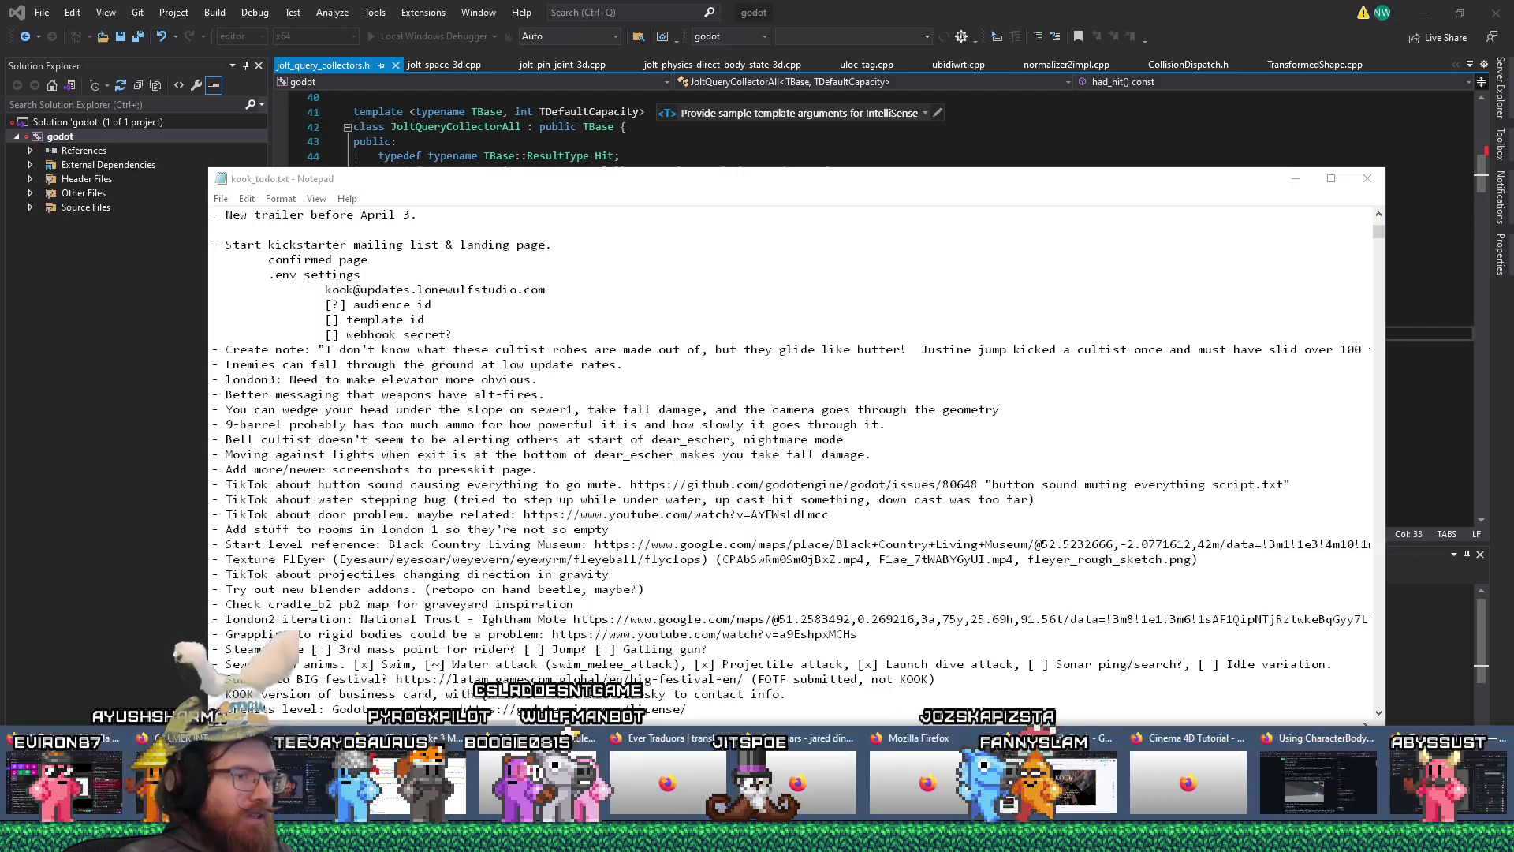
- In Firefox, close the pull request #118155 tab and open a new blank tab
{"action": "left_click", "coordinate": [1308, 768]}
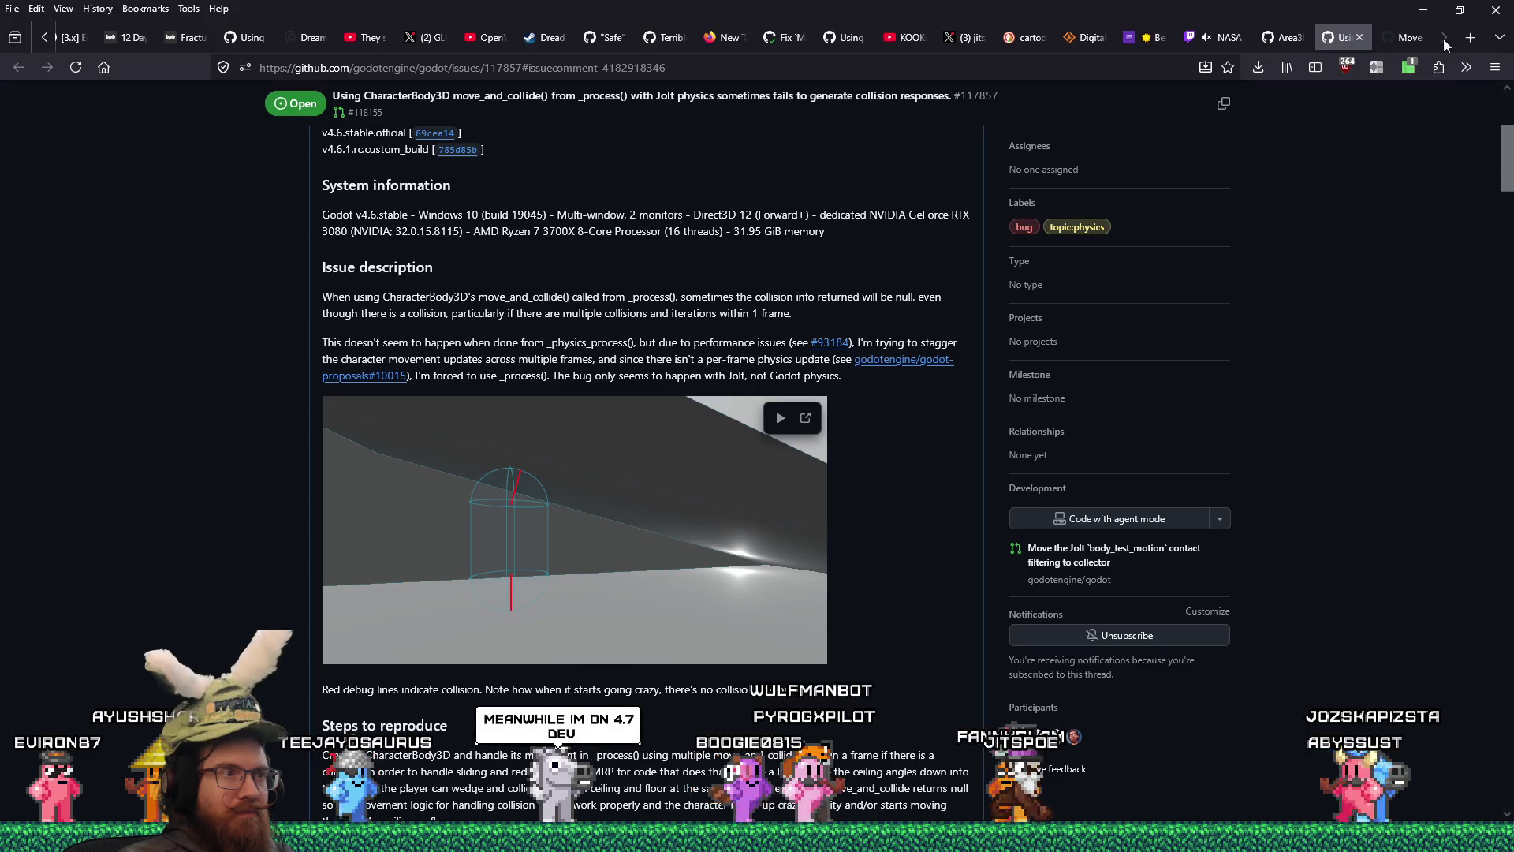
{"action": "left_click", "coordinate": [1422, 34]}
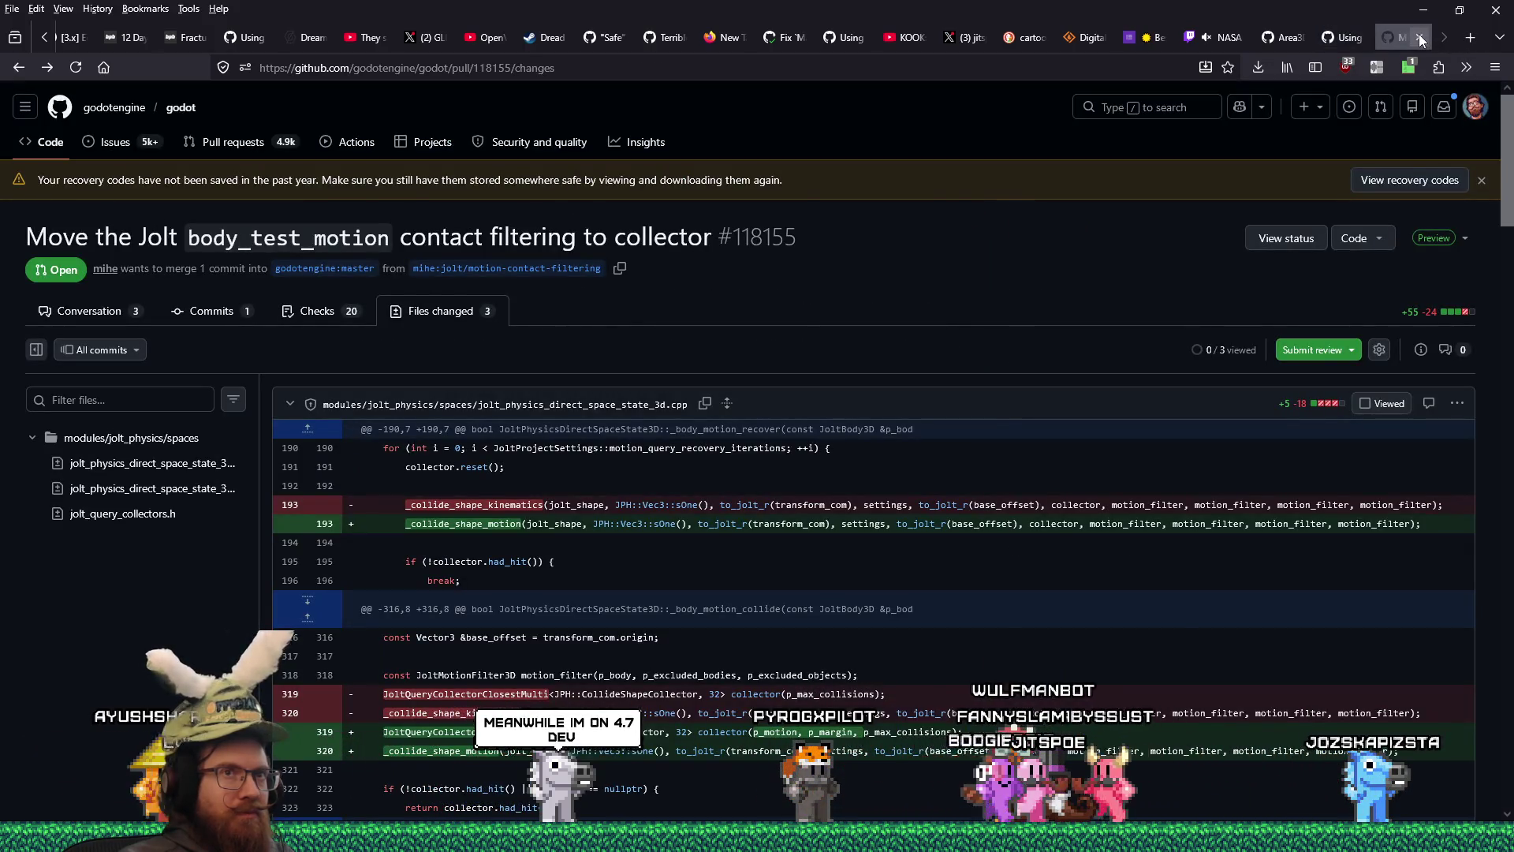
{"action": "left_click", "coordinate": [1420, 36]}
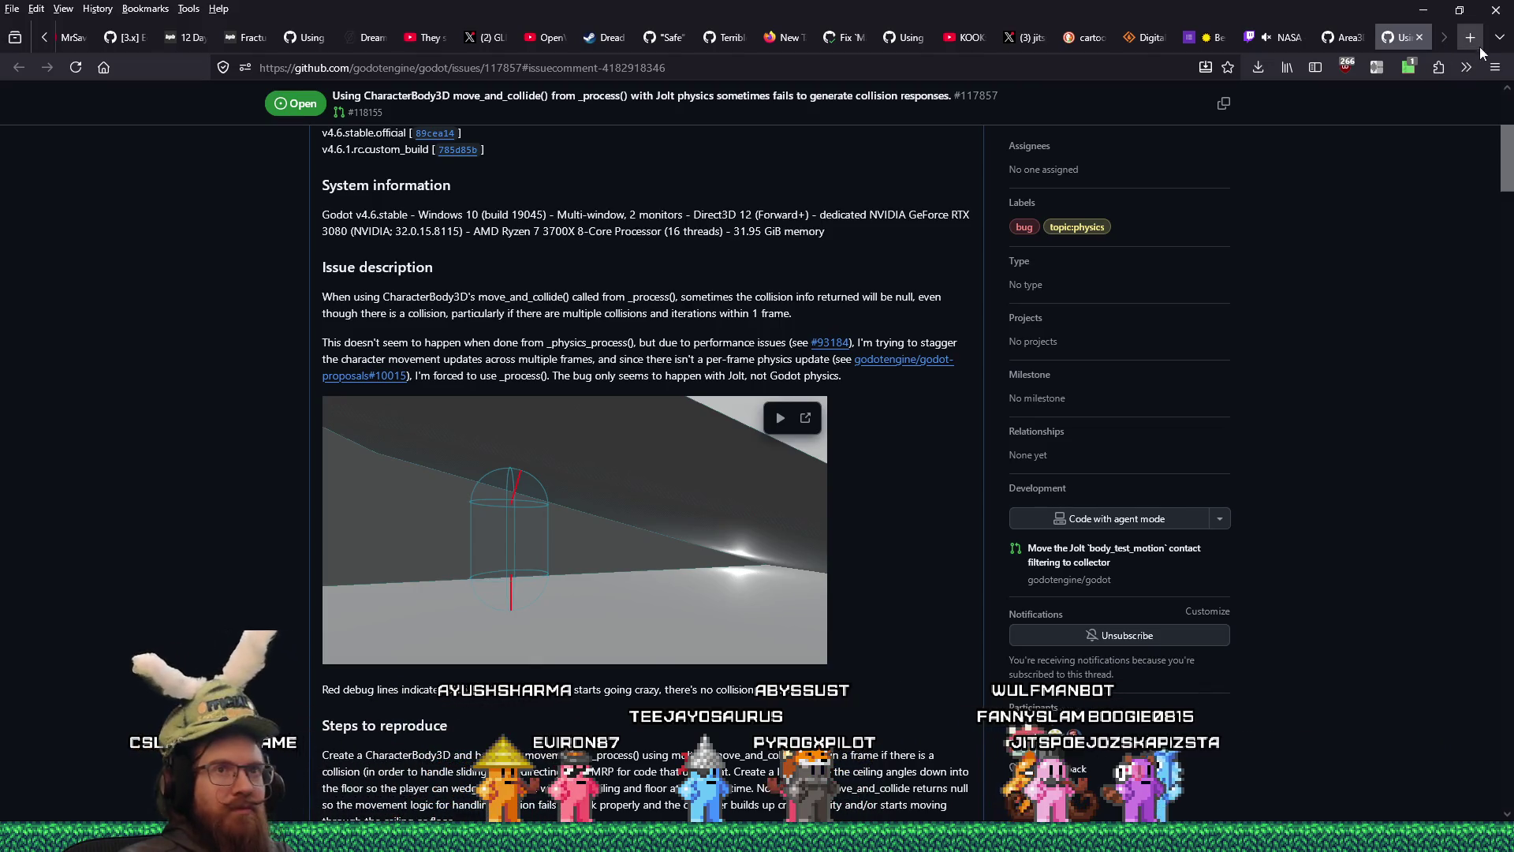
{"action": "left_click", "coordinate": [1470, 38]}
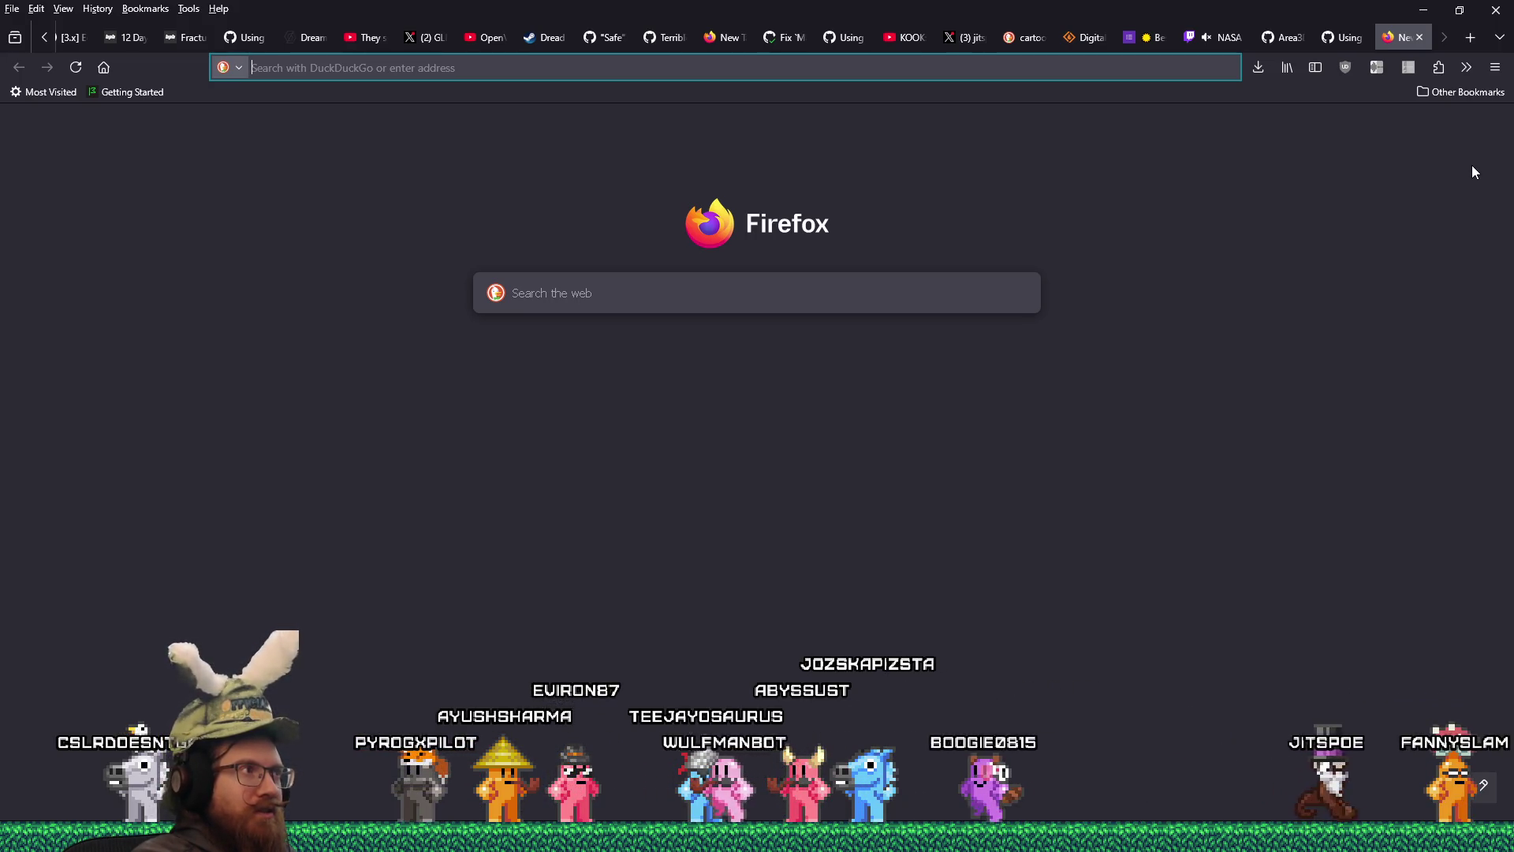
- Search images for 'industrial london victorian interior' and open the old factory photo full size
{"action": "type", "text": "industrial london vic"}
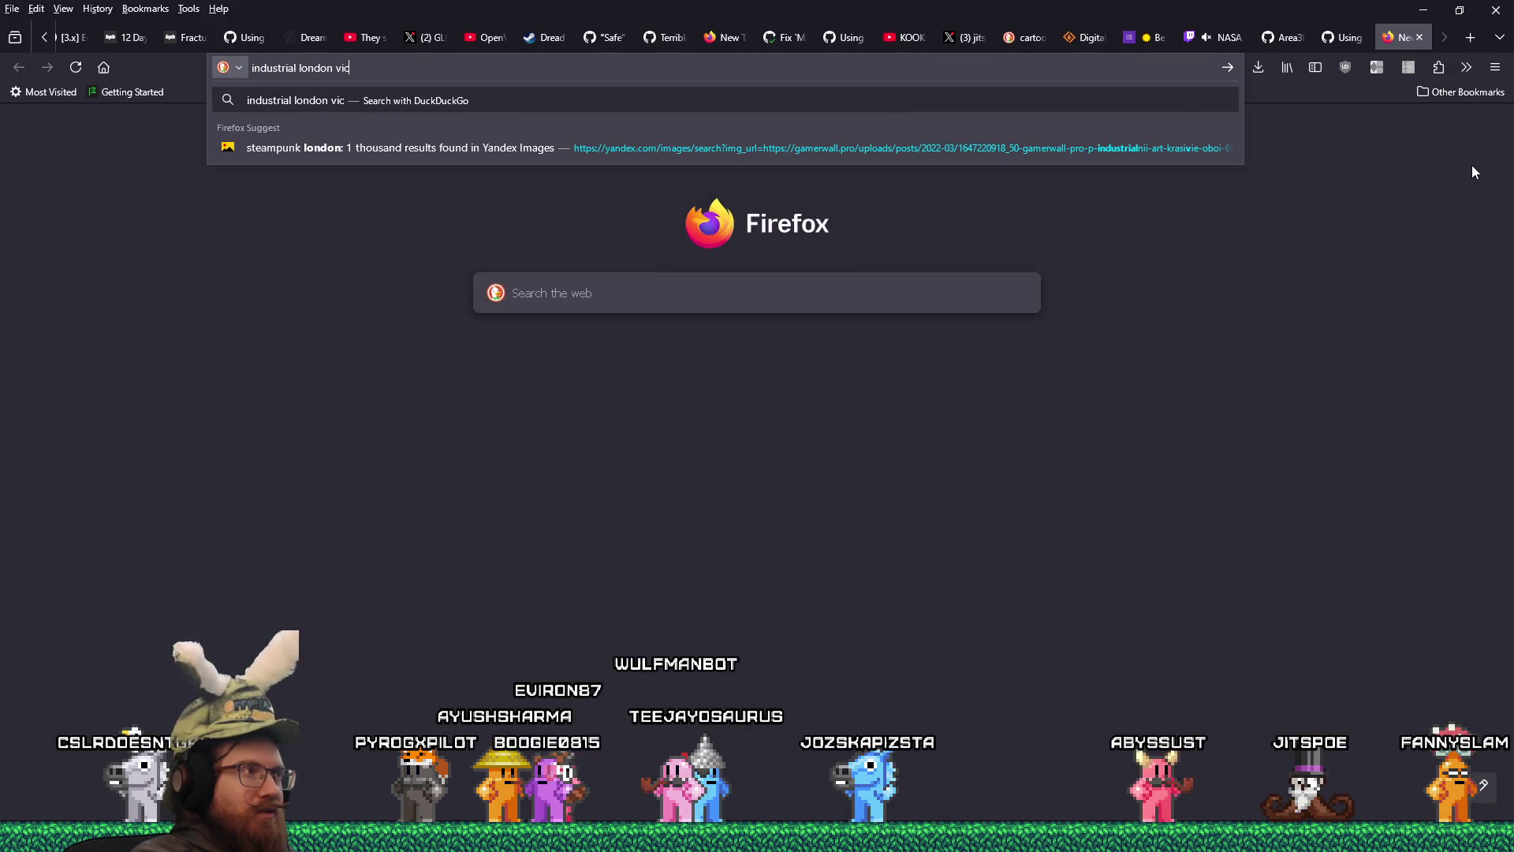
{"action": "type", "text": "torian interior"}
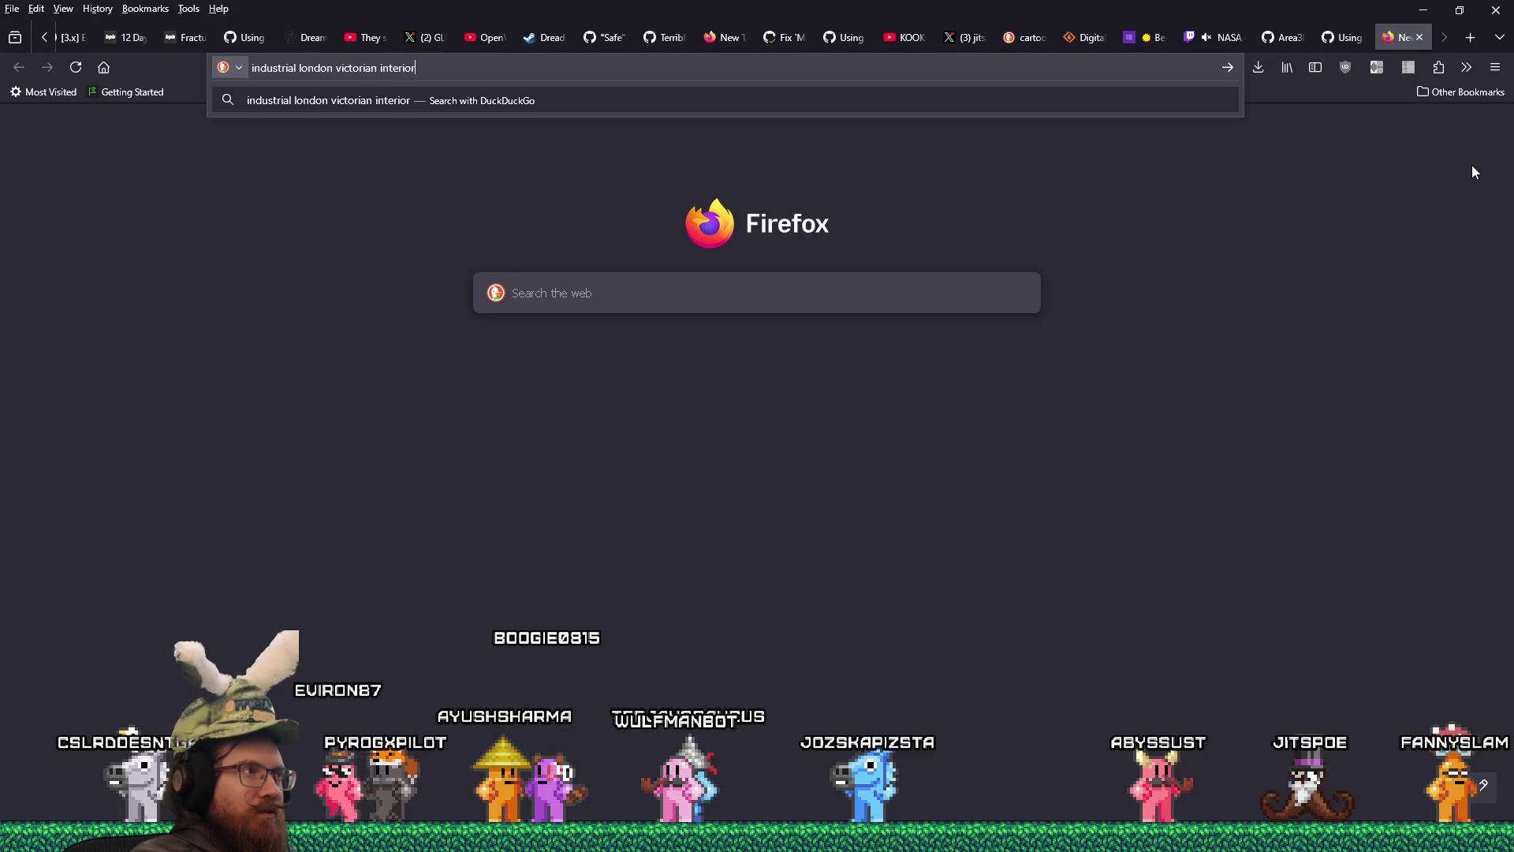
{"action": "key", "text": "Return"}
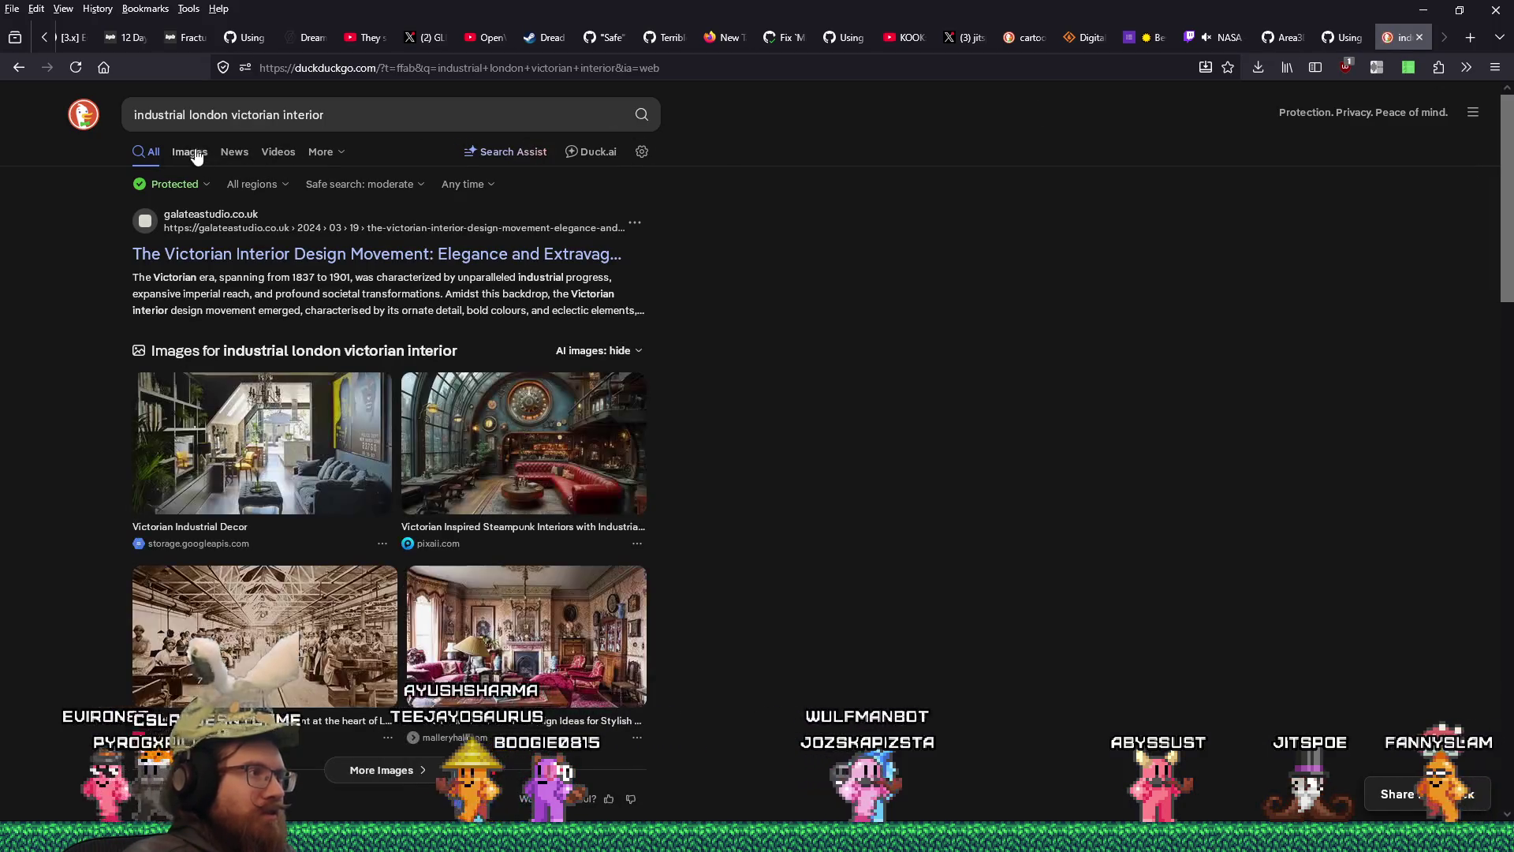
{"action": "left_click", "coordinate": [203, 156]}
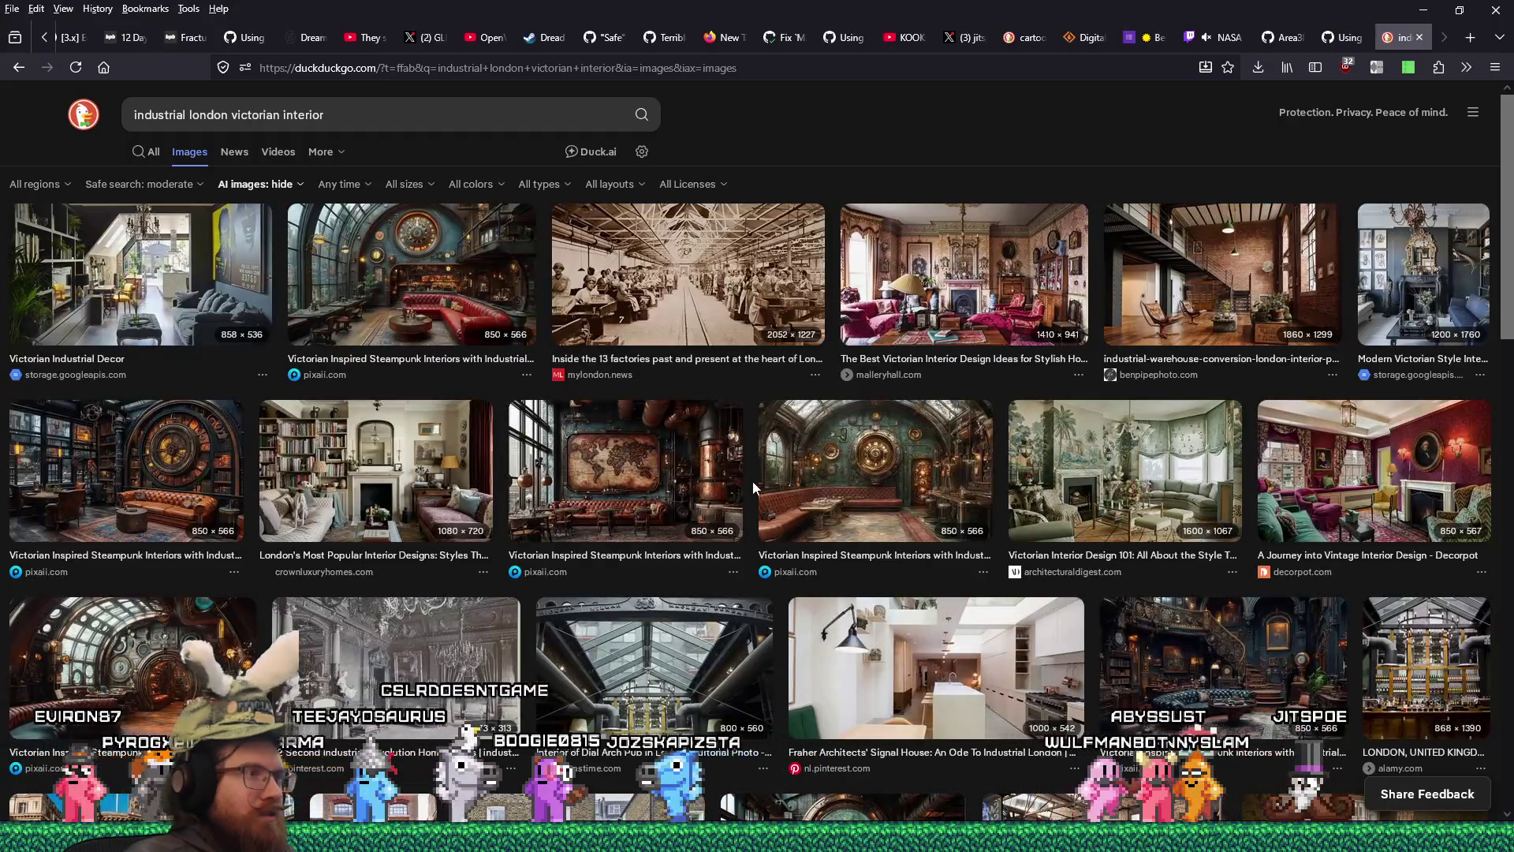
{"action": "left_click", "coordinate": [713, 289]}
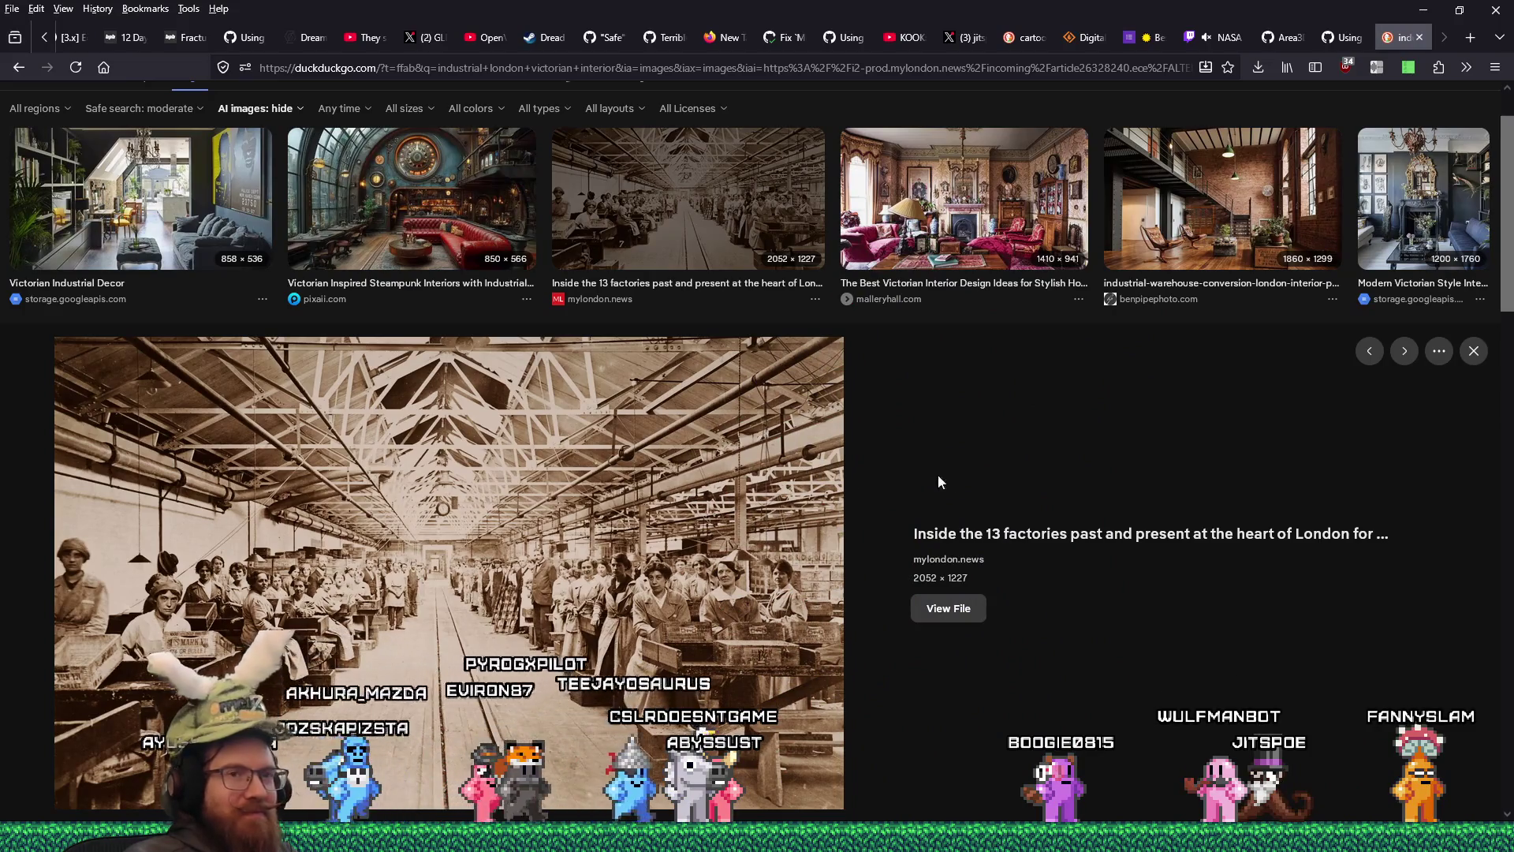
{"action": "left_click", "coordinate": [943, 609]}
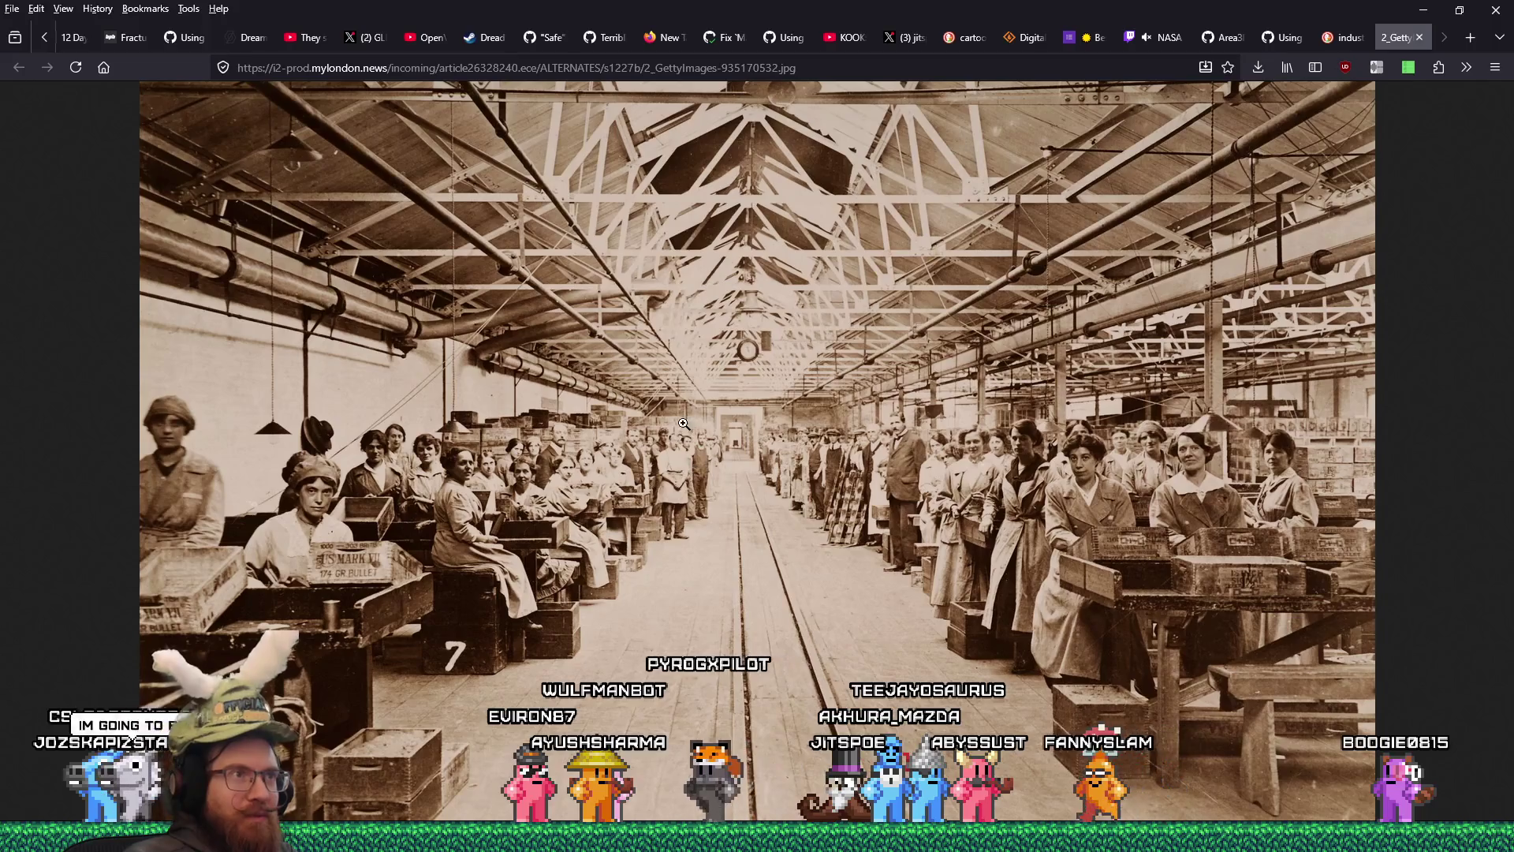
- Save the factory photo into E:\images\inspiration\quakelike\levels\london and close its image tab
{"action": "left_click", "coordinate": [754, 352]}
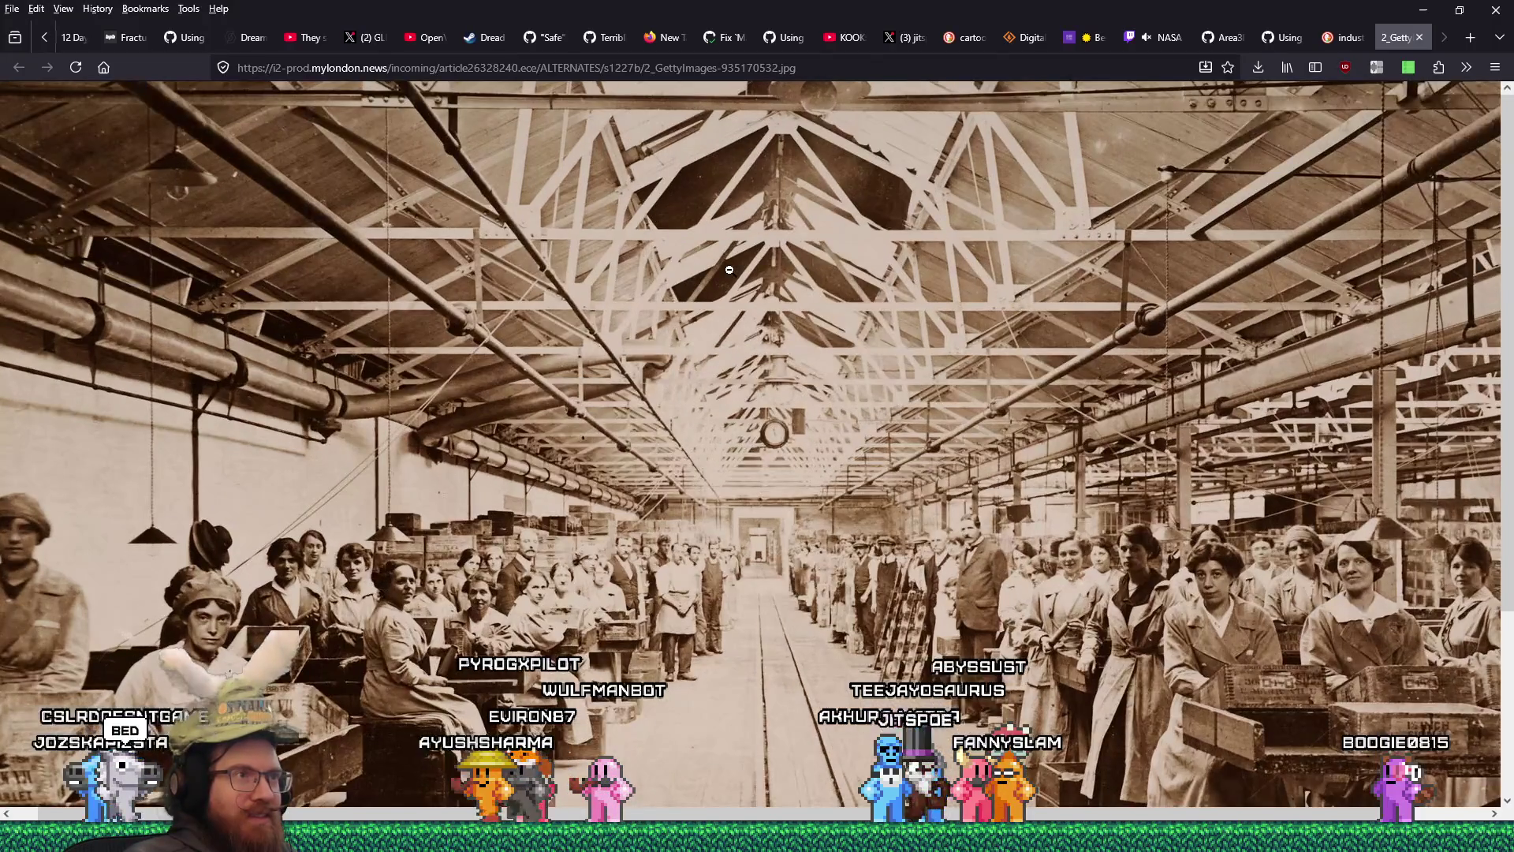
{"action": "left_click", "coordinate": [754, 352]}
{"action": "right_click", "coordinate": [757, 434]}
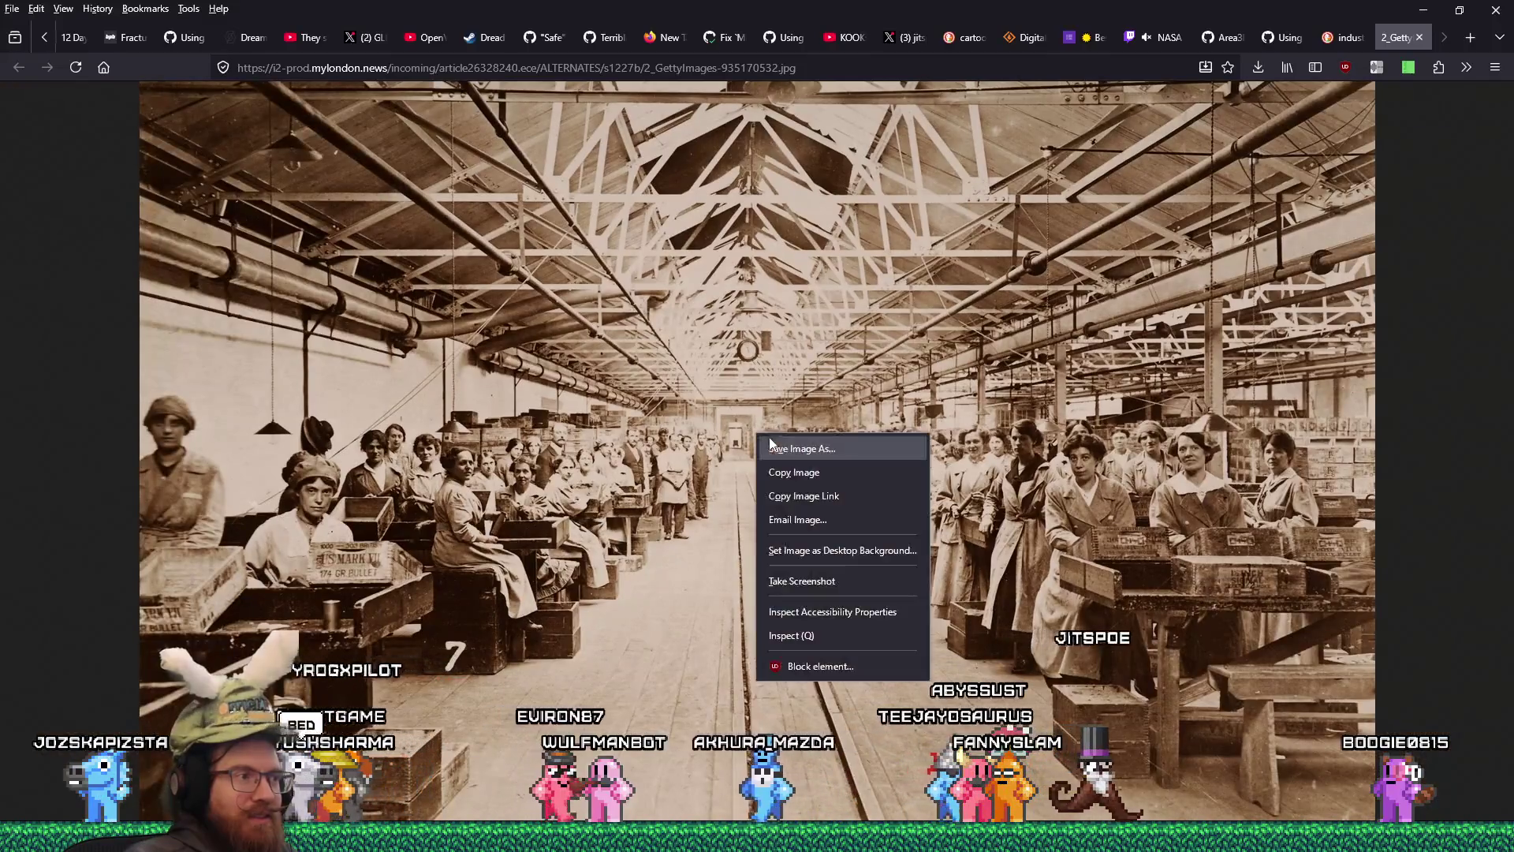
{"action": "left_click", "coordinate": [824, 453]}
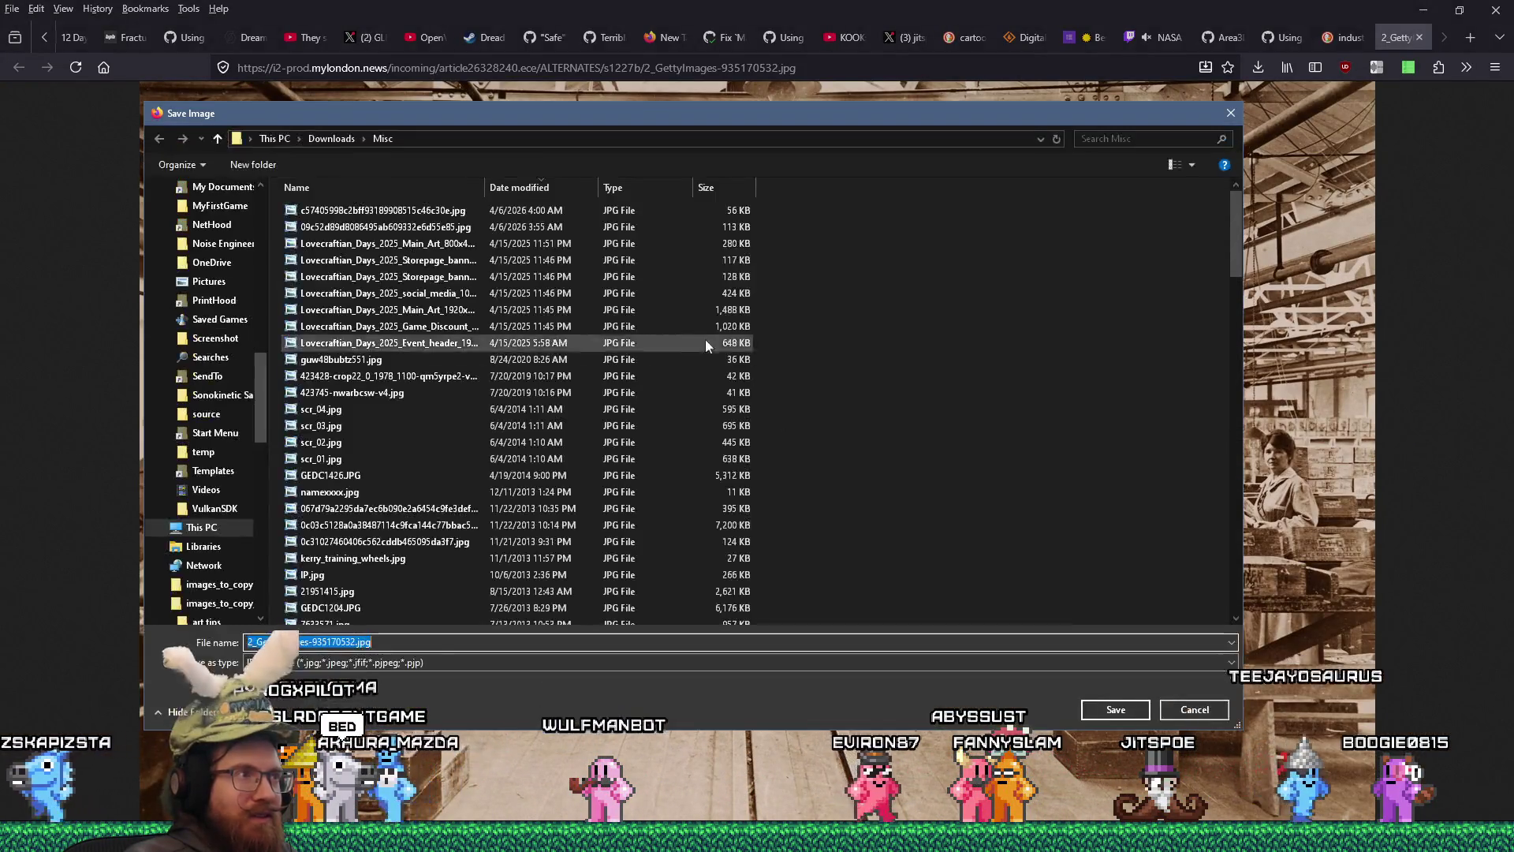
{"action": "type", "text": "e:\\i"}
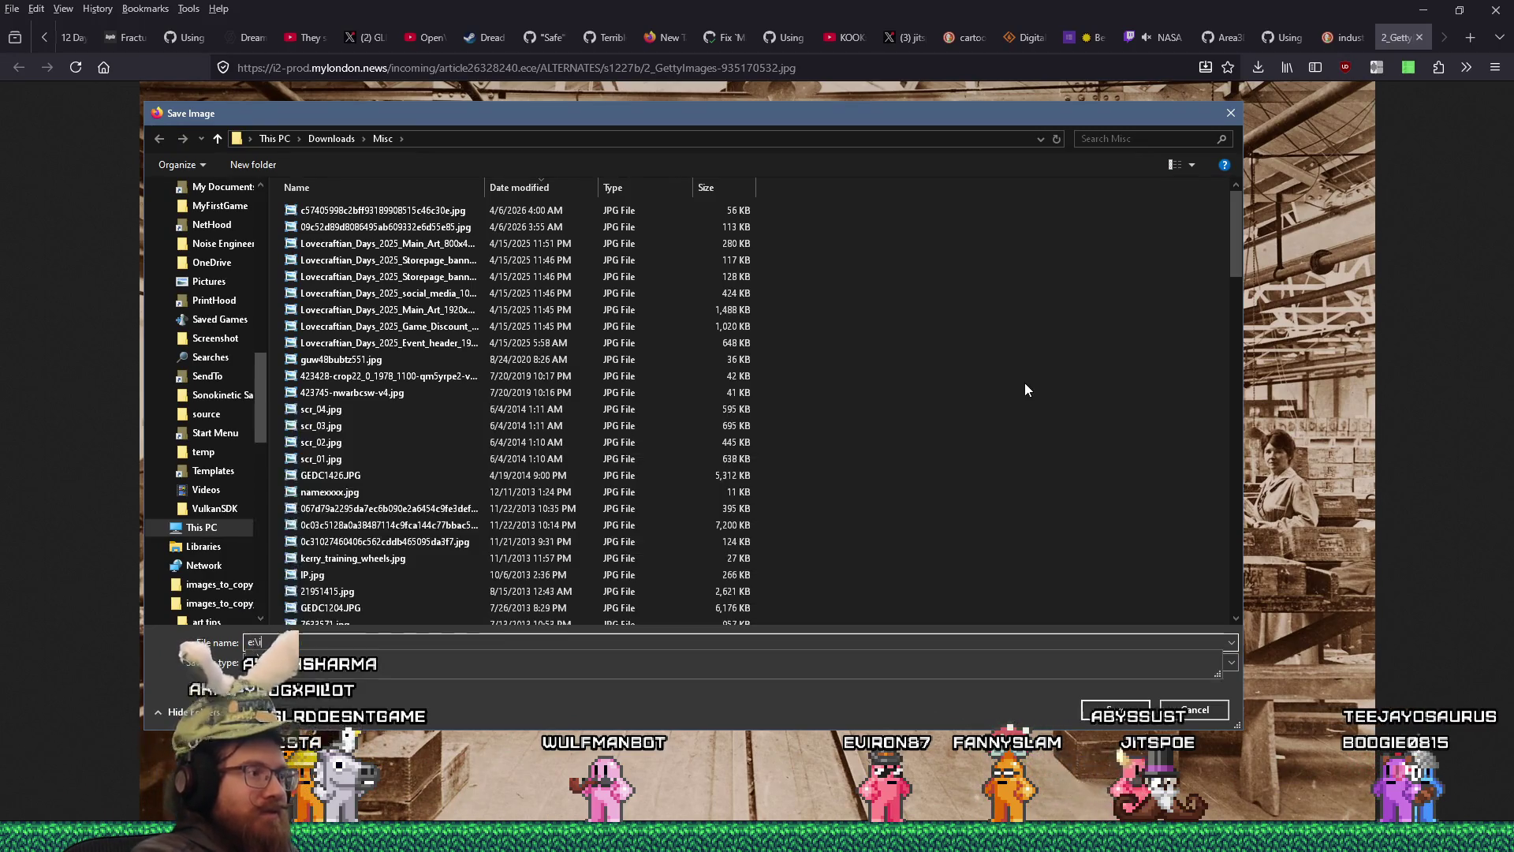
{"action": "type", "text": "n\\quakelike\\l"}
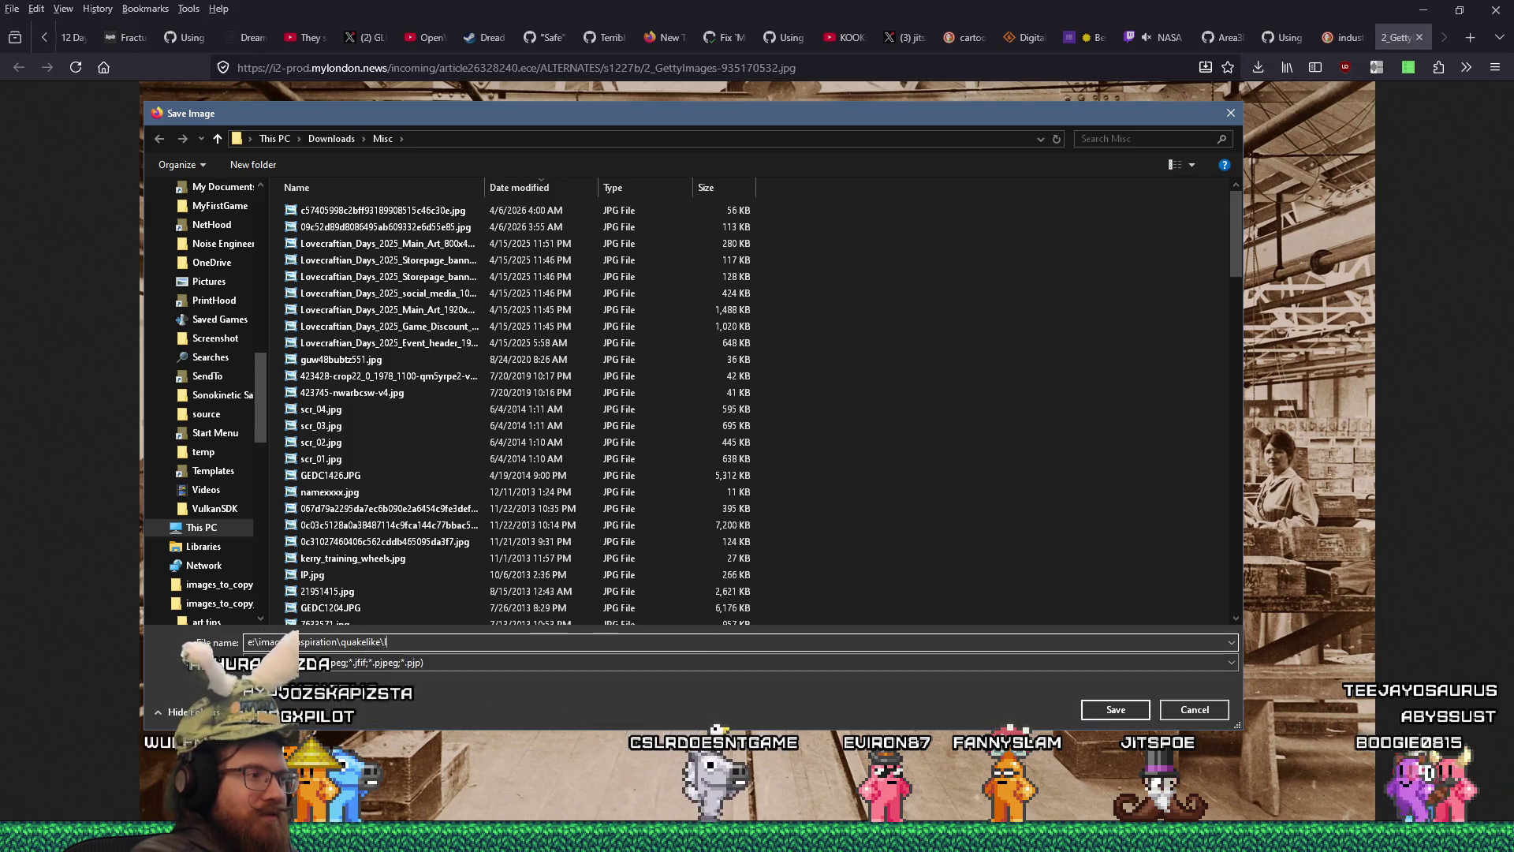
{"action": "type", "text": "ev"}
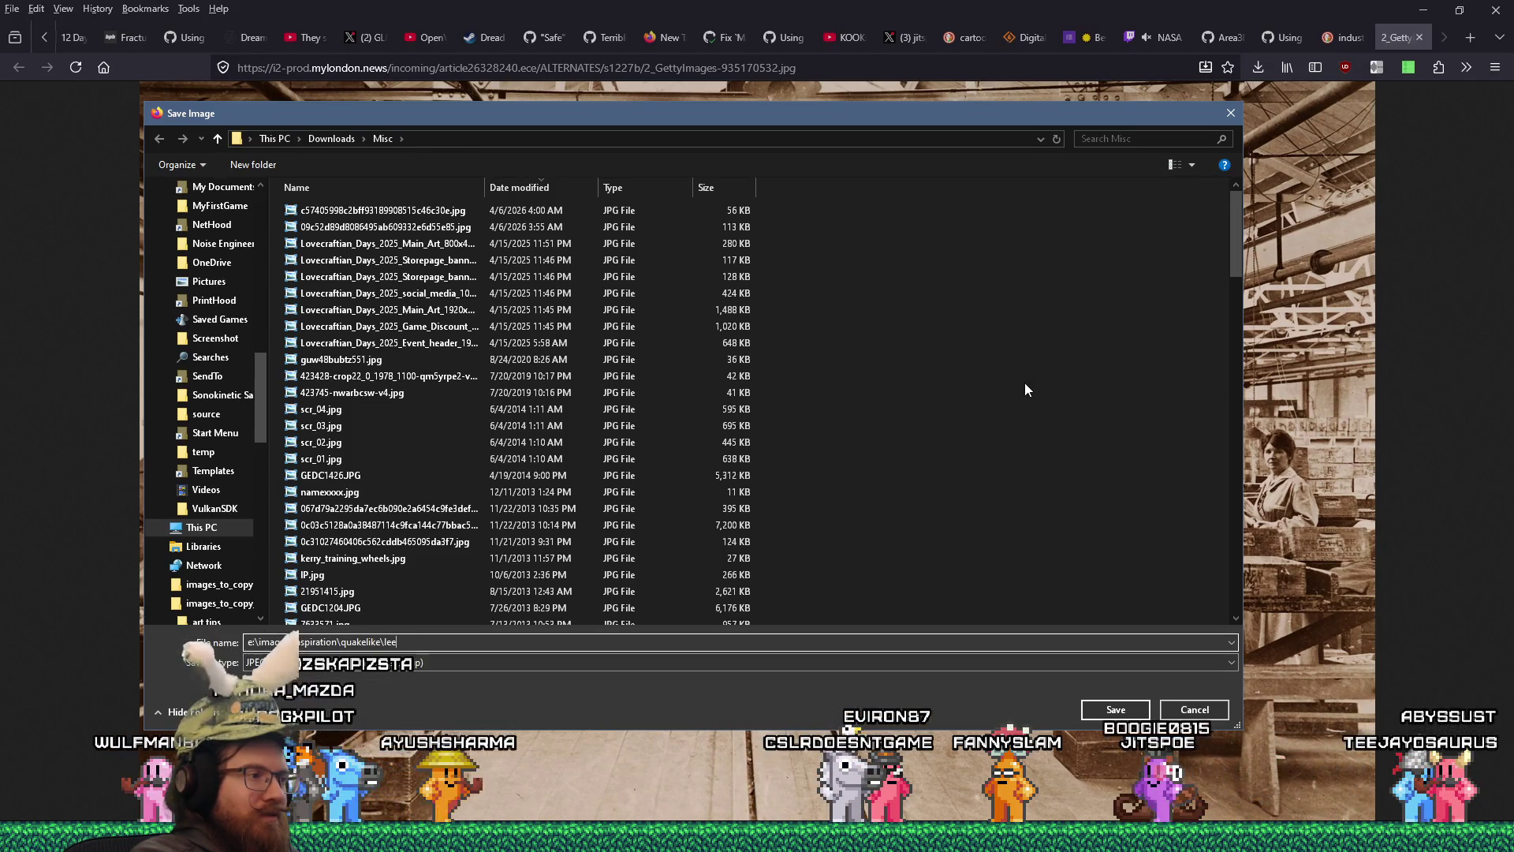
{"action": "type", "text": "els\\london"}
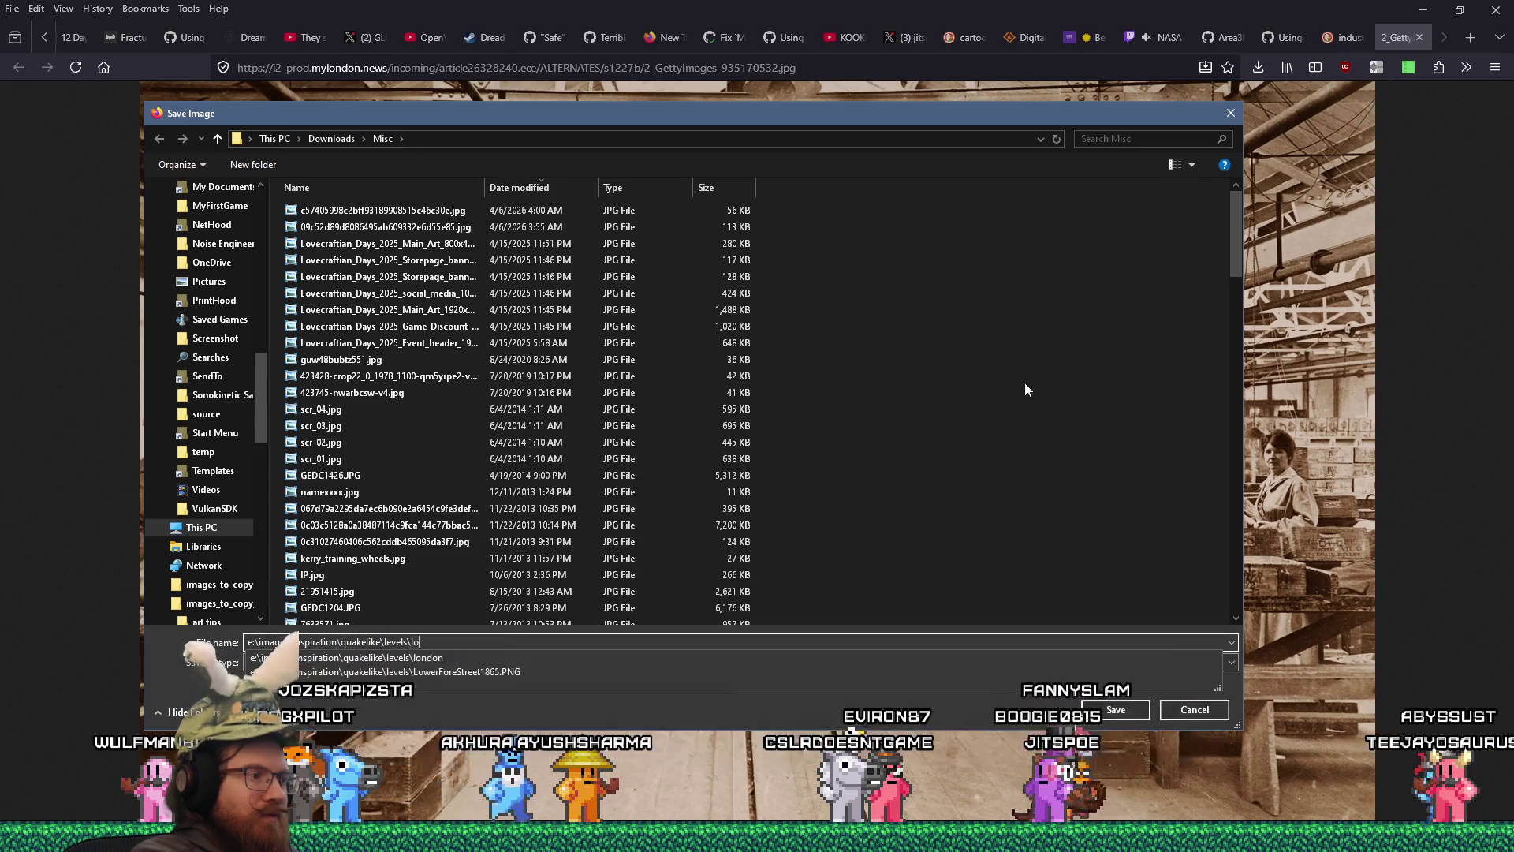
{"action": "key", "text": "Return"}
{"action": "key", "text": "Return"}
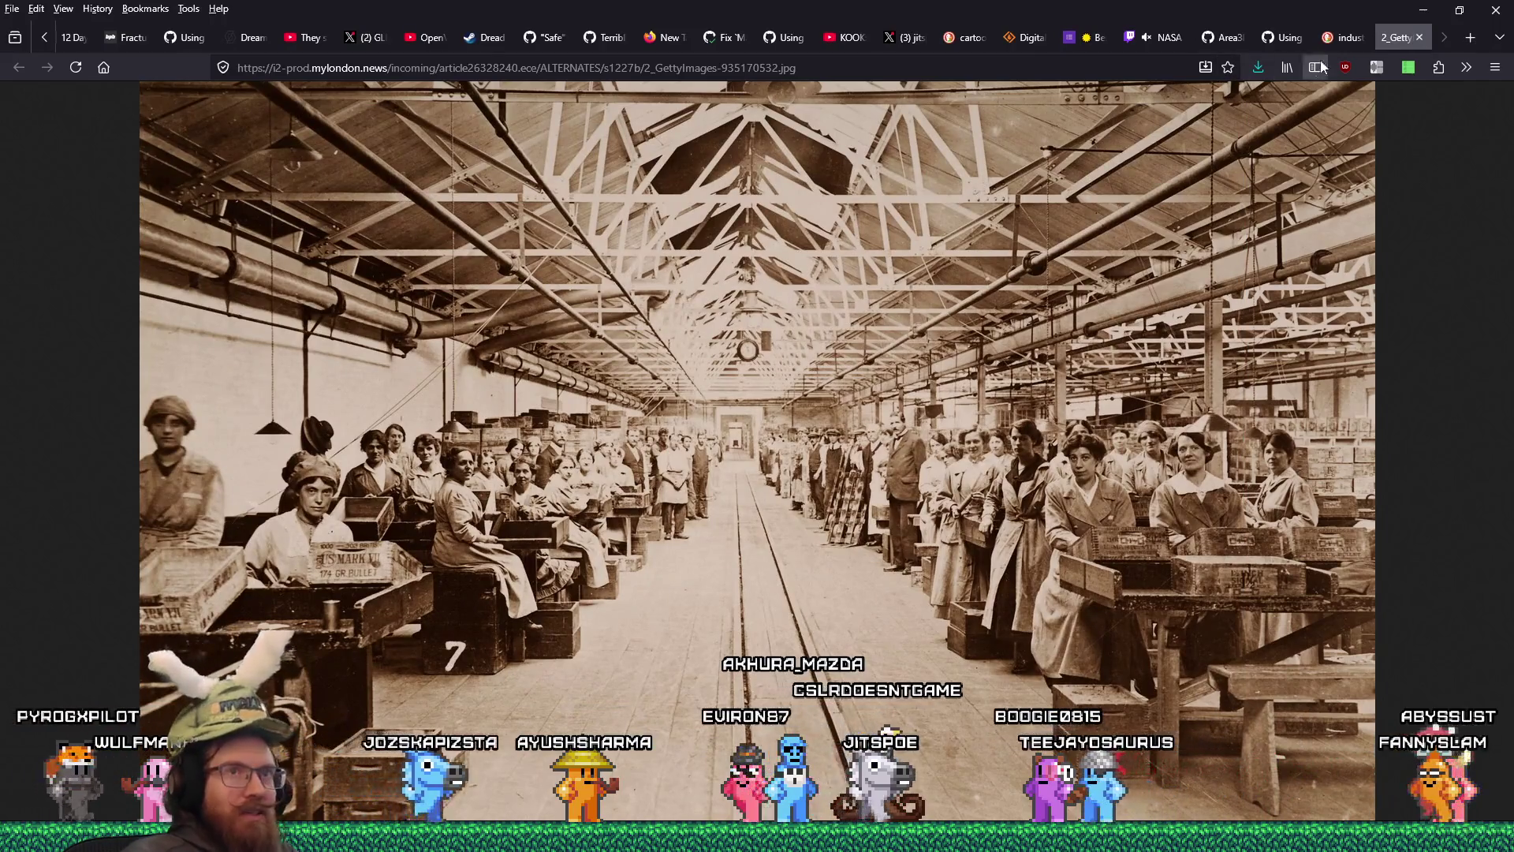
{"action": "left_click", "coordinate": [1417, 38]}
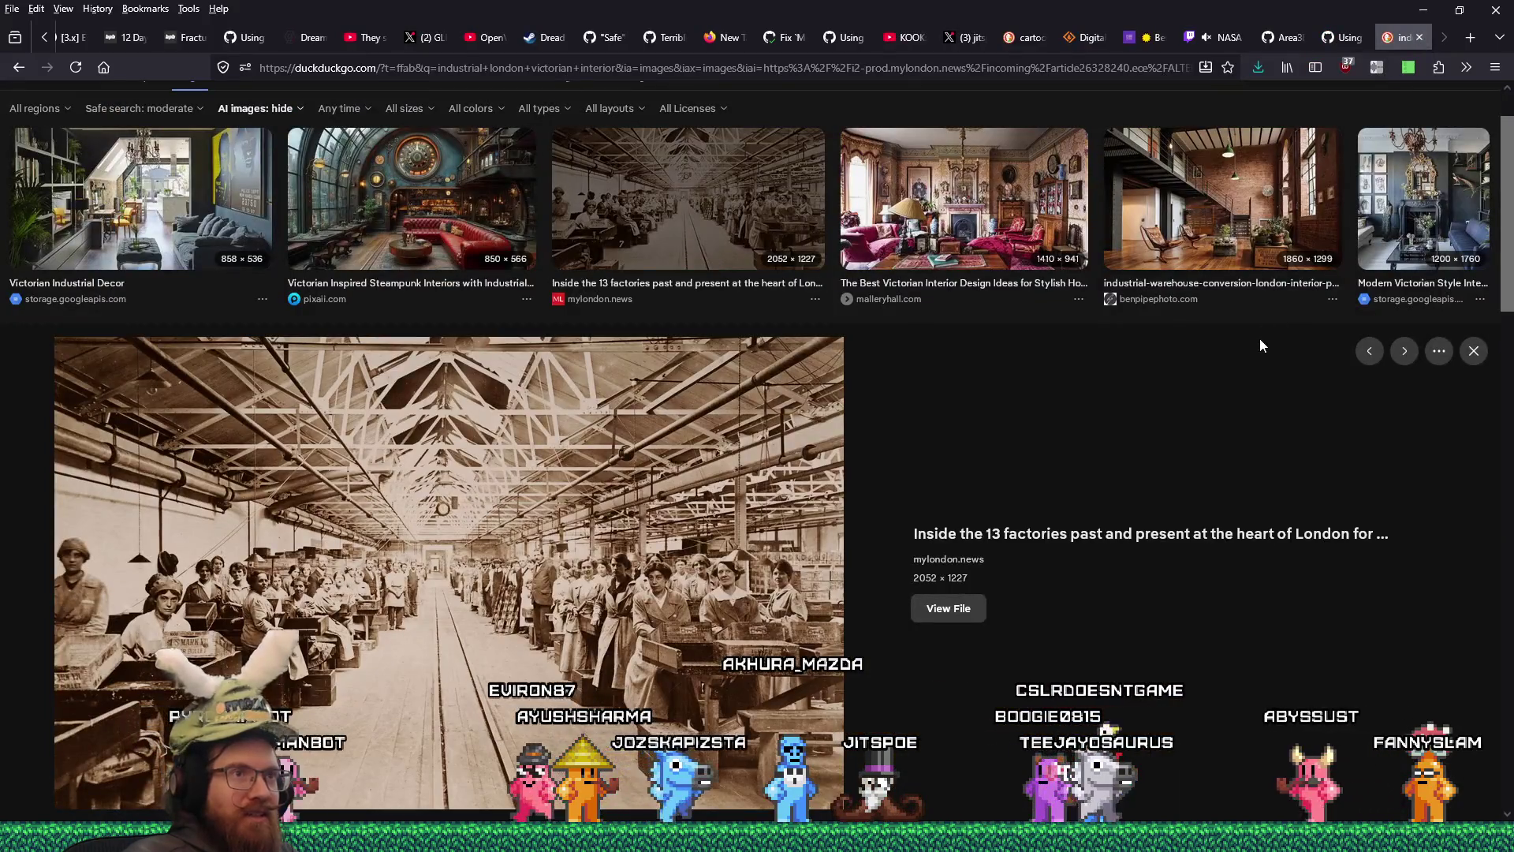
- Save the industrial warehouse conversion interior image into the london folder
{"action": "left_click", "coordinate": [1199, 235]}
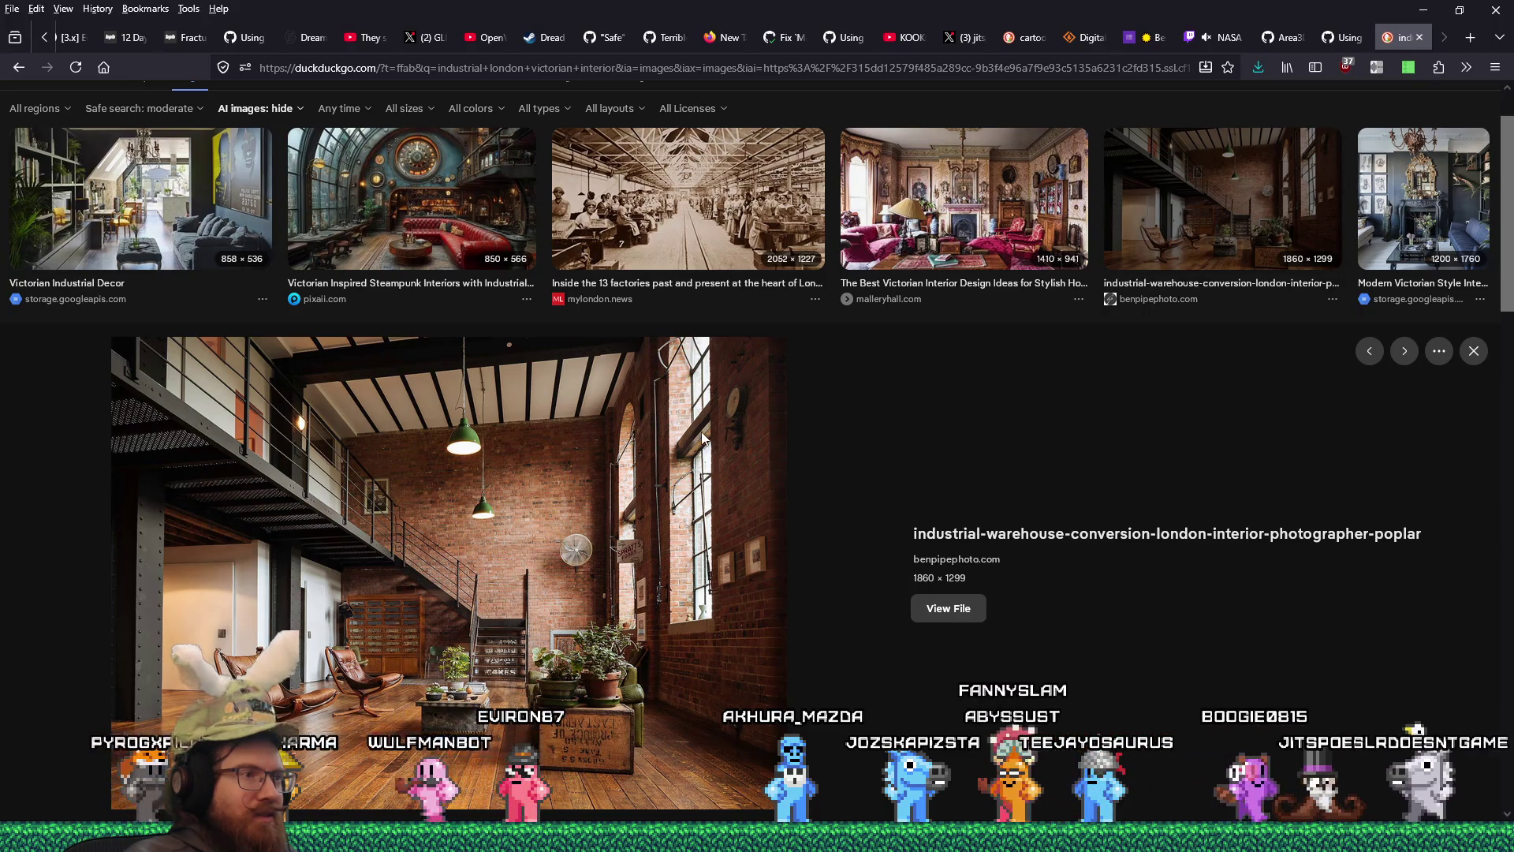
{"action": "left_click", "coordinate": [943, 609]}
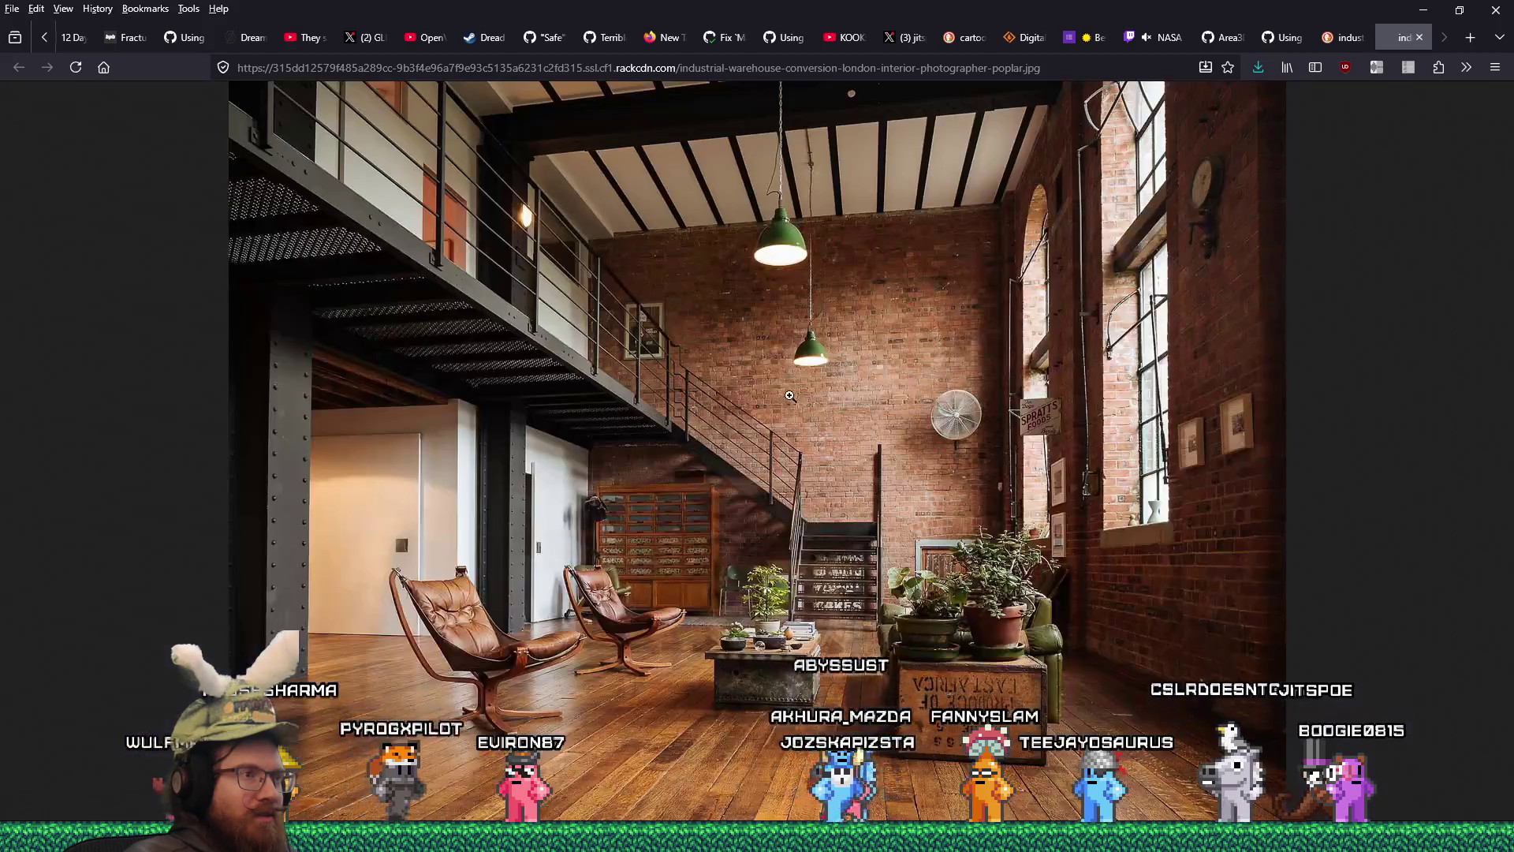
{"action": "right_click", "coordinate": [1057, 305]}
{"action": "left_click", "coordinate": [1106, 340]}
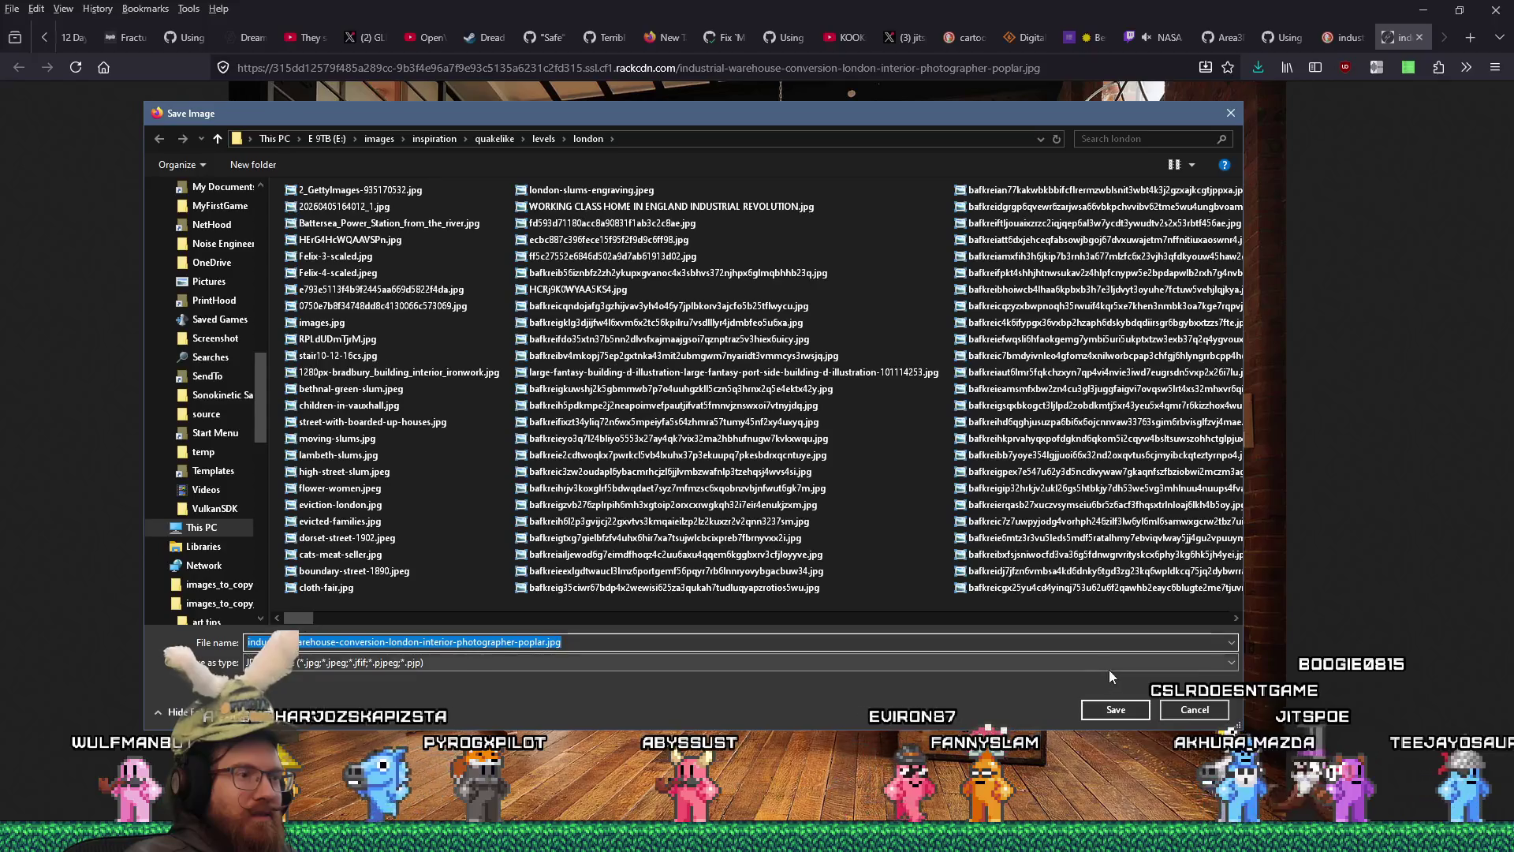
{"action": "left_click", "coordinate": [1124, 706]}
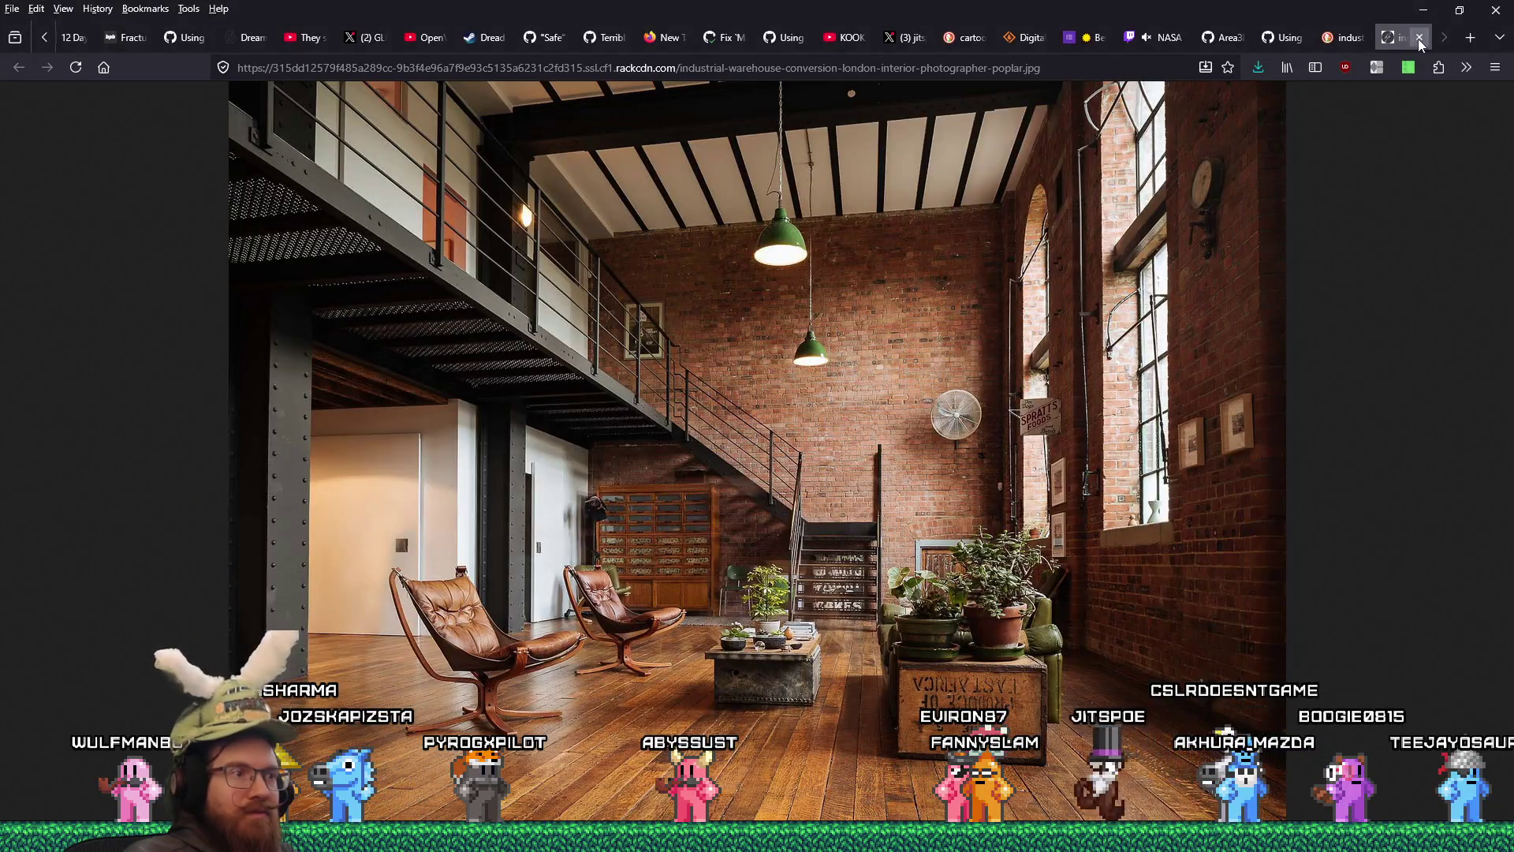
{"action": "left_click", "coordinate": [1419, 37]}
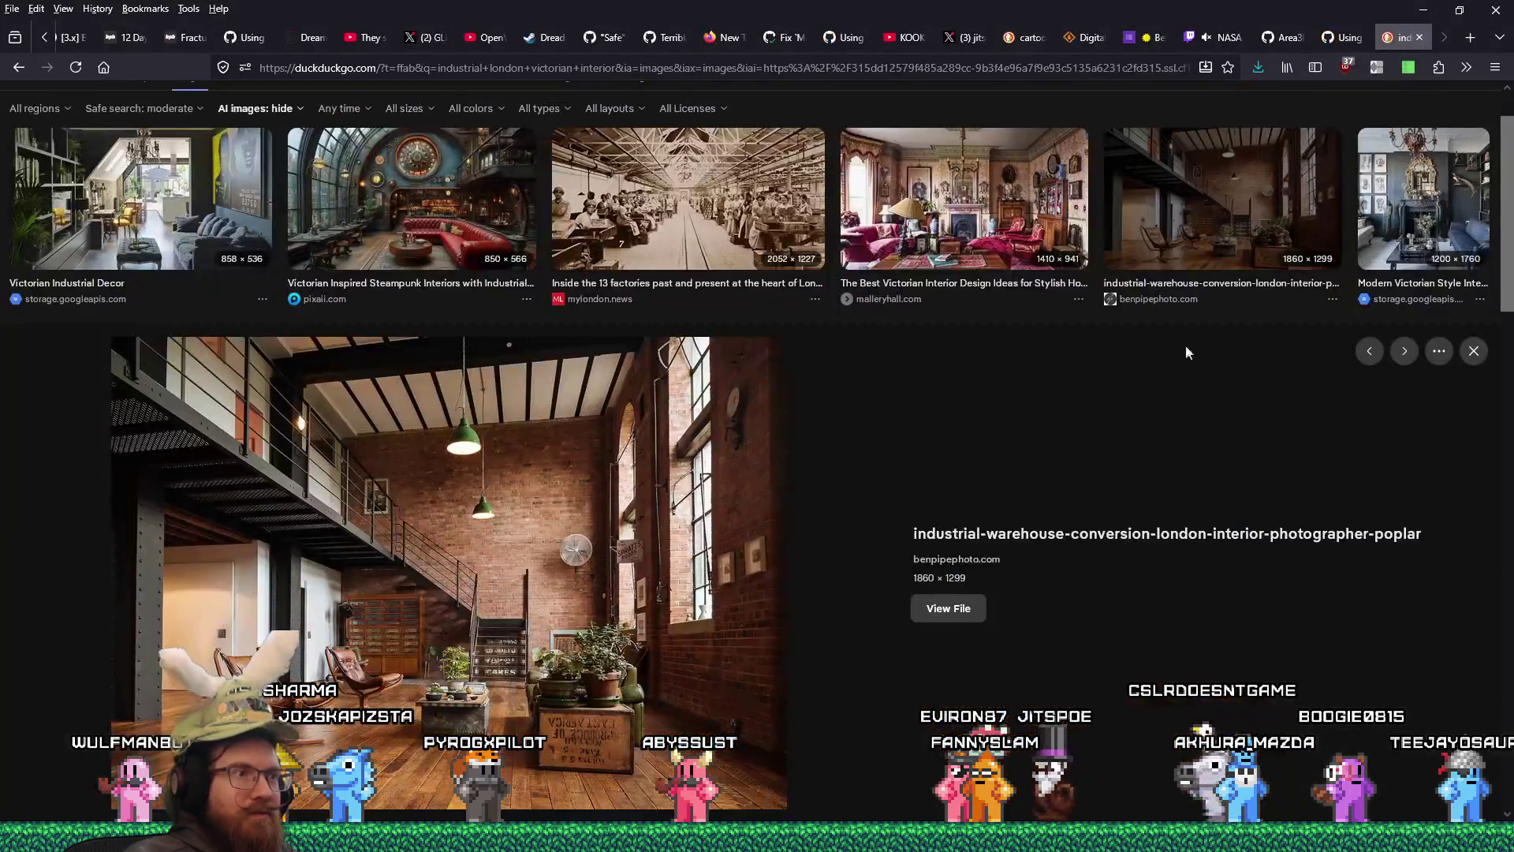
- Save the full-size Mallery Hall Victorian interior image into the london folder
{"action": "left_click", "coordinate": [961, 226]}
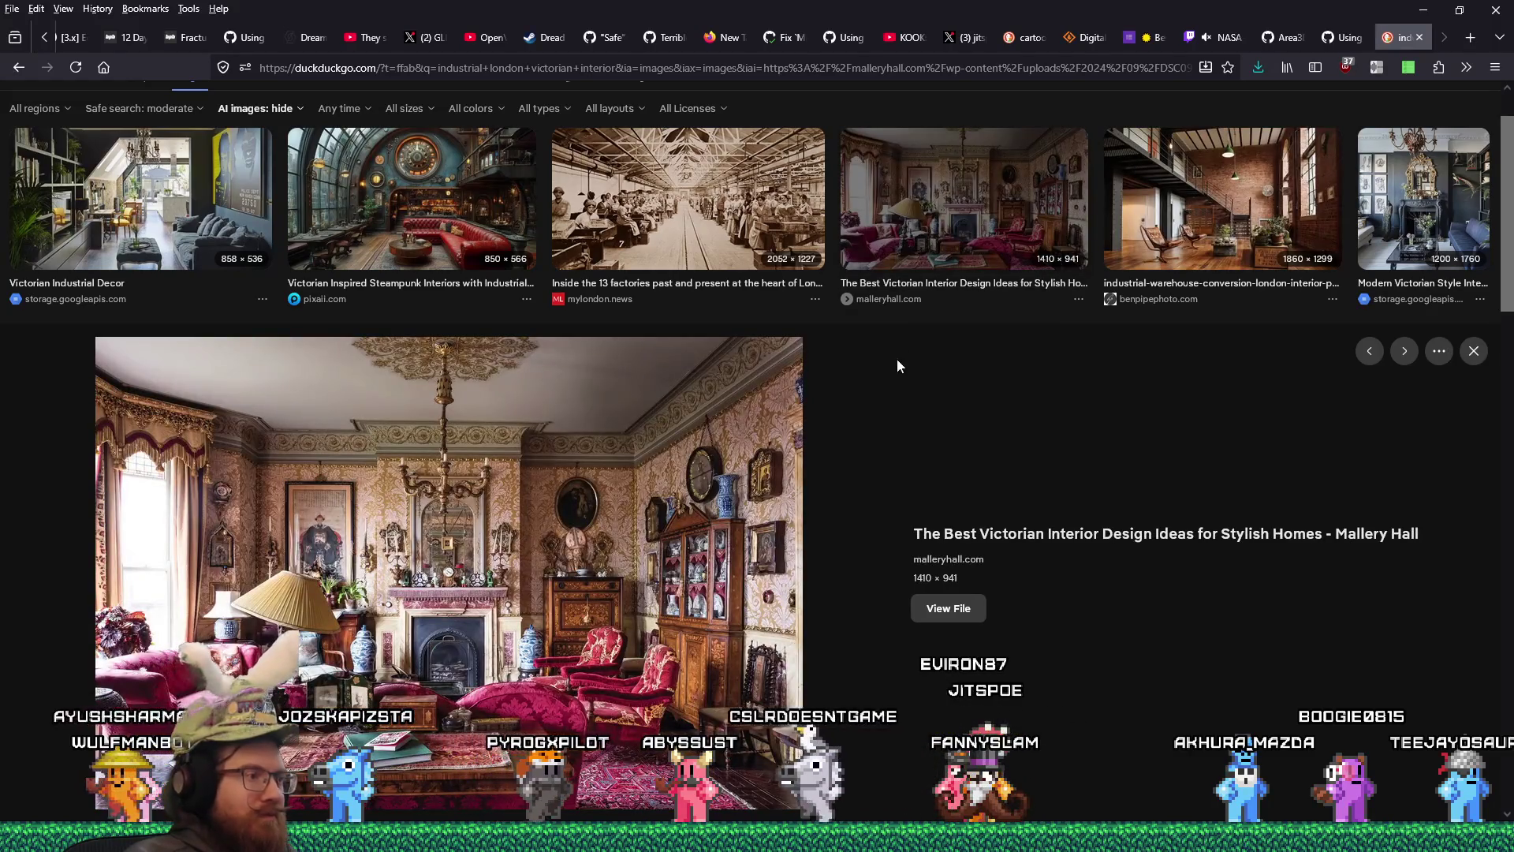
{"action": "left_click", "coordinate": [924, 610]}
{"action": "left_click", "coordinate": [829, 371]}
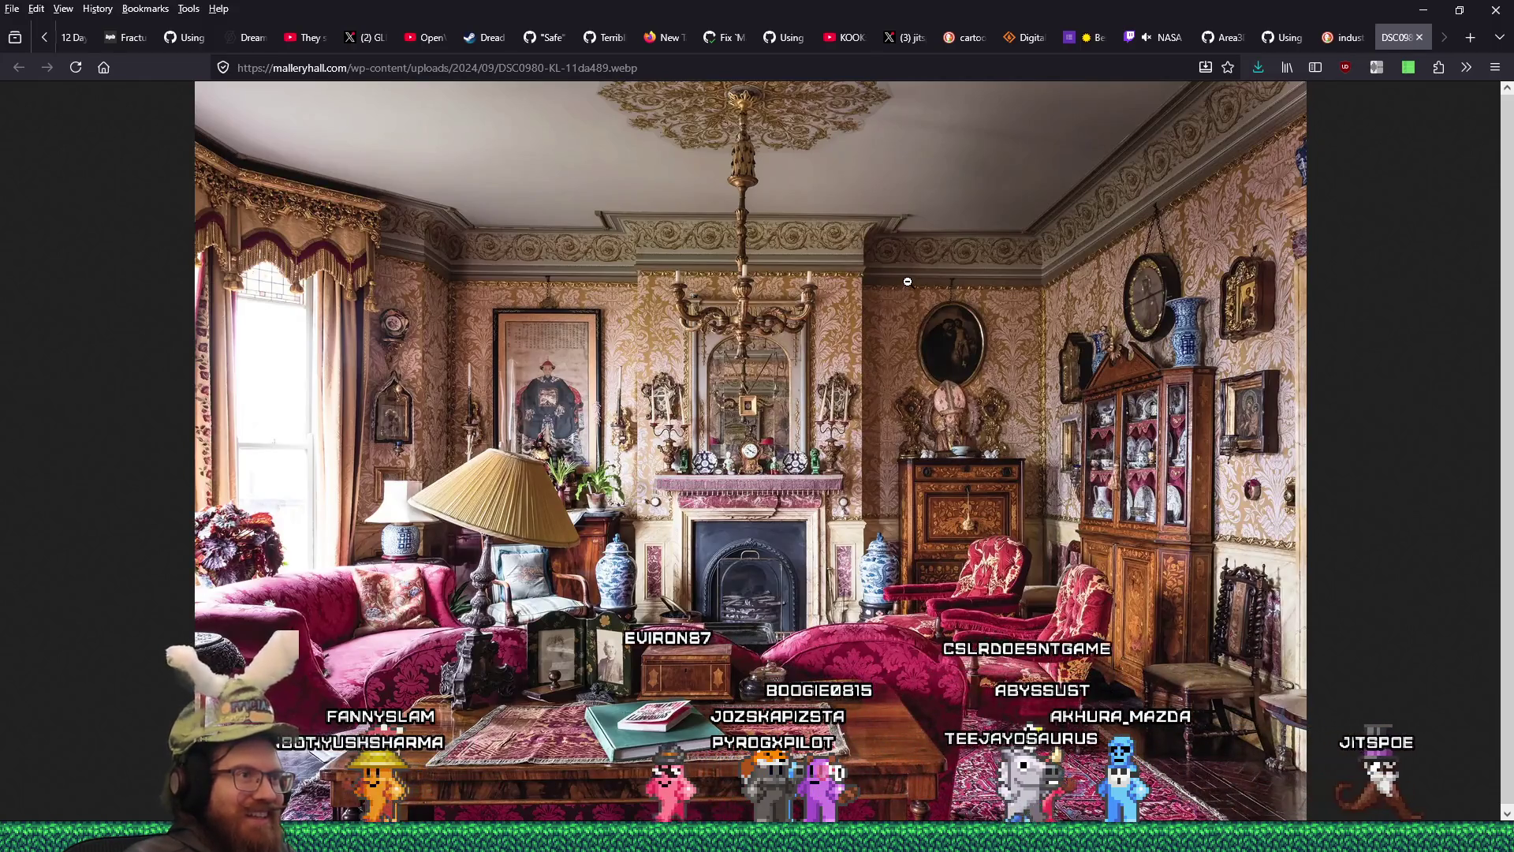
{"action": "right_click", "coordinate": [899, 296]}
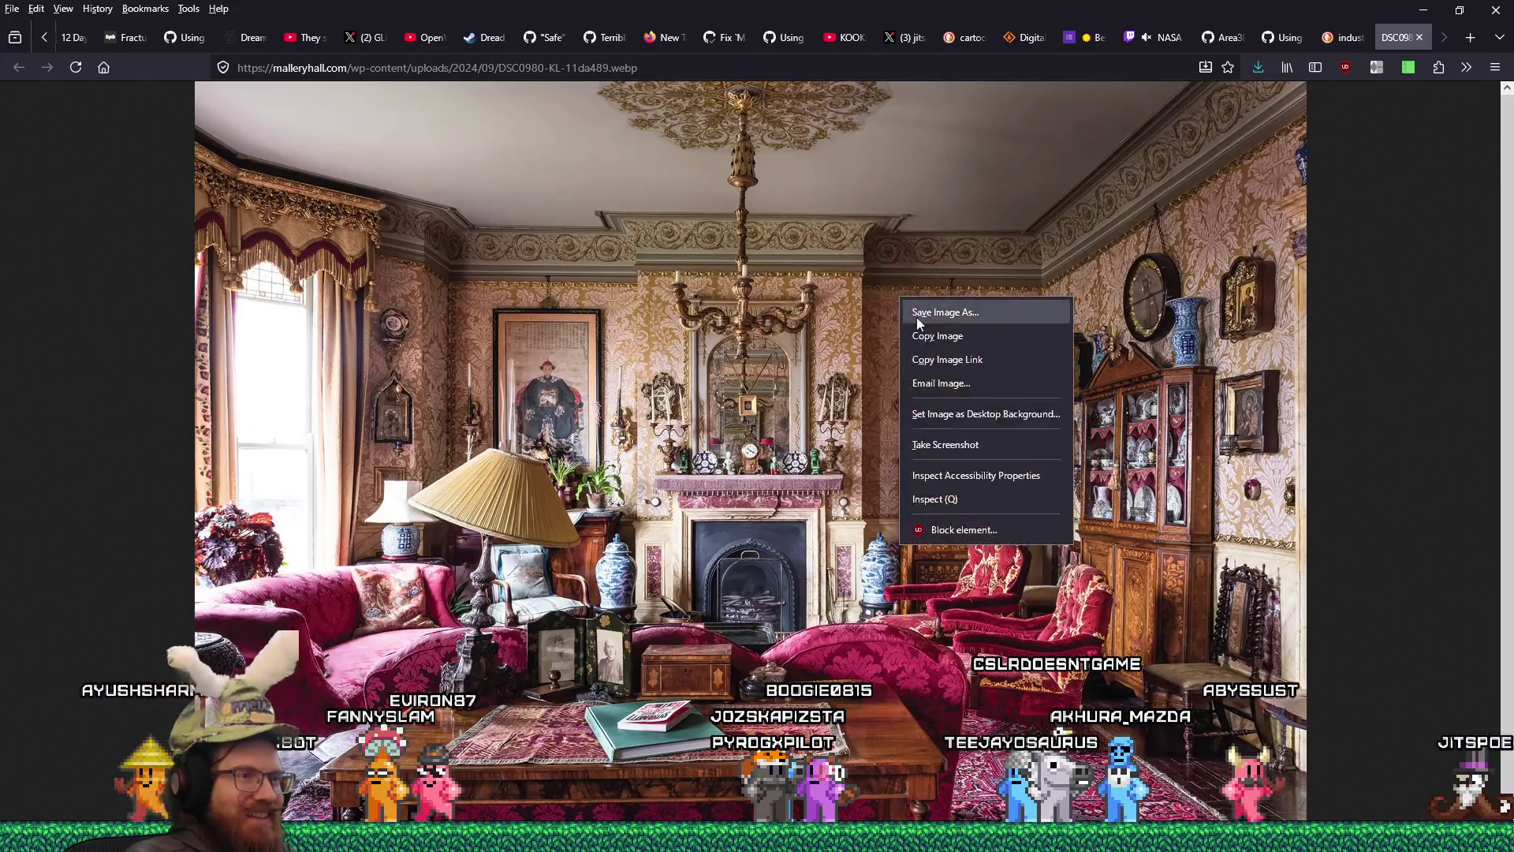
{"action": "left_click", "coordinate": [937, 310]}
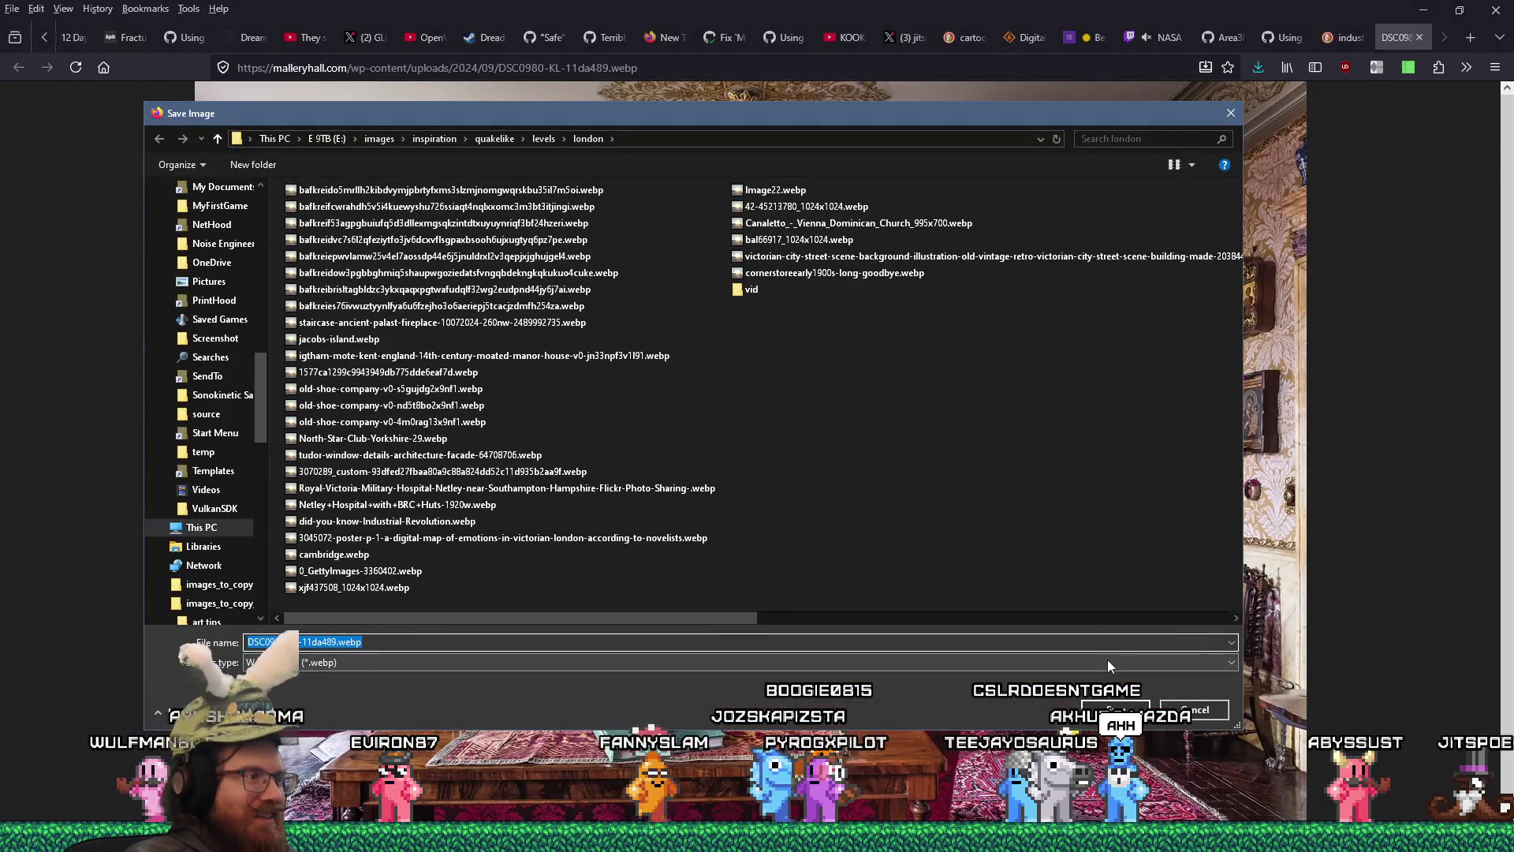
{"action": "left_click", "coordinate": [1115, 710]}
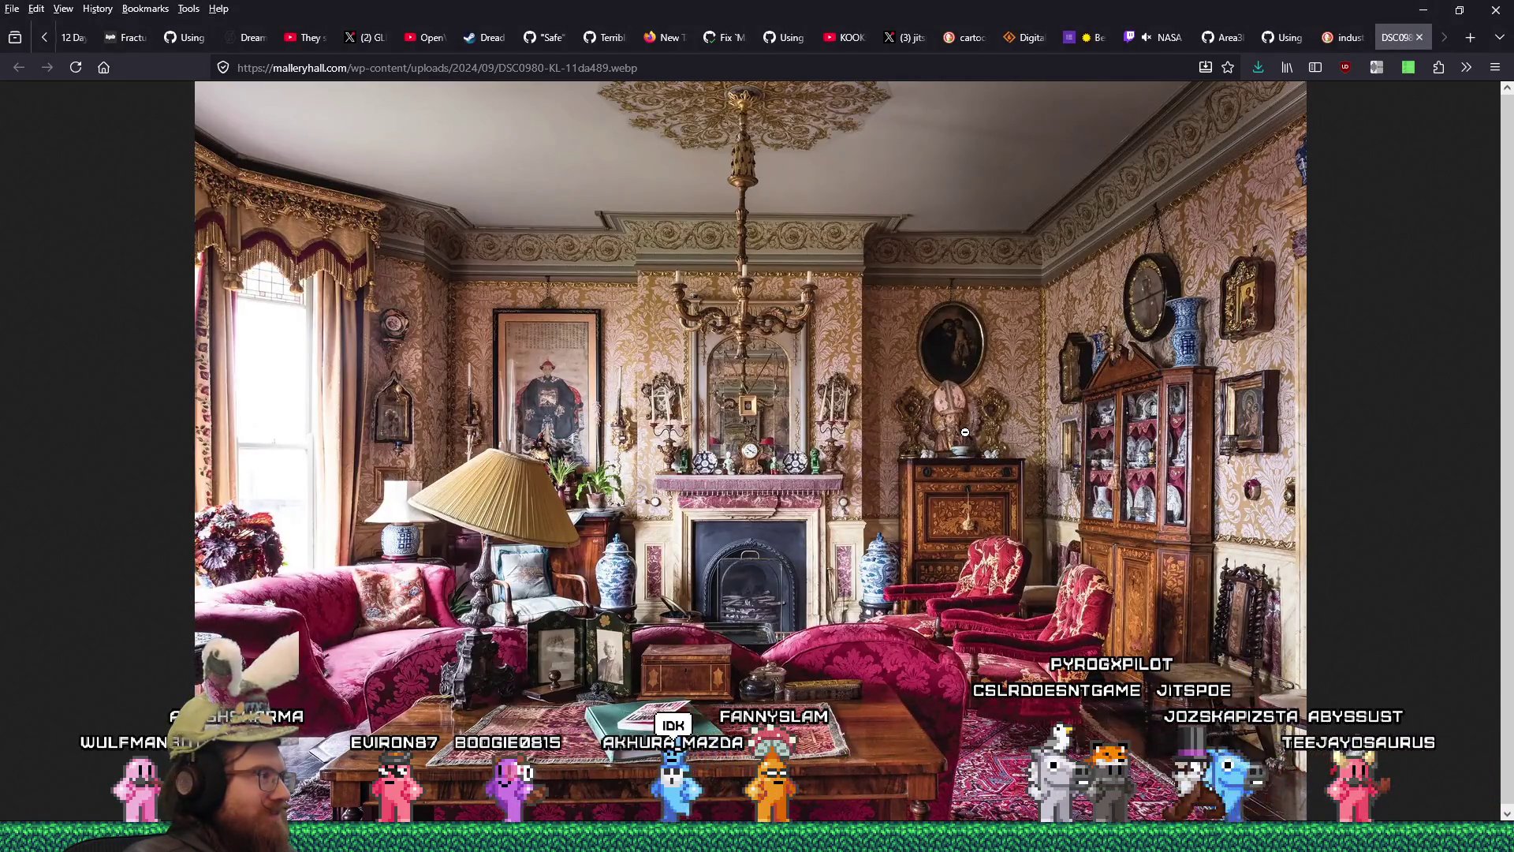
{"action": "left_click", "coordinate": [1413, 37]}
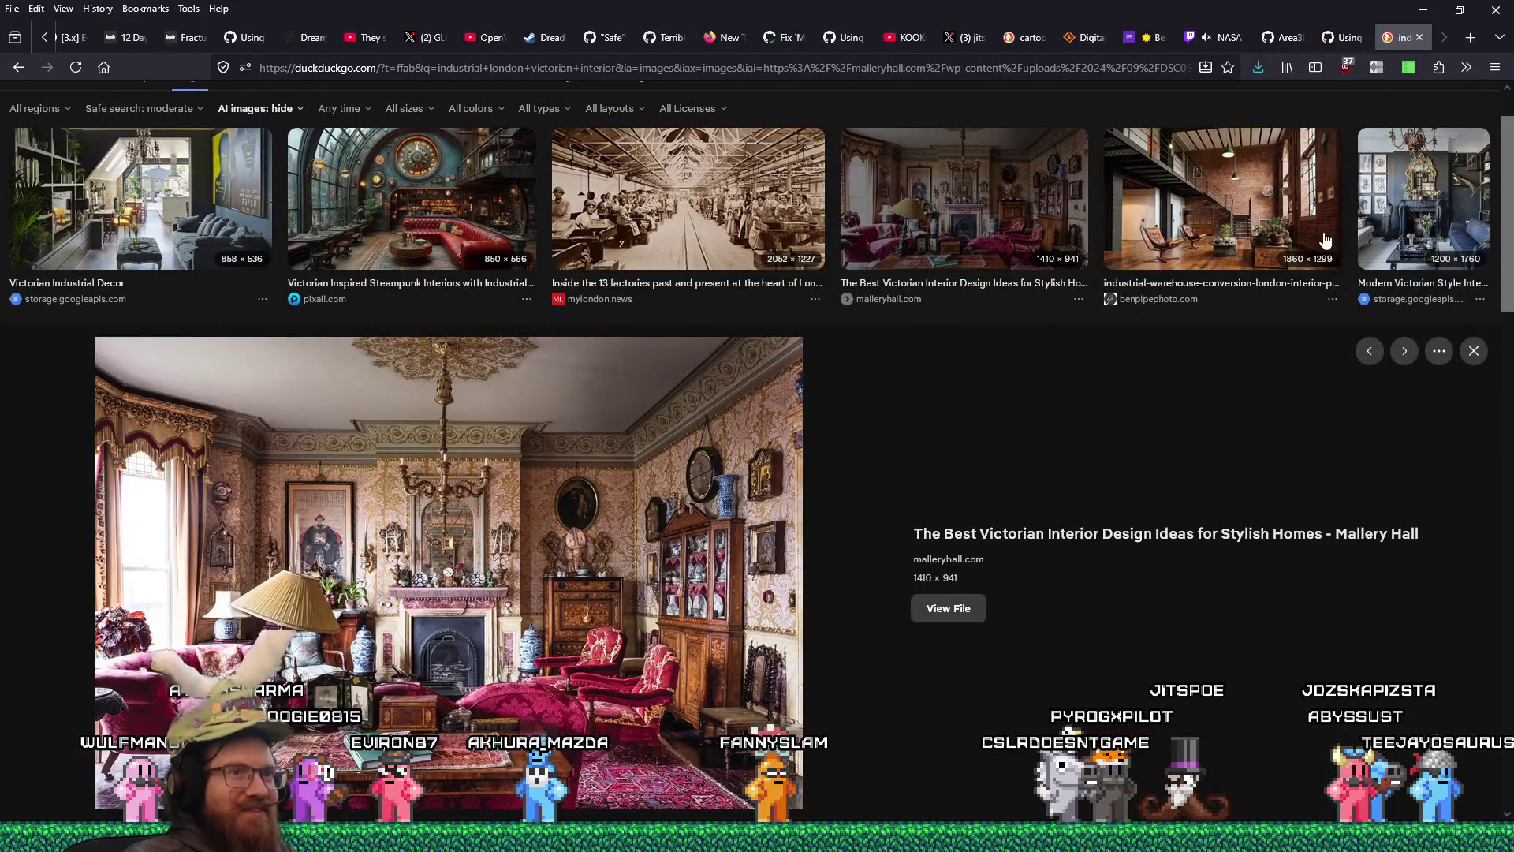
- Preview the Modern Victorian interior, then the steampunk world-map interior result
{"action": "scroll", "coordinate": [1200, 335], "scroll_direction": "down", "scroll_amount": 3}
{"action": "scroll", "coordinate": [1199, 341], "scroll_direction": "up", "scroll_amount": 3}
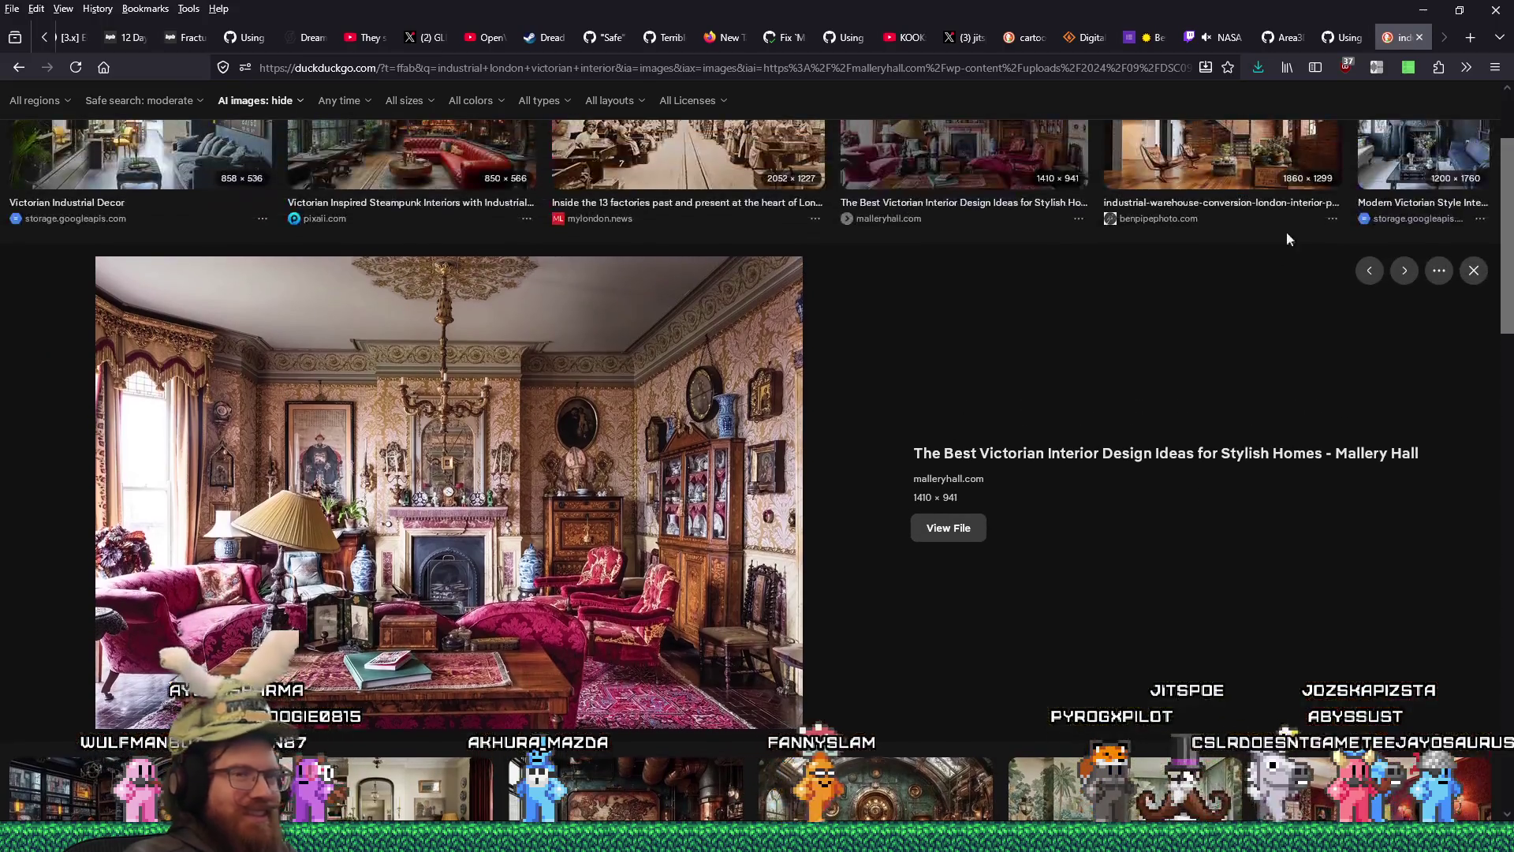
{"action": "left_click", "coordinate": [1420, 166]}
{"action": "scroll", "coordinate": [1149, 341], "scroll_direction": "down", "scroll_amount": 6}
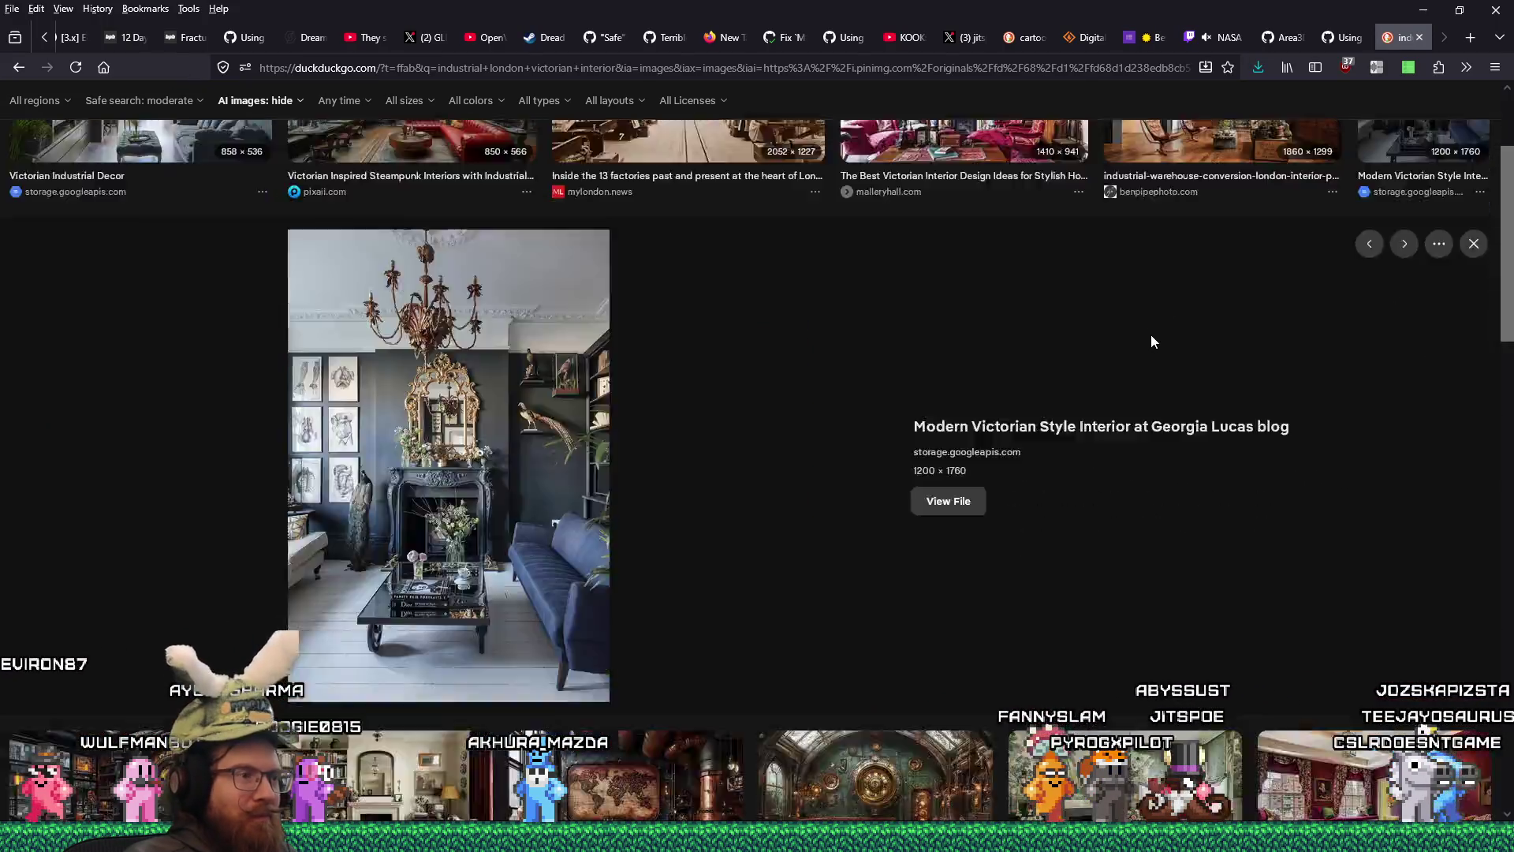
{"action": "left_click", "coordinate": [639, 448]}
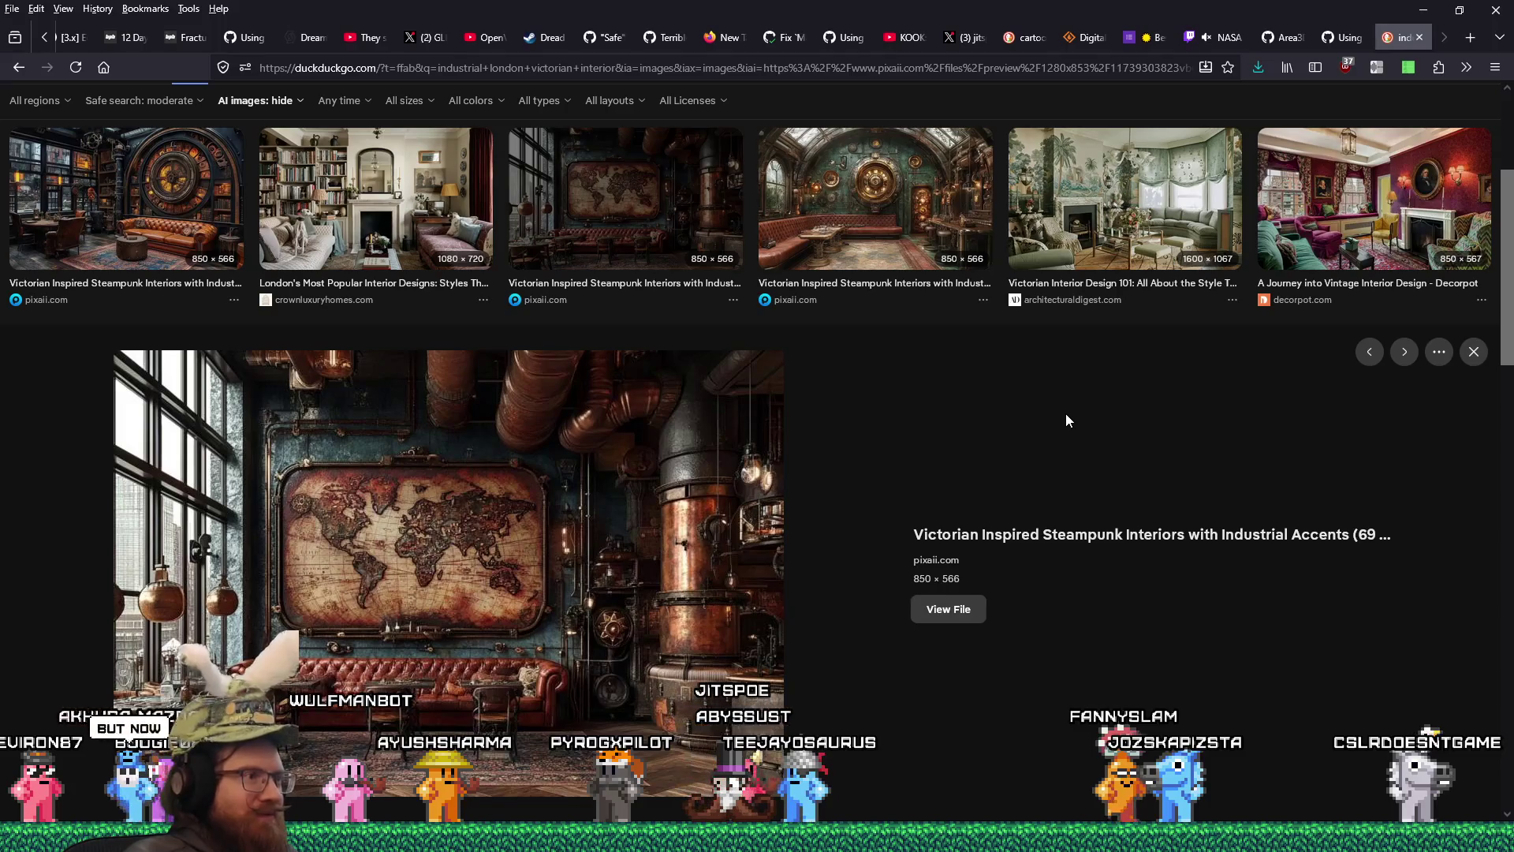
- Save the full-size steampunk map image into the industrial_steampunk folder
{"action": "left_click", "coordinate": [964, 610]}
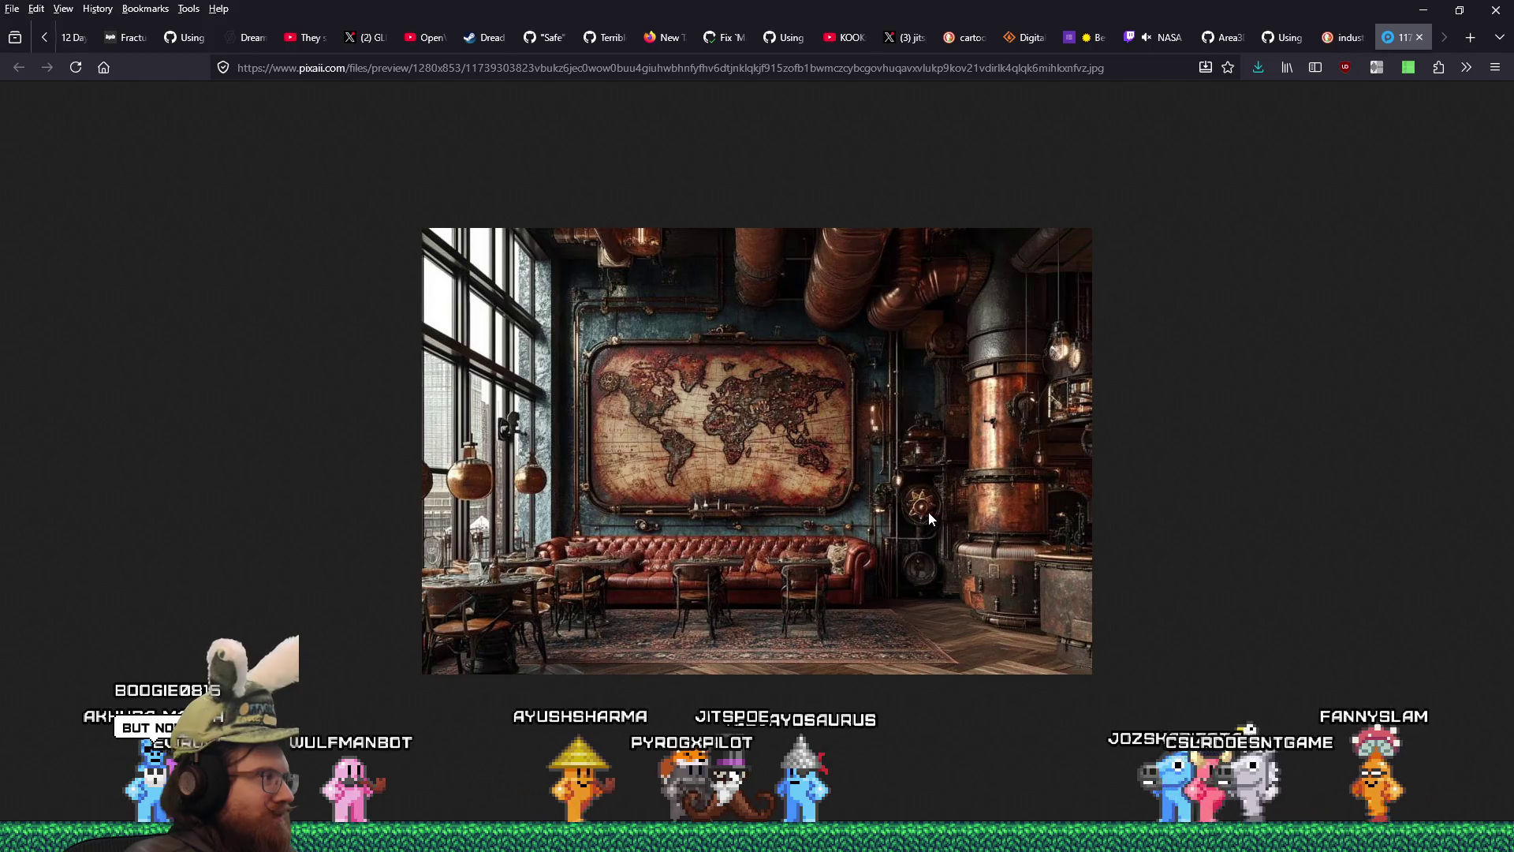
{"action": "right_click", "coordinate": [957, 373]}
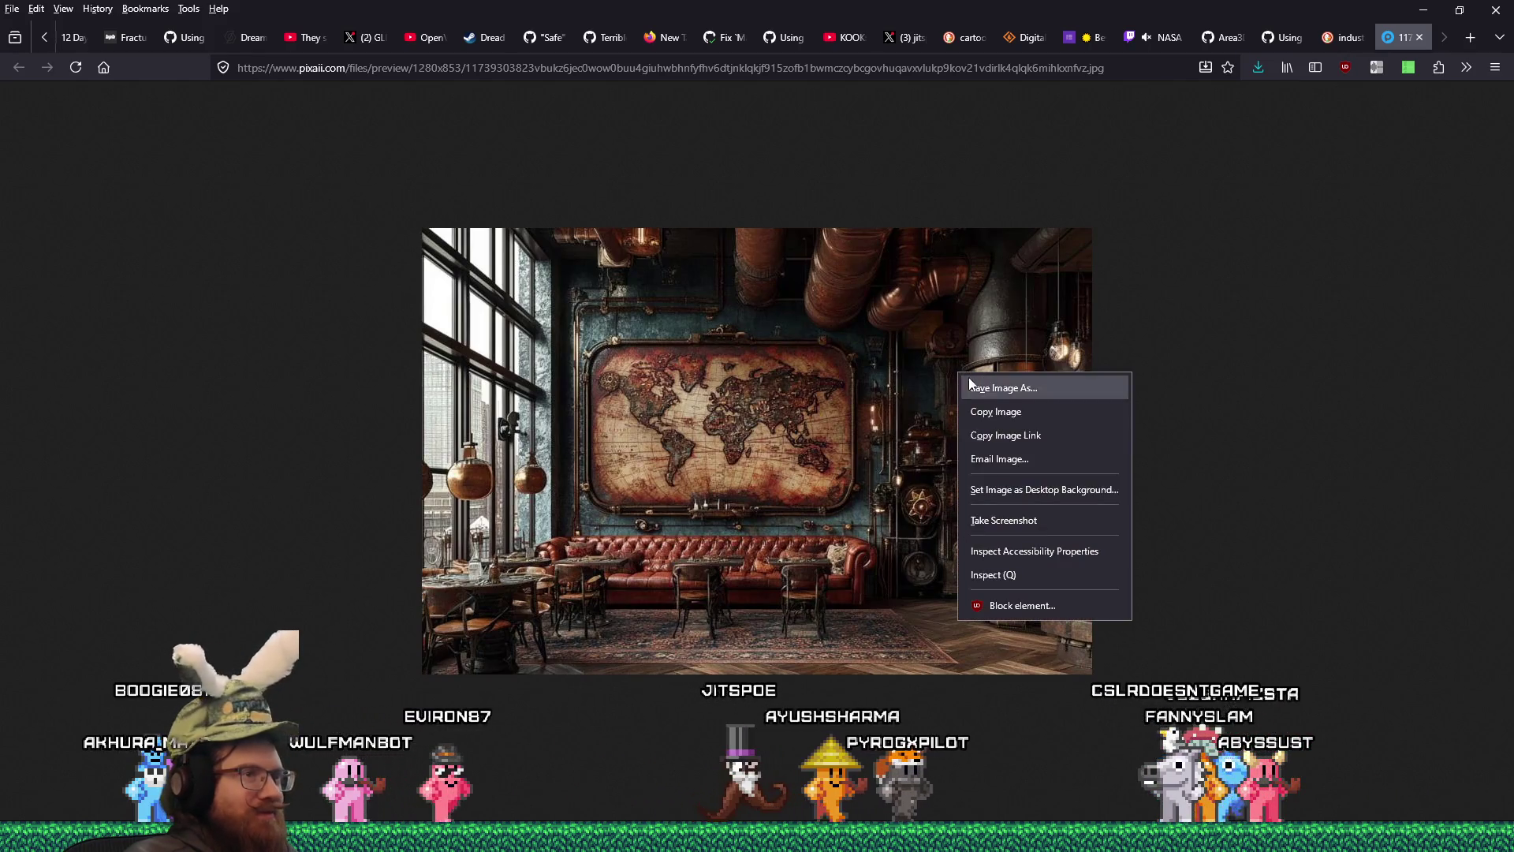
{"action": "left_click", "coordinate": [1030, 389]}
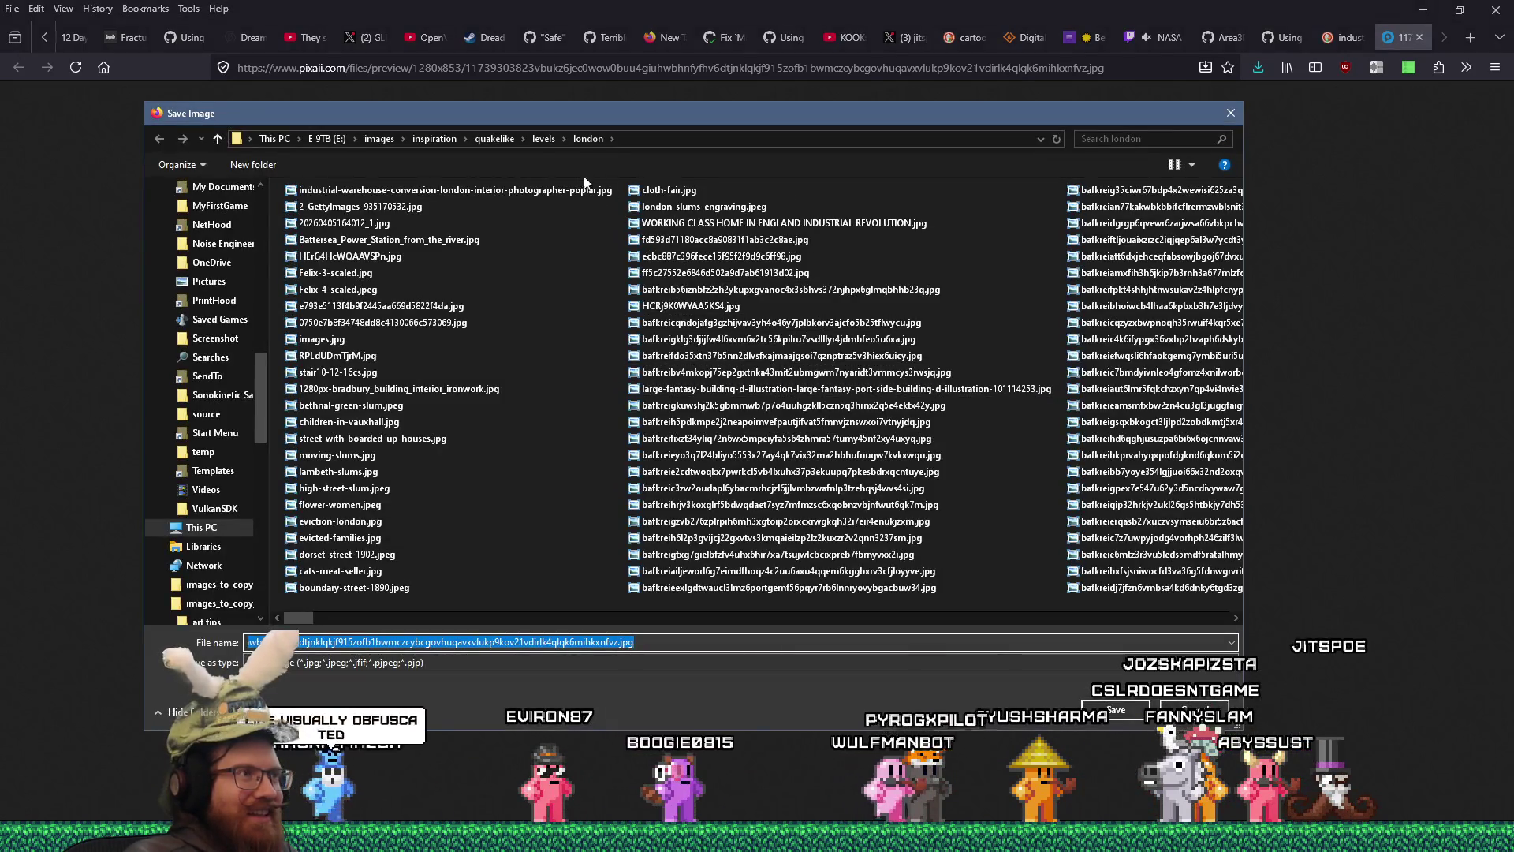
{"action": "left_click", "coordinate": [544, 140]}
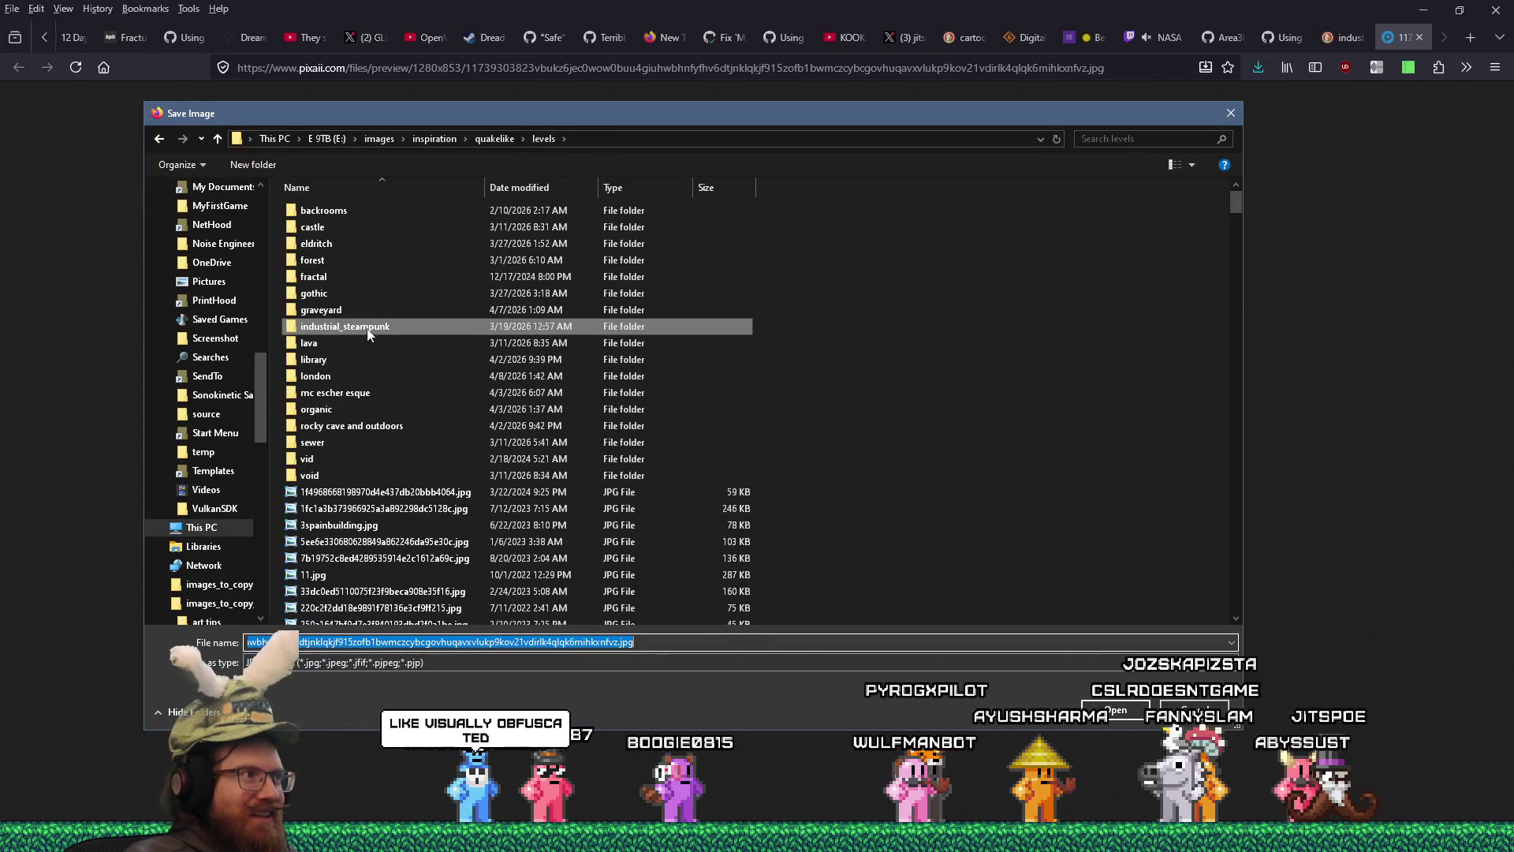
{"action": "left_click", "coordinate": [1112, 710]}
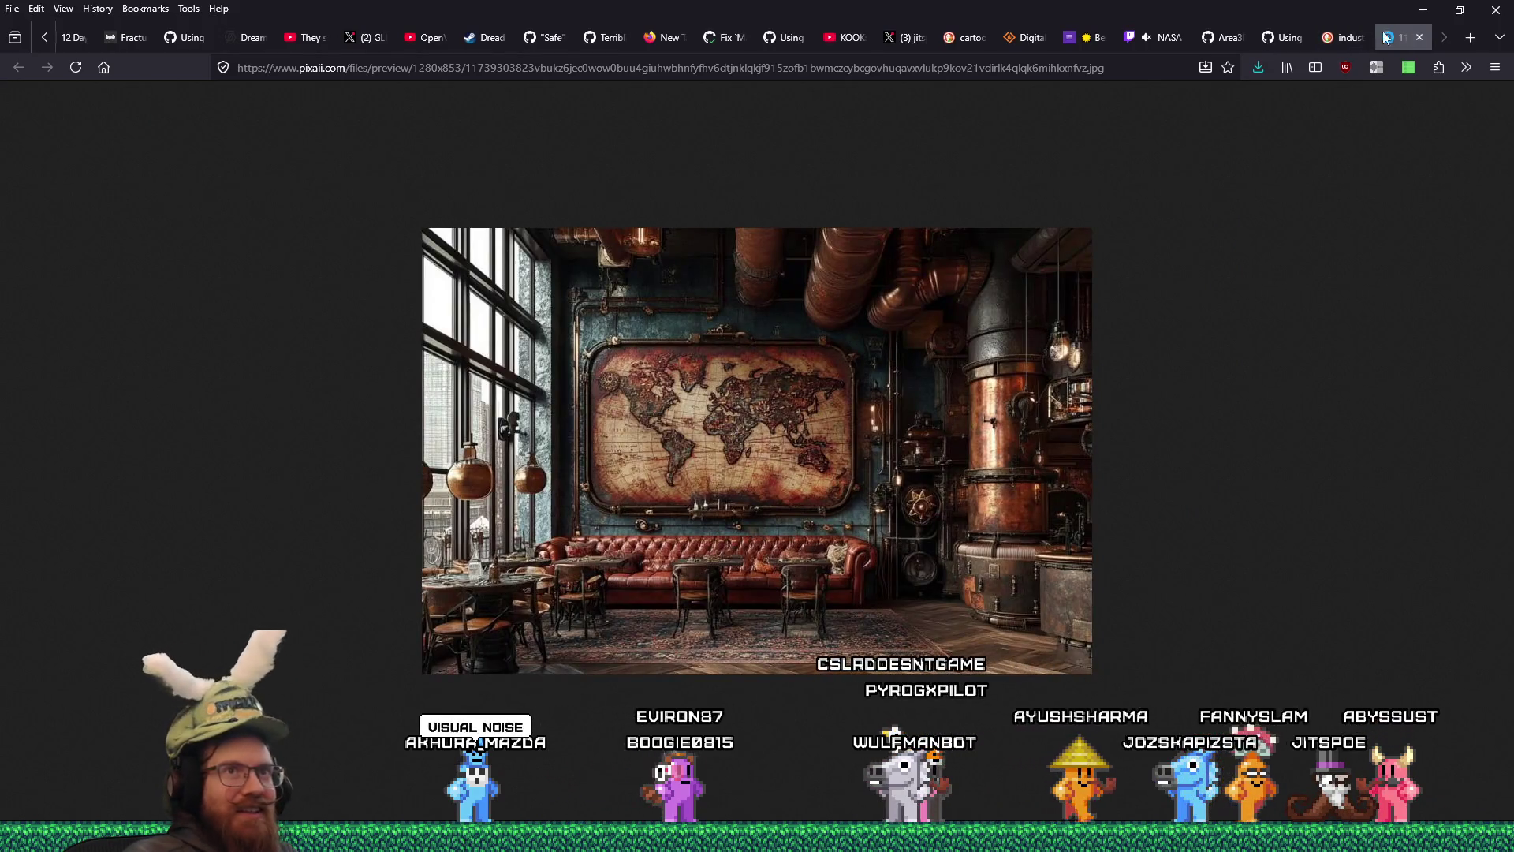
- Close the image and preview the Fraher Architects Signal House kitchen result
{"action": "middle_click", "coordinate": [1385, 37]}
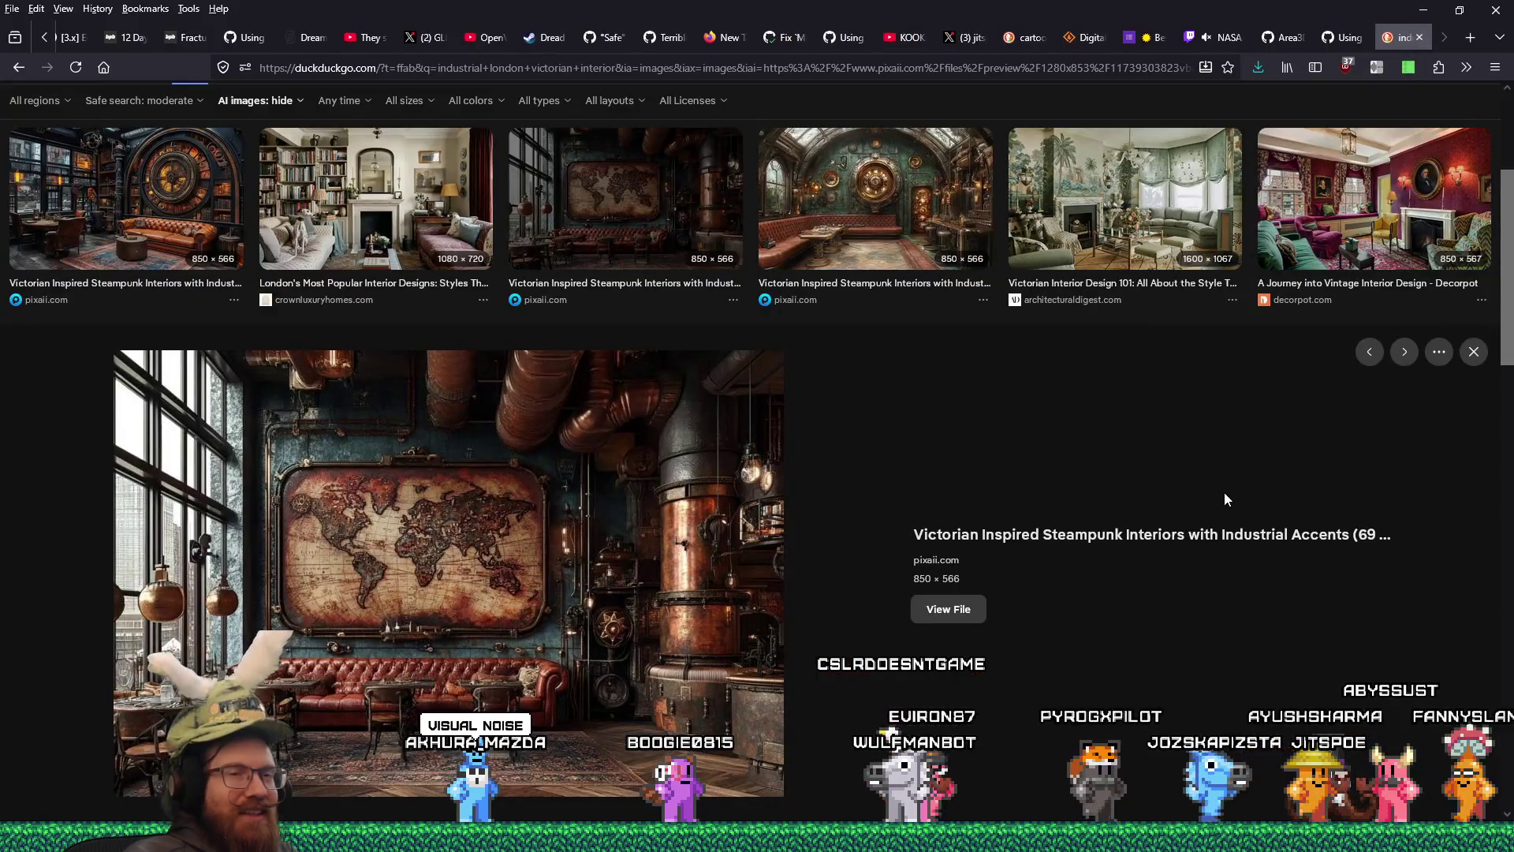
{"action": "scroll", "coordinate": [1224, 498], "scroll_direction": "down", "scroll_amount": 6}
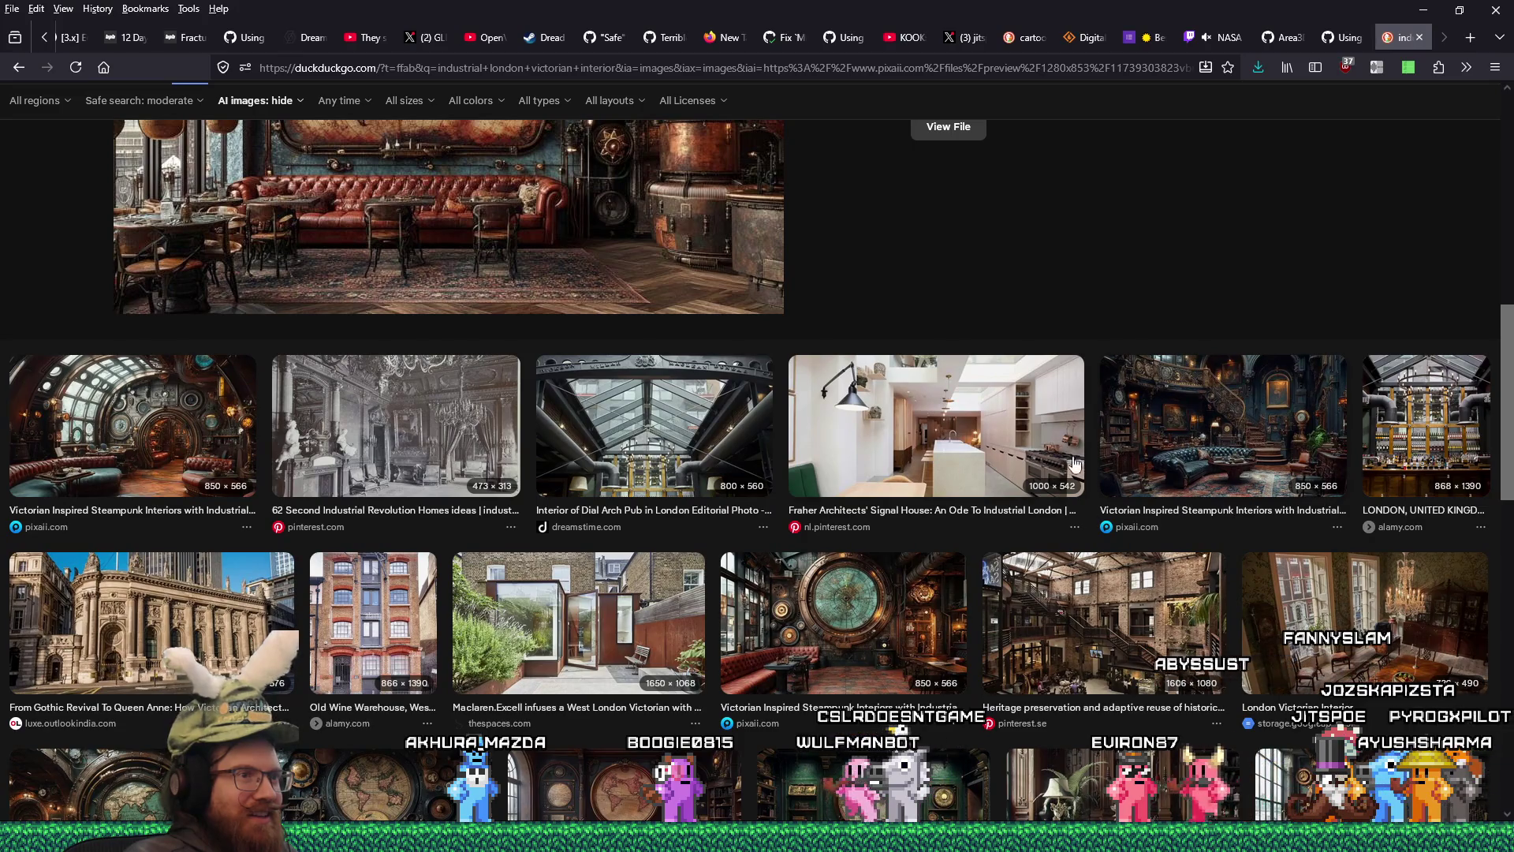
{"action": "left_click", "coordinate": [1050, 452]}
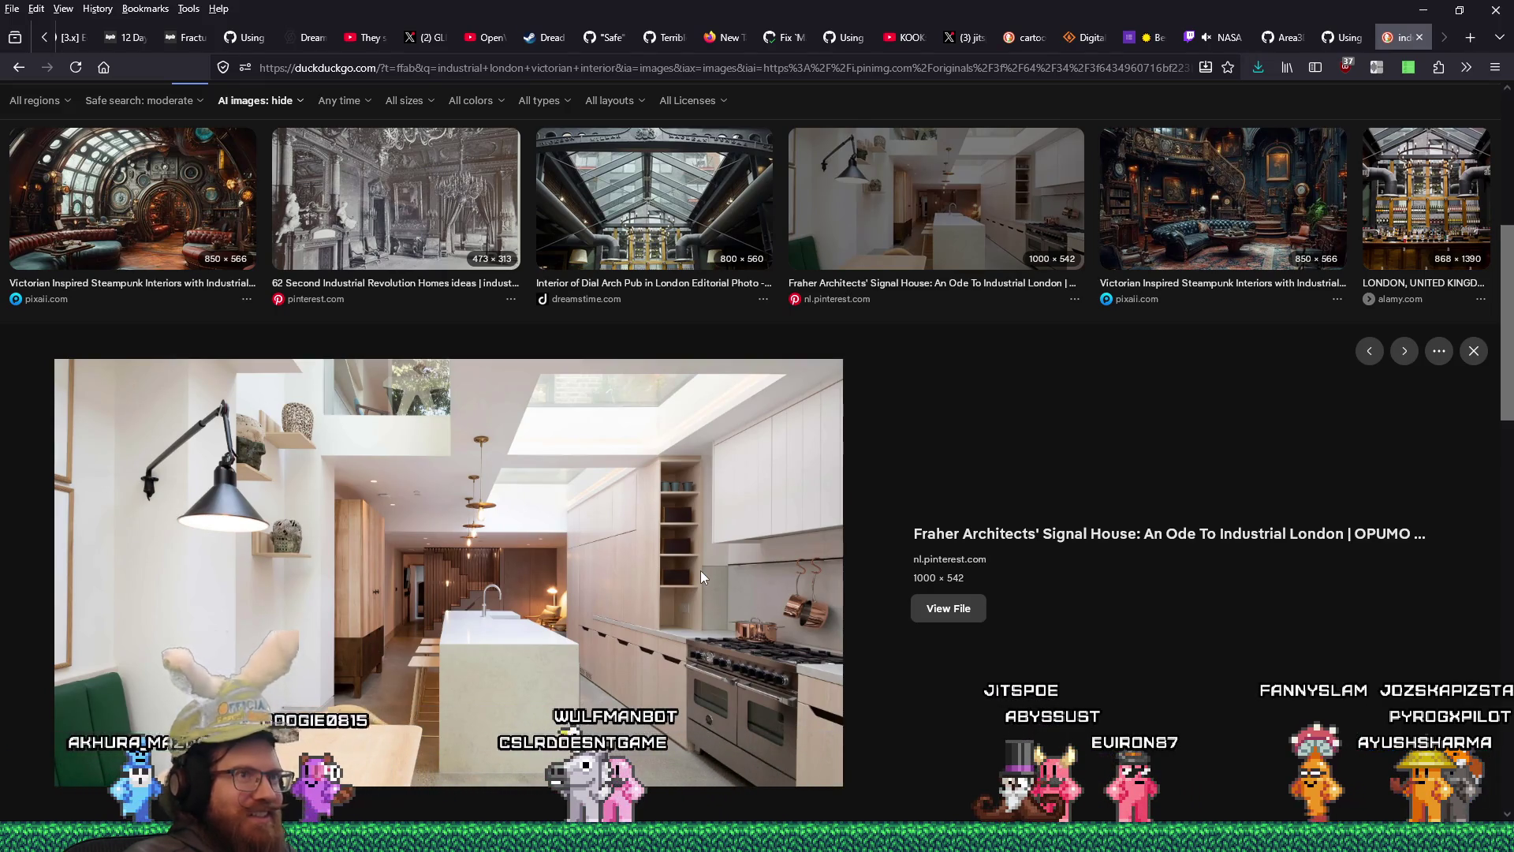
- Save the steampunk staircase interior image into the industrial_steampunk folder
{"action": "left_click", "coordinate": [1180, 194]}
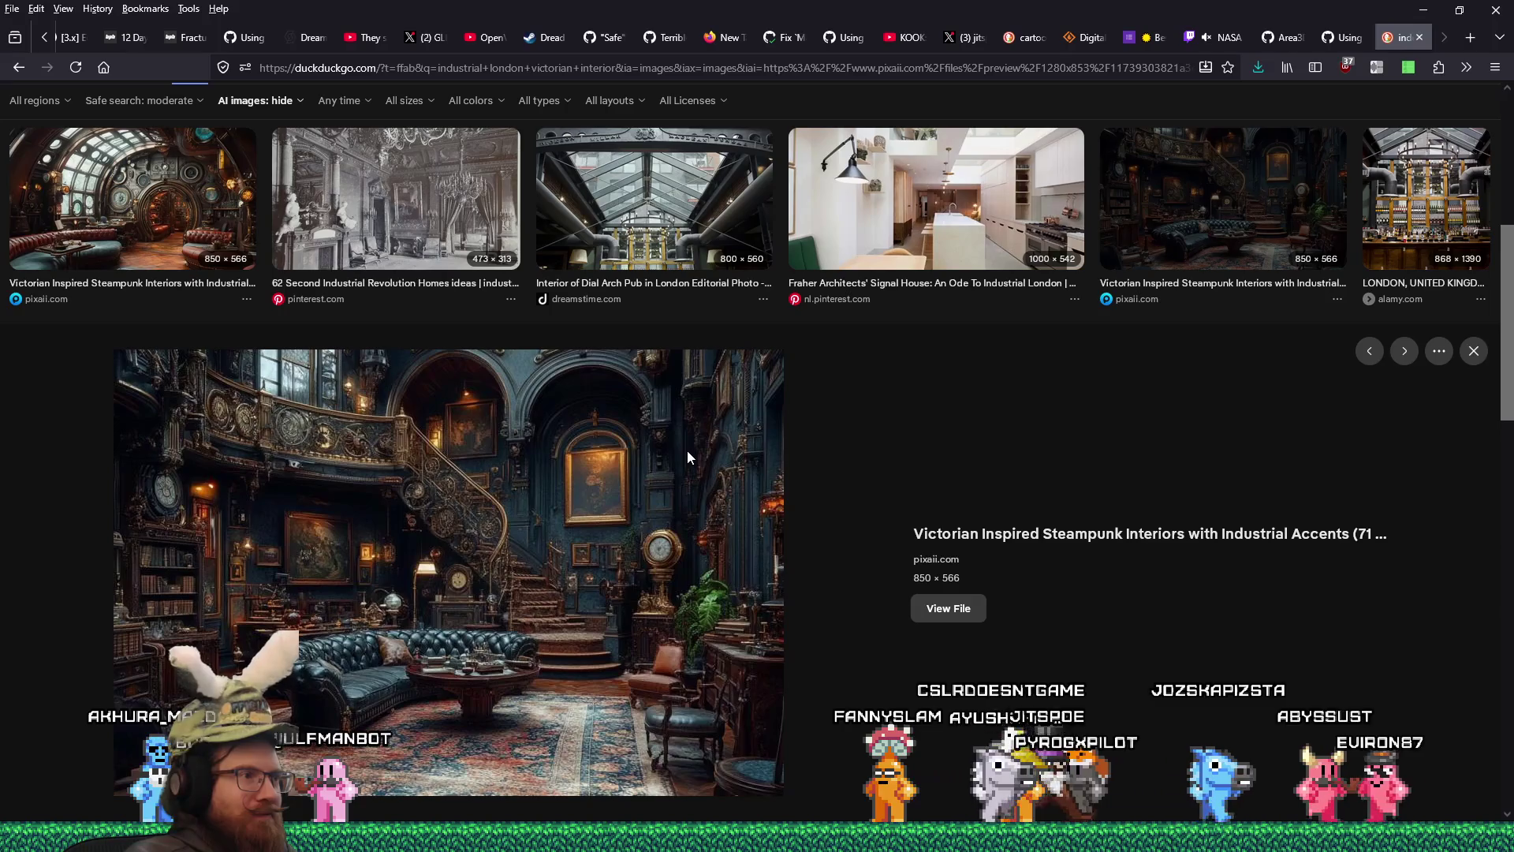
{"action": "left_click", "coordinate": [950, 608]}
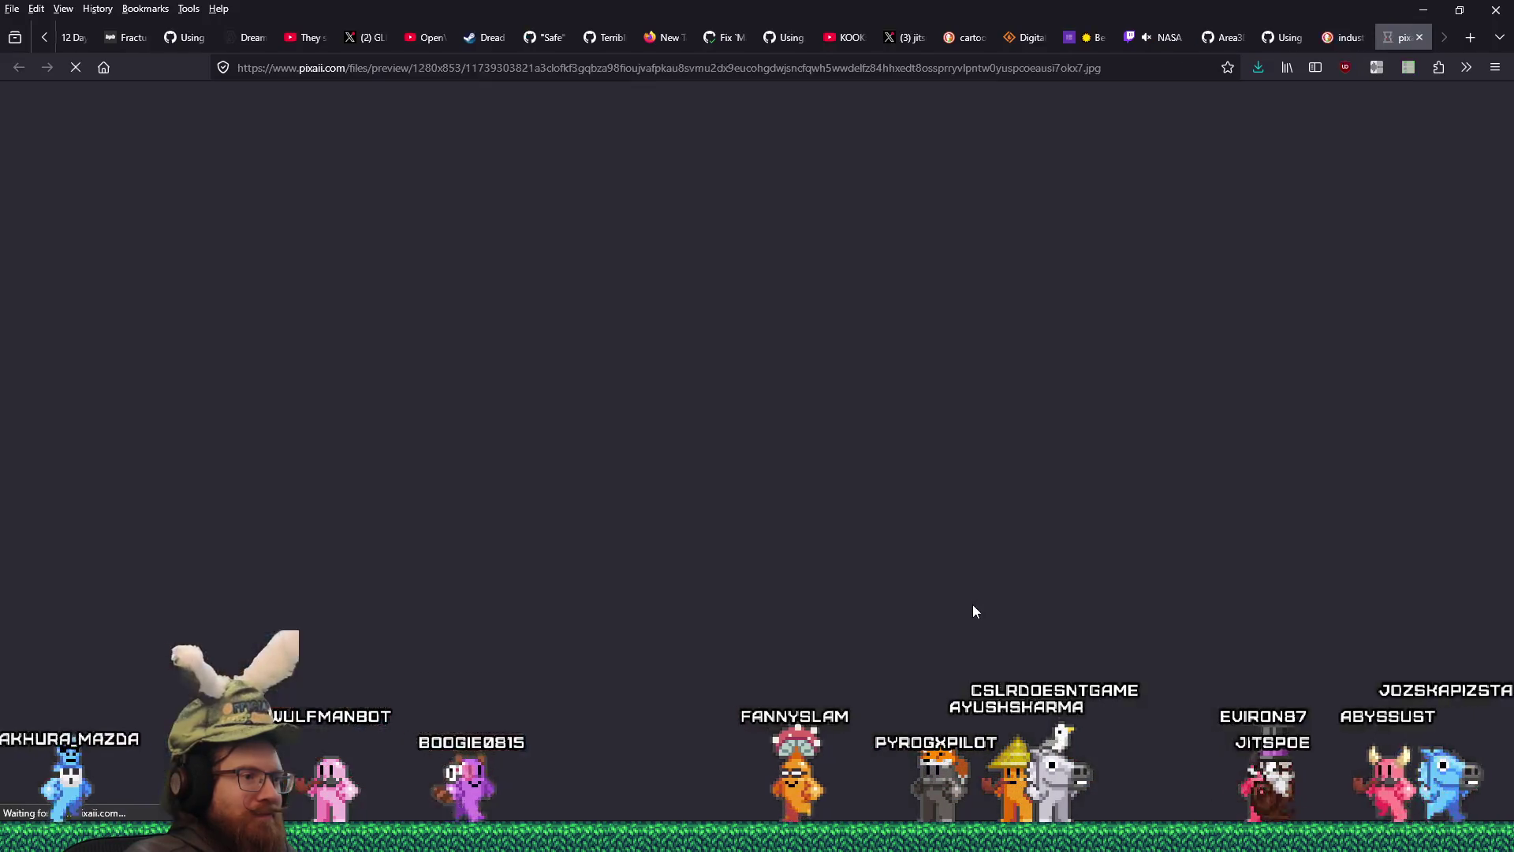
{"action": "right_click", "coordinate": [940, 345]}
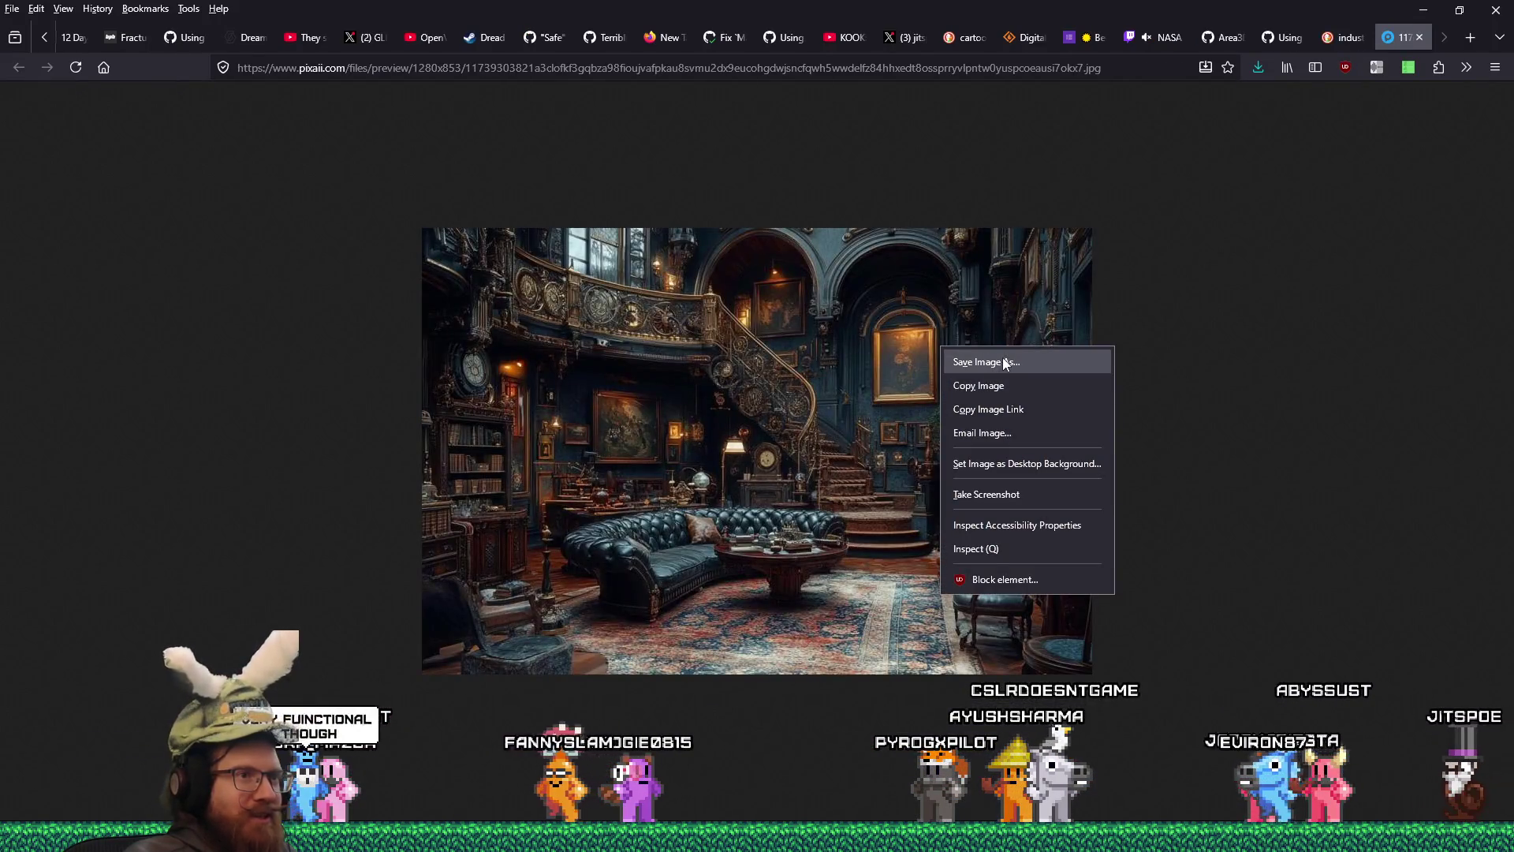
{"action": "left_click", "coordinate": [1015, 362]}
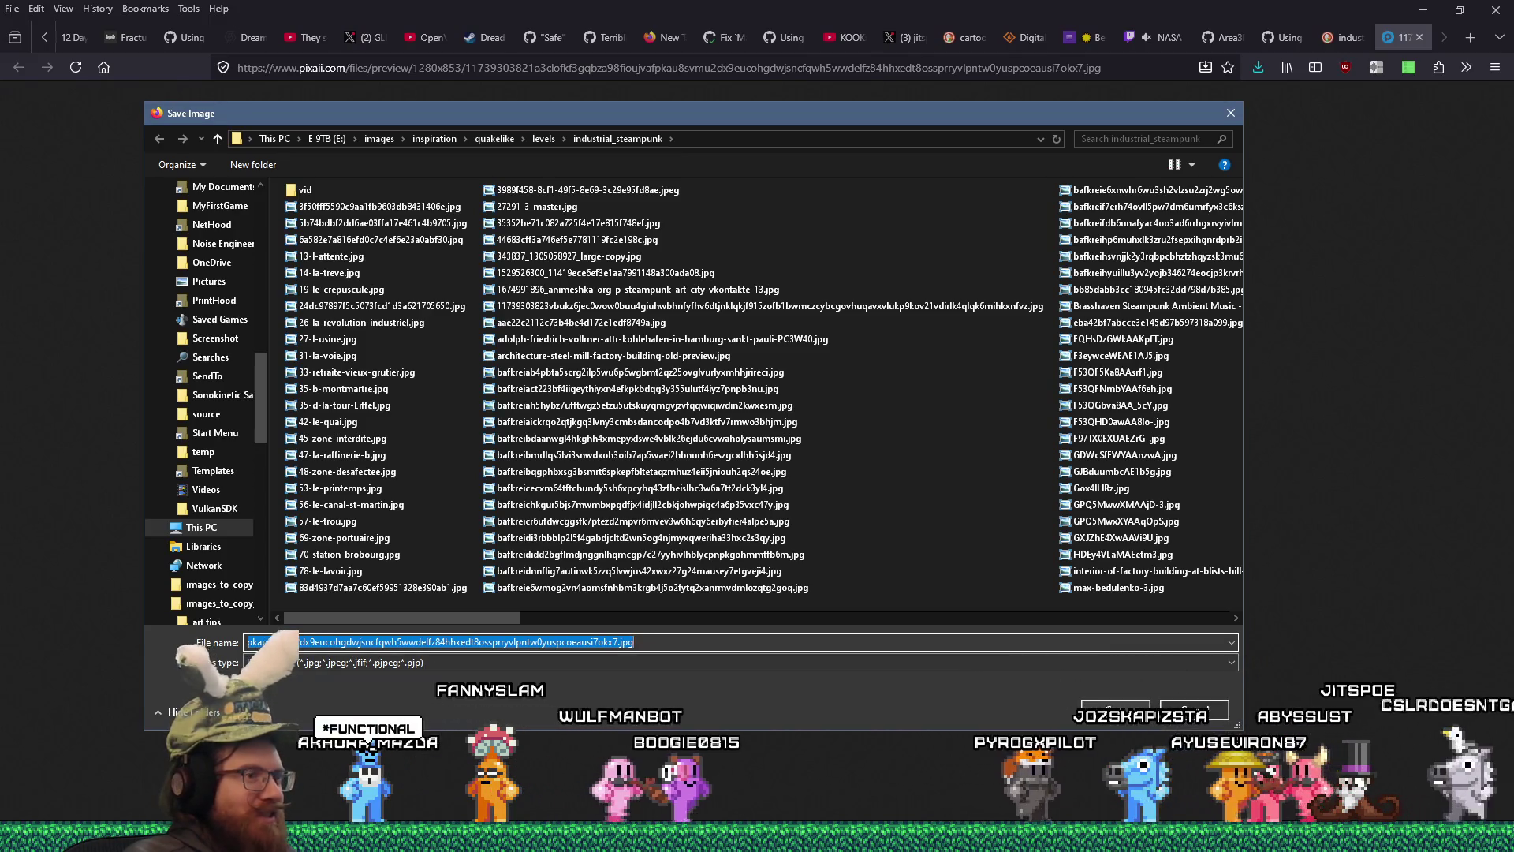
{"action": "key", "text": "Home"}
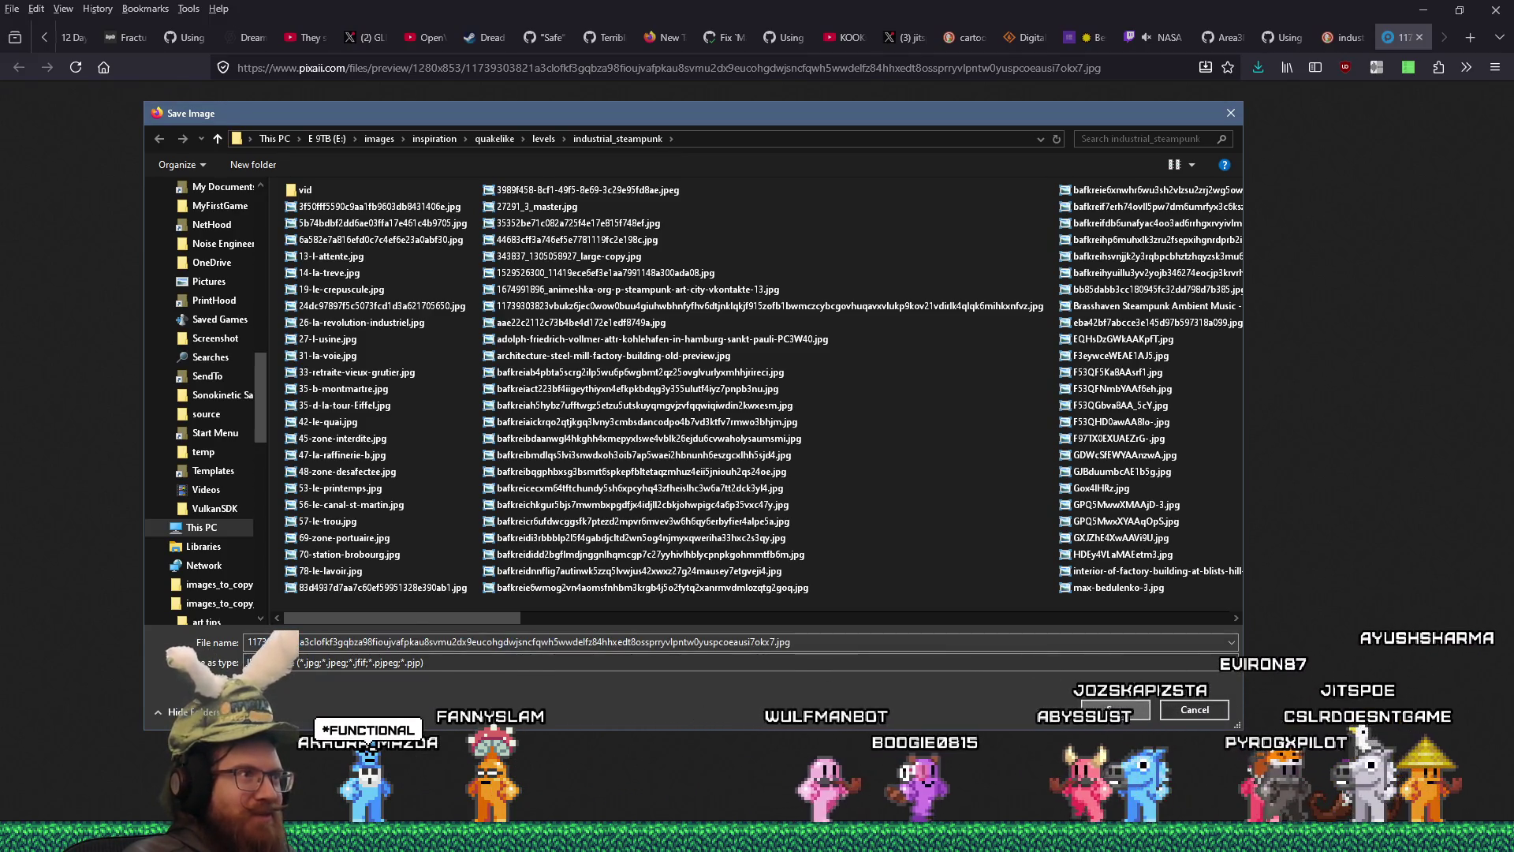
{"action": "left_click", "coordinate": [1116, 712]}
{"action": "left_click", "coordinate": [1418, 37]}
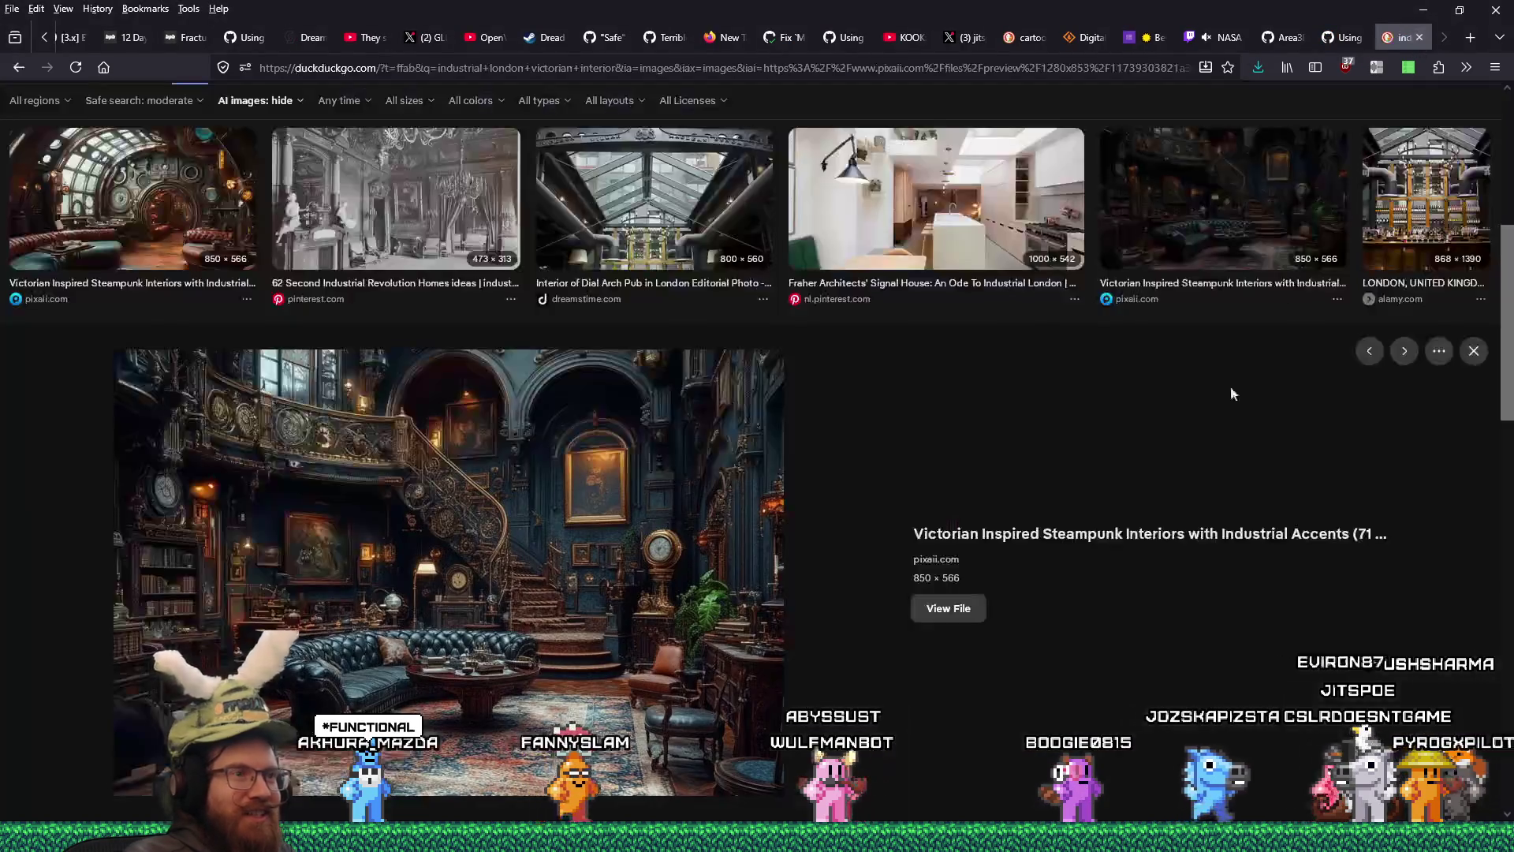
- Preview the Dial Arch pub interior, then the steampunk globe-wall interior result
{"action": "left_click", "coordinate": [1368, 225]}
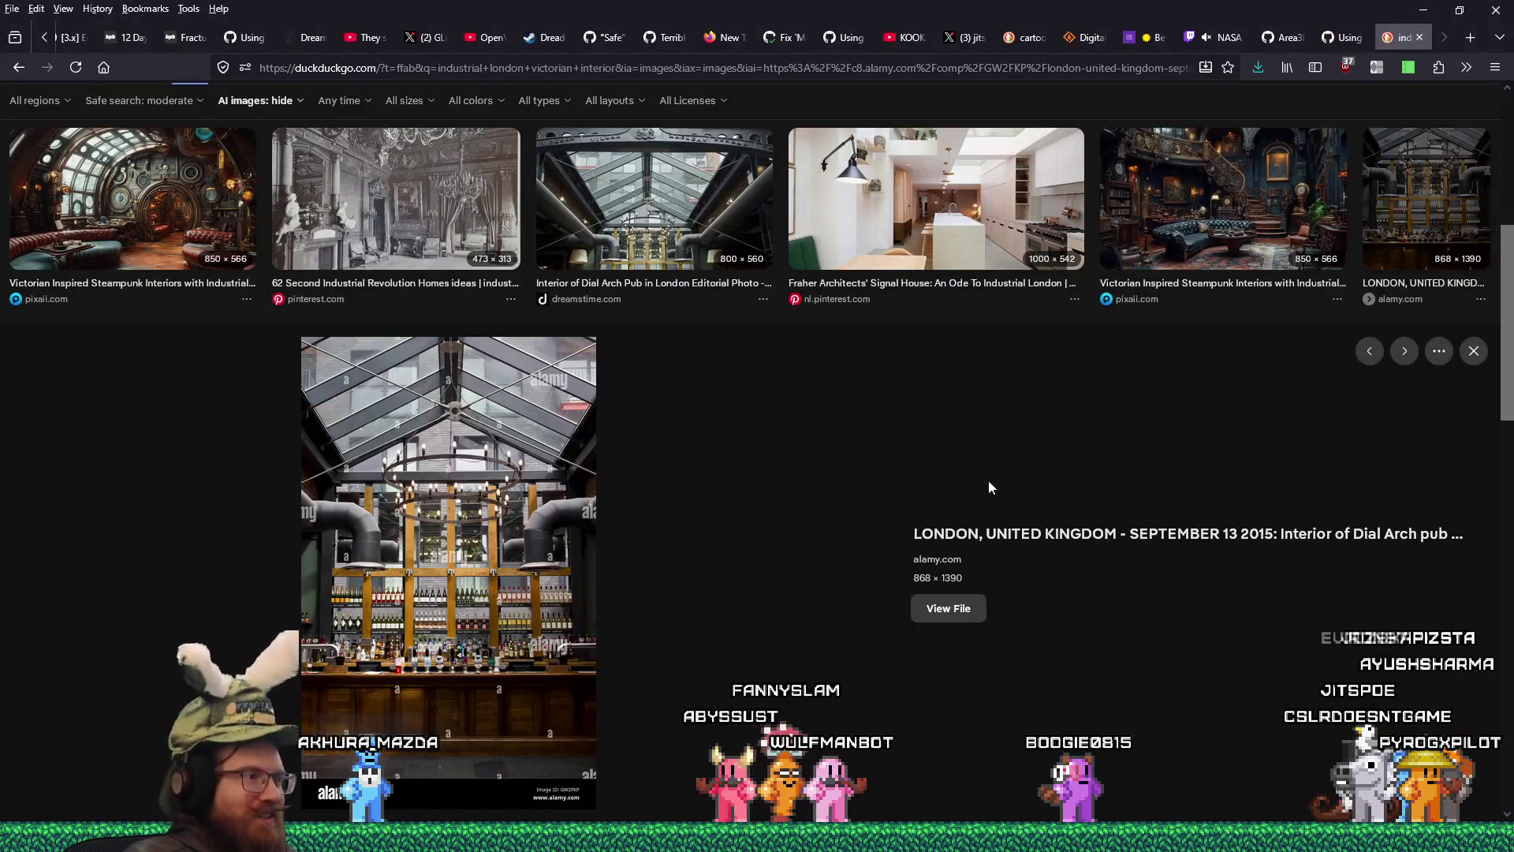
{"action": "scroll", "coordinate": [981, 483], "scroll_direction": "down", "scroll_amount": 5}
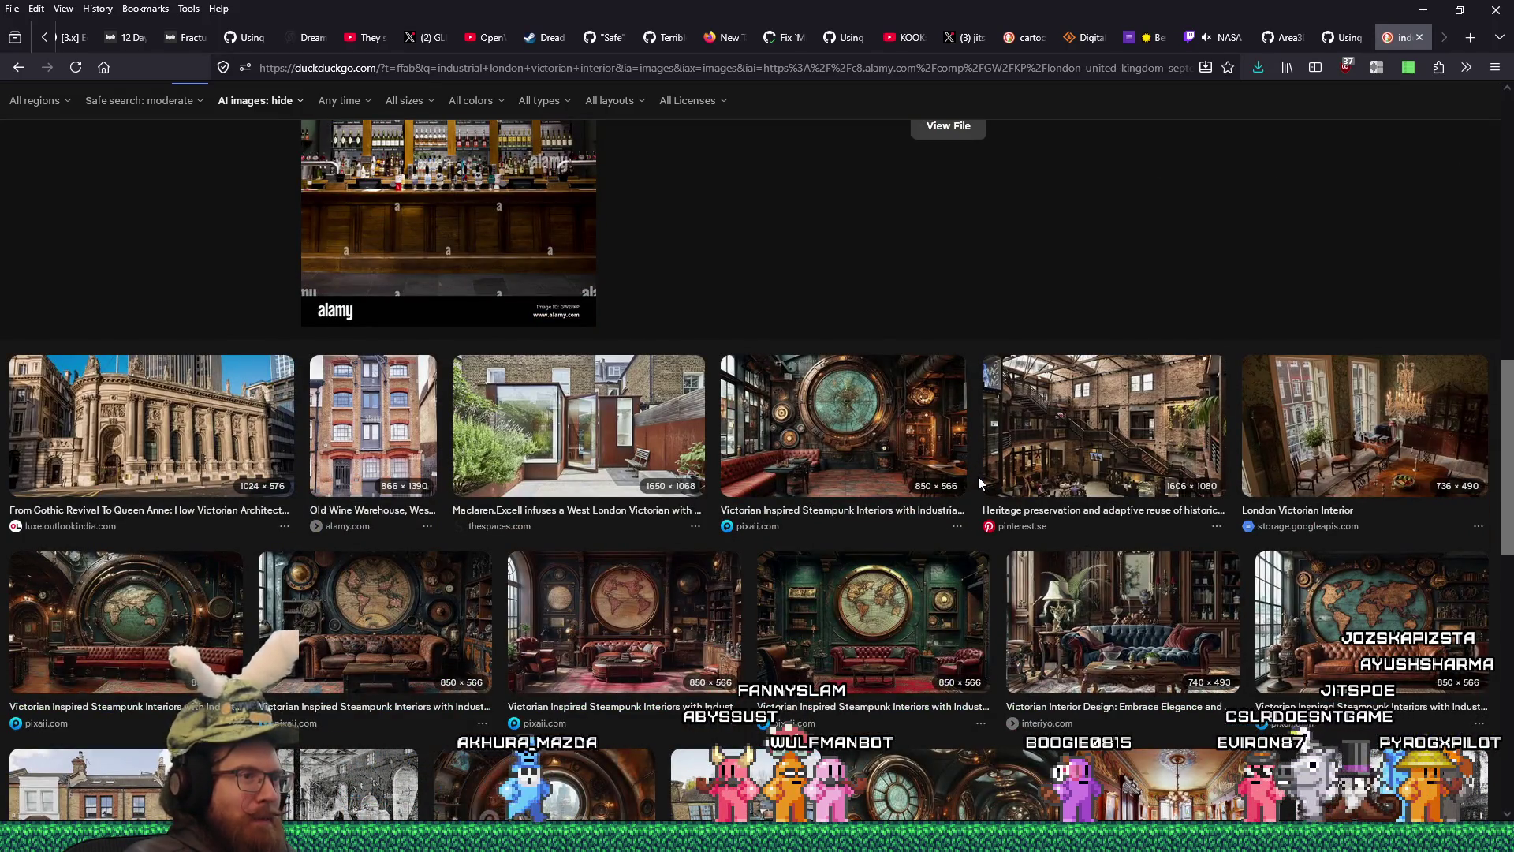
{"action": "scroll", "coordinate": [982, 483], "scroll_direction": "down", "scroll_amount": 2}
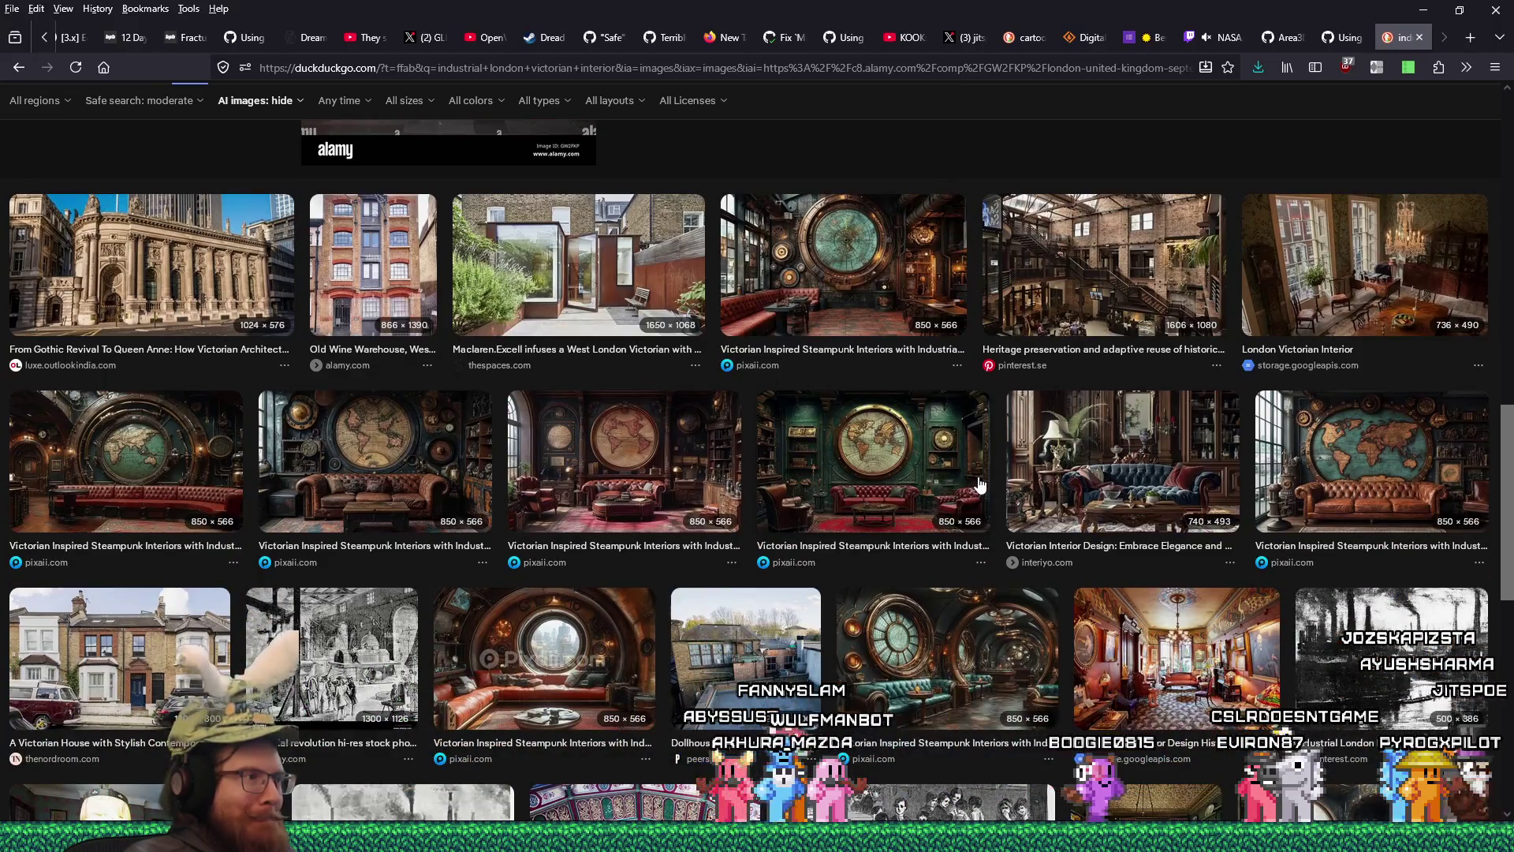
{"action": "scroll", "coordinate": [627, 502], "scroll_direction": "down", "scroll_amount": 1}
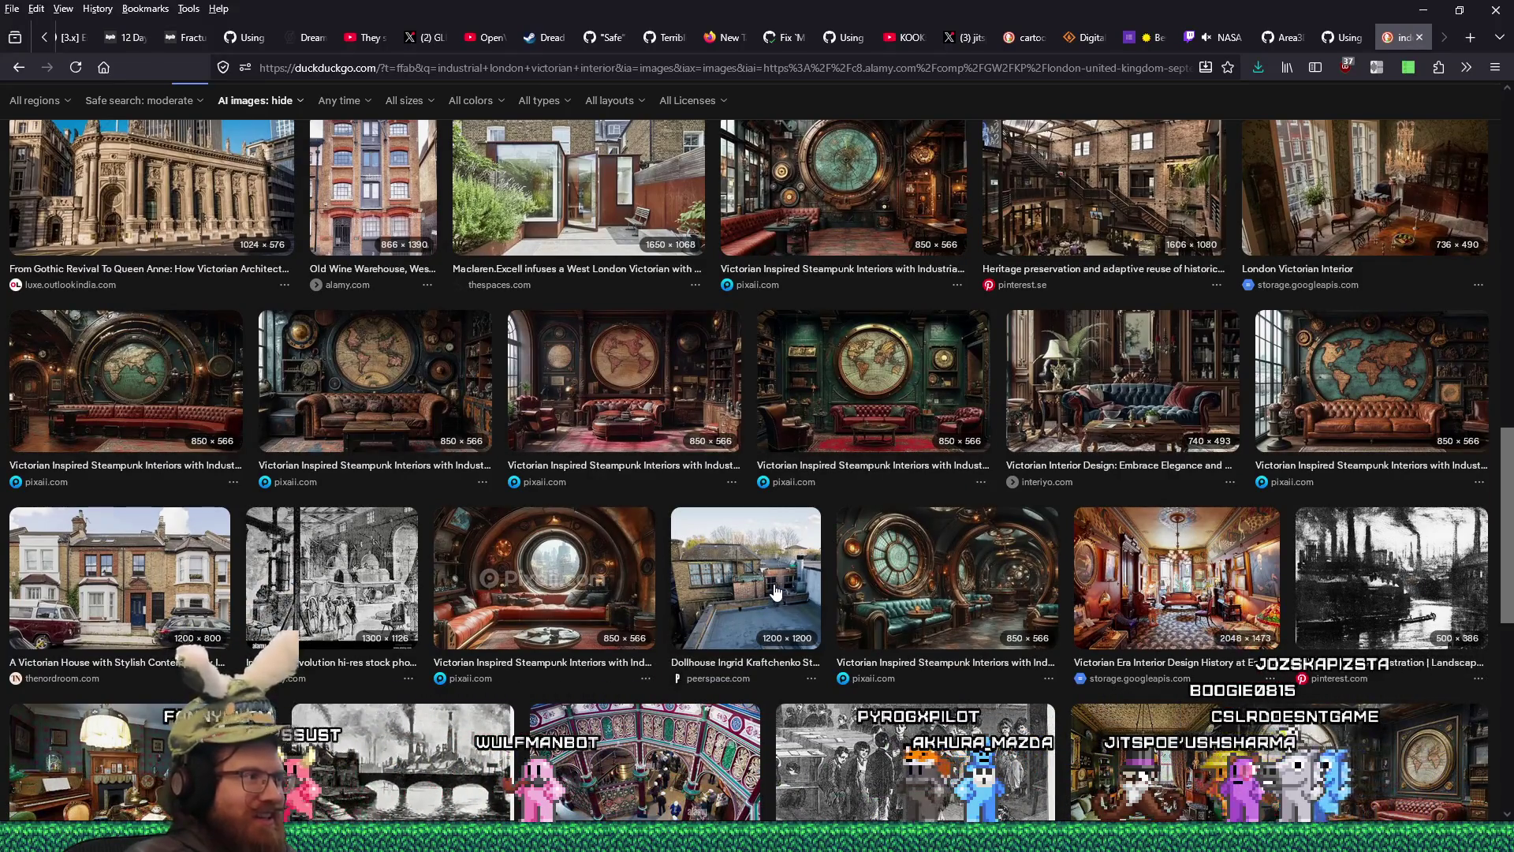
{"action": "left_click", "coordinate": [180, 409]}
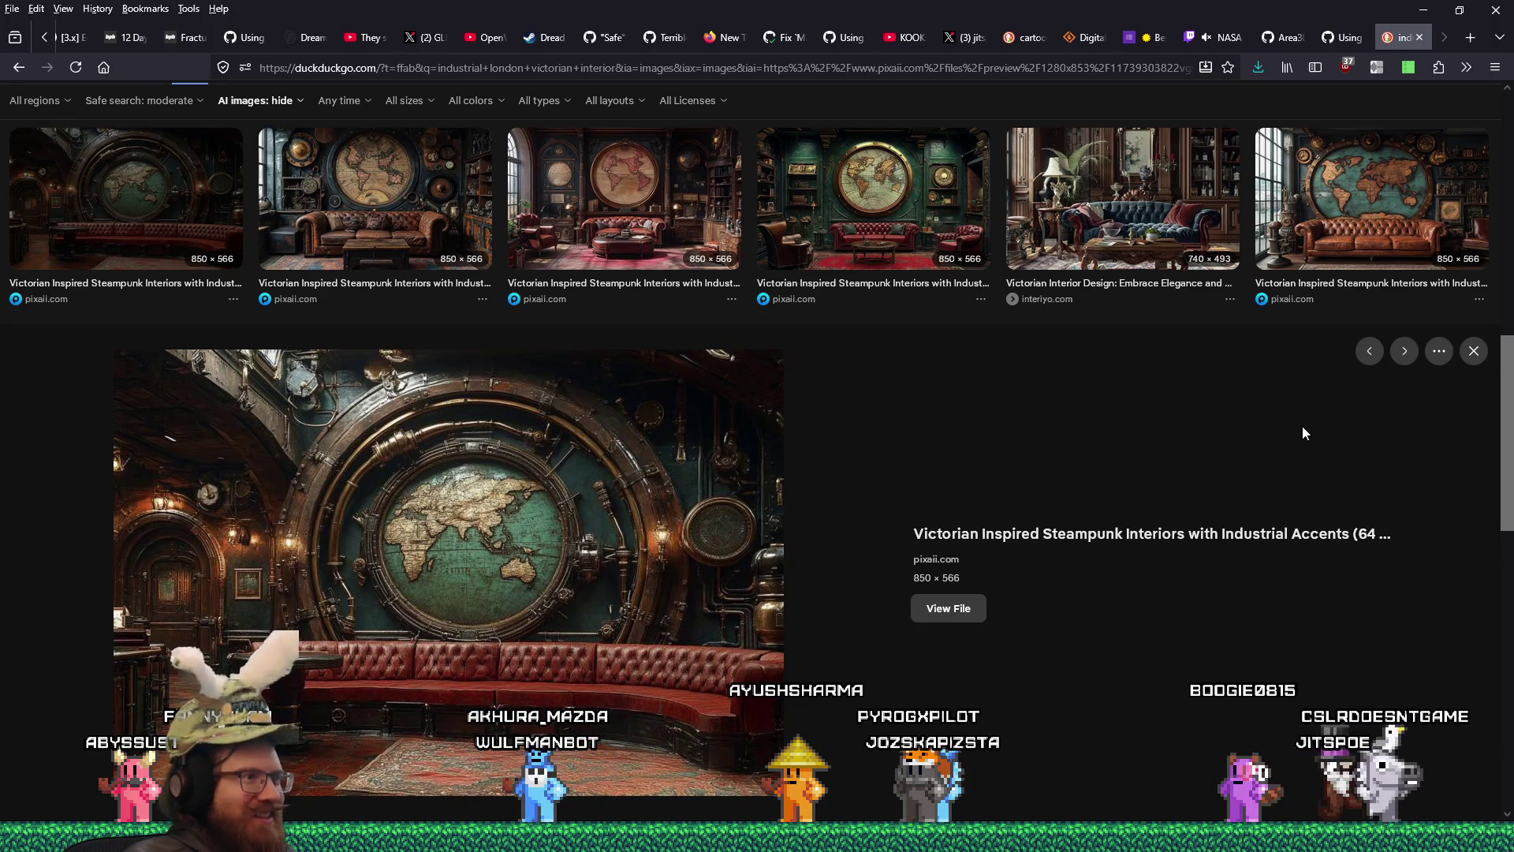
- Save the first steampunk Victorian interior image into the industrial_steampunk folder
{"action": "left_click", "coordinate": [1476, 356]}
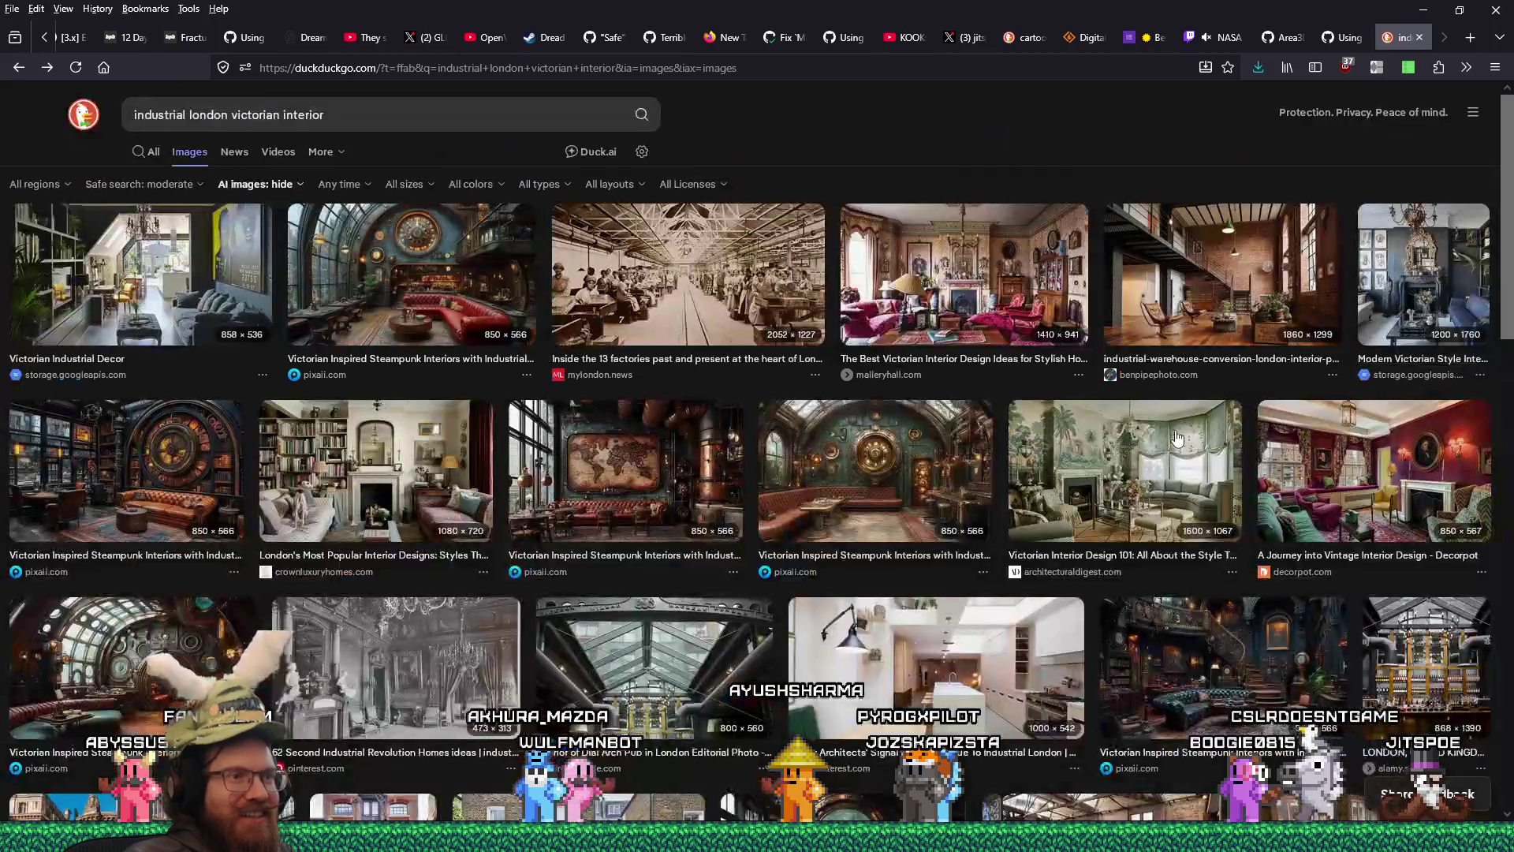
{"action": "scroll", "coordinate": [1175, 436], "scroll_direction": "down", "scroll_amount": 3}
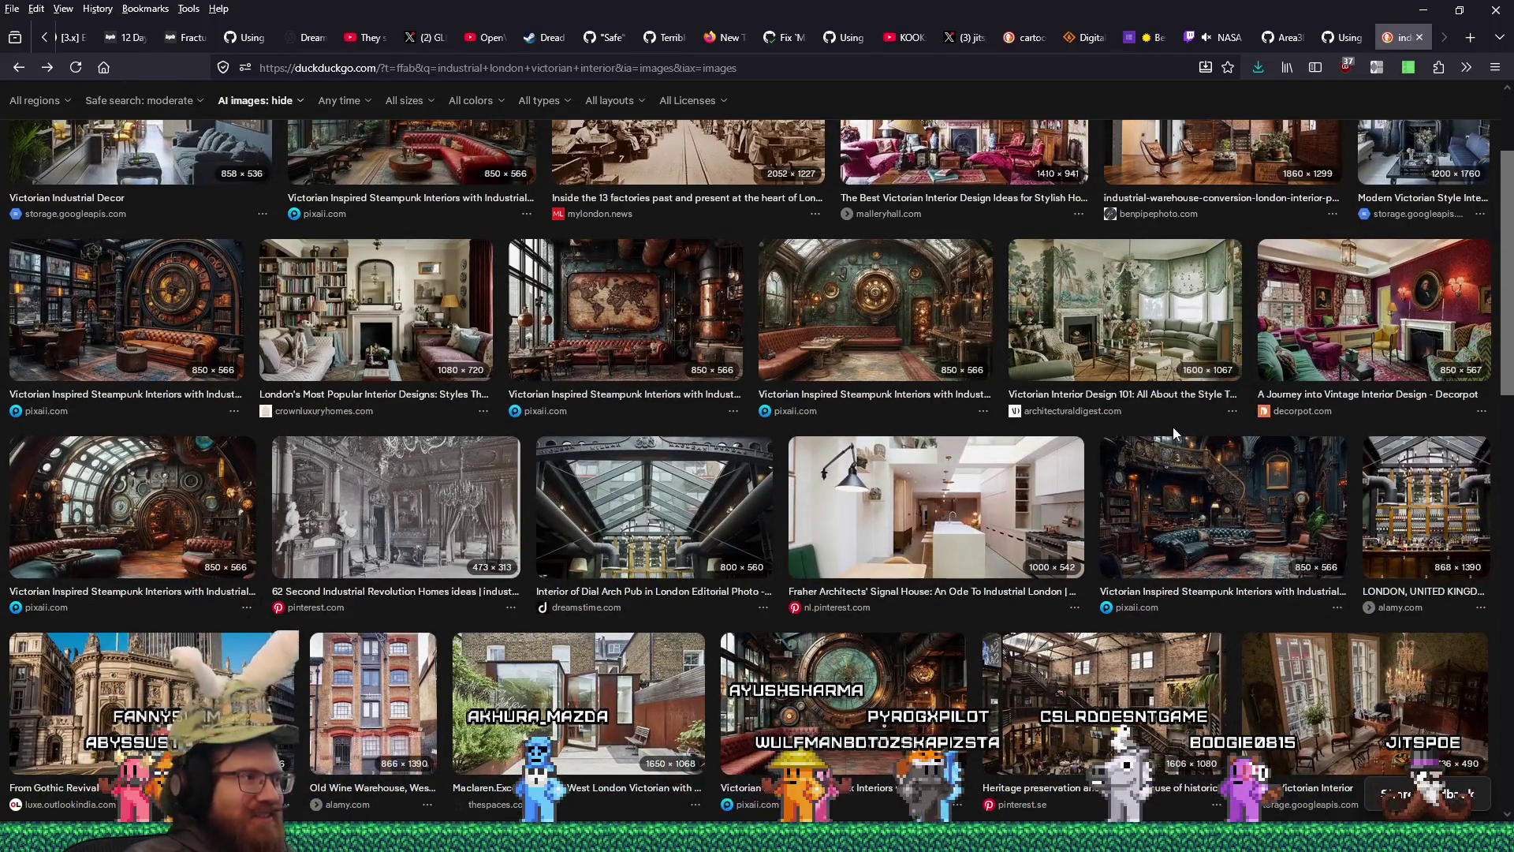
{"action": "scroll", "coordinate": [111, 347], "scroll_direction": "down", "scroll_amount": 1}
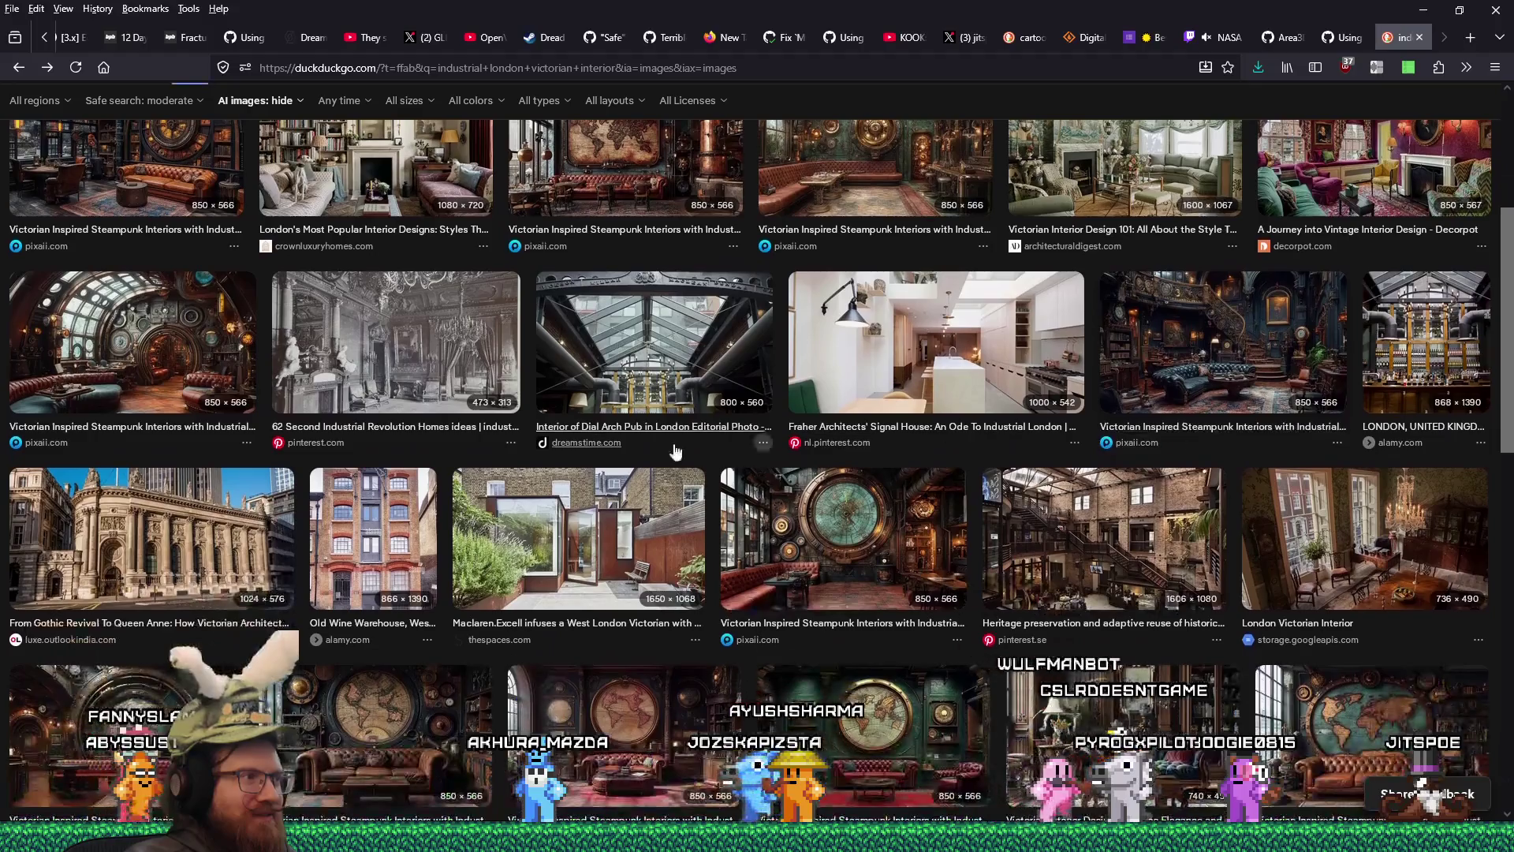
{"action": "left_click", "coordinate": [111, 348]}
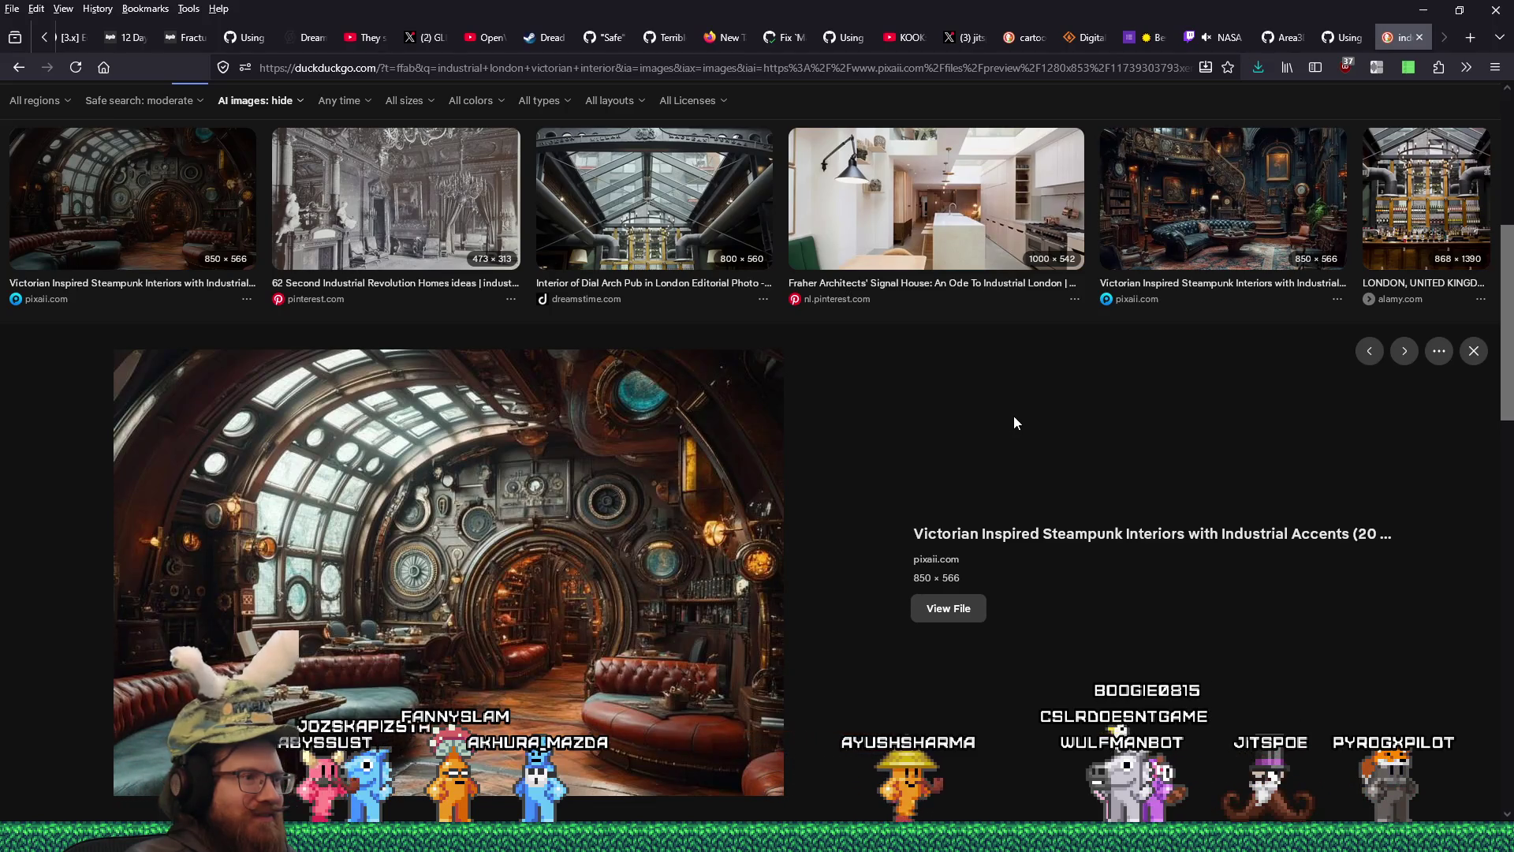
{"action": "left_click", "coordinate": [958, 610]}
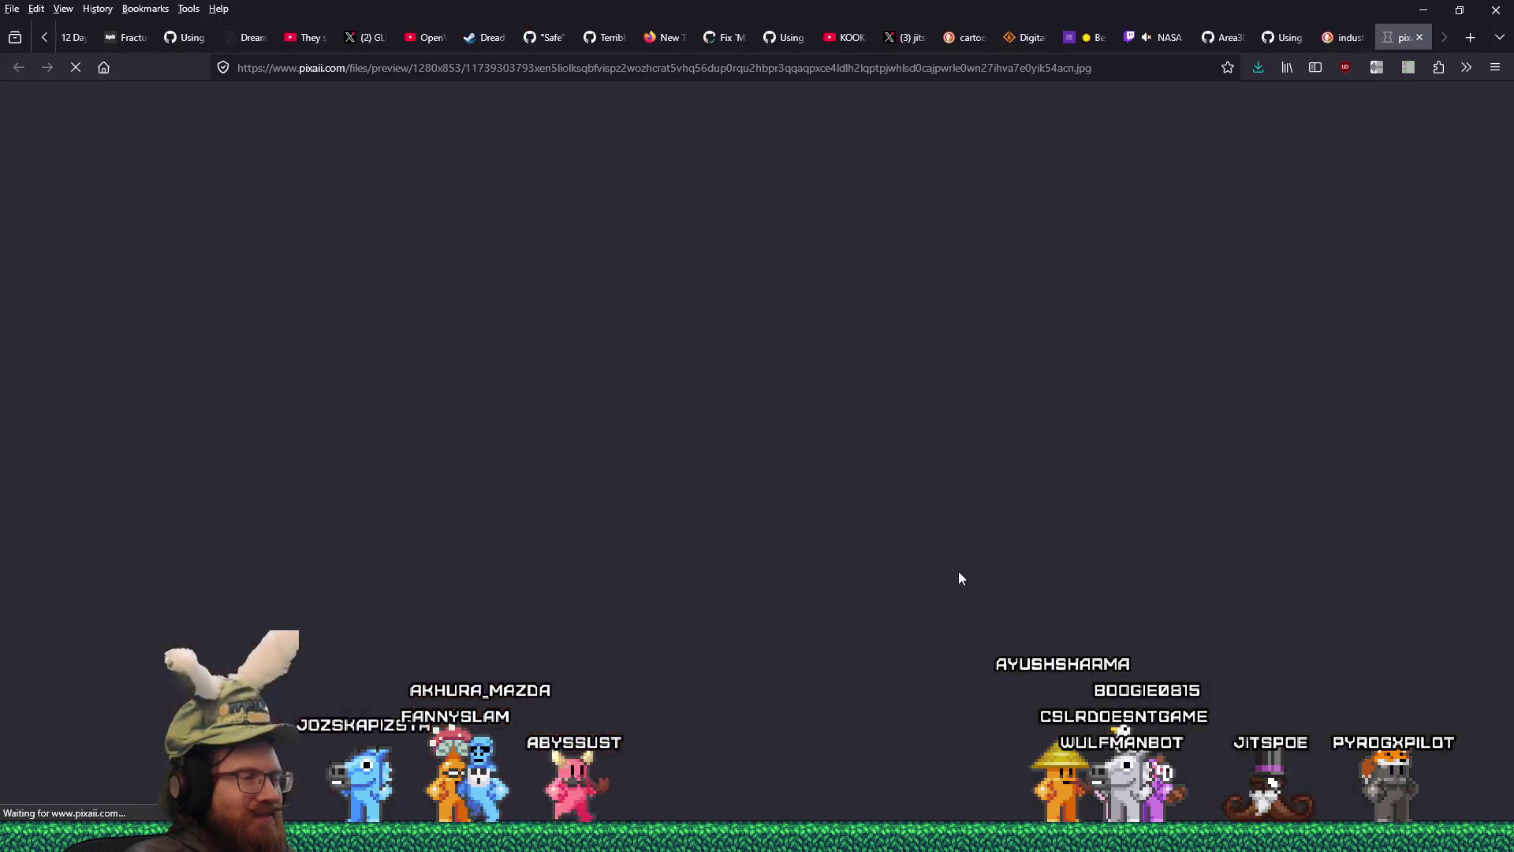
{"action": "right_click", "coordinate": [930, 410]}
{"action": "left_click", "coordinate": [964, 428]}
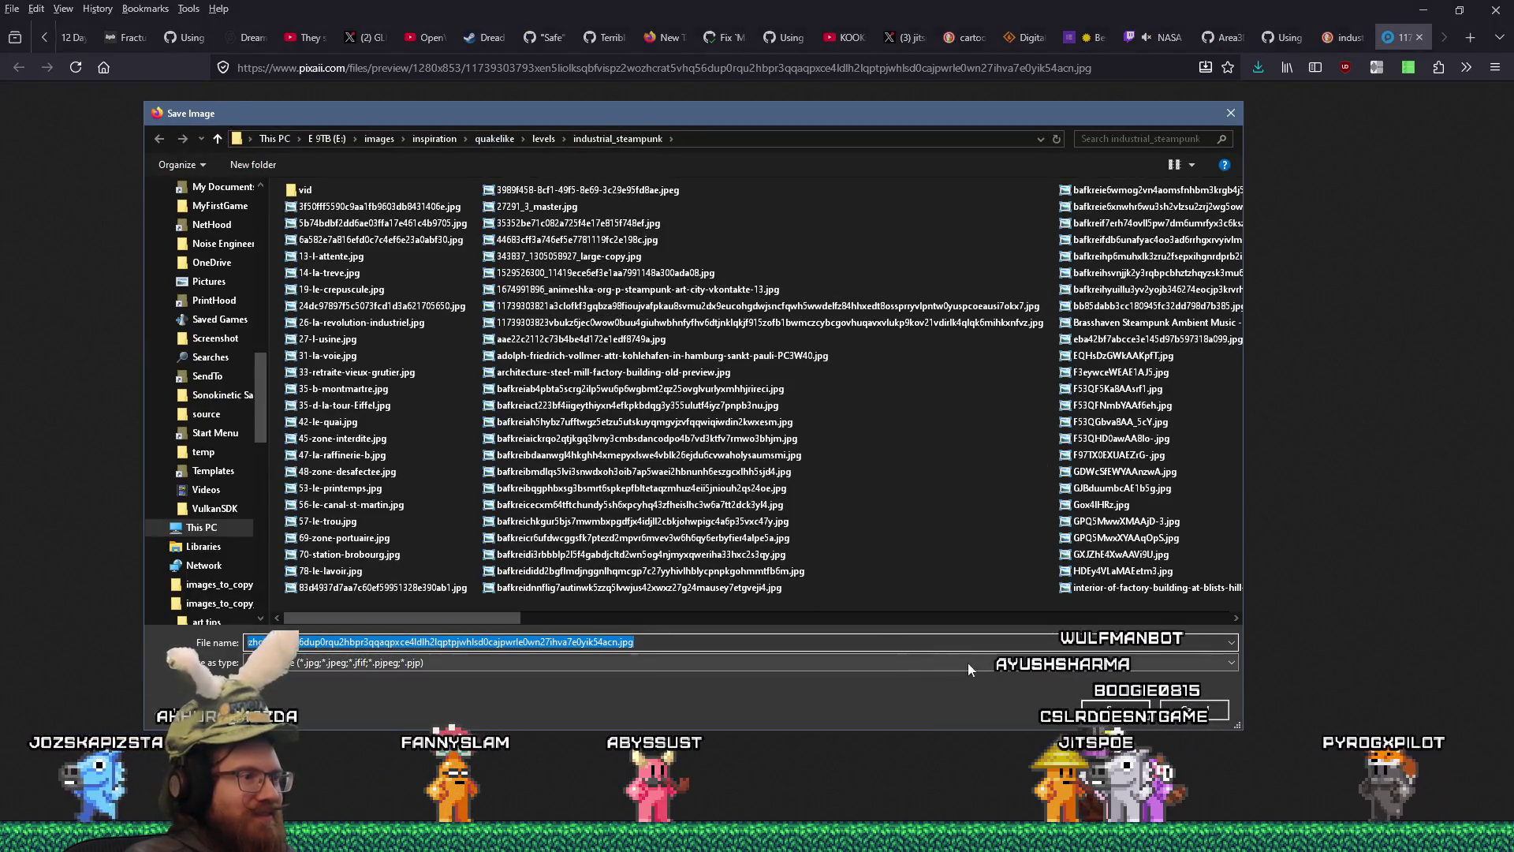
{"action": "key", "text": "Return"}
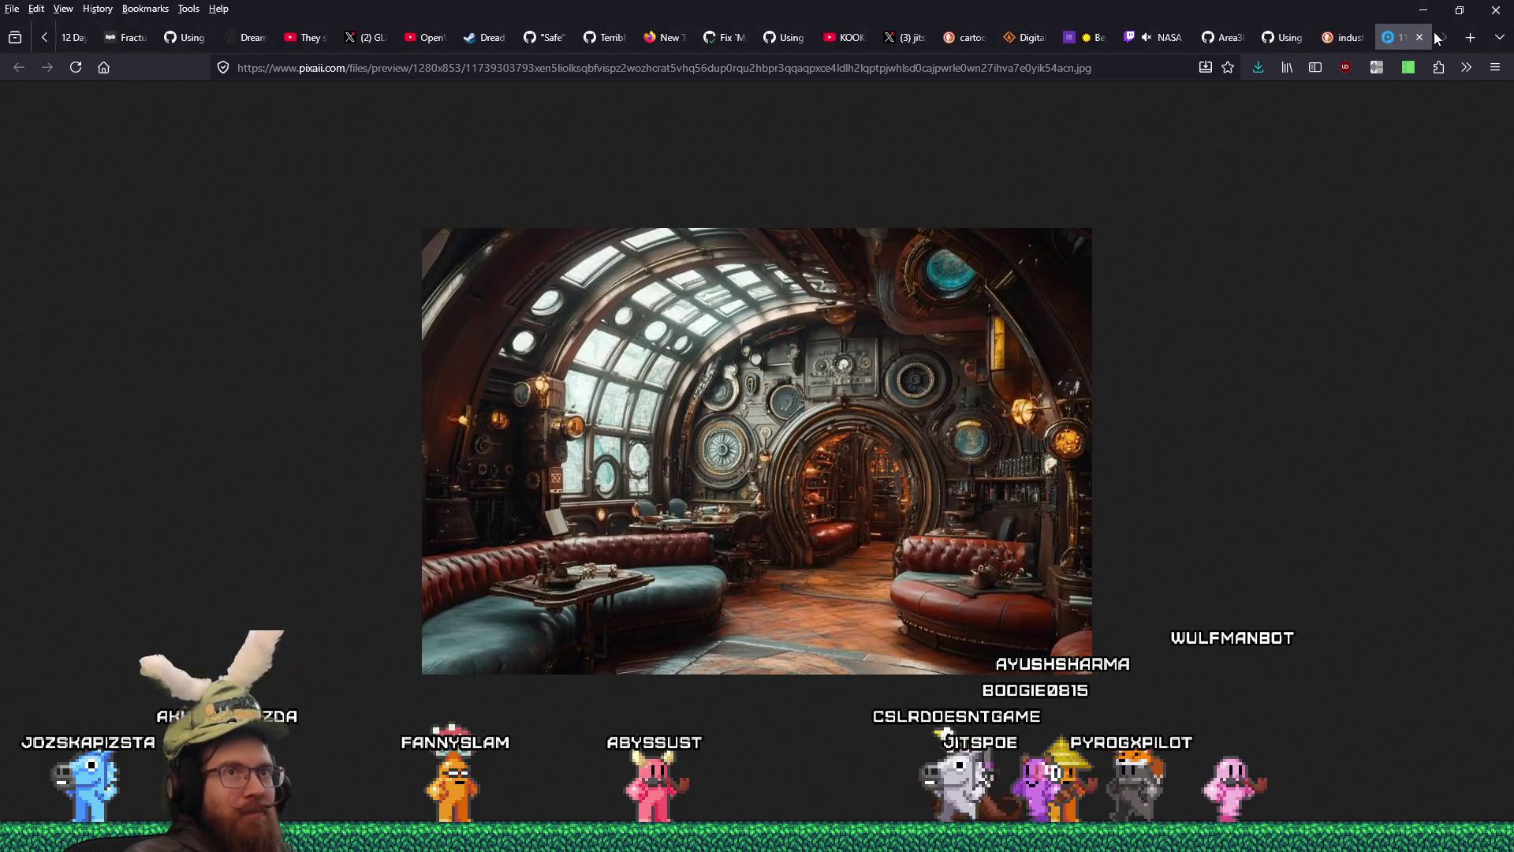
{"action": "left_click", "coordinate": [1419, 38]}
- Preview the steampunk lounge interior with round porthole windows
{"action": "scroll", "coordinate": [1185, 443], "scroll_direction": "down", "scroll_amount": 15}
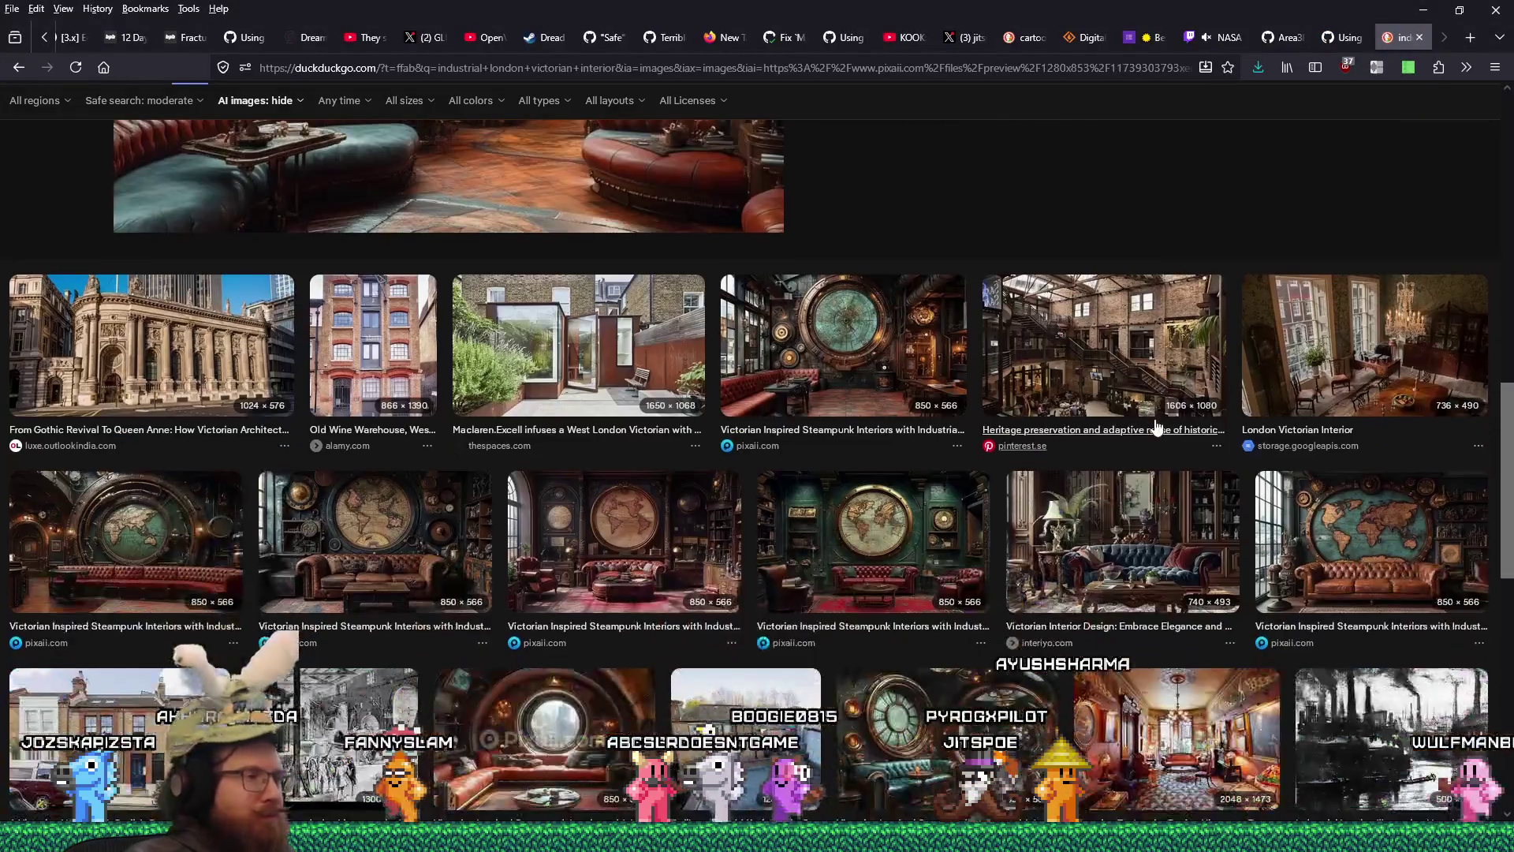
{"action": "scroll", "coordinate": [1155, 428], "scroll_direction": "down", "scroll_amount": 2}
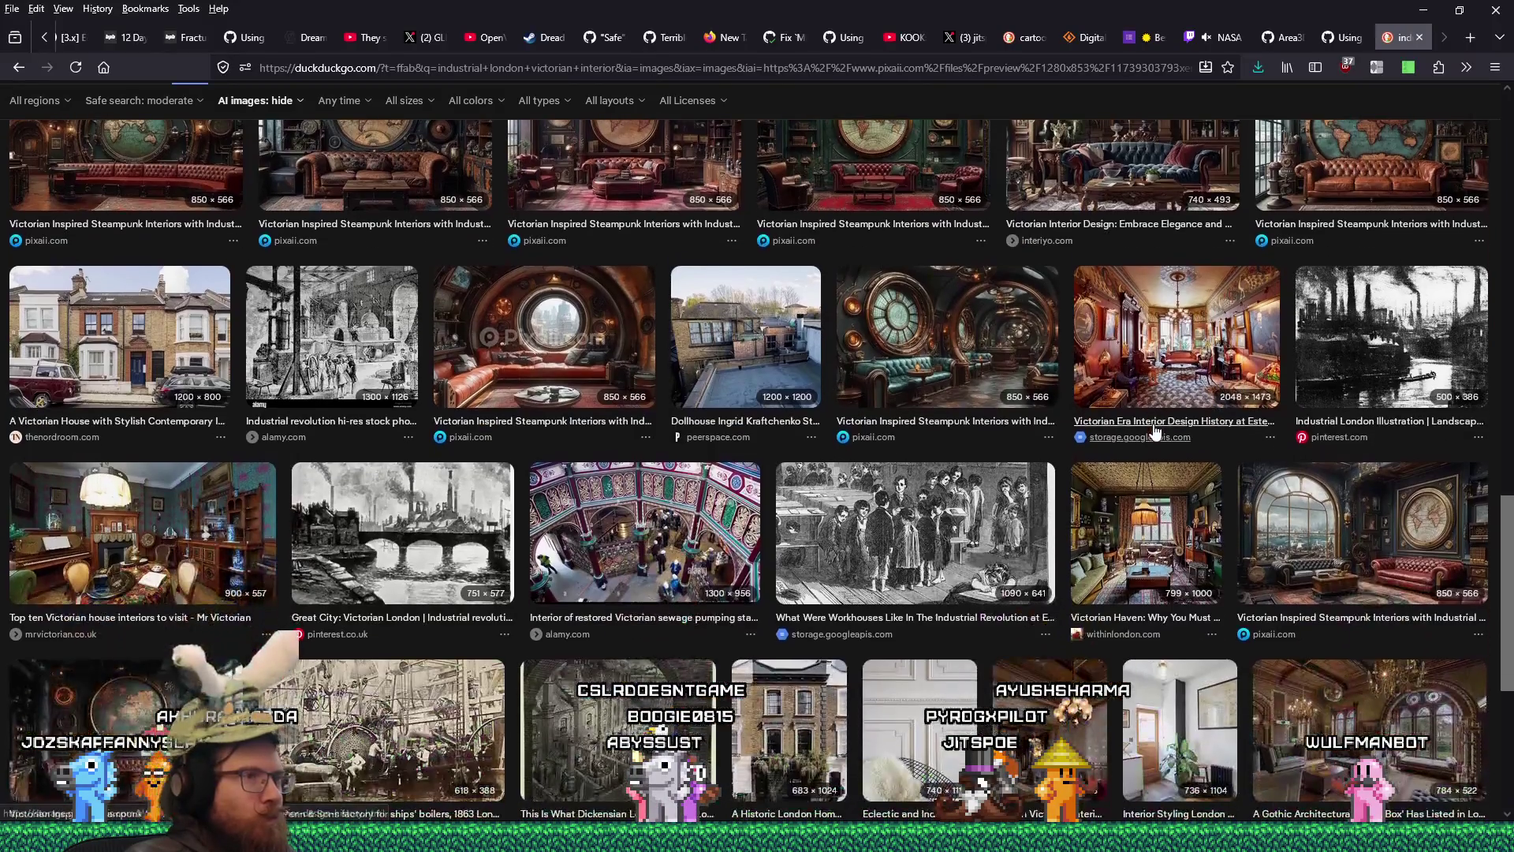
{"action": "left_click", "coordinate": [994, 318]}
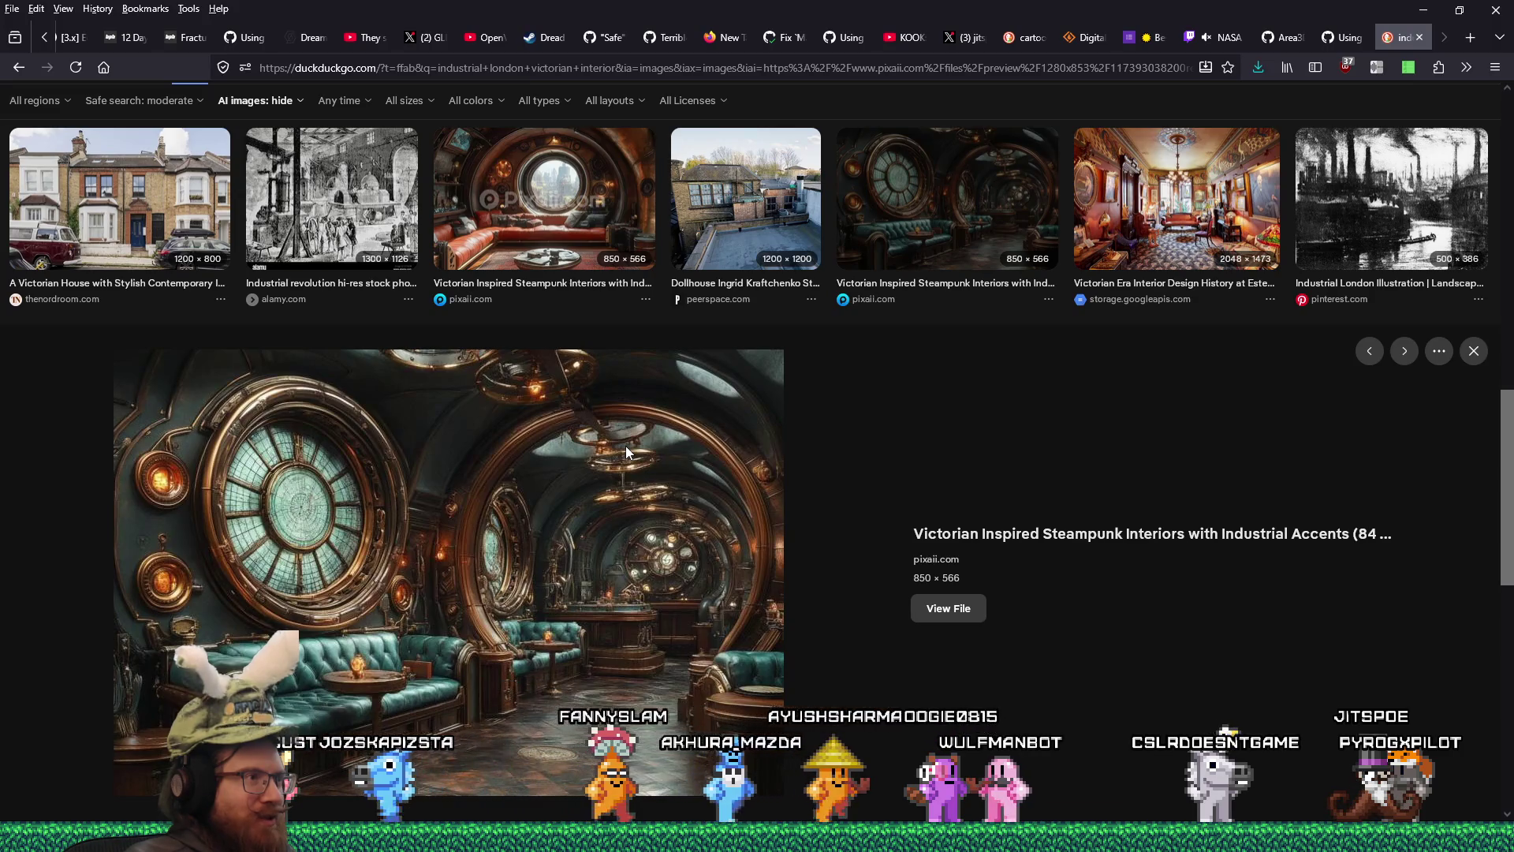
- Save the steampunk lounge interior image into the industrial_steampunk folder
{"action": "left_click", "coordinate": [937, 610]}
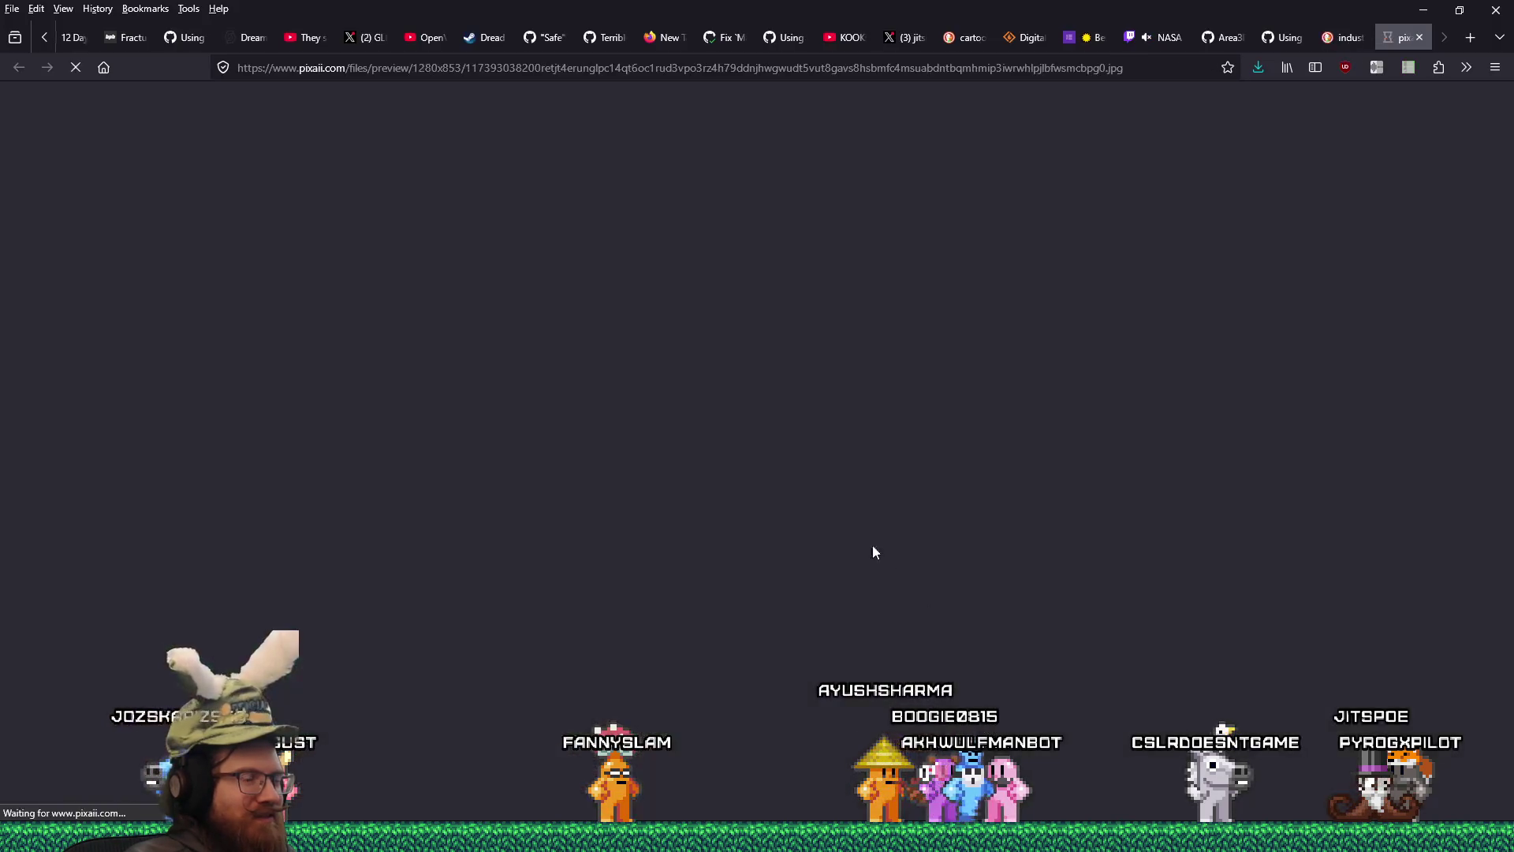
{"action": "right_click", "coordinate": [798, 417]}
{"action": "left_click", "coordinate": [817, 428]}
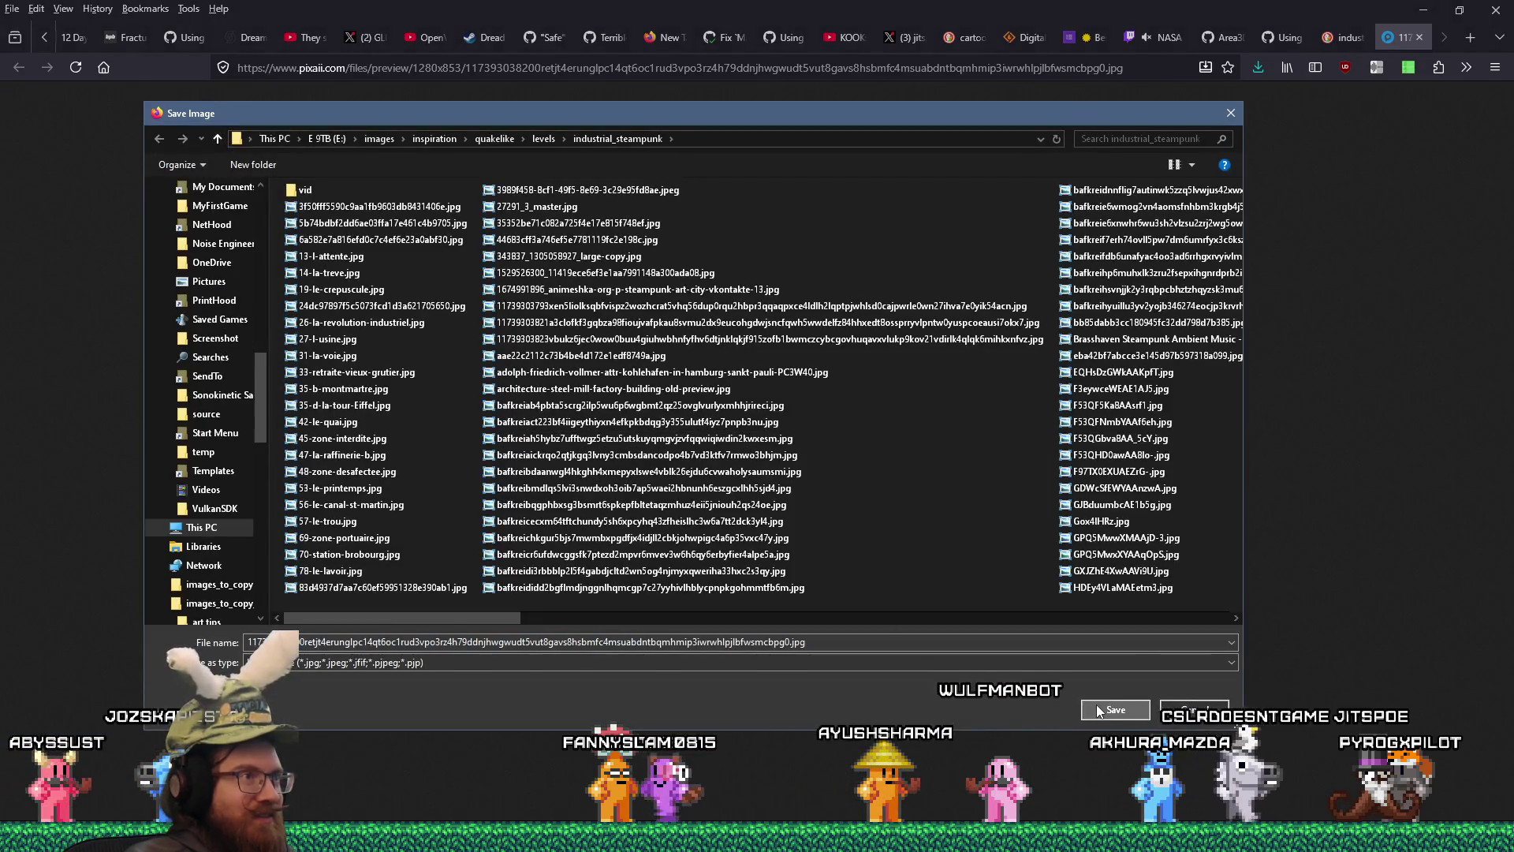
{"action": "left_click", "coordinate": [1096, 706]}
{"action": "left_click", "coordinate": [1419, 37]}
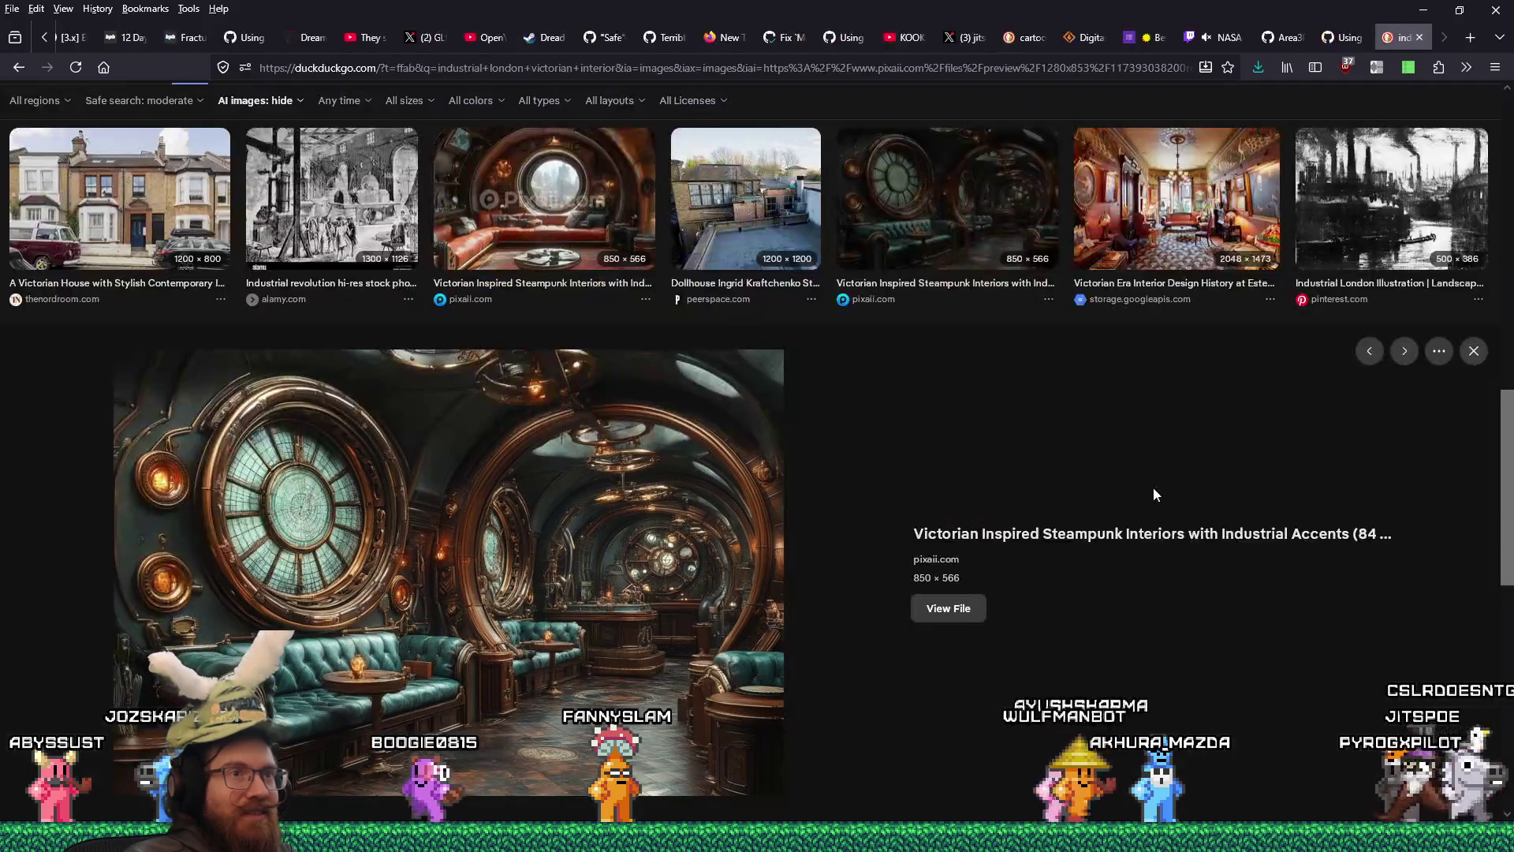
- Preview the Industrial London Illustration, then check Visual Studio's finished build output
{"action": "left_click", "coordinate": [1337, 190]}
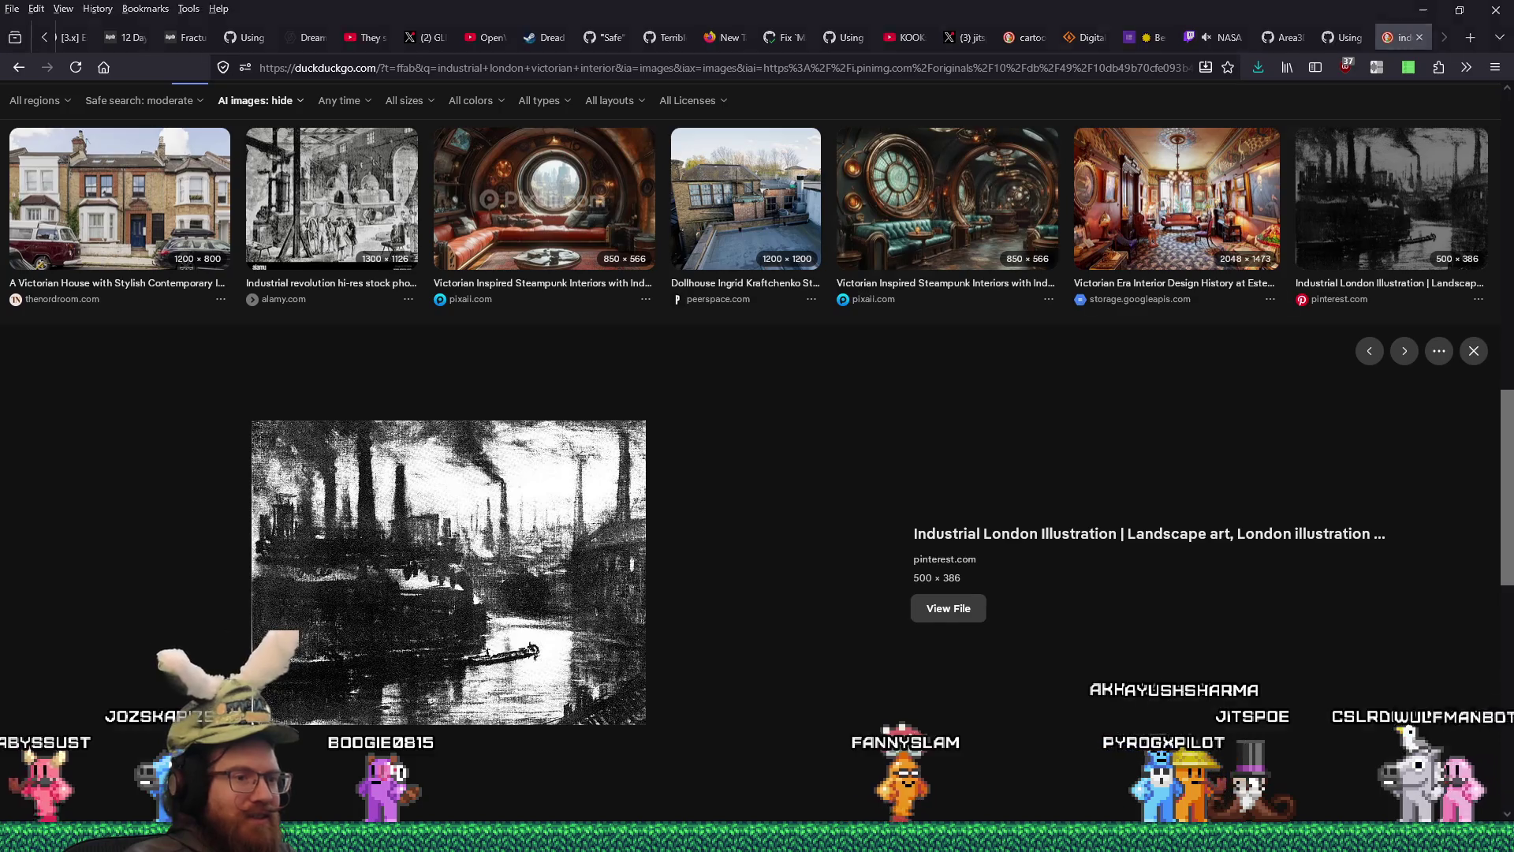
{"action": "key", "text": "alt+Tab"}
{"action": "left_click", "coordinate": [945, 690]}
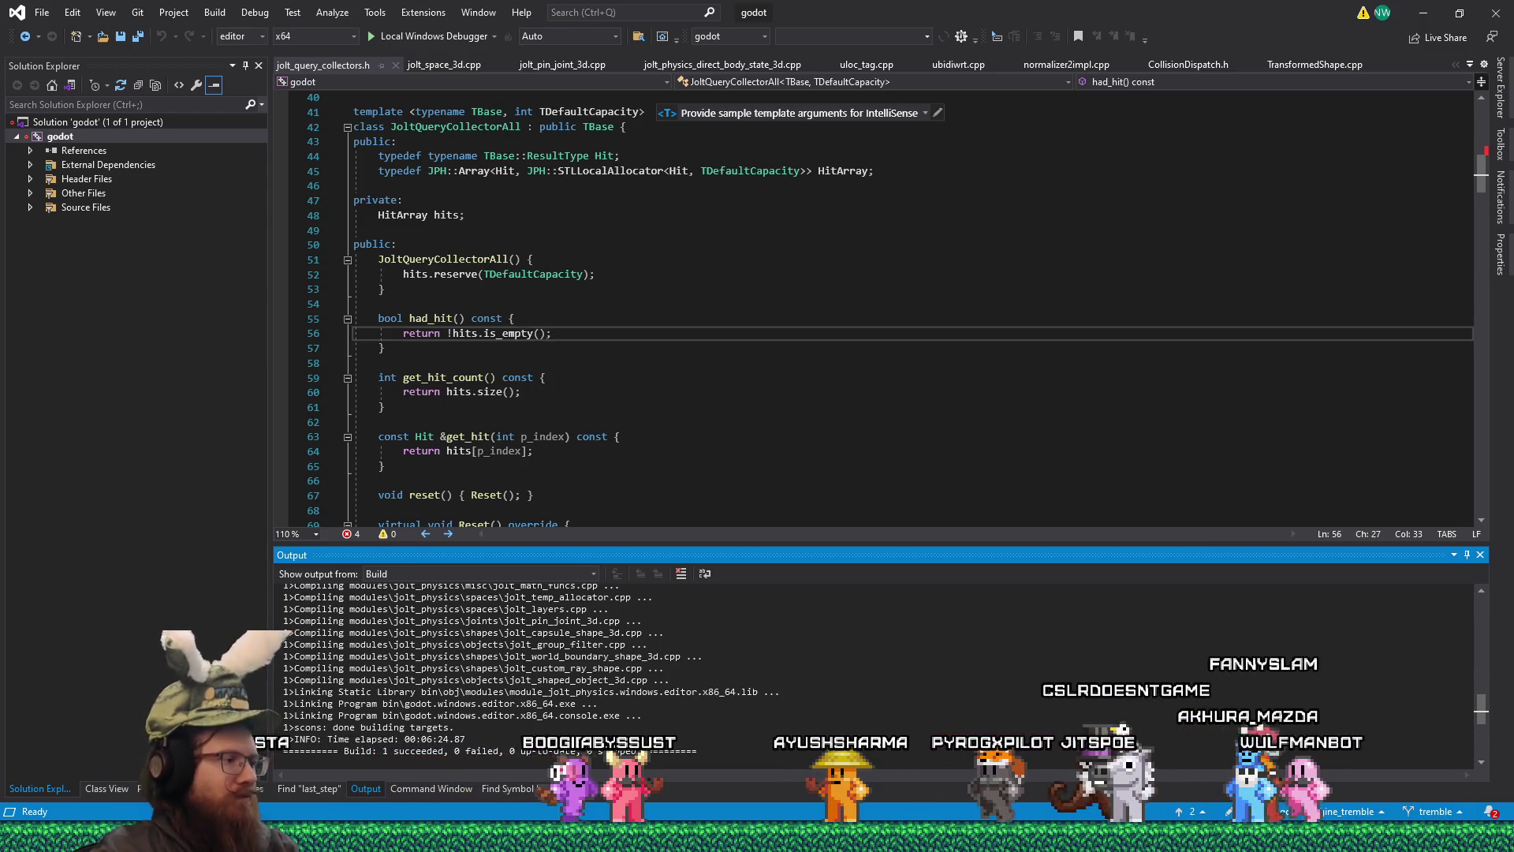
- Open the kook project folder from the File Explorer taskbar previews
{"action": "left_click", "coordinate": [454, 838]}
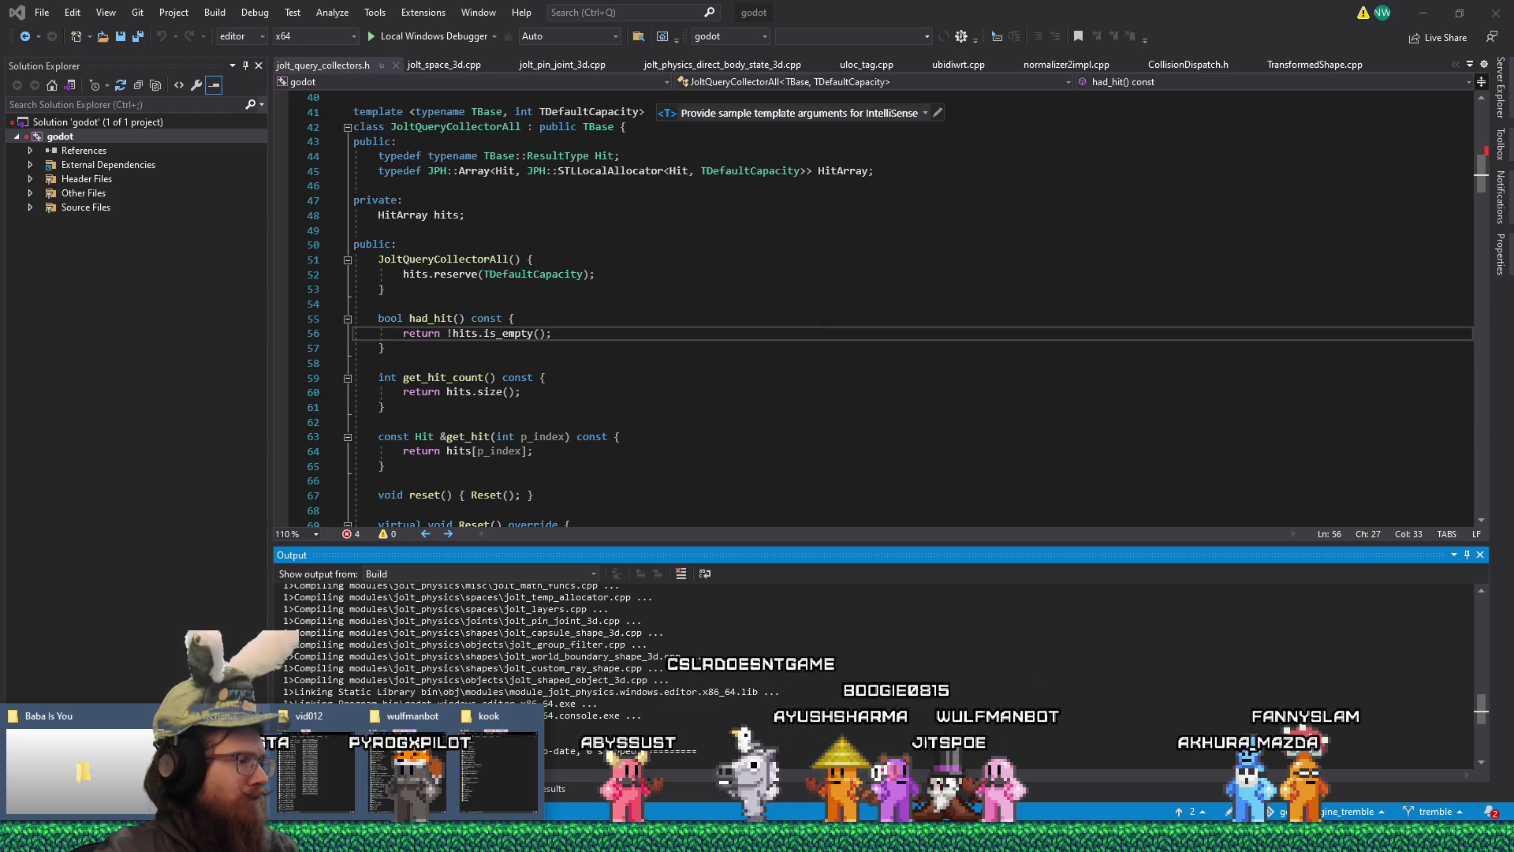
{"action": "left_click", "coordinate": [498, 769]}
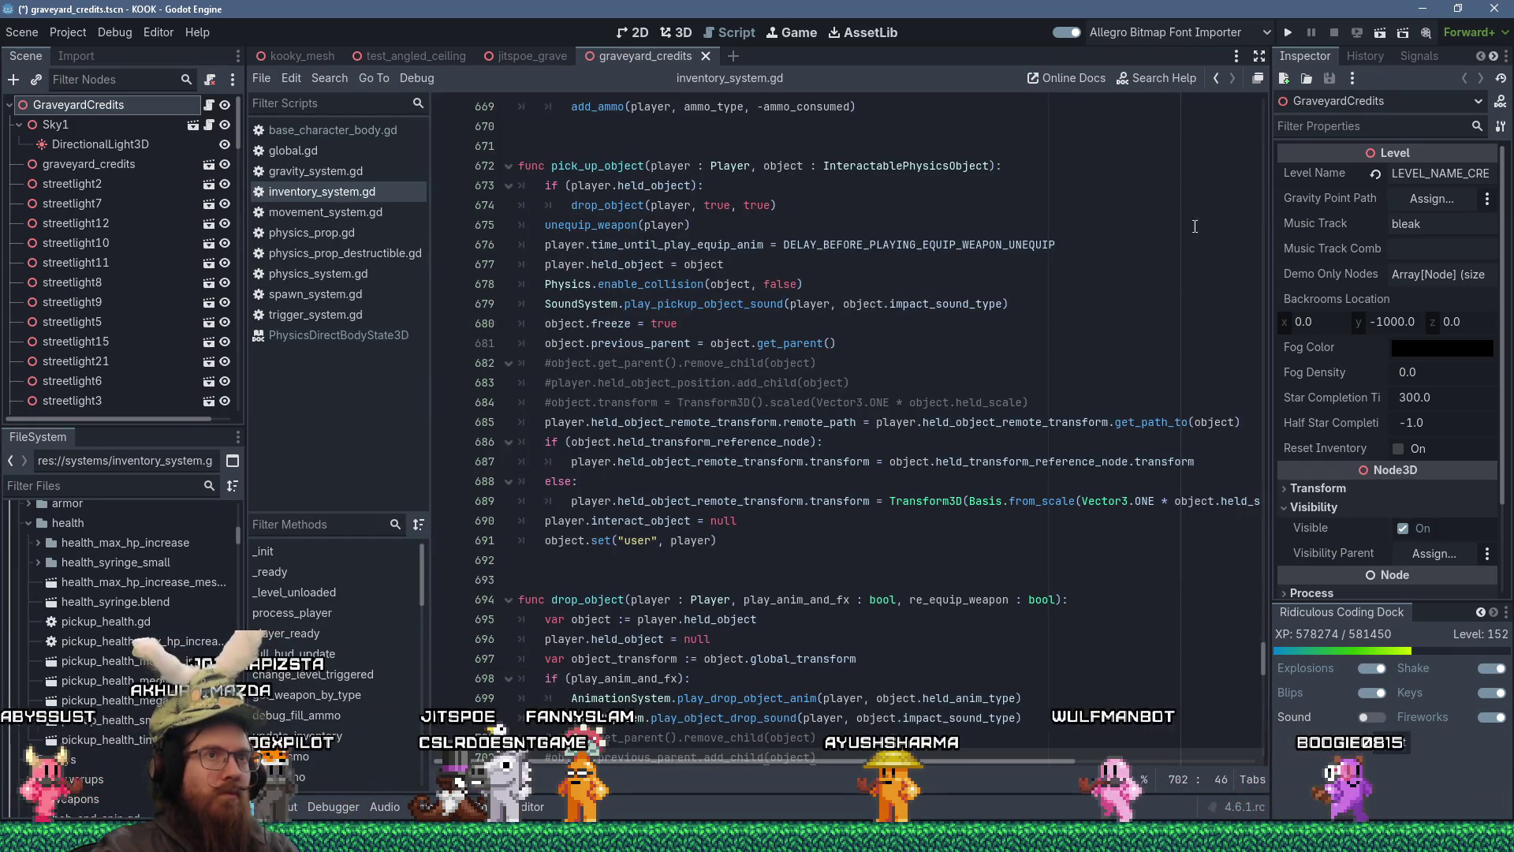
- Run KOOK from the Godot editor, maximize the game window, and reopen the development console
{"action": "left_click", "coordinate": [1285, 35]}
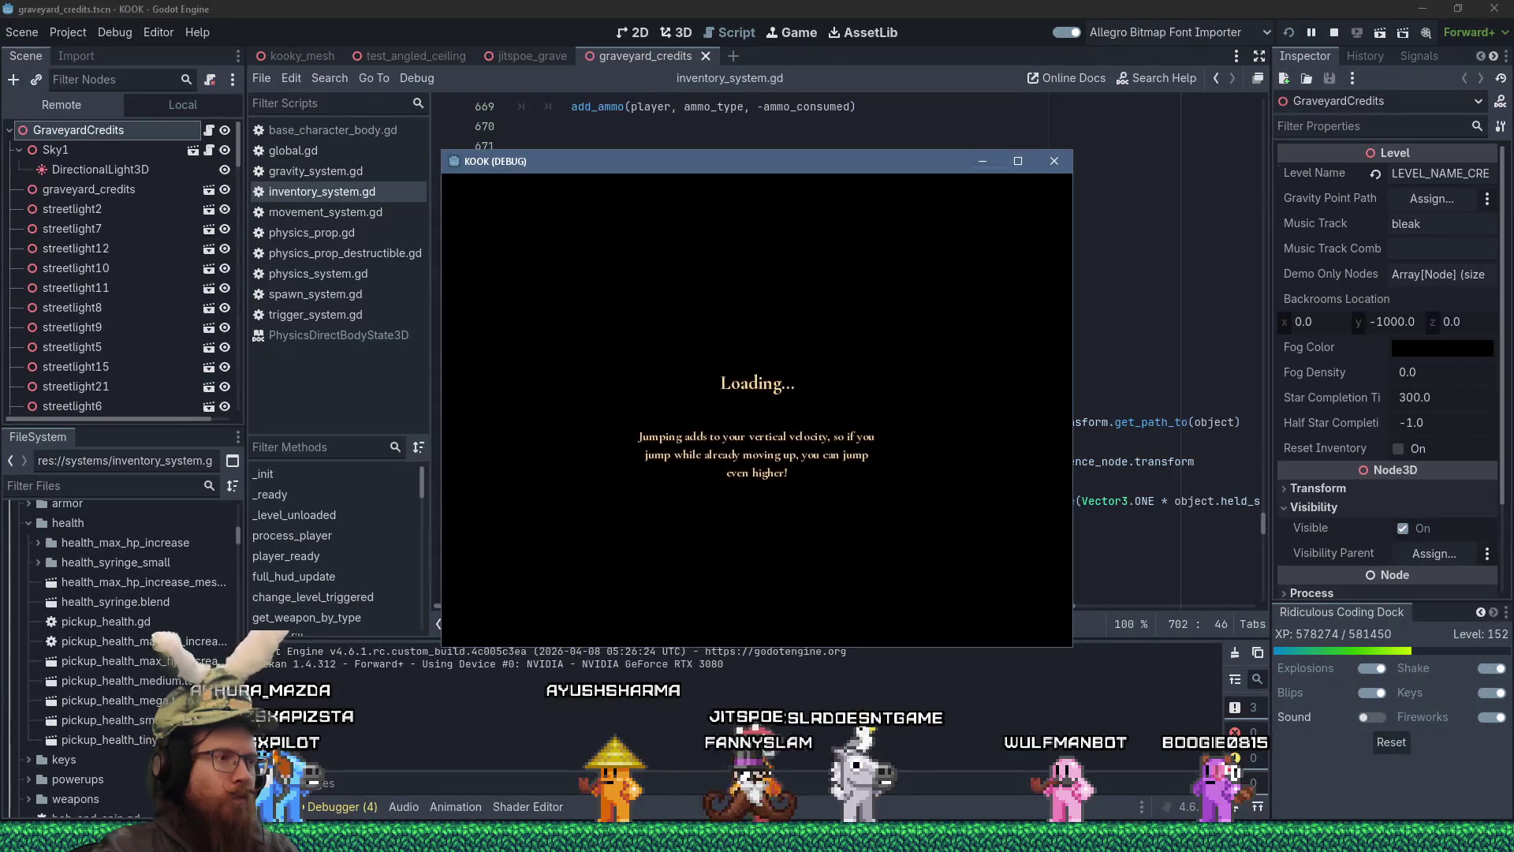
{"action": "key", "text": "grave"}
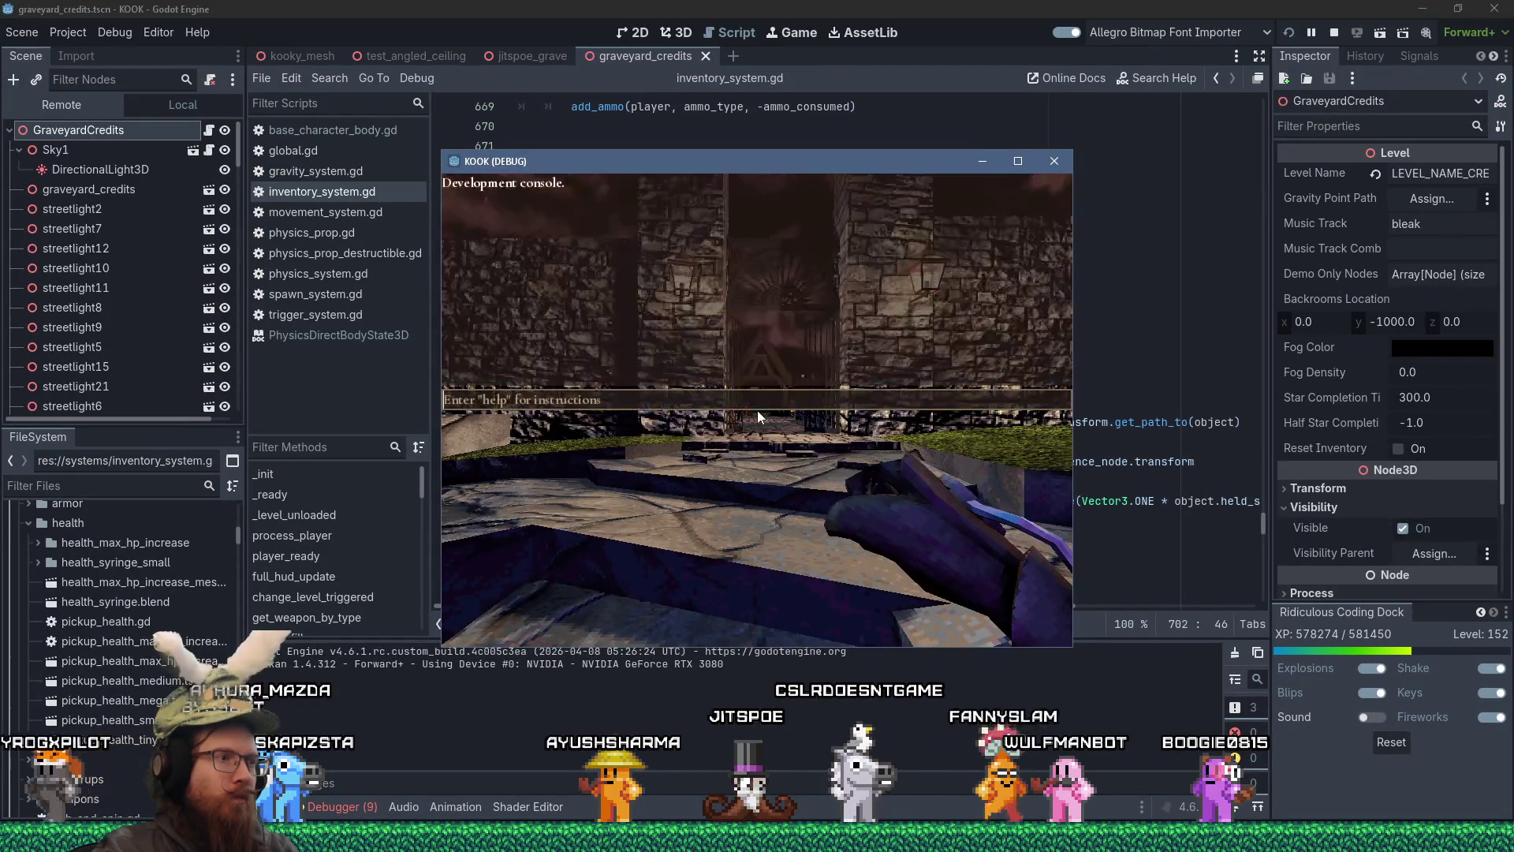
{"action": "left_click", "coordinate": [1019, 162]}
{"action": "key", "text": "grave"}
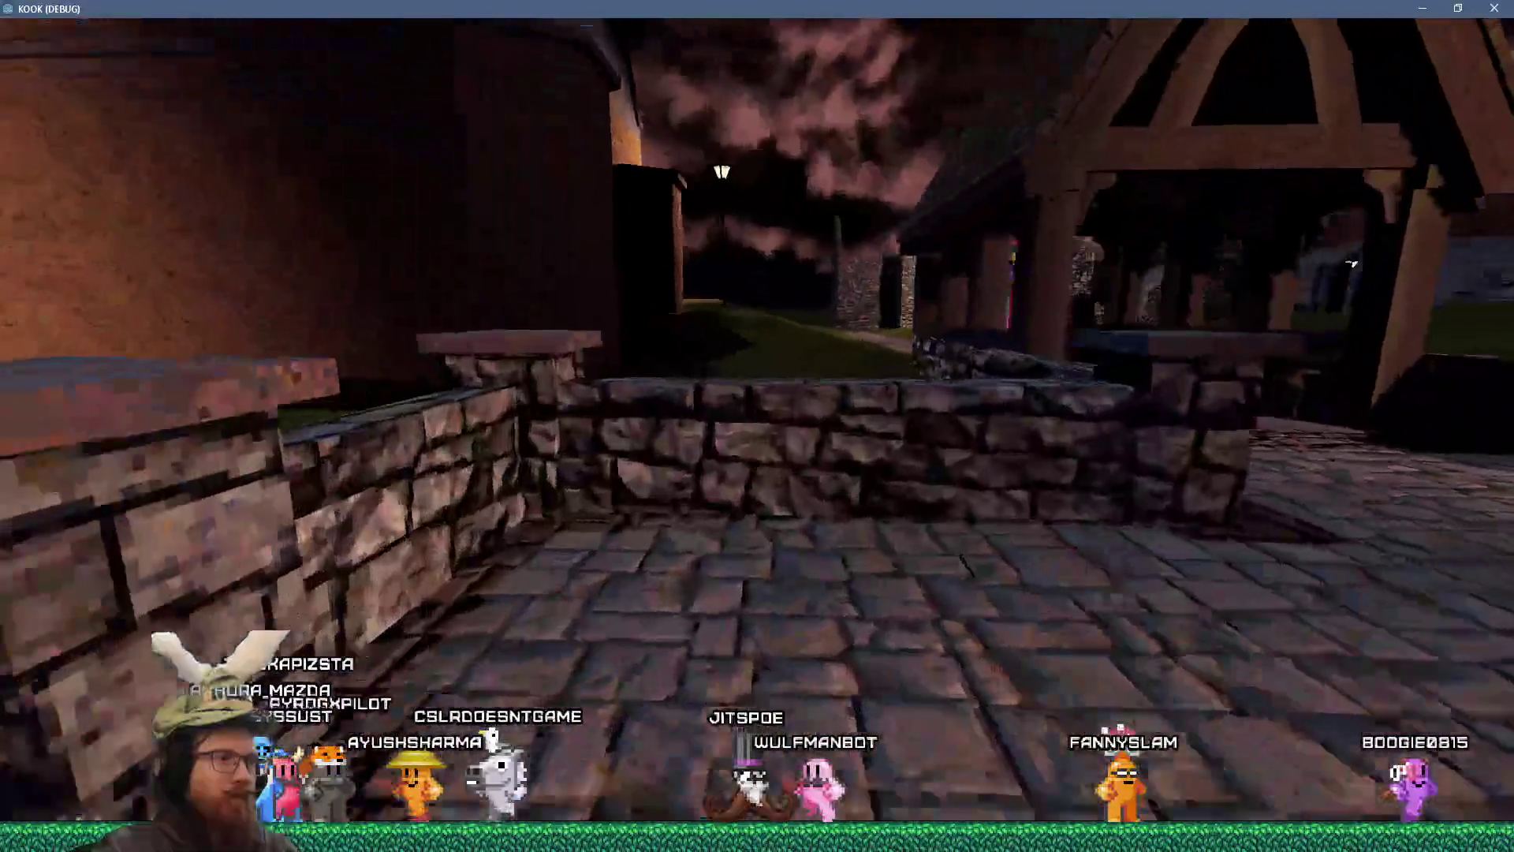
{"action": "key", "text": "grave"}
{"action": "type", "text": "map test_angled_ceiling"}
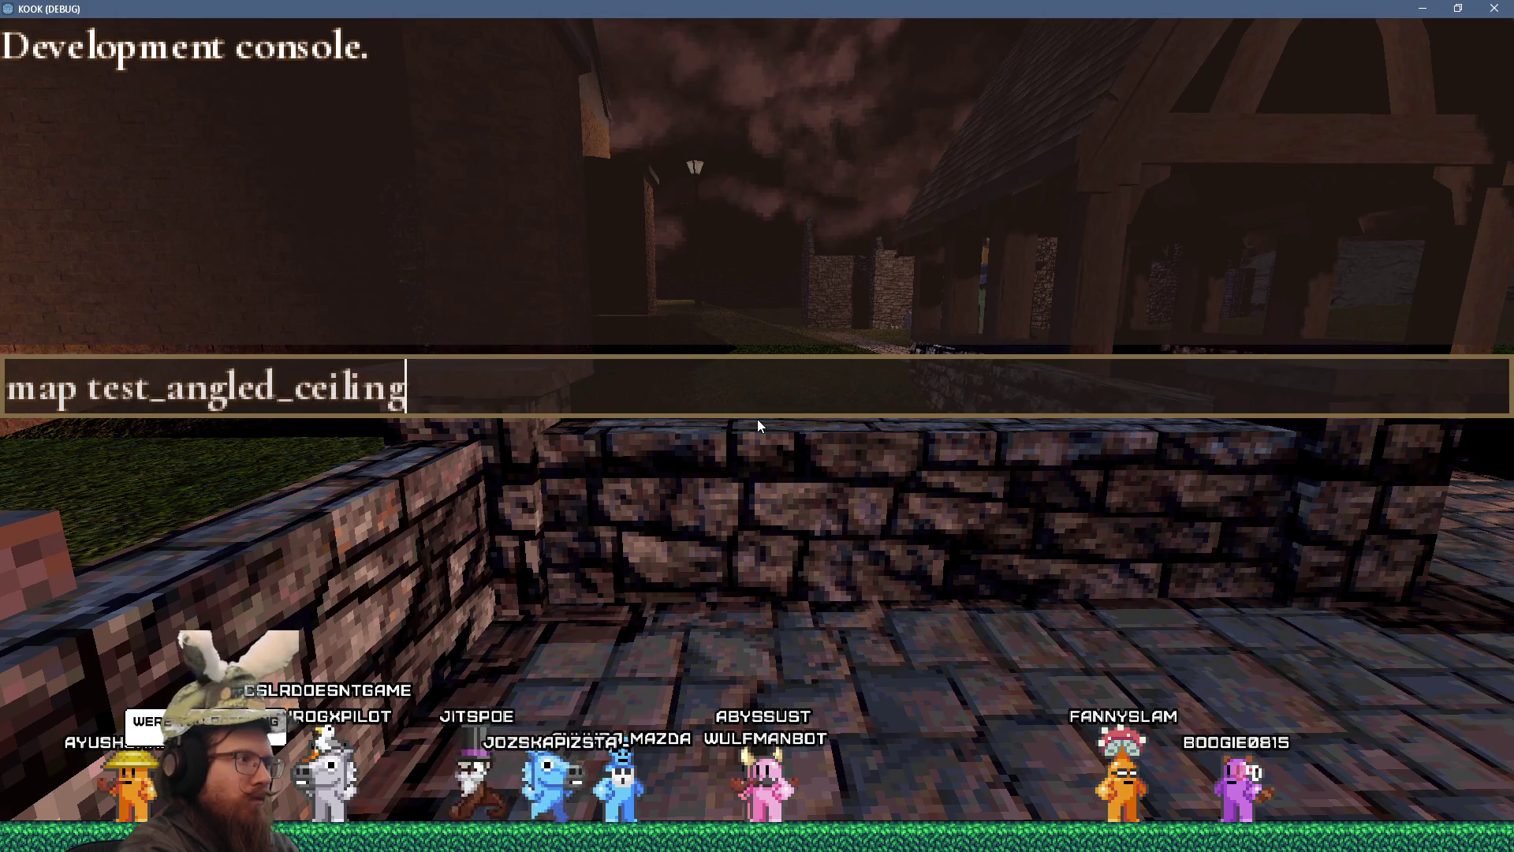
- Load test_angled_ceiling, walk around the test map, then reopen the development console
{"action": "key", "text": "Return"}
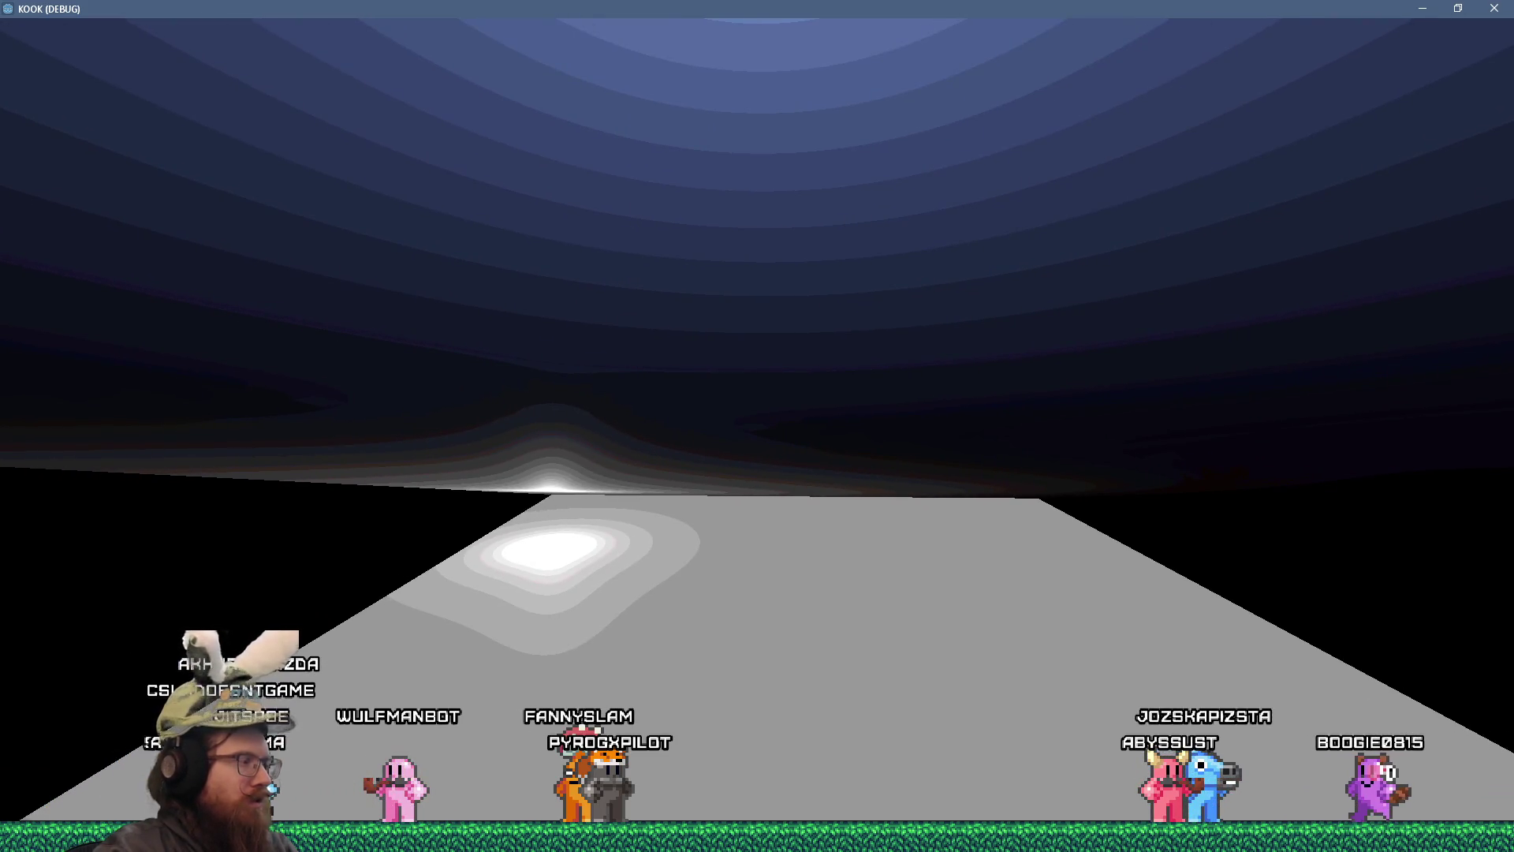
{"action": "key", "text": "grave"}
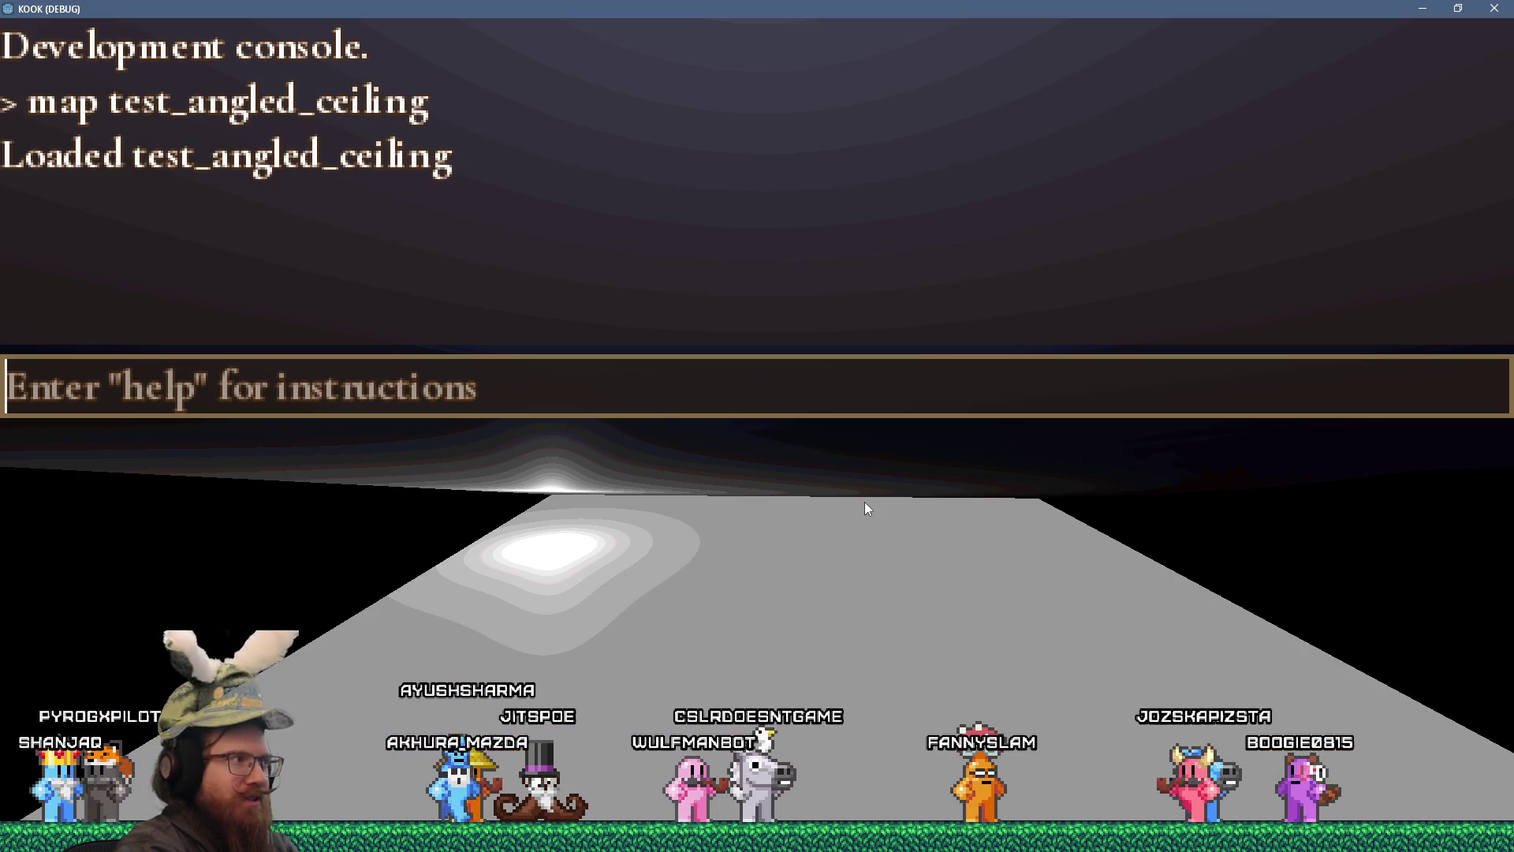
{"action": "type", "text": "m"}
{"action": "key", "text": "BackSpace"}
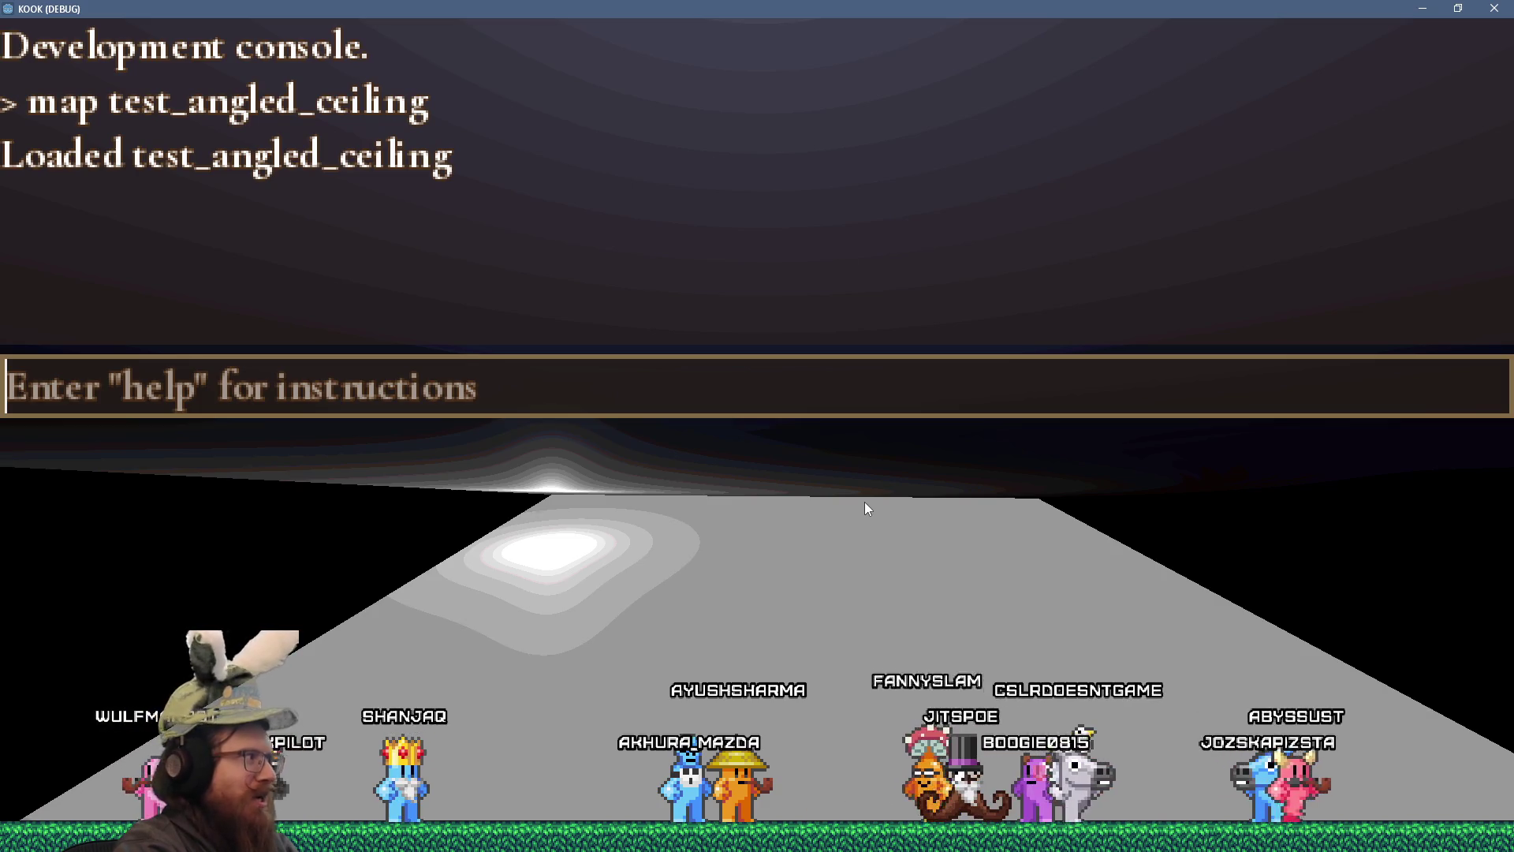
{"action": "key", "text": "Escape"}
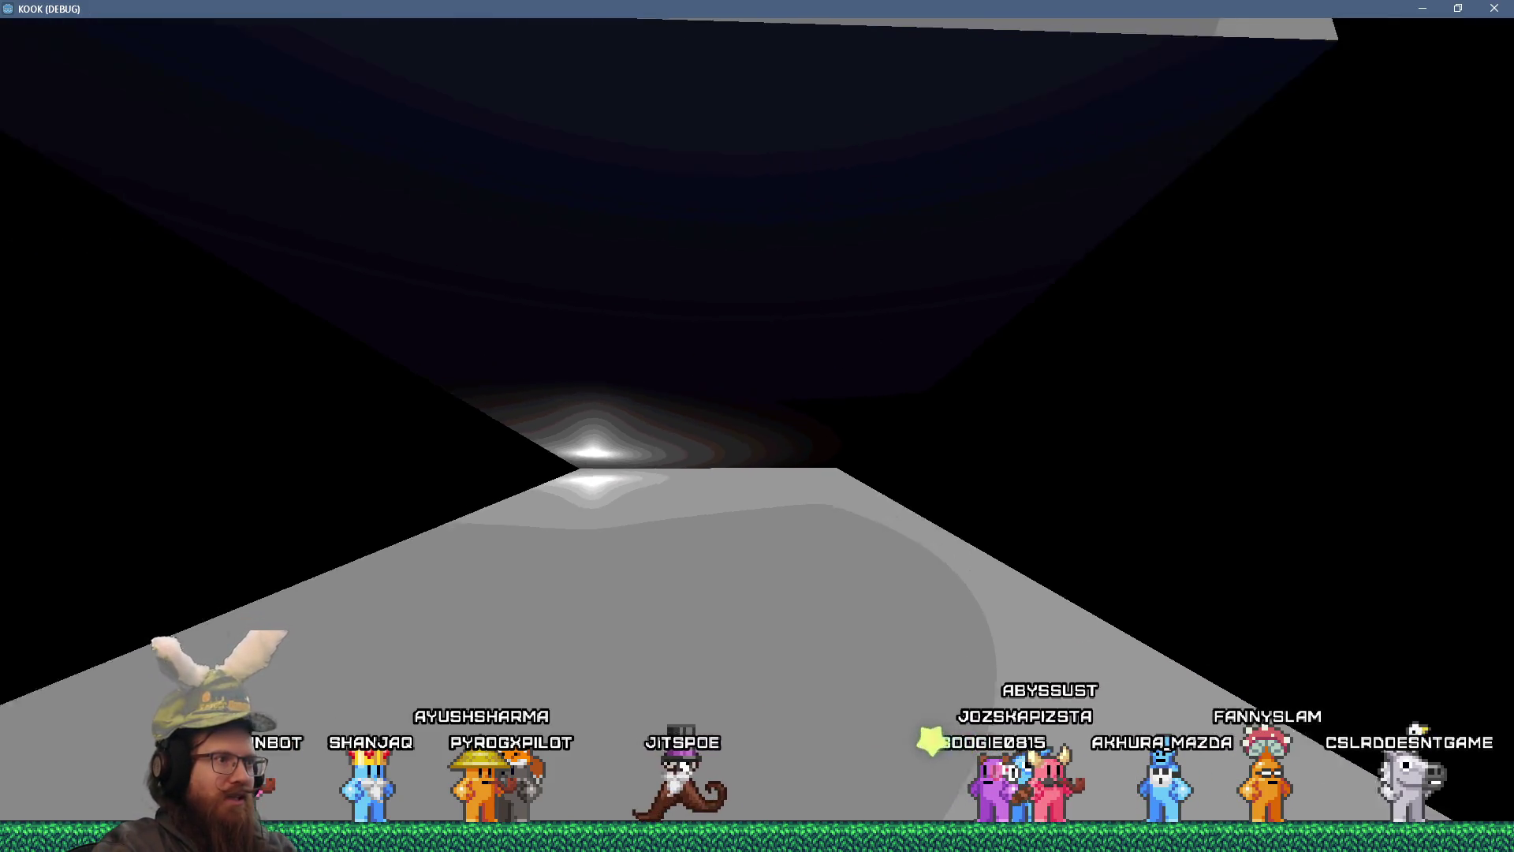
{"action": "key", "text": "grave"}
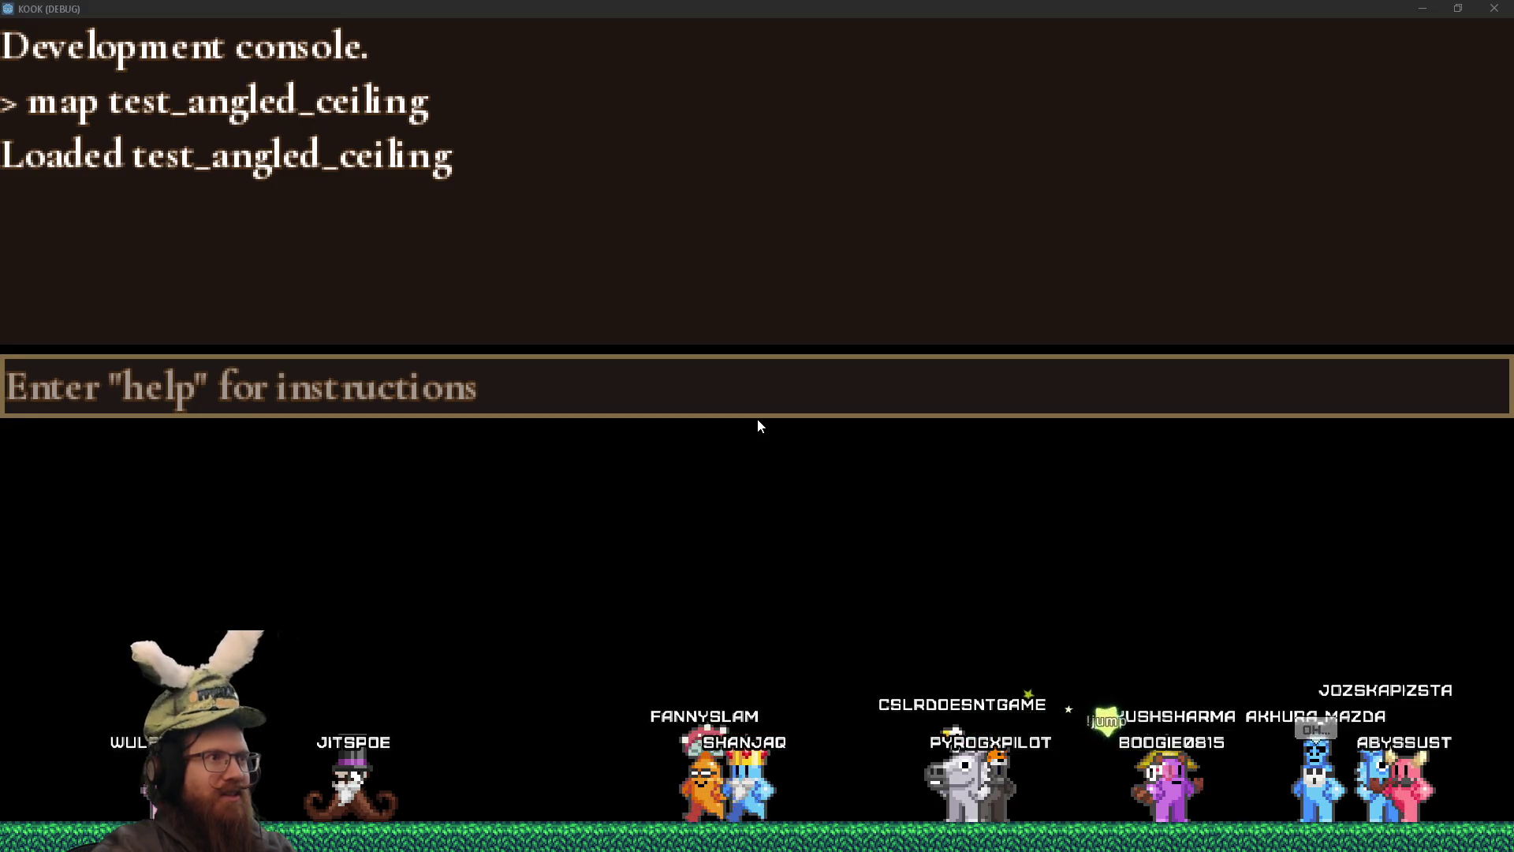
- Cycle the window switcher between Visual Studio and Godot, then return focus to the game
{"action": "key", "text": "alt+Tab"}
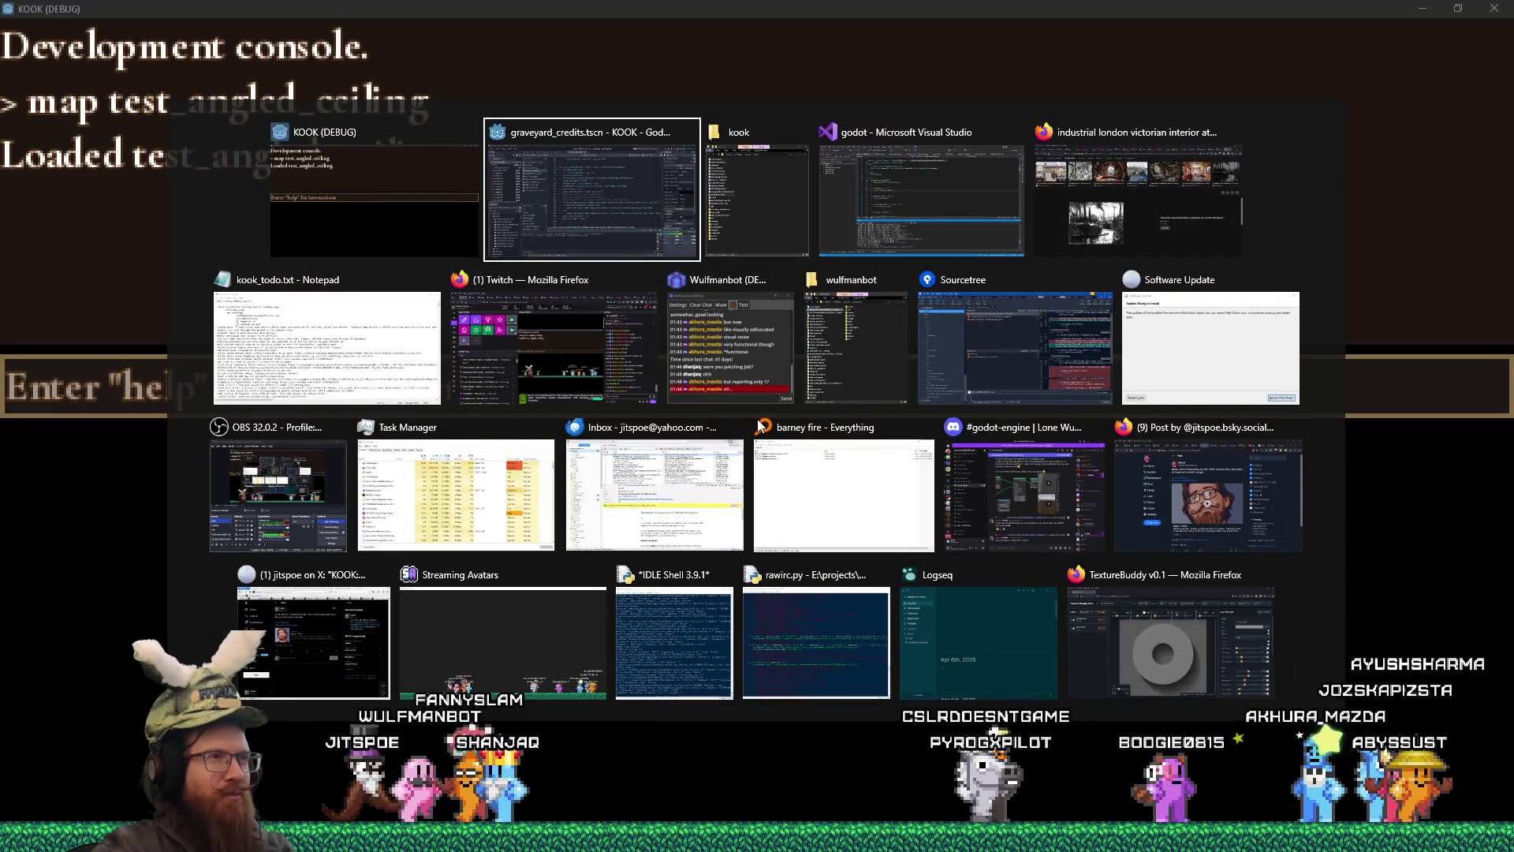
{"action": "key", "text": "Tab"}
{"action": "key", "text": "Tab"}
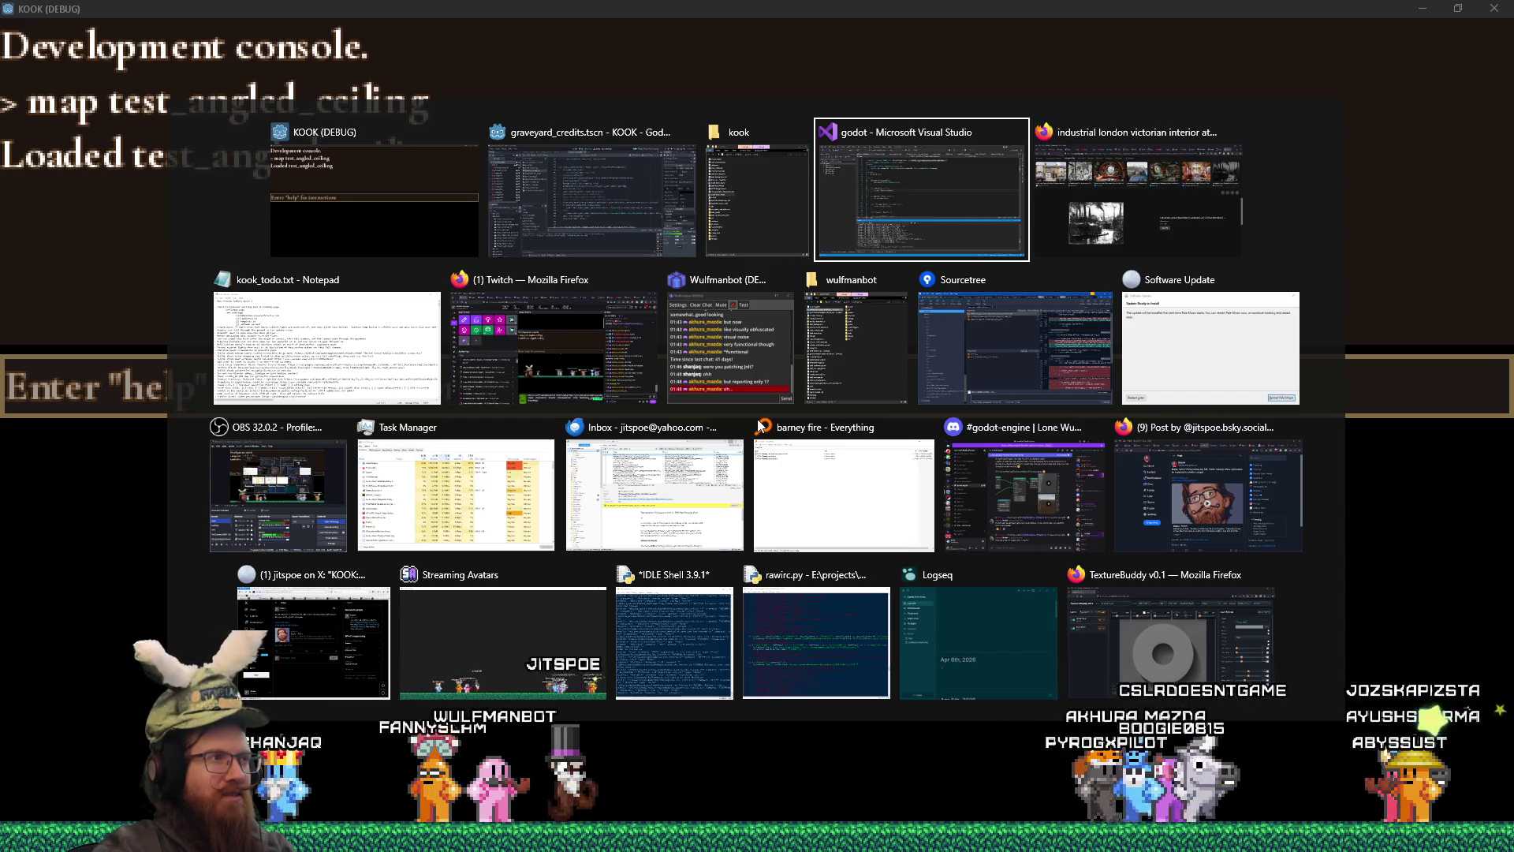
{"action": "key", "text": "shift+Tab"}
{"action": "key", "text": "shift+Tab"}
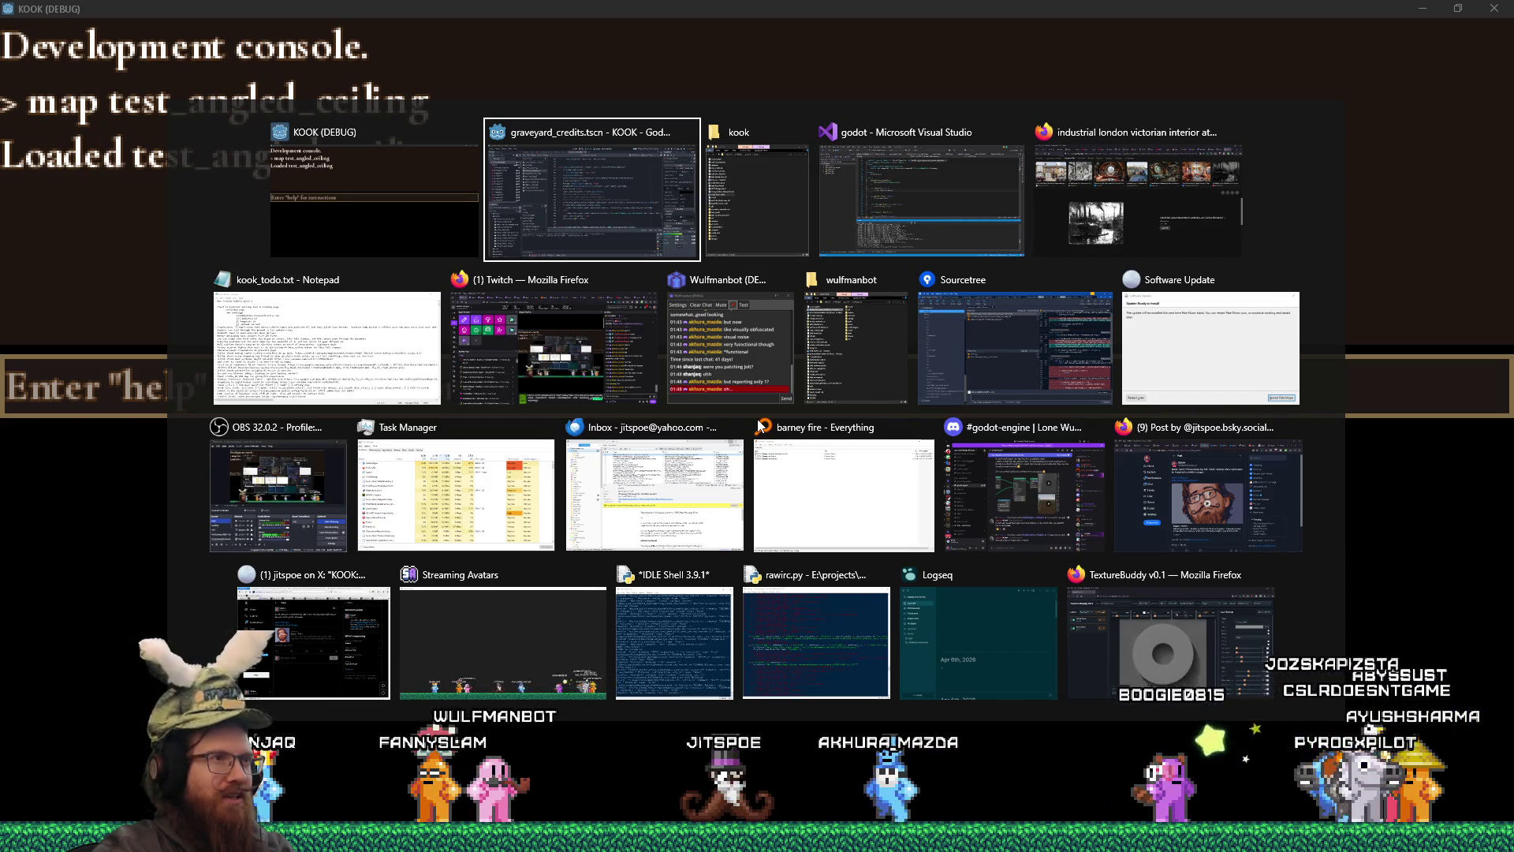
{"action": "key", "text": "Escape"}
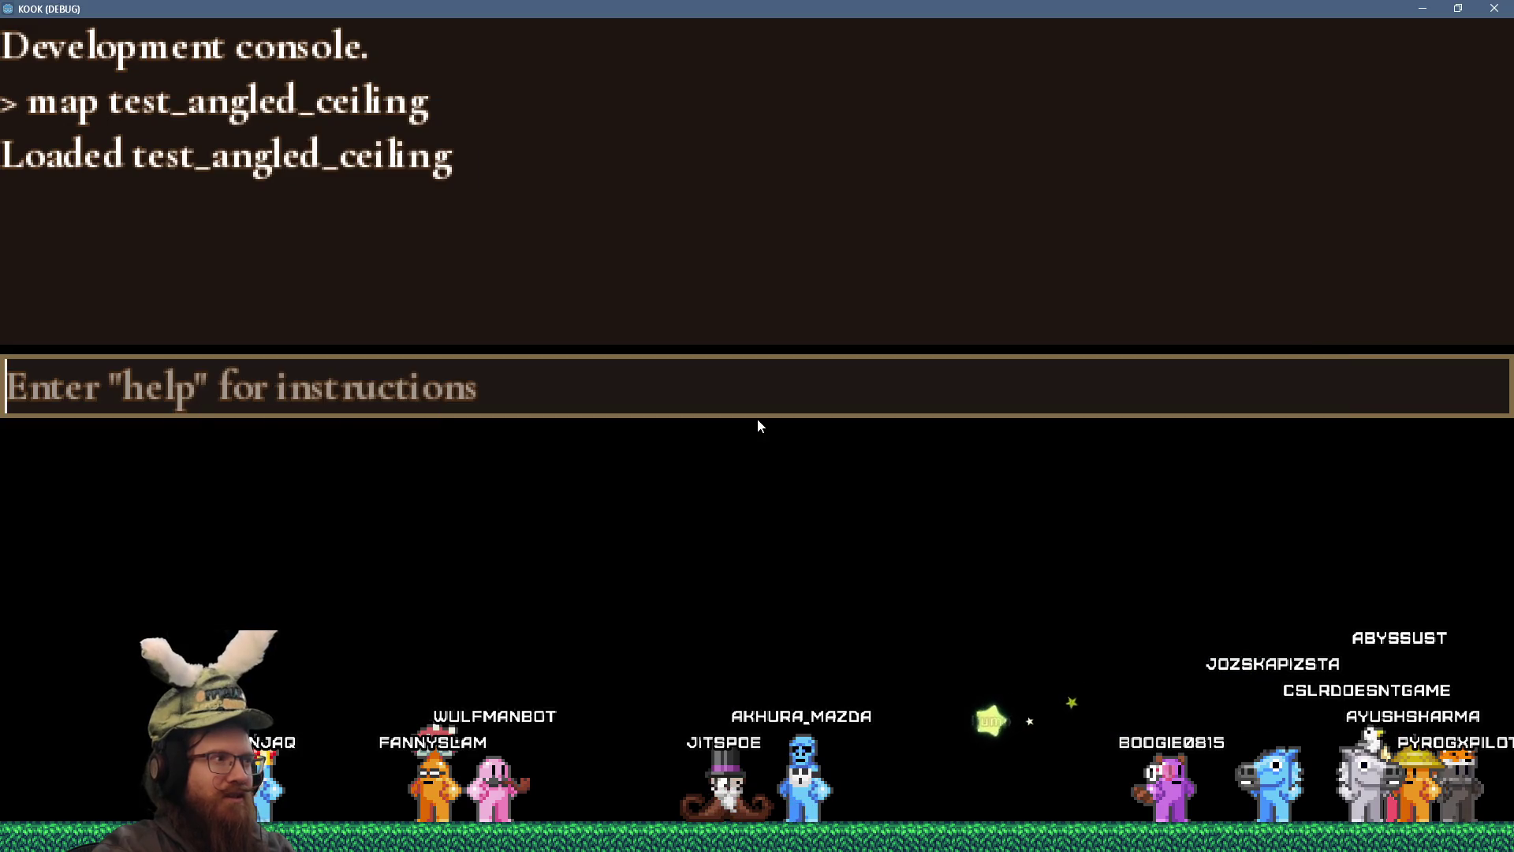
- Clear the half-typed command and run 'map sewer1' in the console
{"action": "type", "text": "qui"}
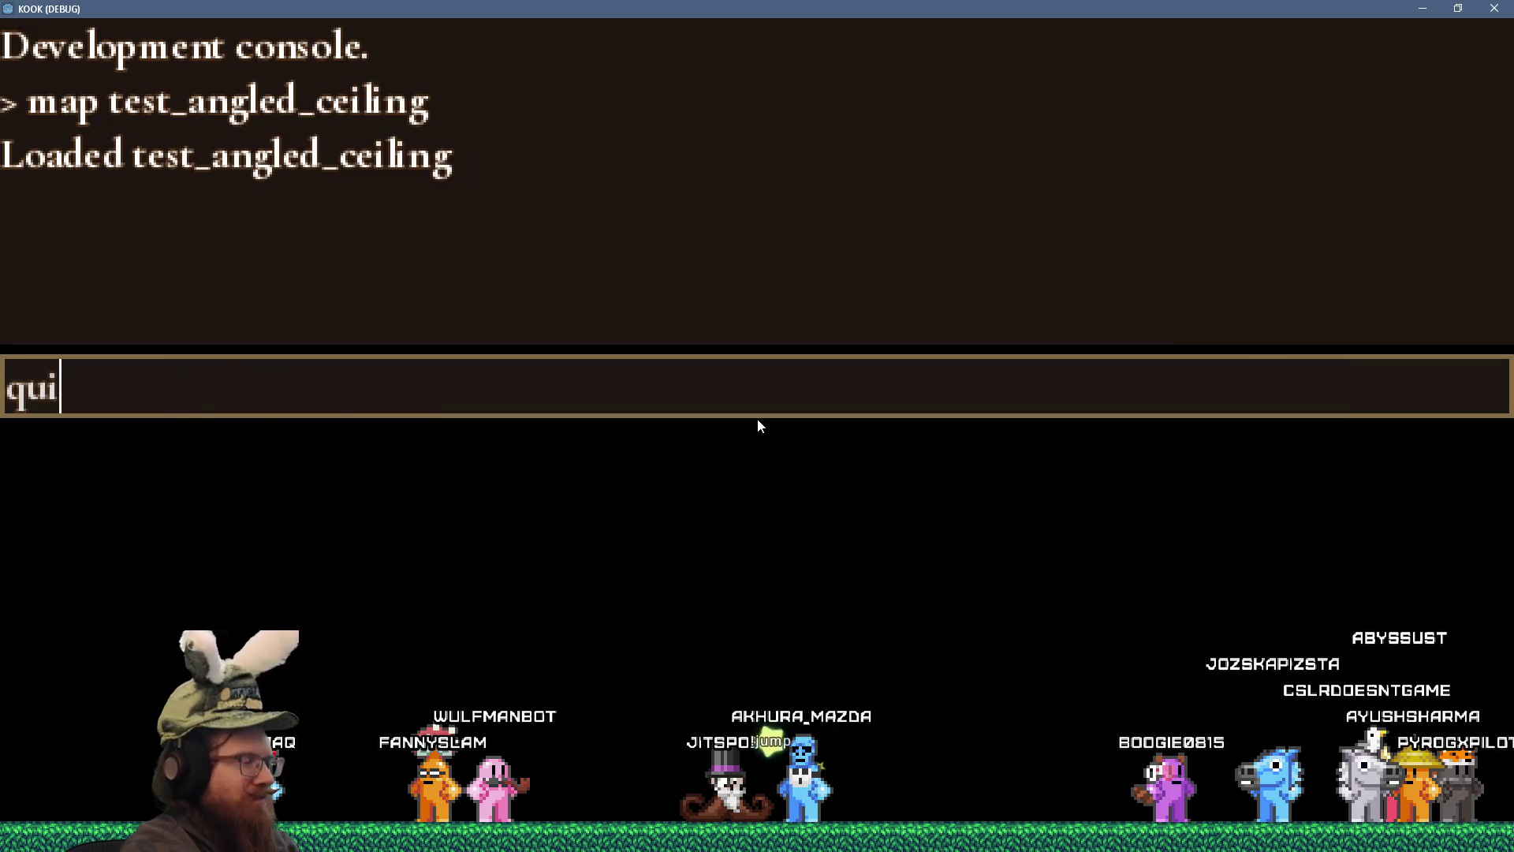
{"action": "key", "text": "BackSpace"}
{"action": "key", "text": "BackSpace"}
{"action": "key", "text": "BackSpace"}
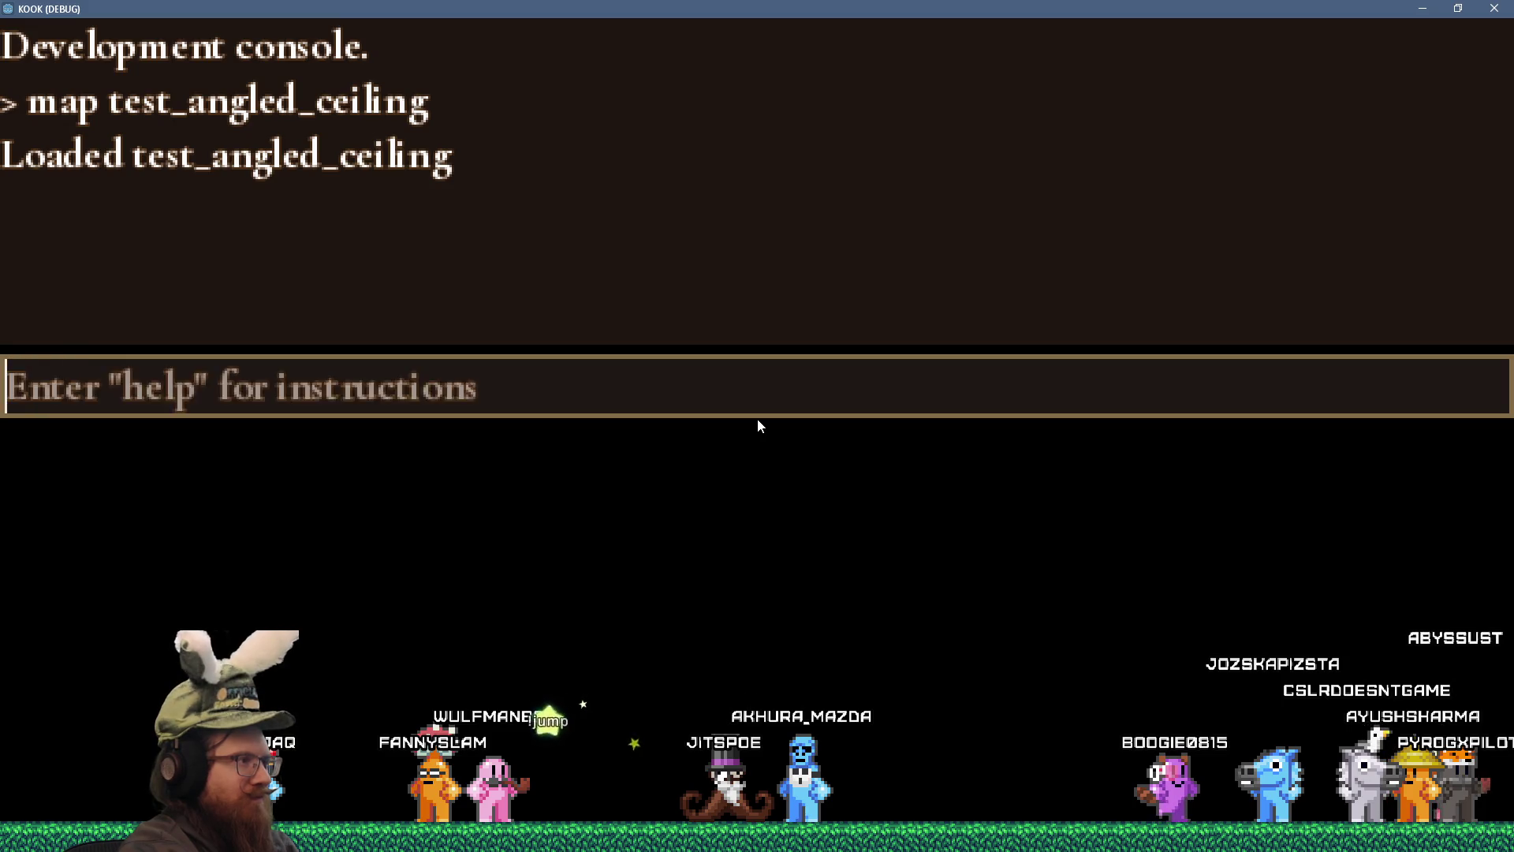
{"action": "type", "text": "map sewer"}
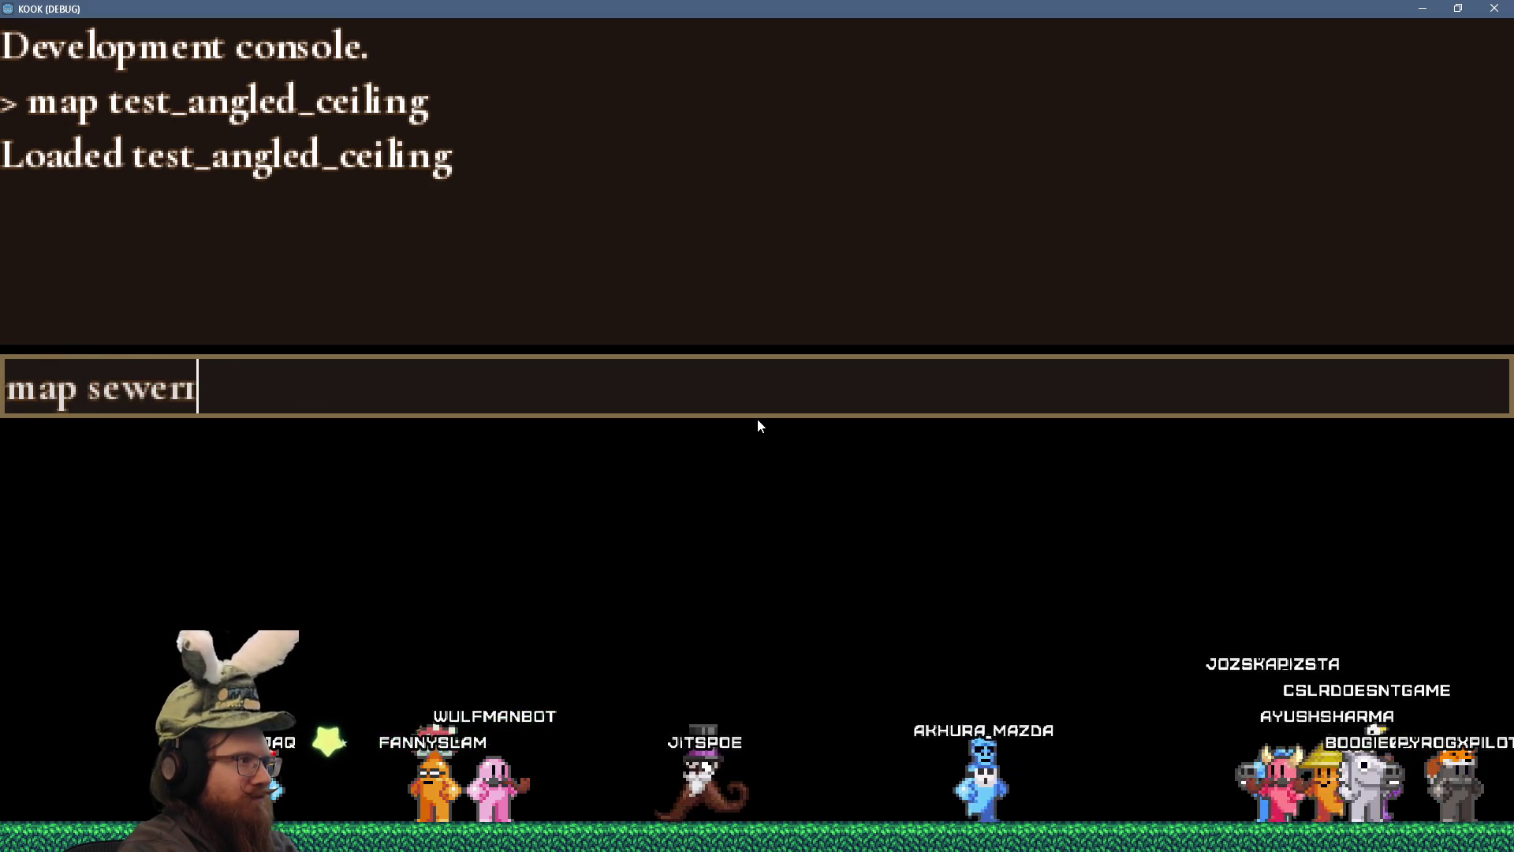
{"action": "key", "text": "Return"}
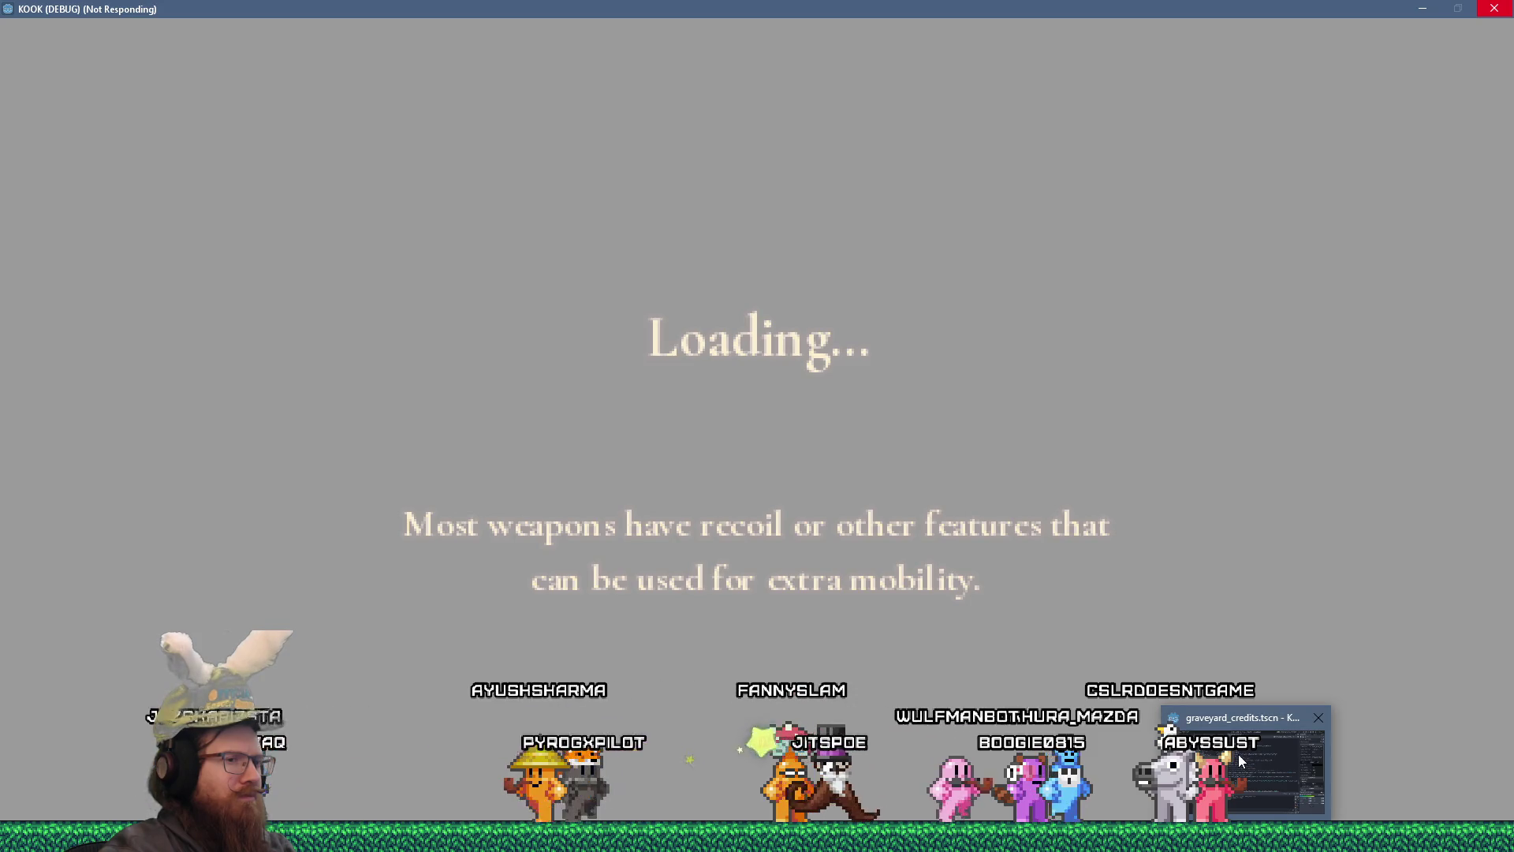
- Switch from Godot to Visual Studio and look through its Build menu
{"action": "left_click", "coordinate": [1240, 761]}
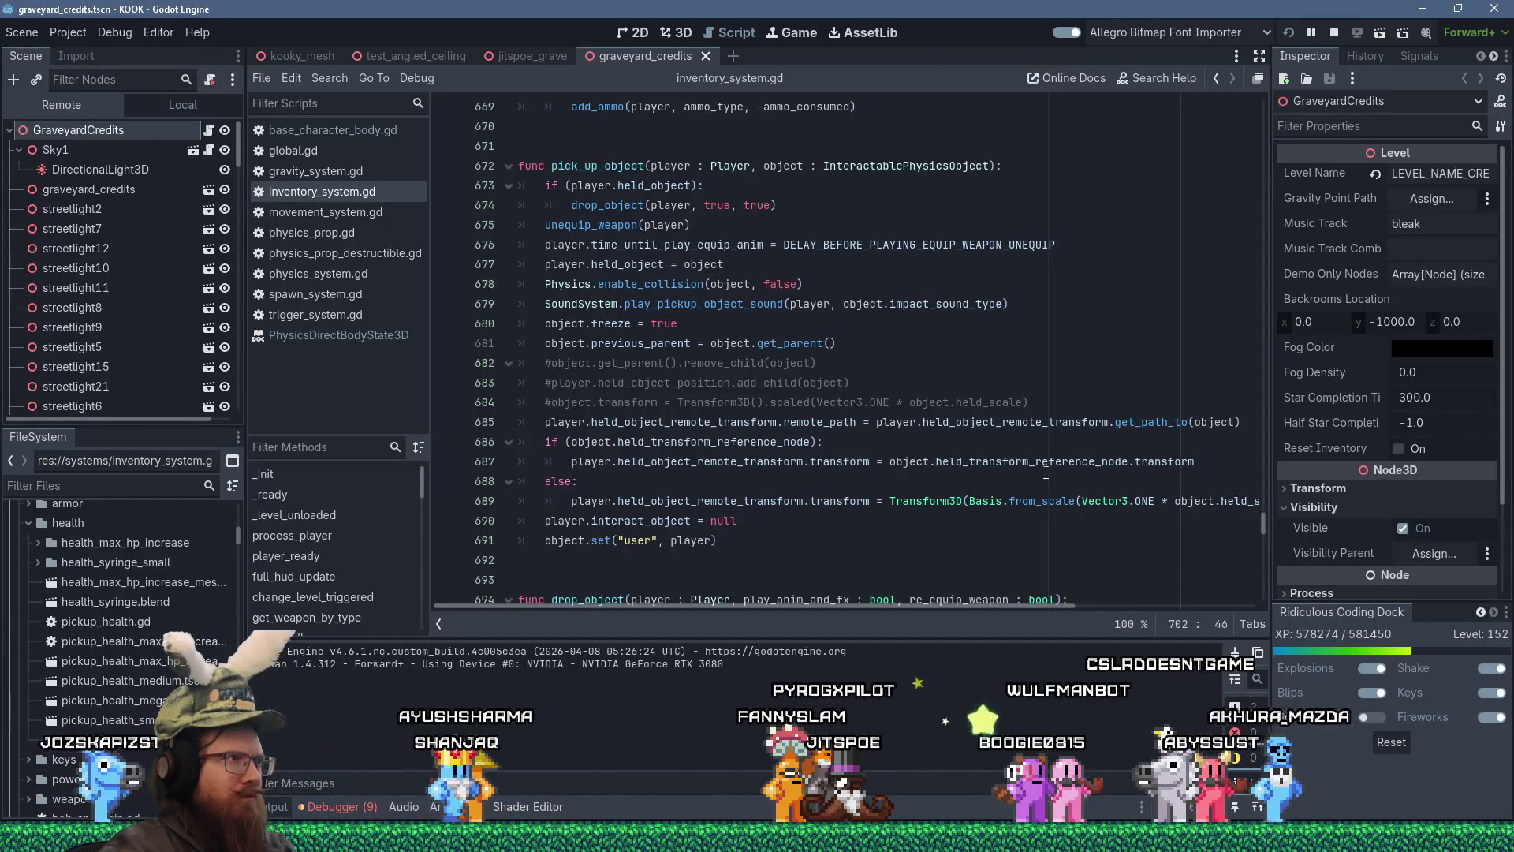
{"action": "key", "text": "alt+Tab"}
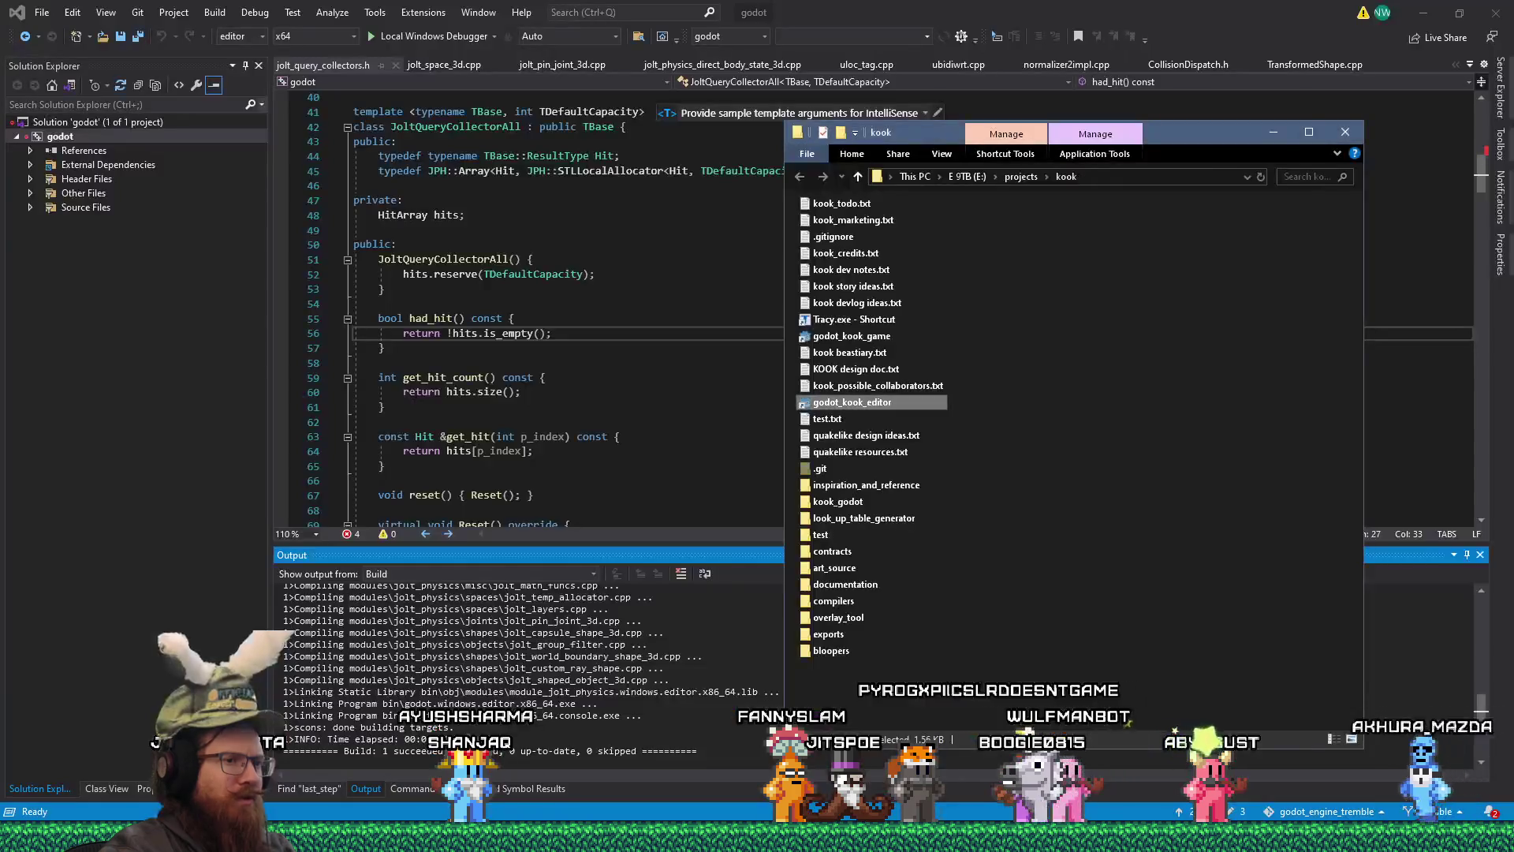
{"action": "left_click", "coordinate": [213, 14]}
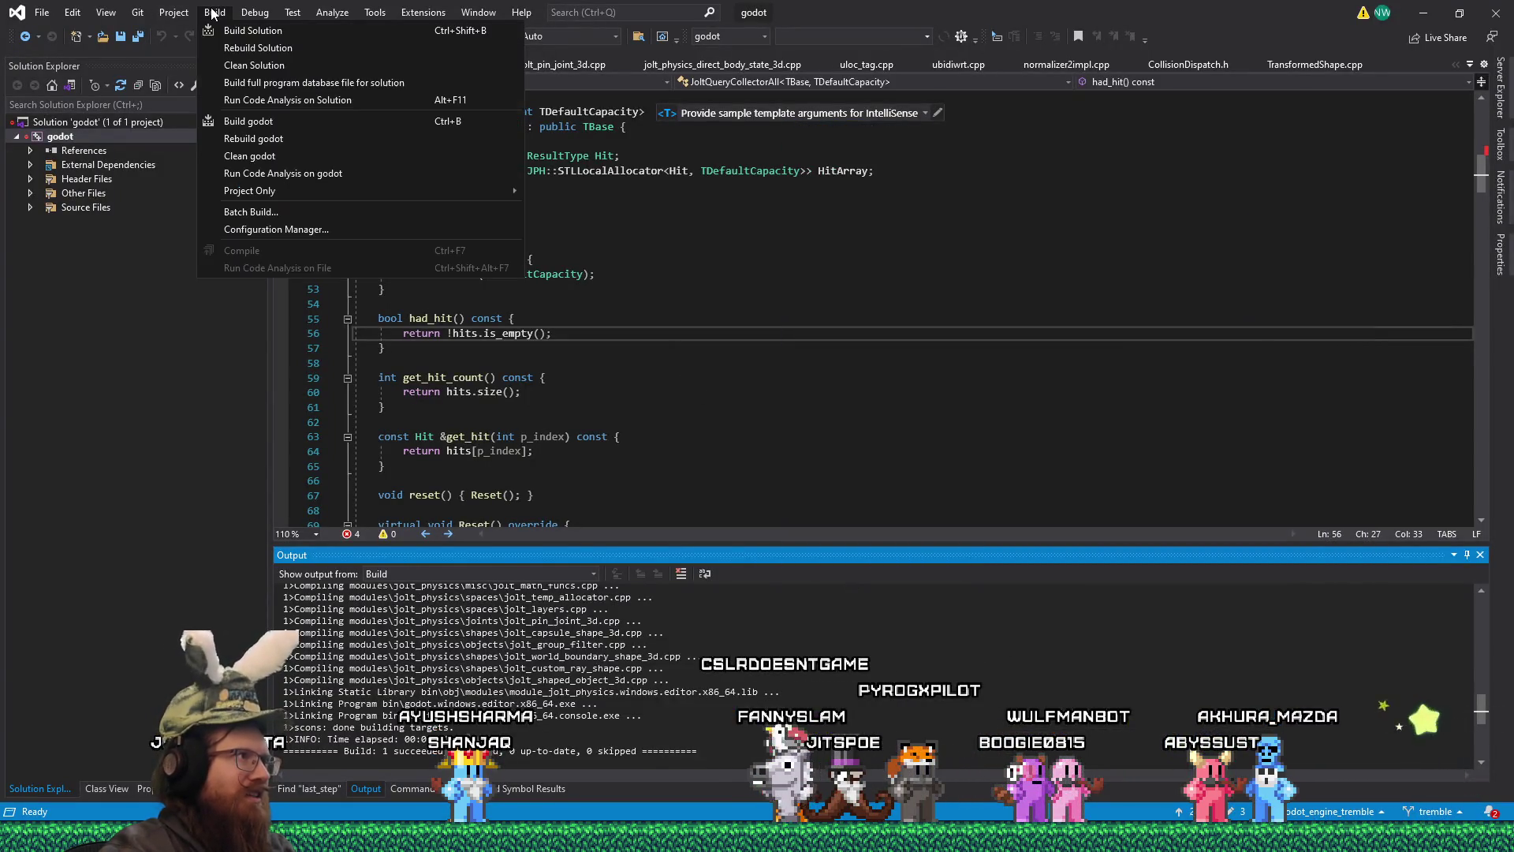
{"action": "key", "text": "Escape"}
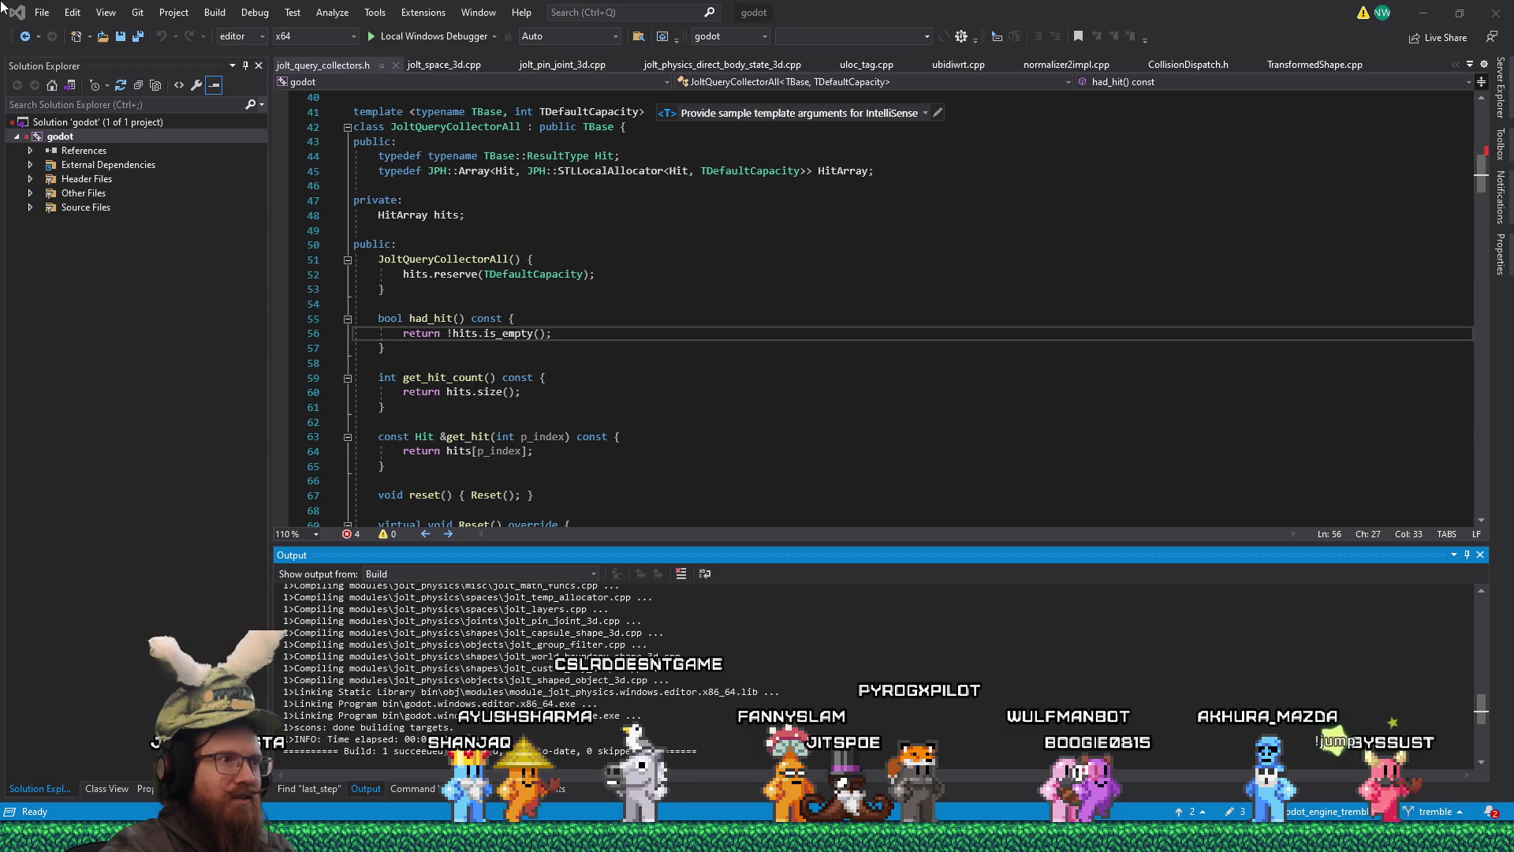
{"action": "key", "text": "alt+Tab"}
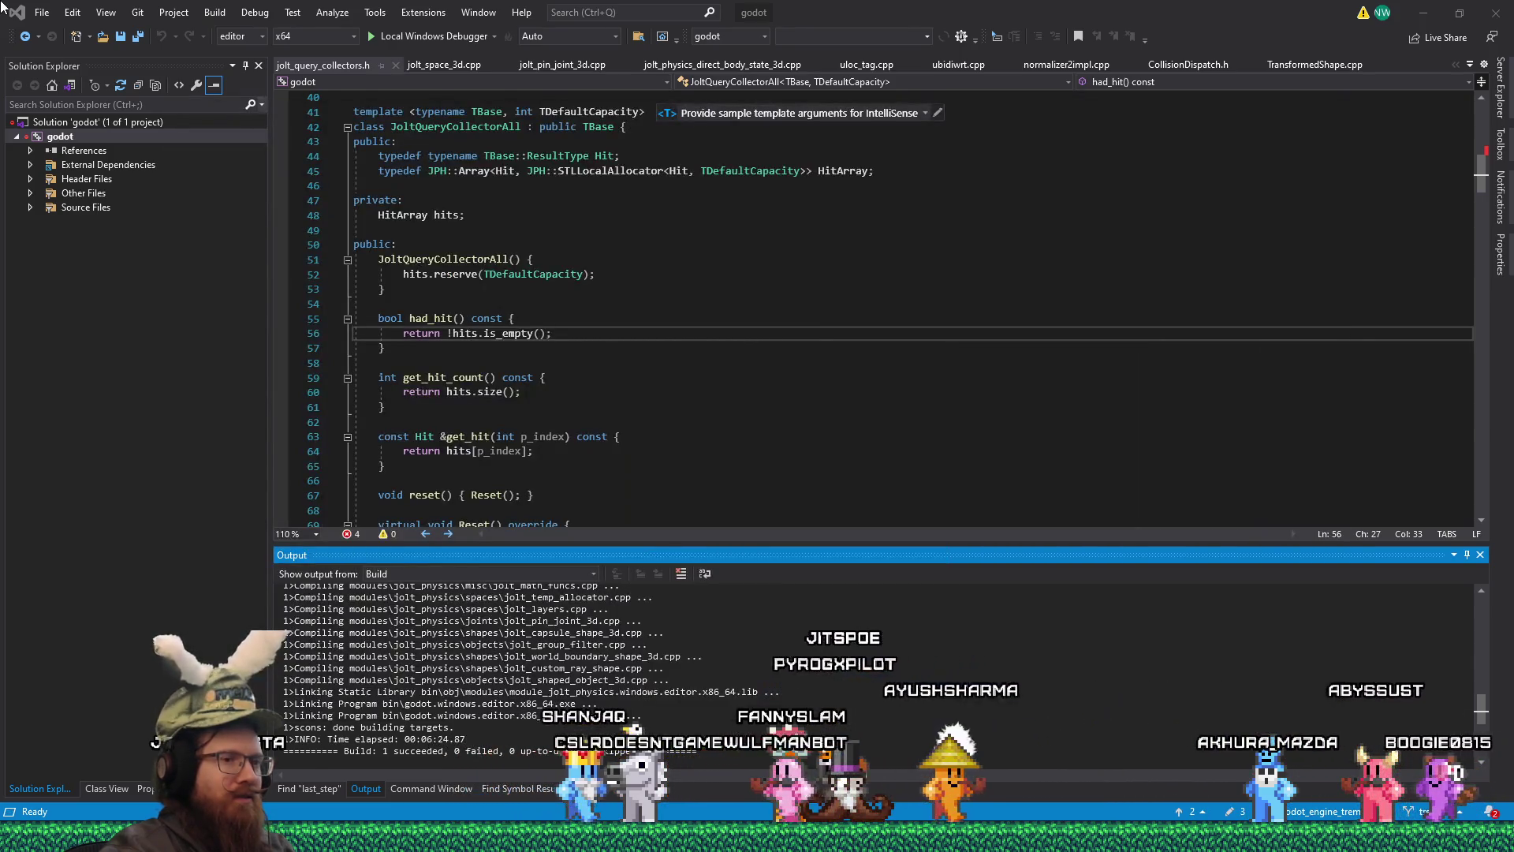
- Dismiss the window options and select the blank line after the constructor in jolt_query_collectors.h
{"action": "left_click", "coordinate": [5, 7]}
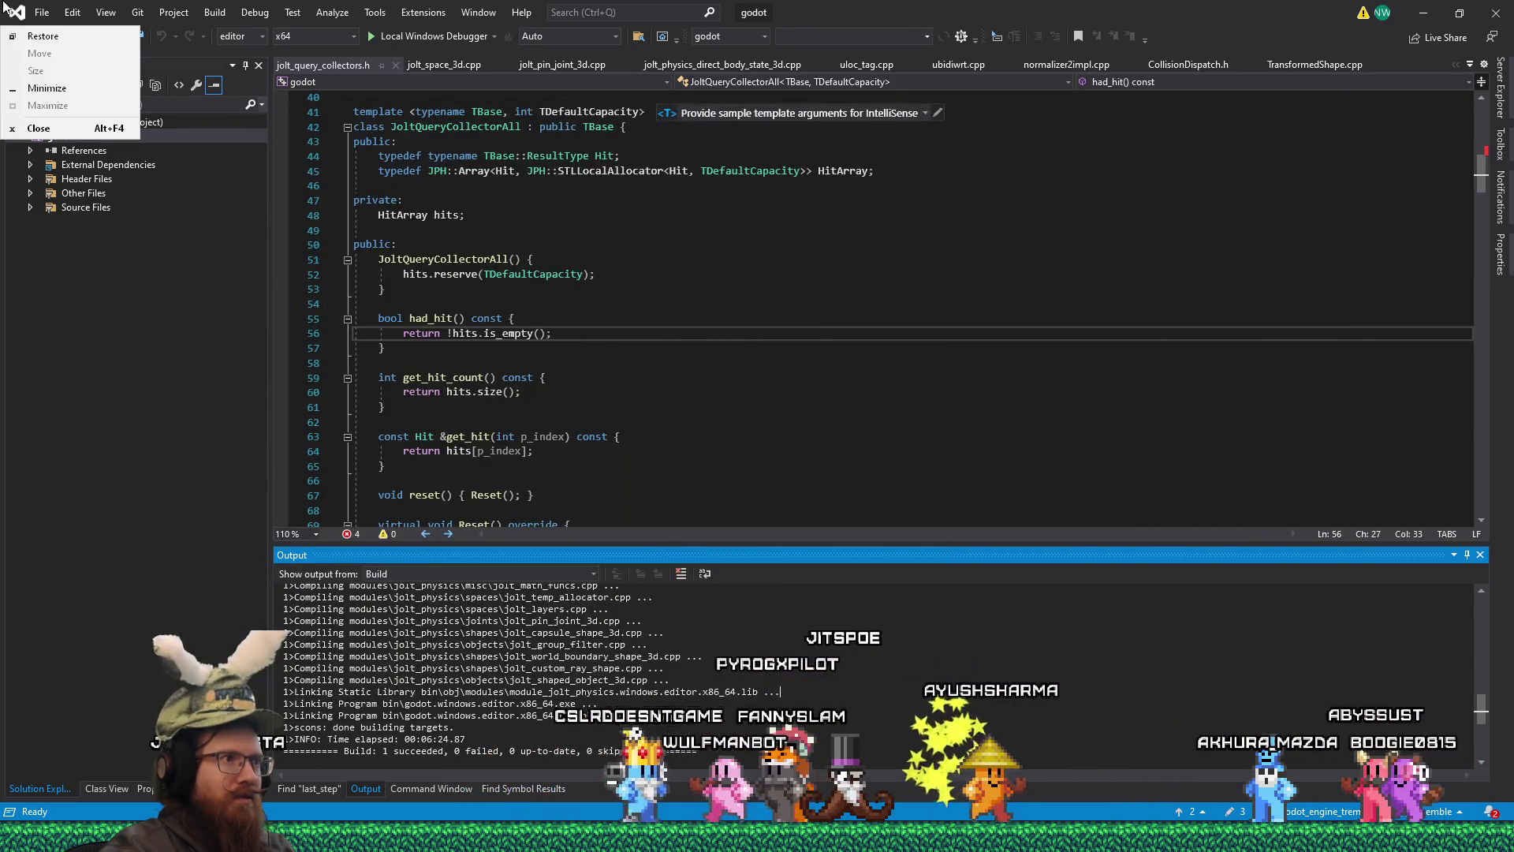
{"action": "left_click", "coordinate": [410, 244]}
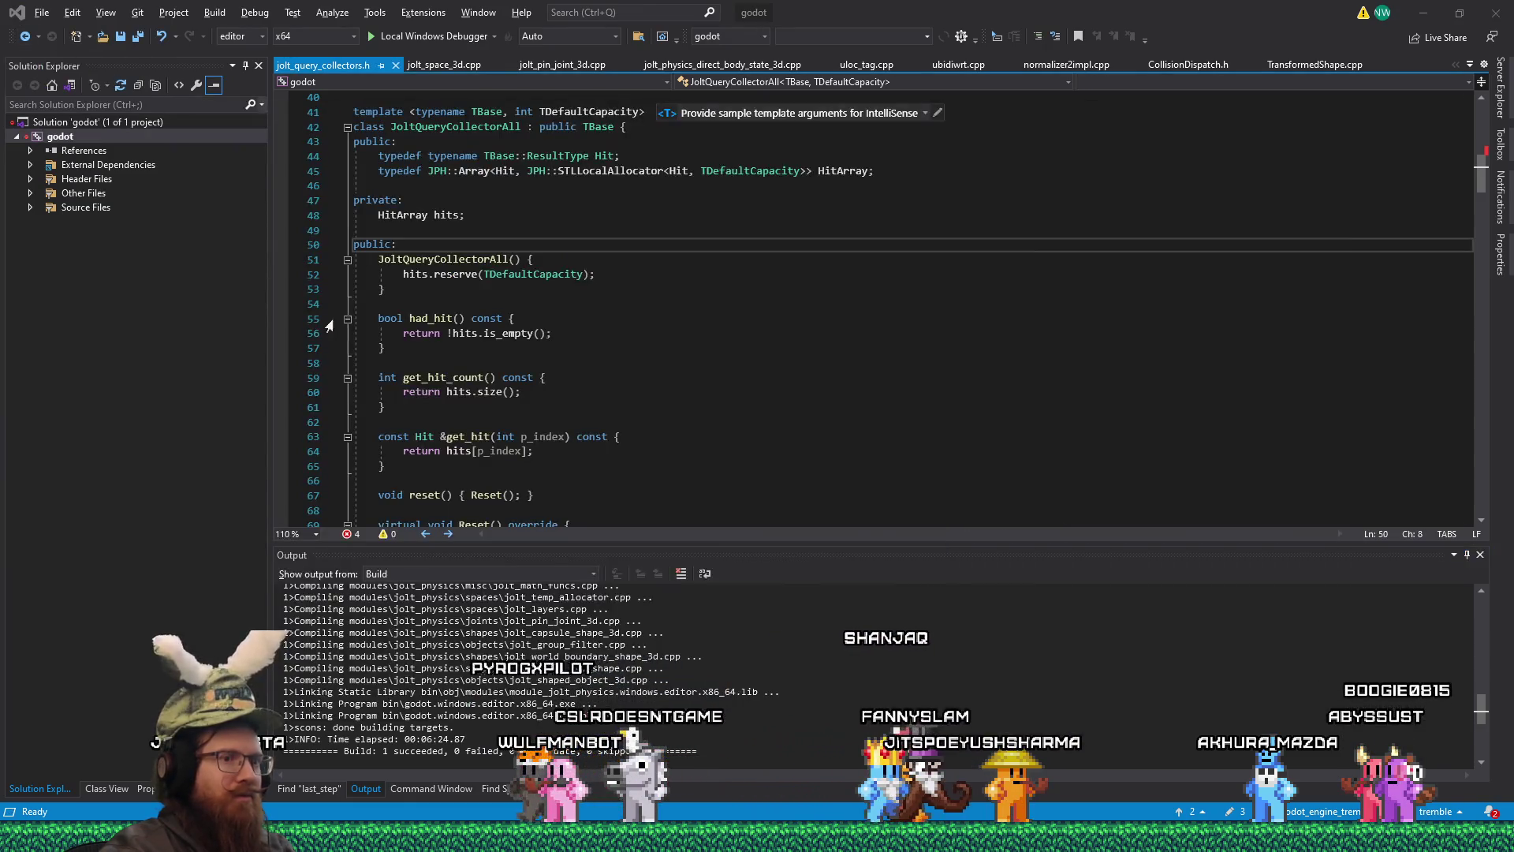
{"action": "key", "text": "alt+Tab"}
{"action": "key", "text": "Escape"}
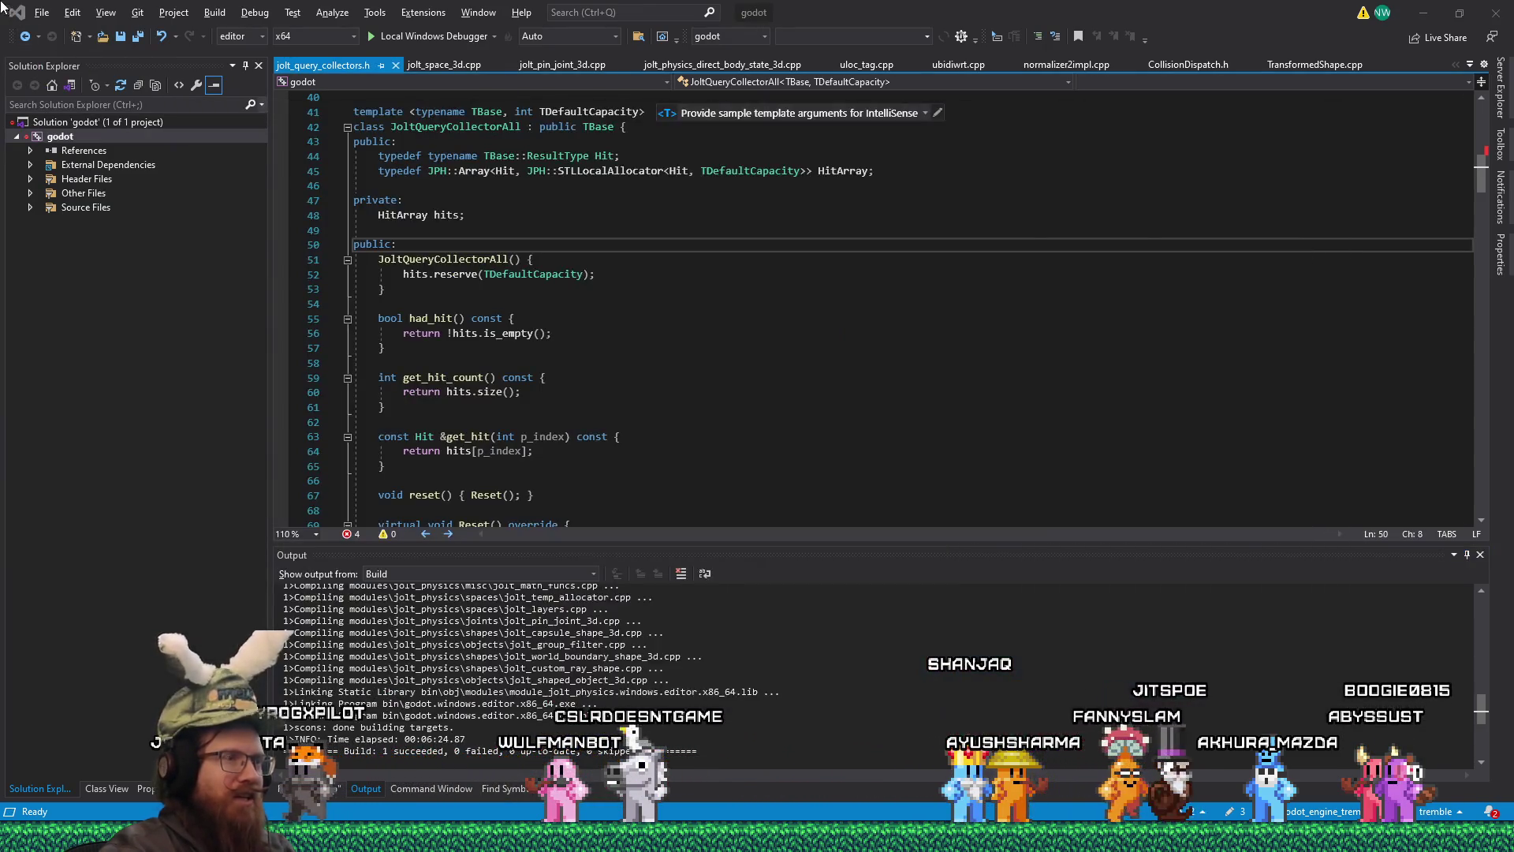
{"action": "key", "text": "alt+space"}
{"action": "left_click_drag", "start_coordinate": [355, 303], "coordinate": [828, 295]}
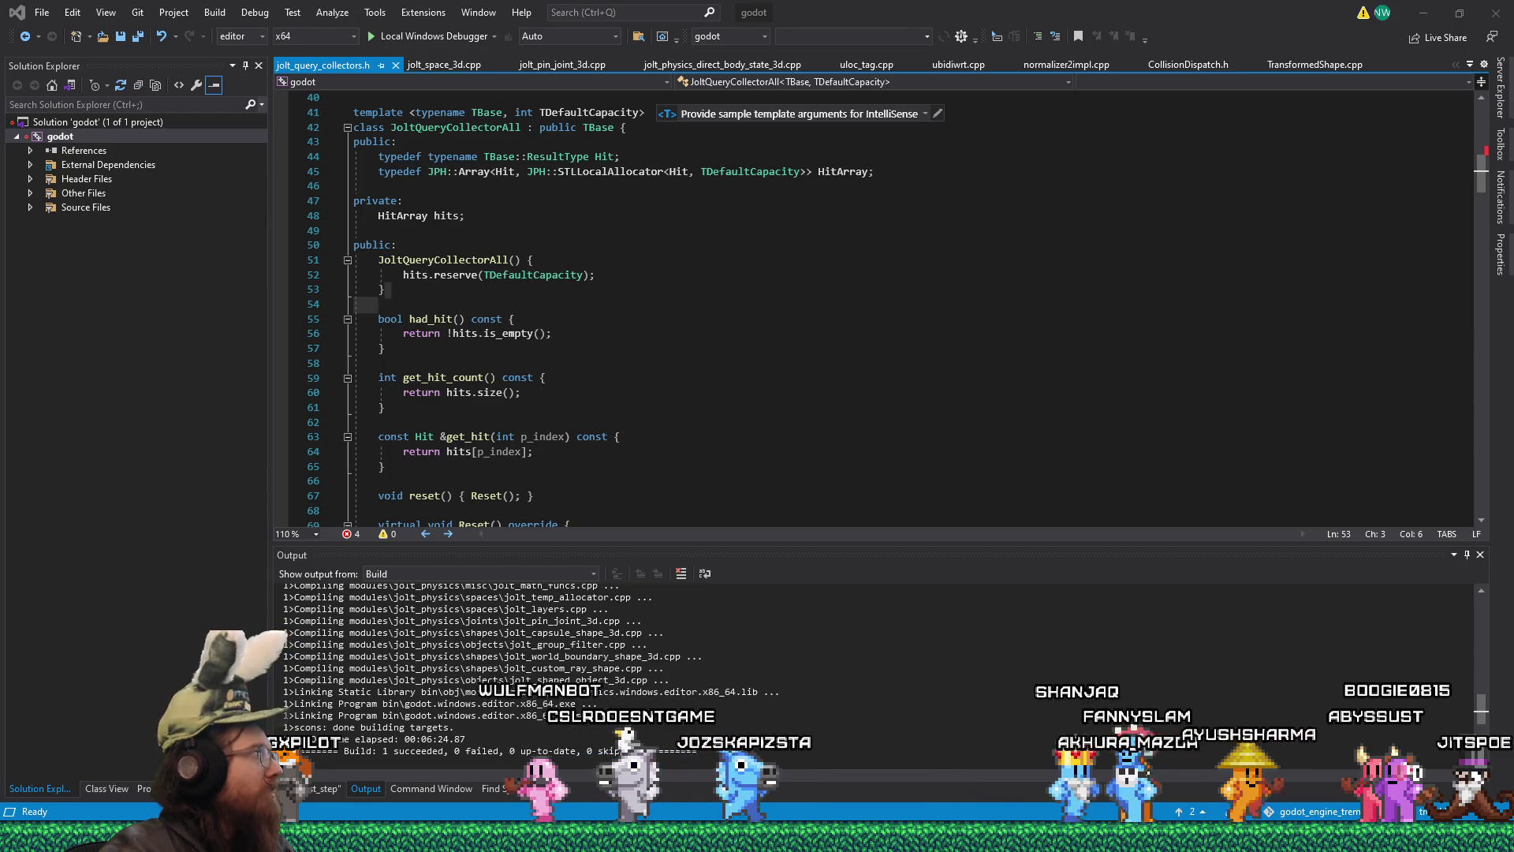
- Return to the Godot editor and run the KOOK game project
{"action": "key", "text": "alt+Tab"}
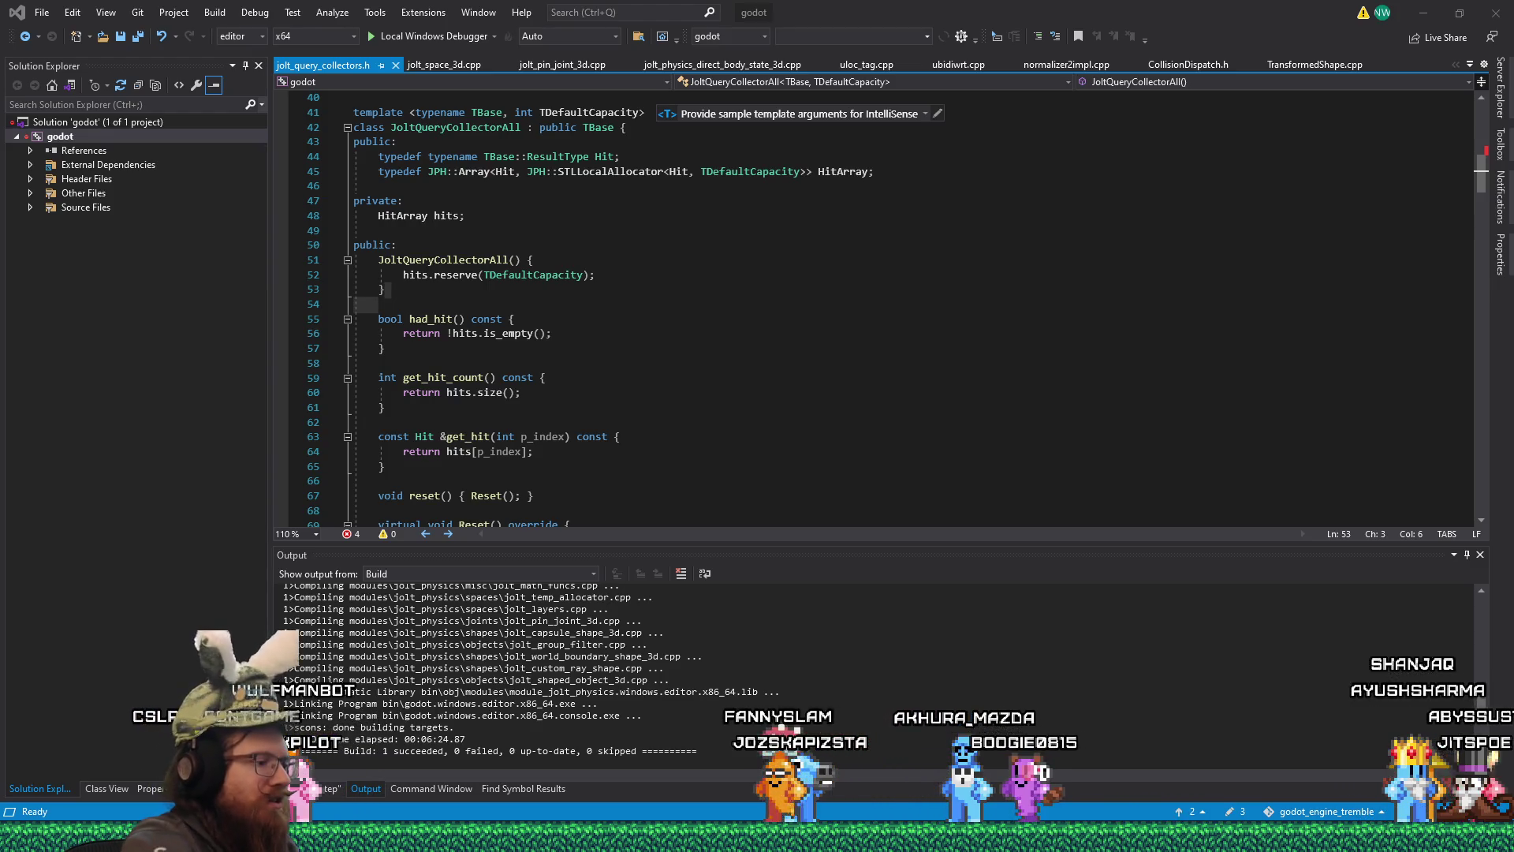
{"action": "key", "text": "alt+Tab"}
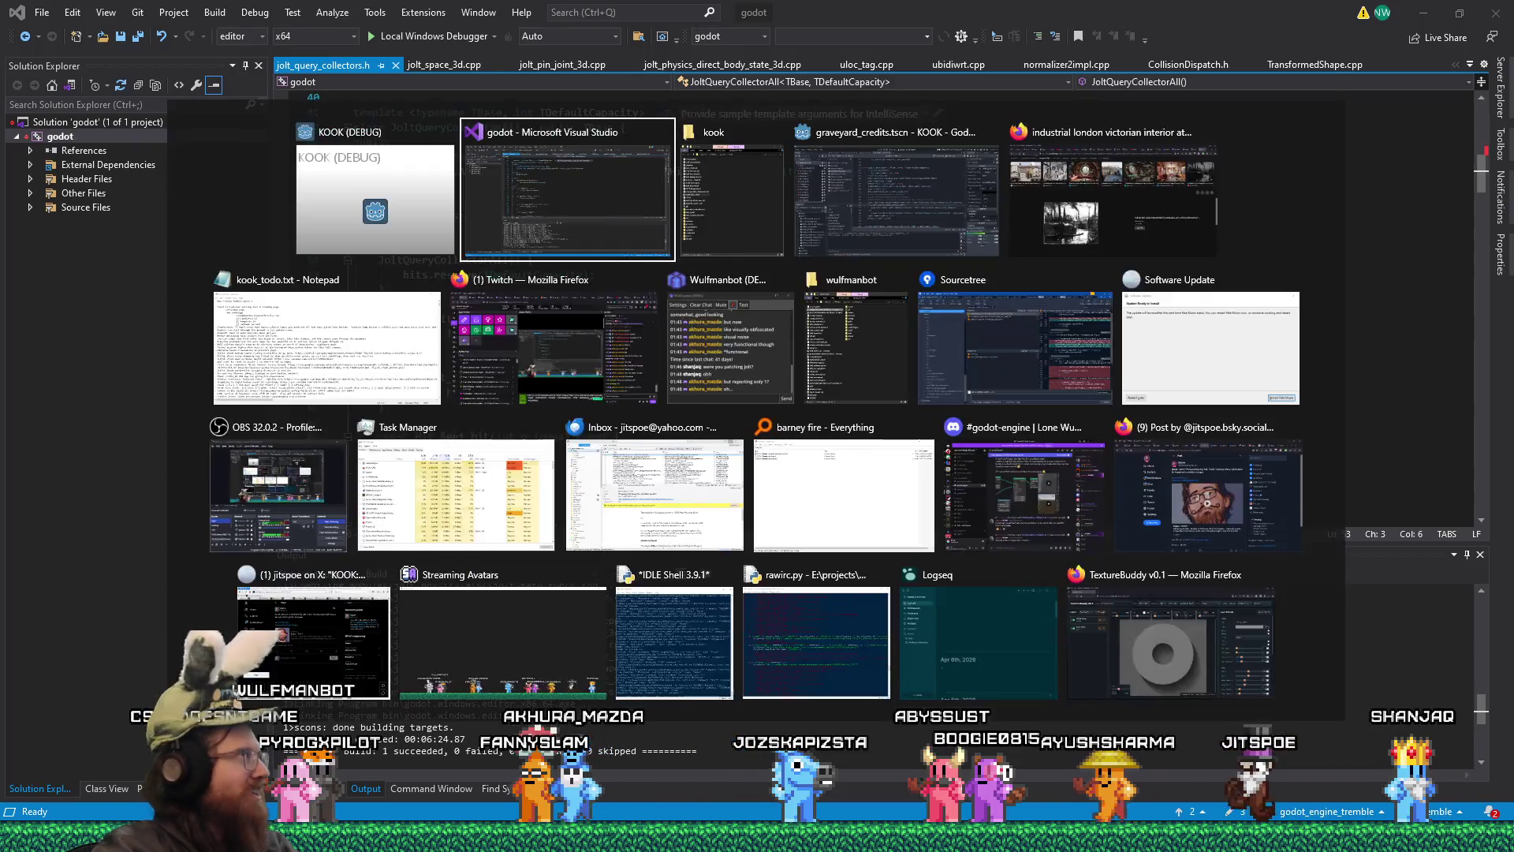
{"action": "key", "text": "Escape"}
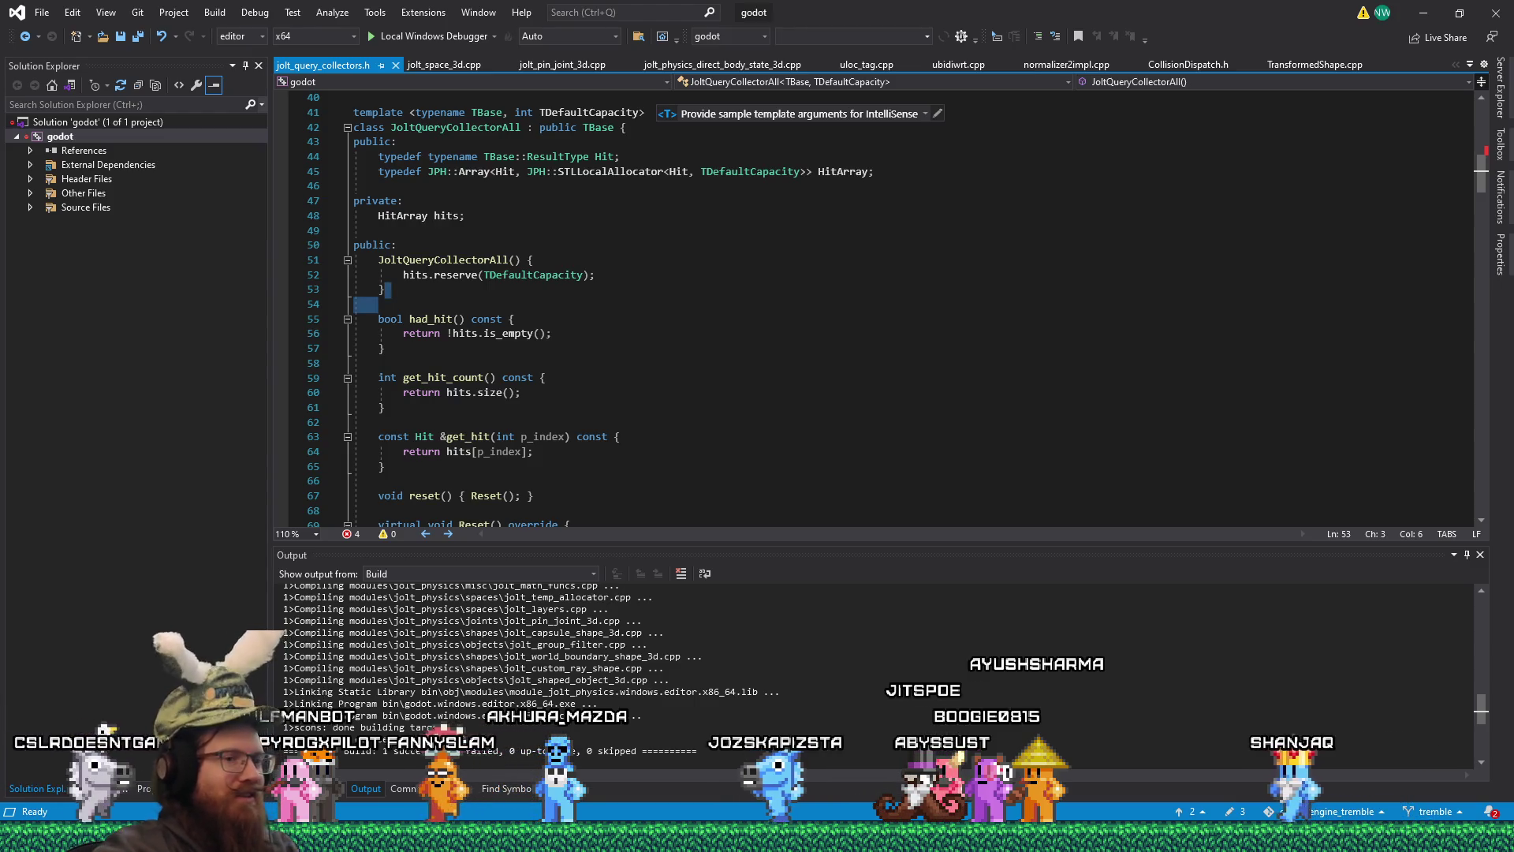
{"action": "key", "text": "alt+Tab"}
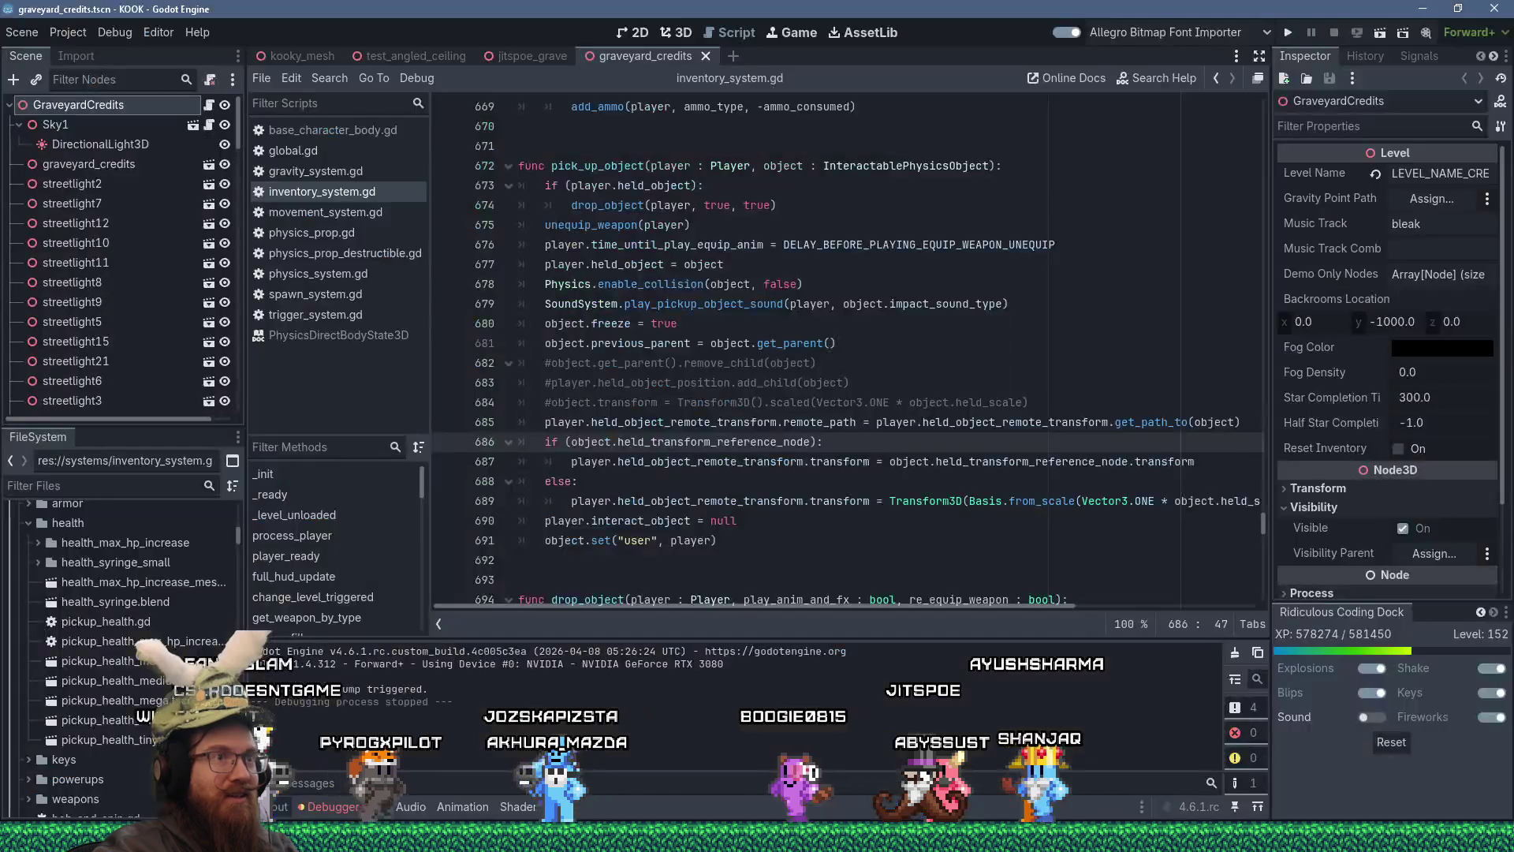
{"action": "left_click", "coordinate": [1287, 33]}
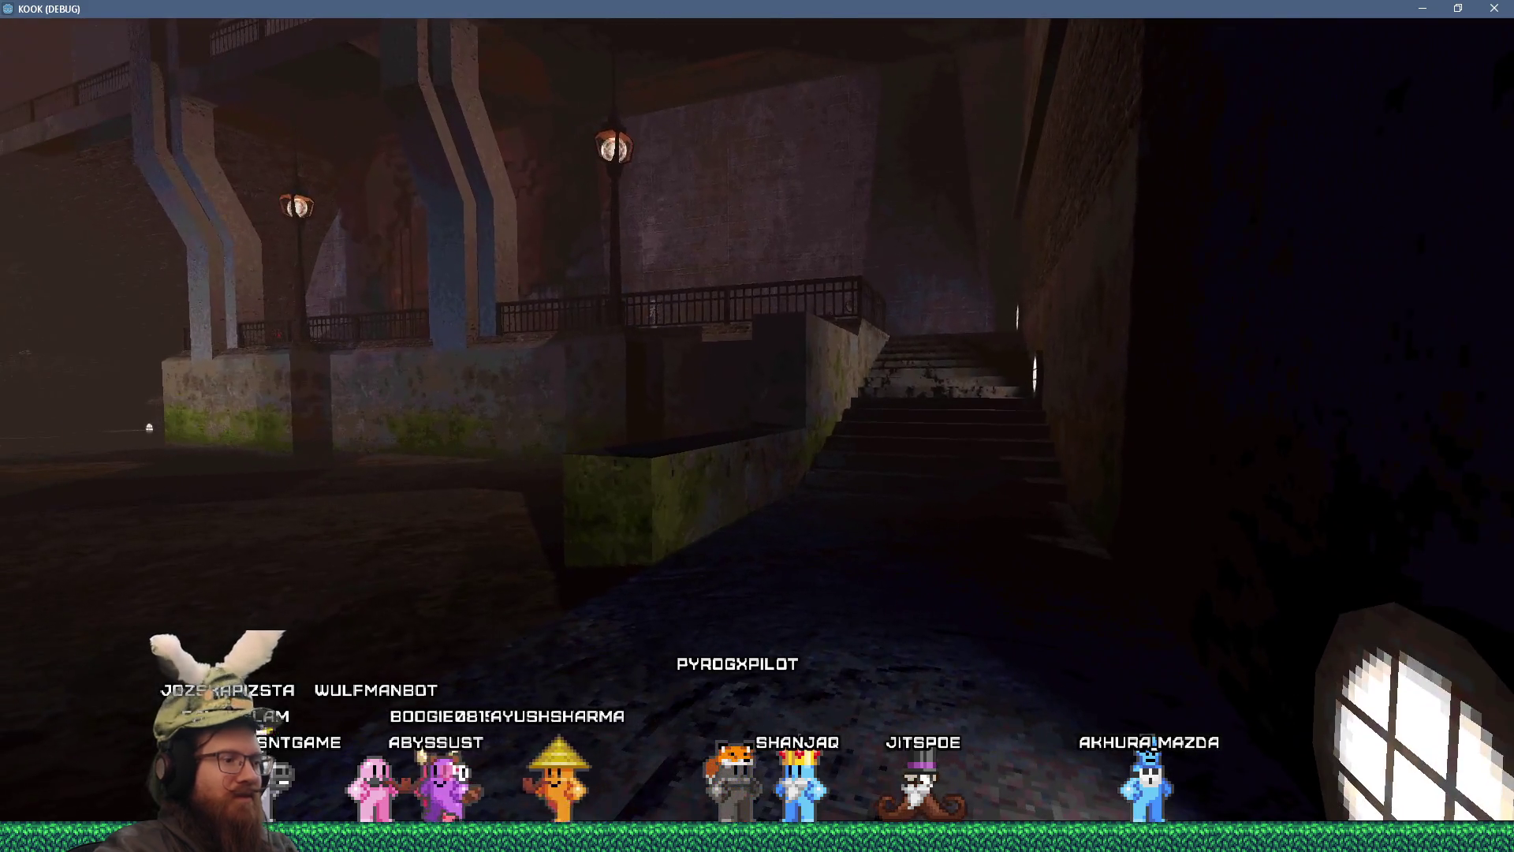
- Enable notarget and noclip from the game's development console
{"action": "key", "text": "grave"}
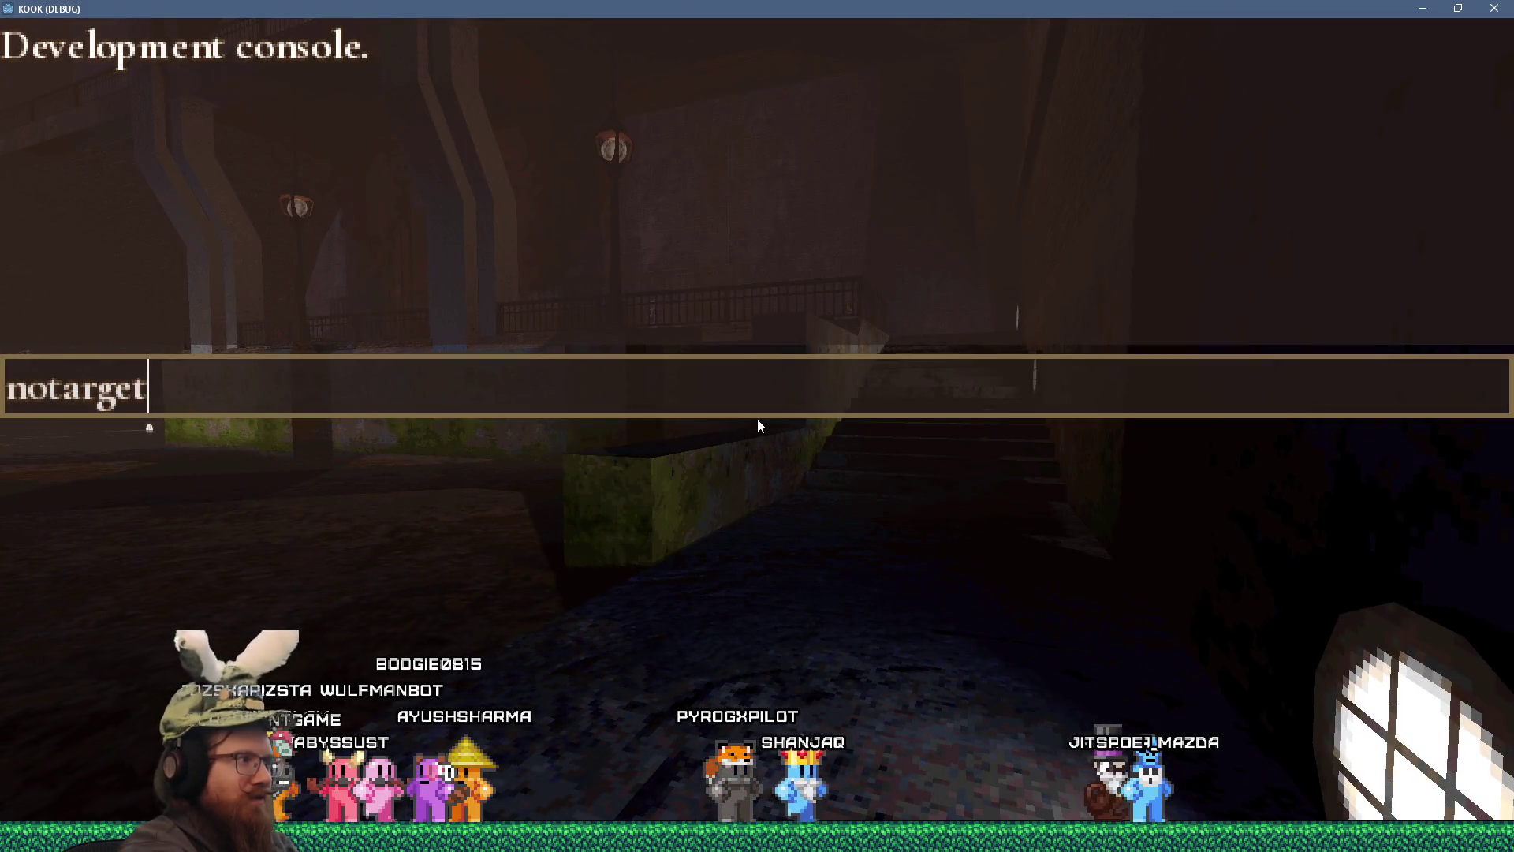
{"action": "key", "text": "Return"}
{"action": "type", "text": "n"}
{"action": "key", "text": "Return"}
{"action": "key", "text": "grave"}
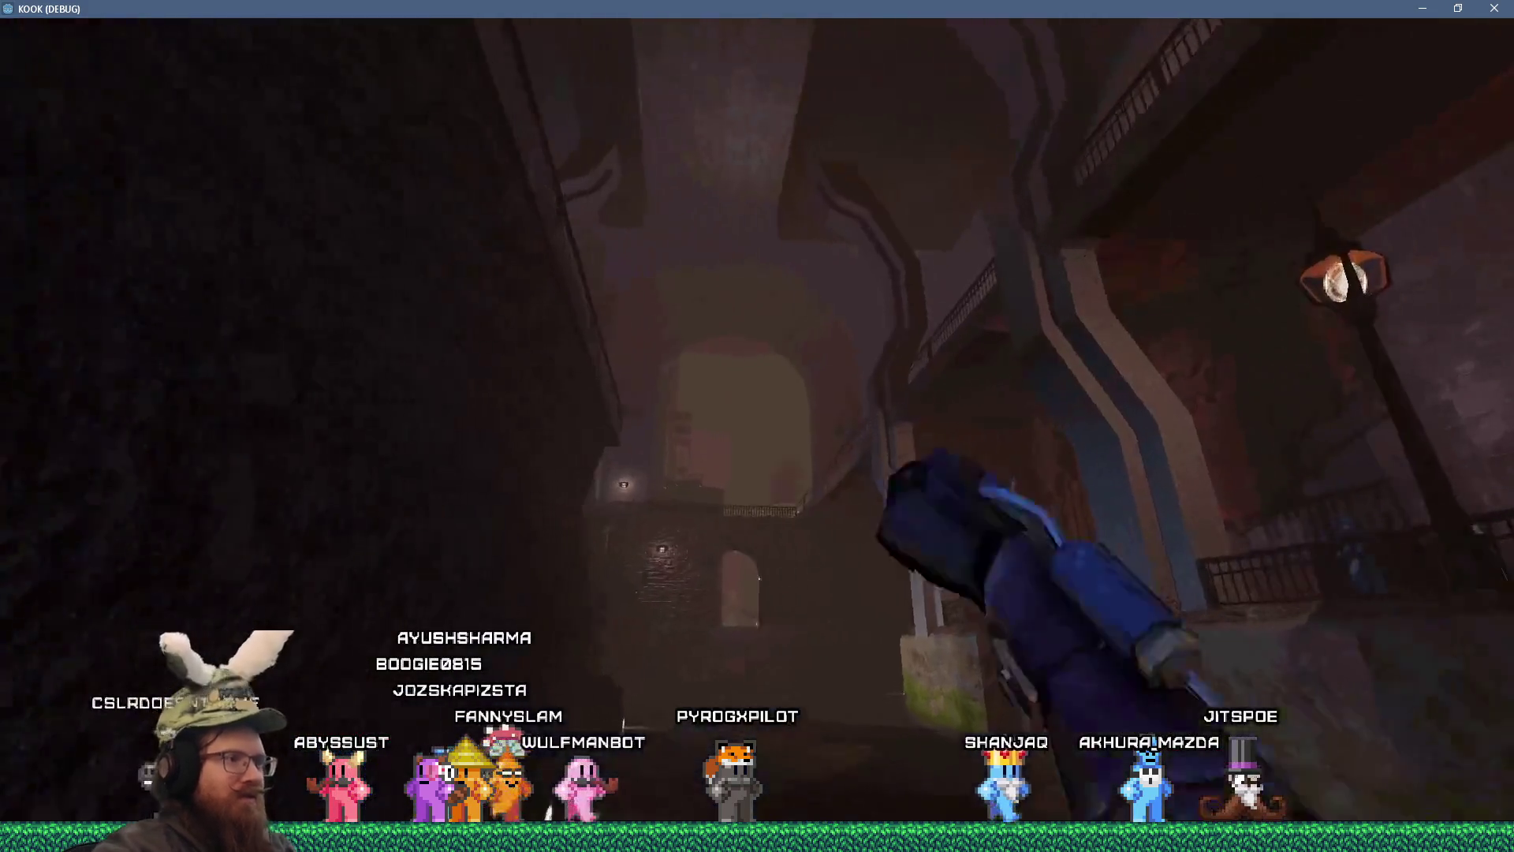
{"action": "key", "text": "w"}
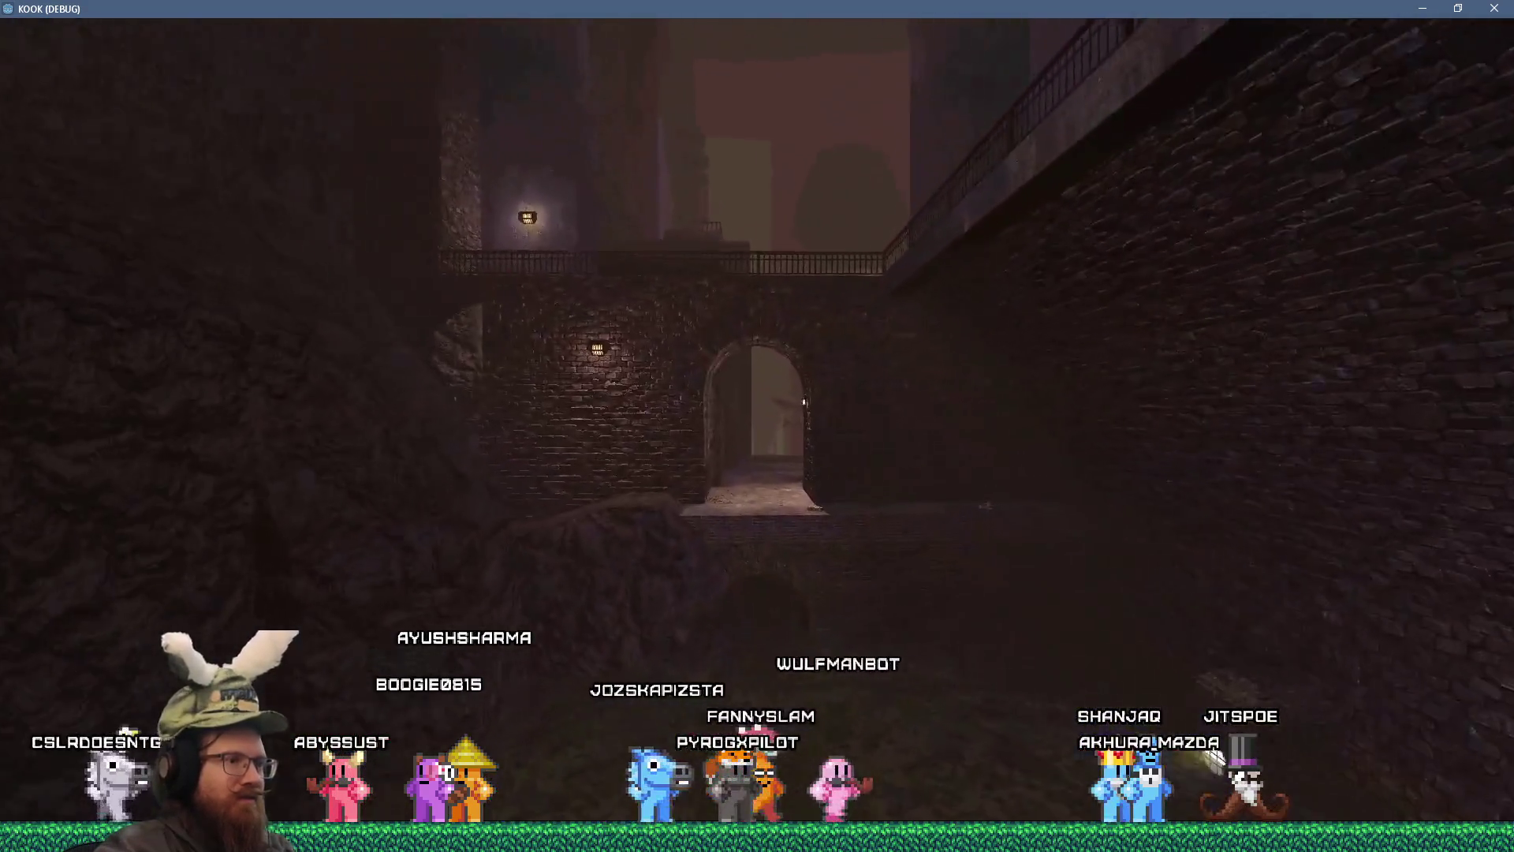
{"action": "key", "text": "w"}
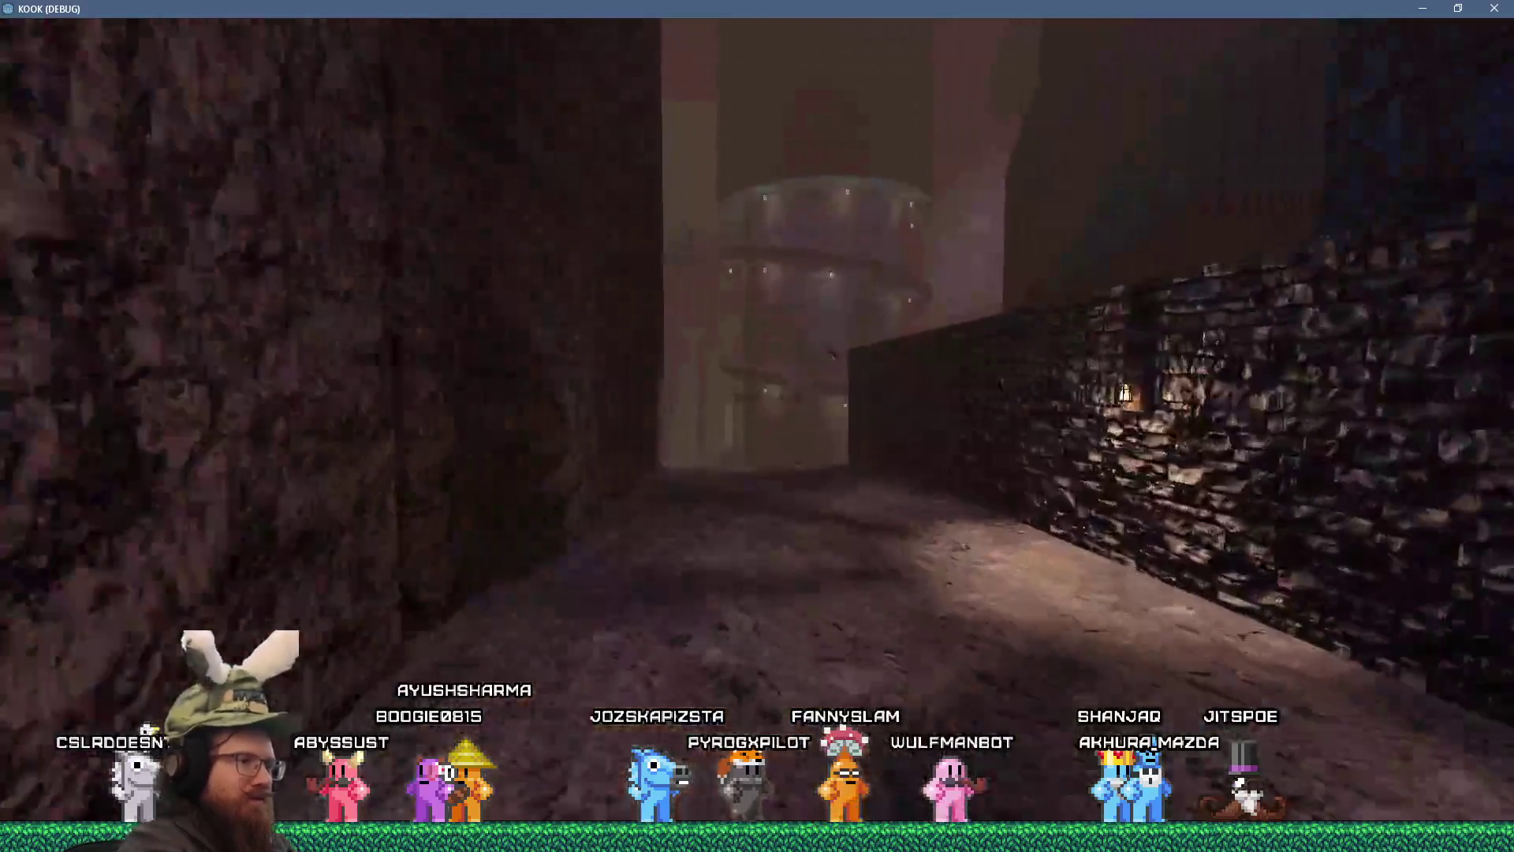
{"action": "key", "text": "grave"}
{"action": "type", "text": "n"}
{"action": "key", "text": "Return"}
{"action": "key", "text": "grave"}
- Fly through the courtyard and corridors toward the round tower and the green-black wall
{"action": "key", "text": "w"}
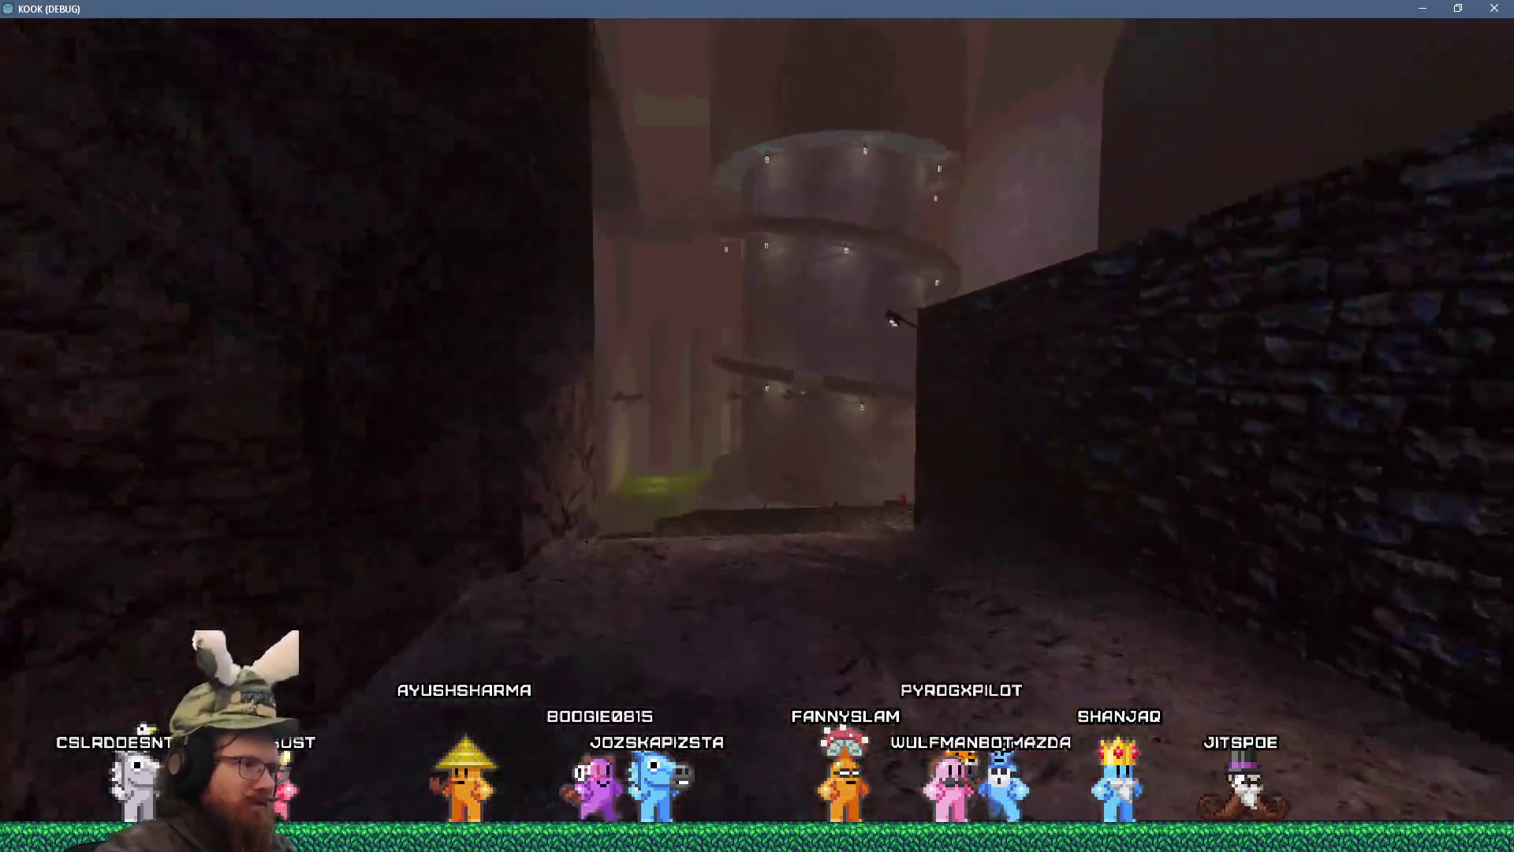
{"action": "key", "text": "w"}
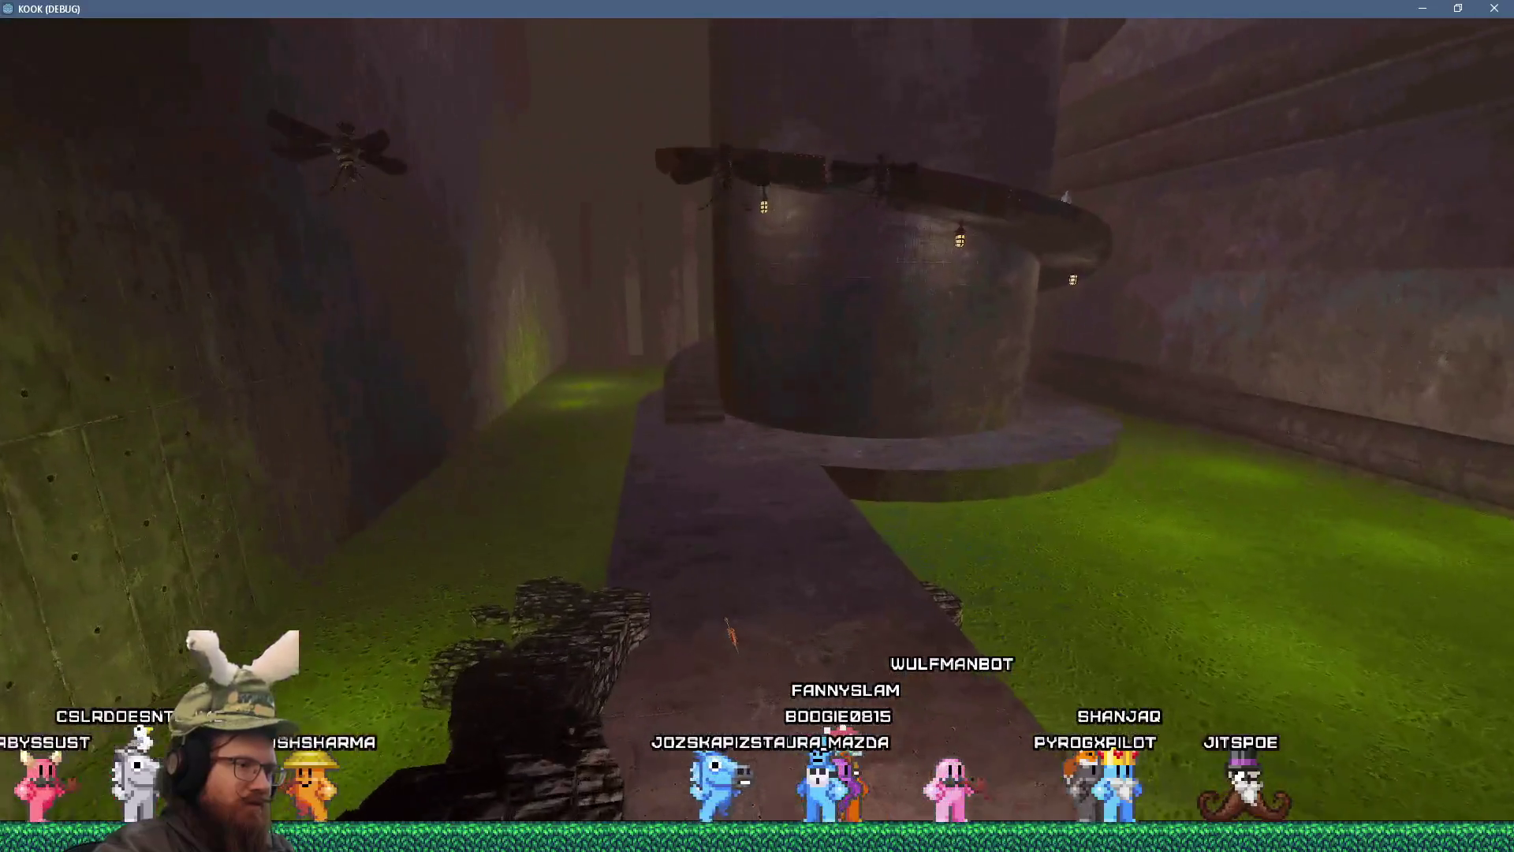
{"action": "key", "text": "w"}
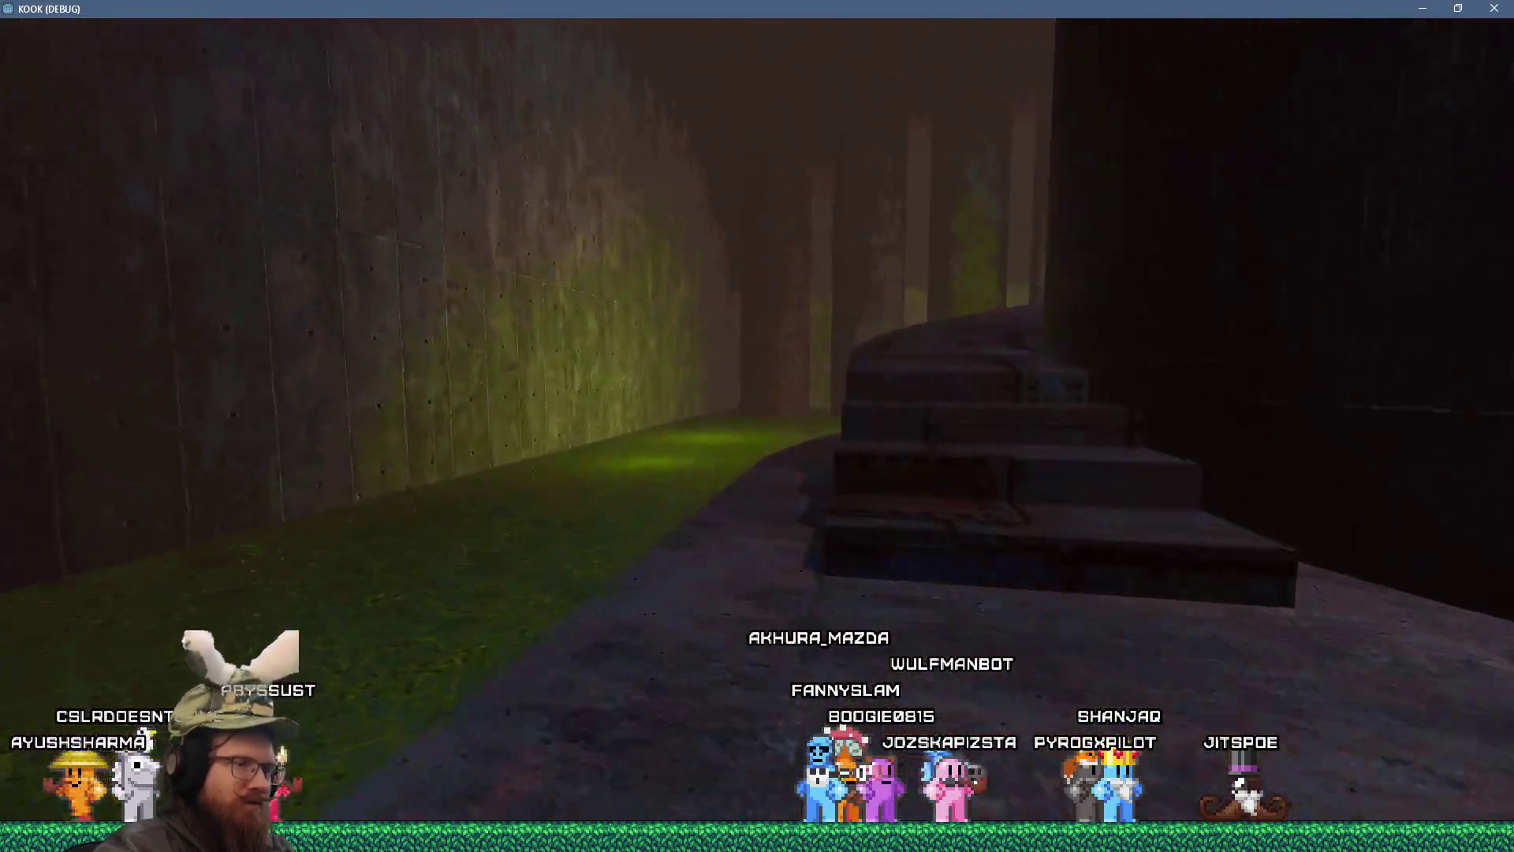
{"action": "key", "text": "w"}
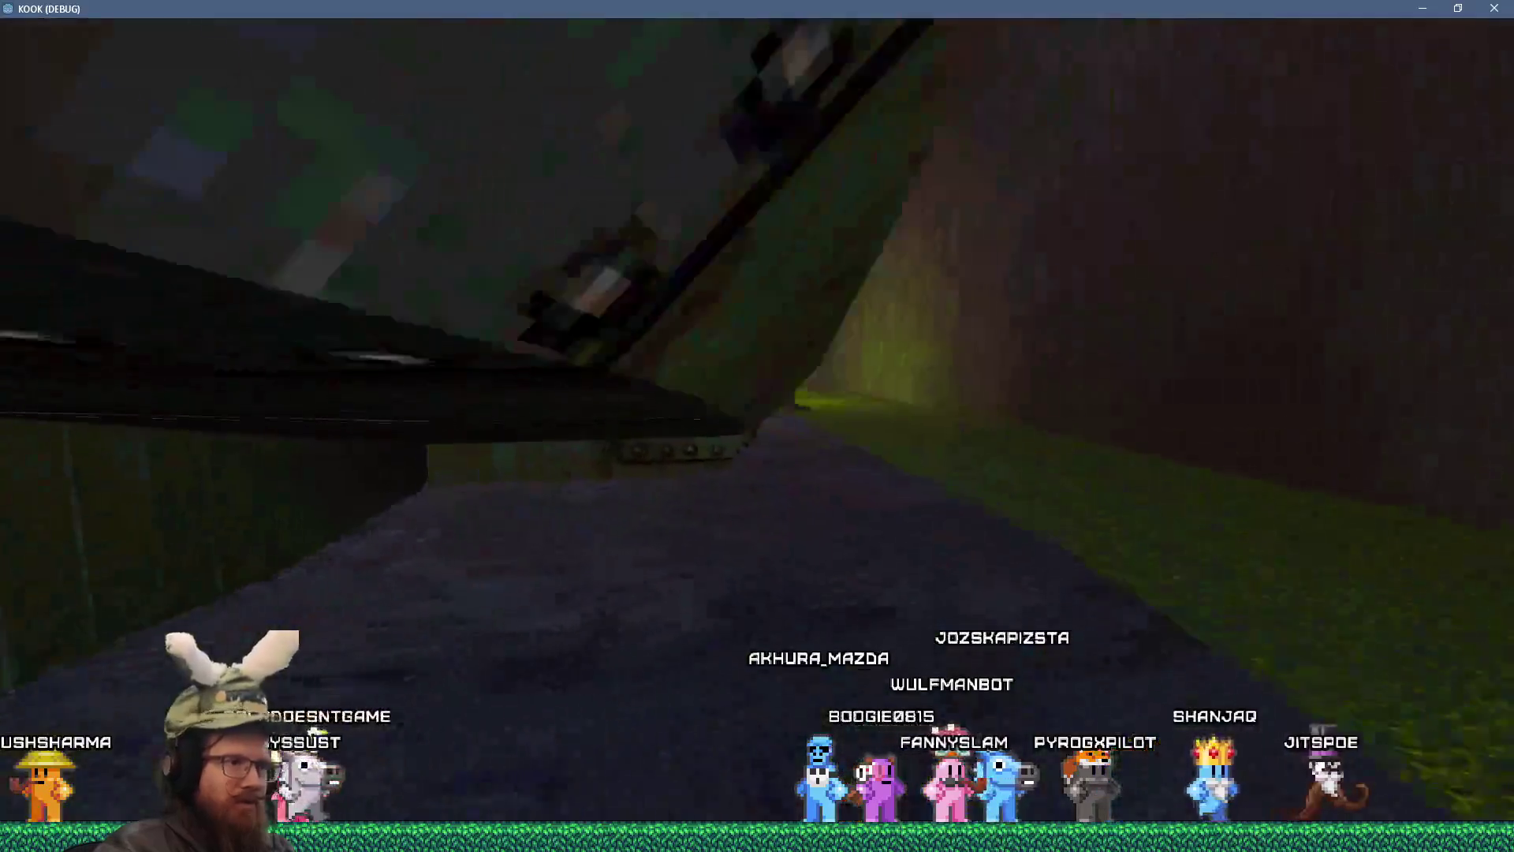
{"action": "key", "text": "w"}
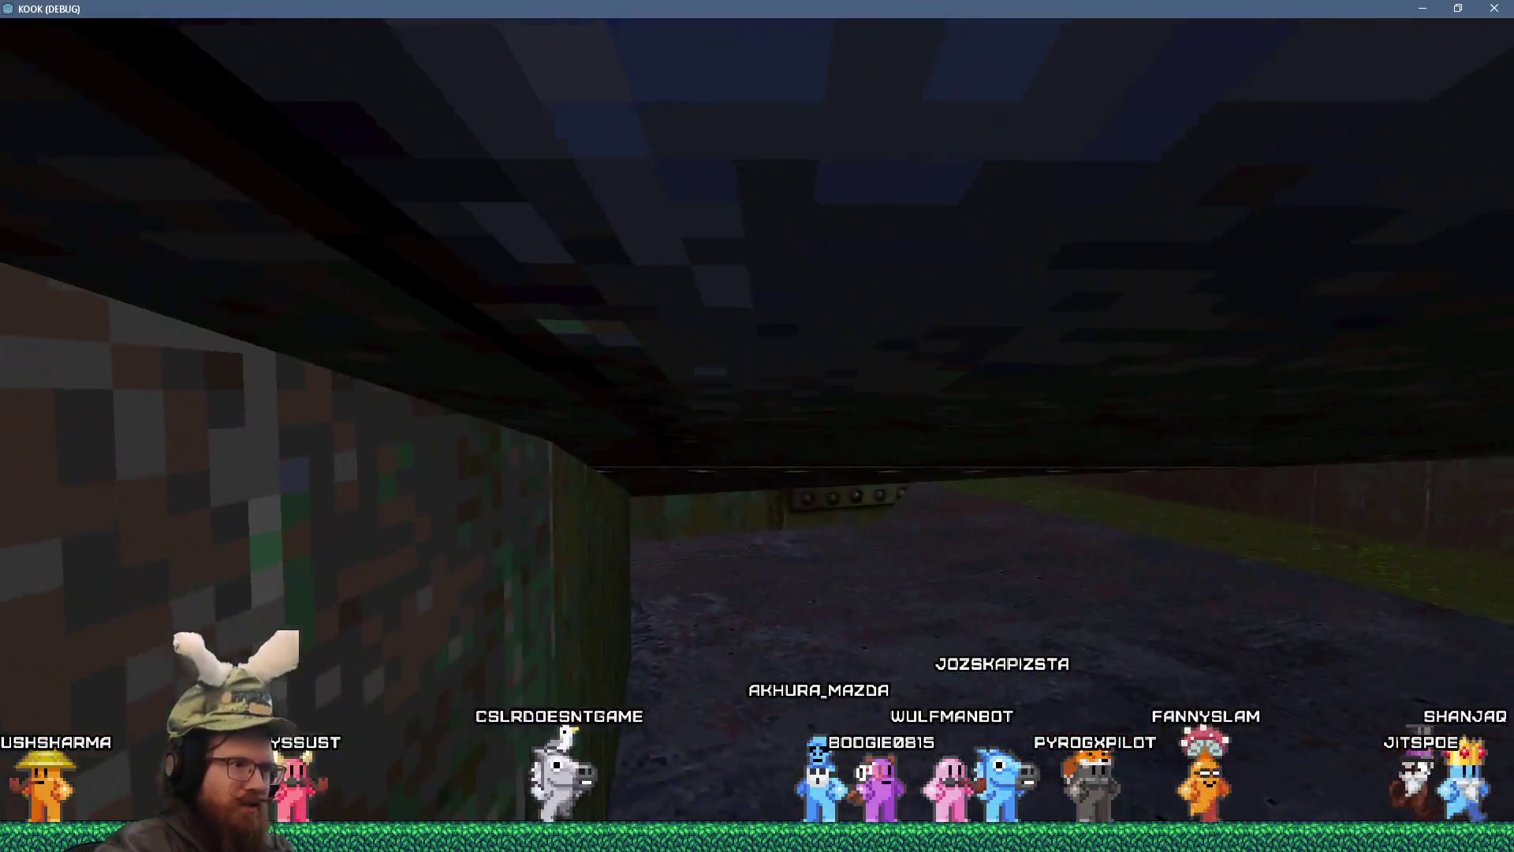
{"action": "key", "text": "w"}
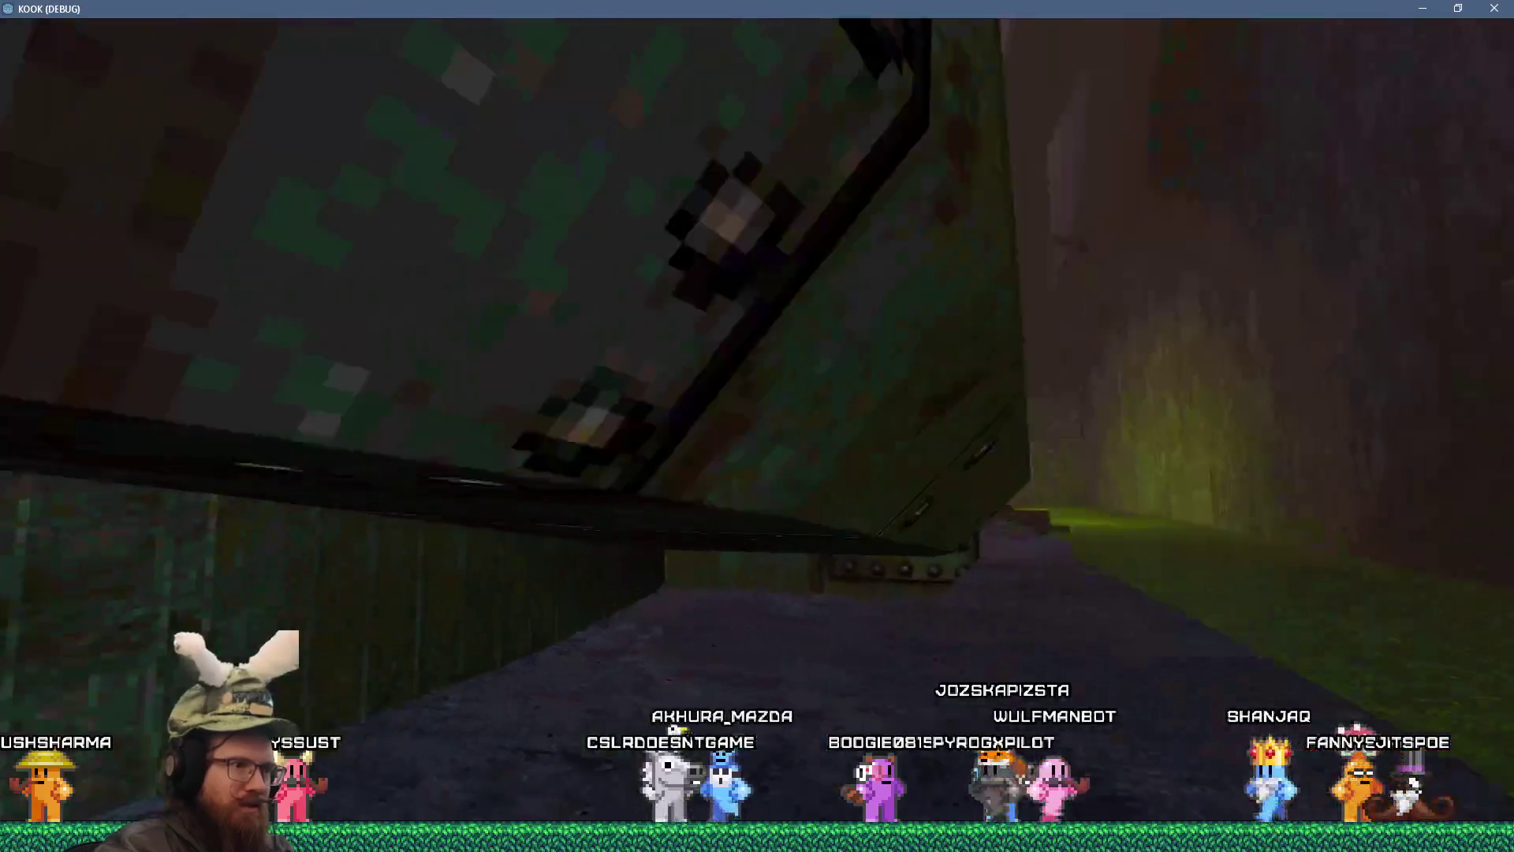
{"action": "key", "text": "w"}
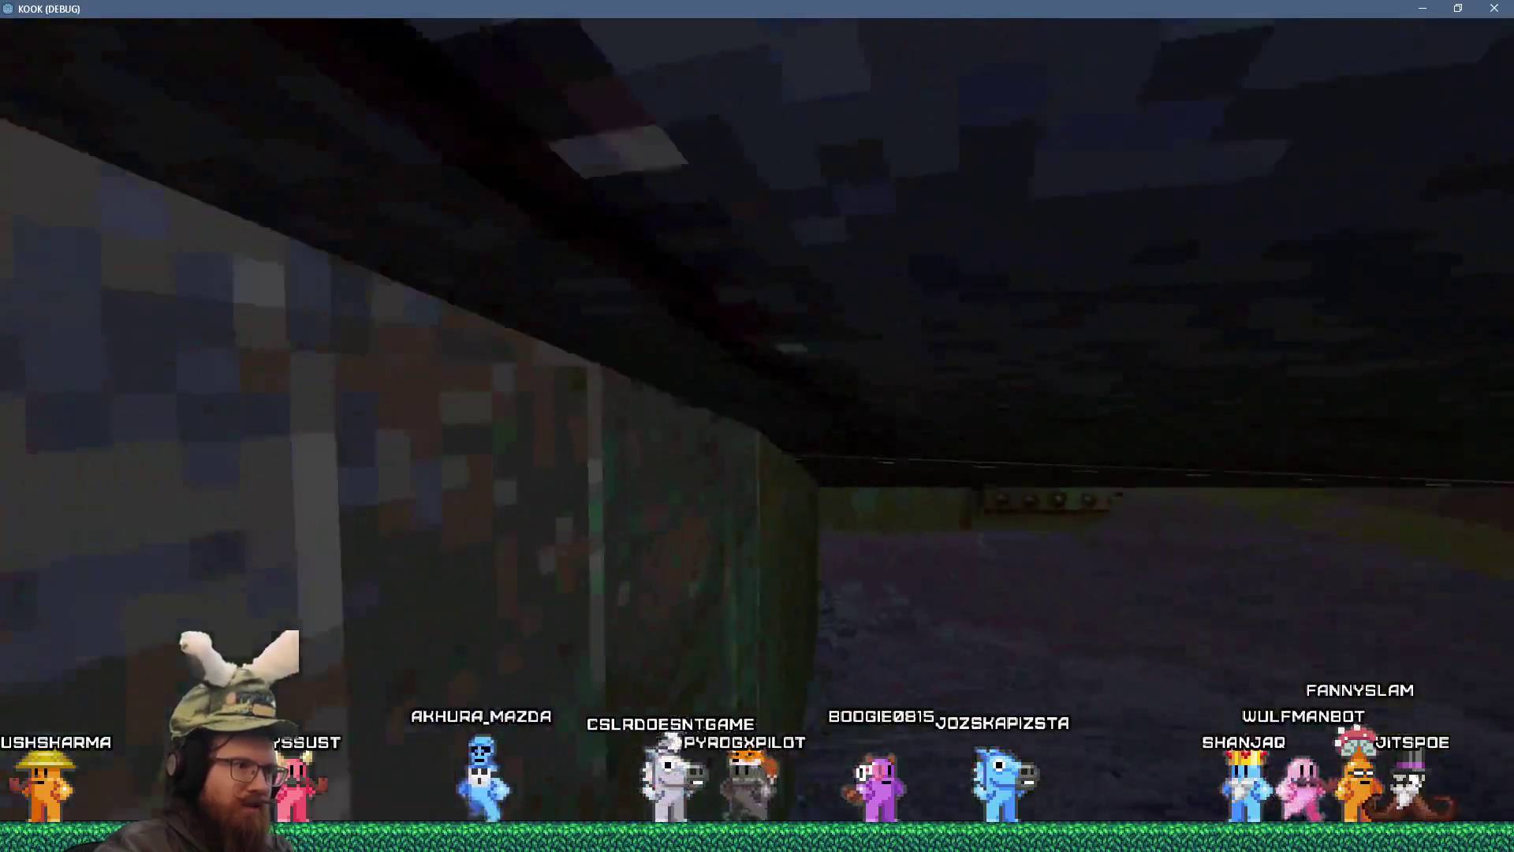
{"action": "key", "text": "w"}
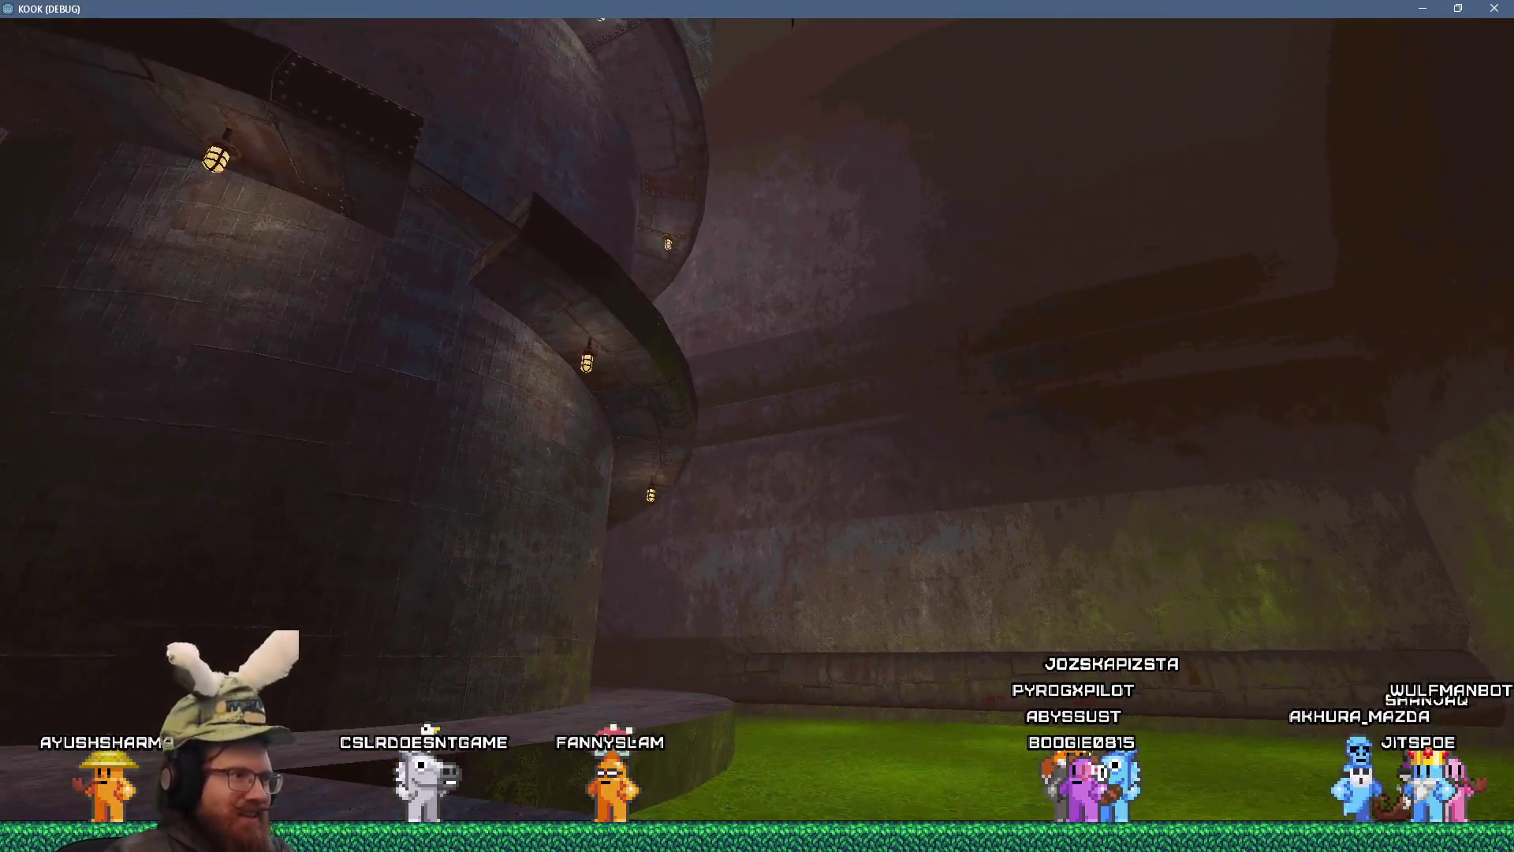
{"action": "key", "text": "grave"}
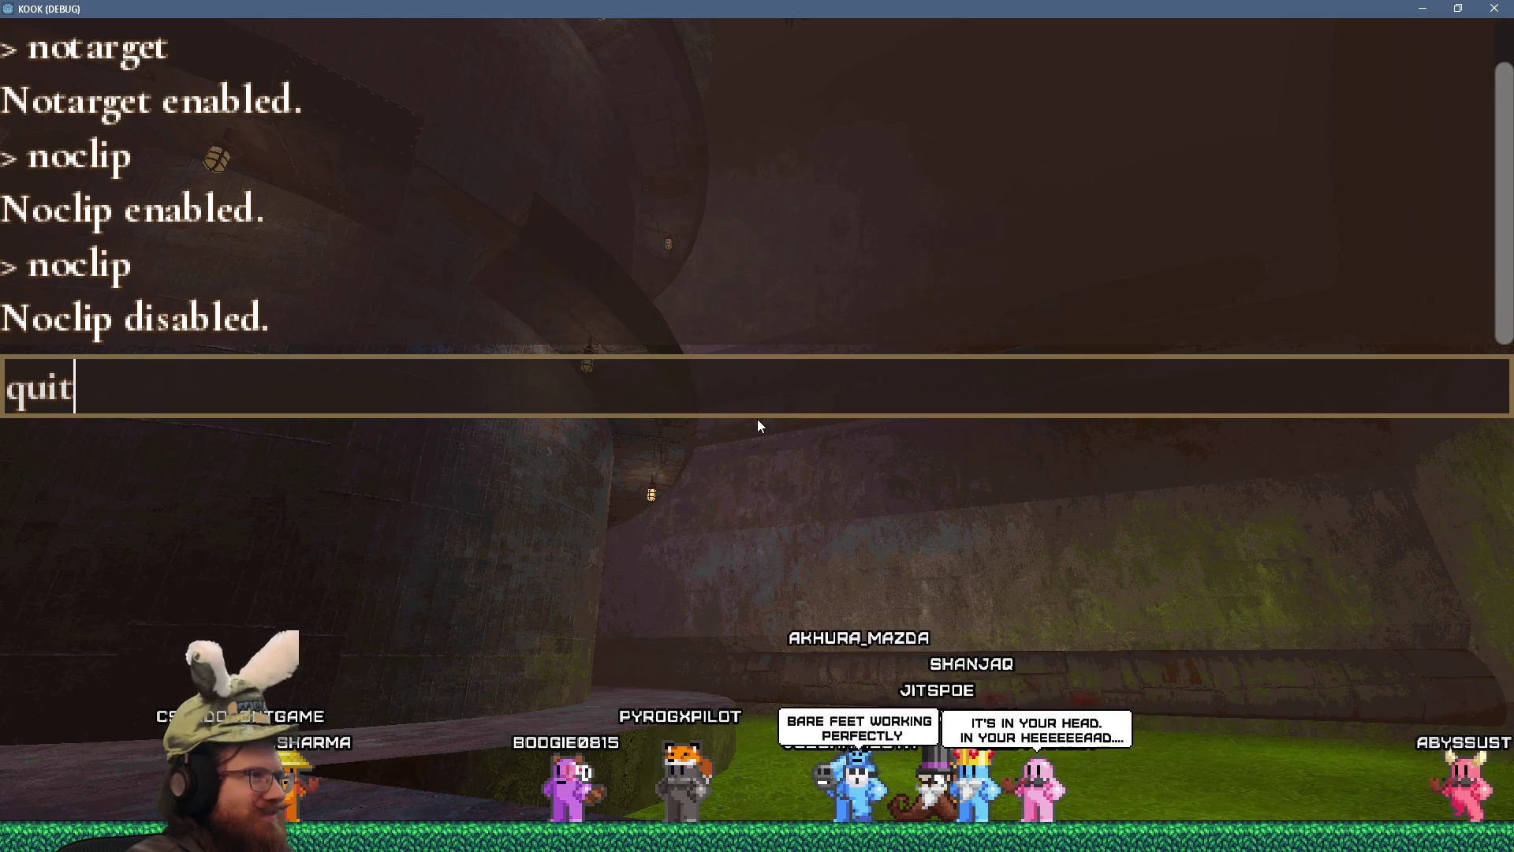
{"action": "key", "text": "alt+Tab"}
{"action": "key", "text": "Escape"}
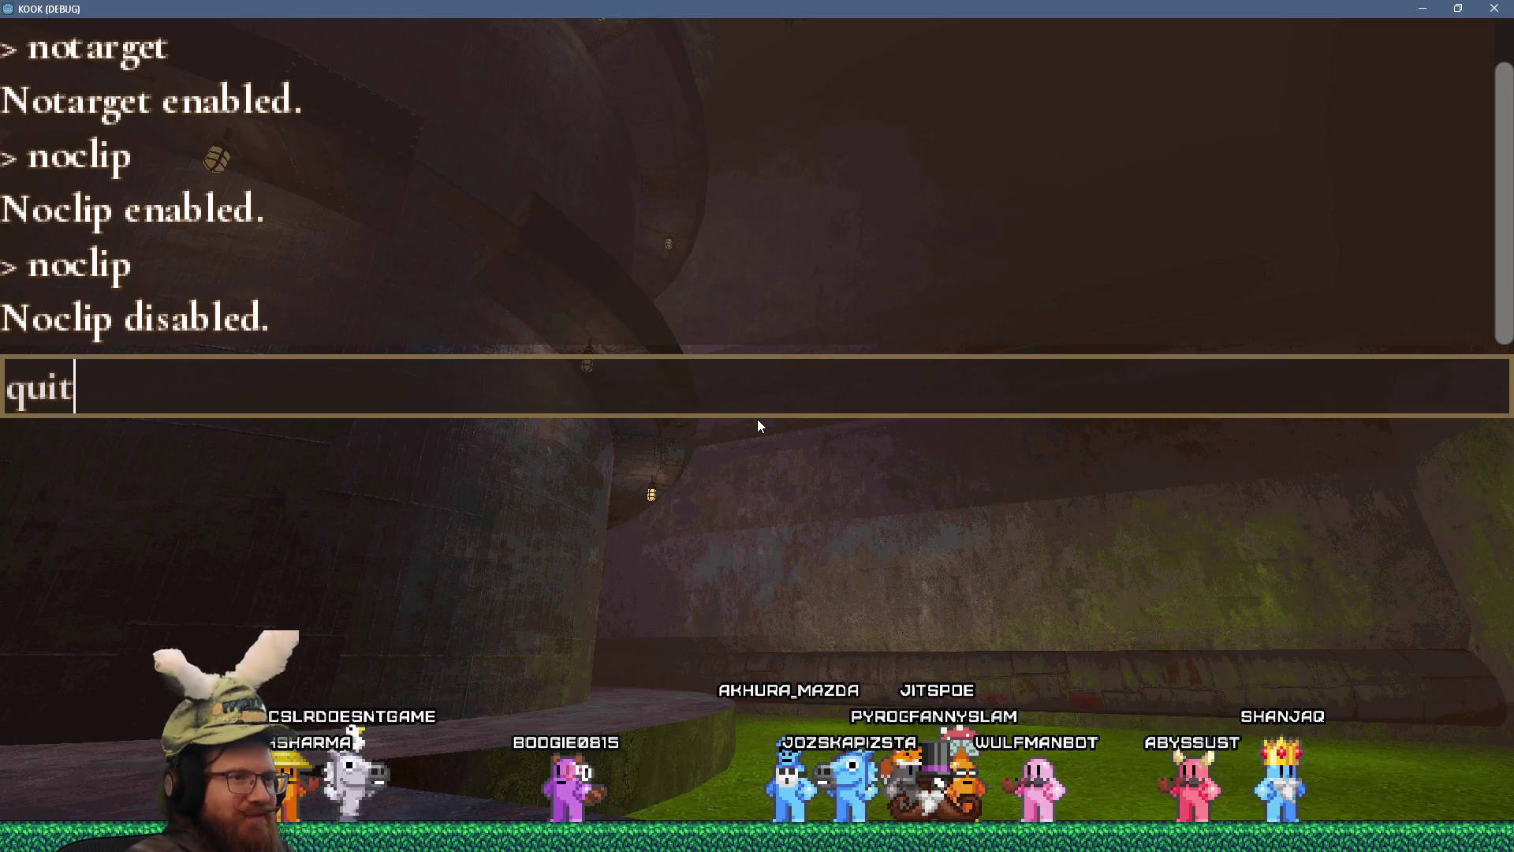
{"action": "key", "text": "Escape"}
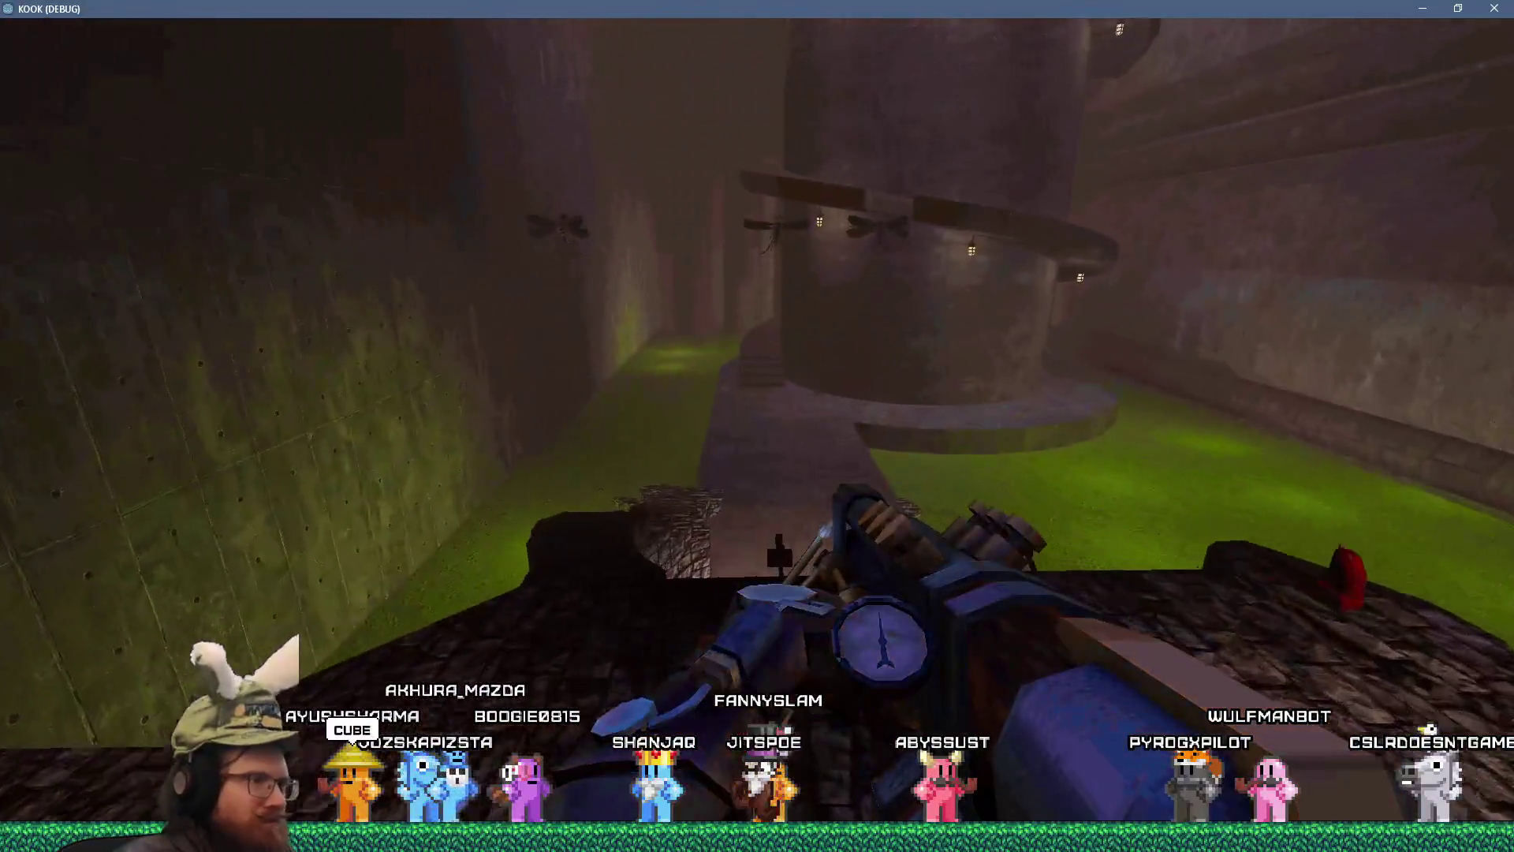
- Throw the held donut, then kick and shoot the nearby robed enemies
{"action": "mouse_move", "coordinate": [777, 533]}
{"action": "left_mouse_down"}
{"action": "mouse_move", "coordinate": [854, 533]}
{"action": "mouse_move", "coordinate": [851, 521]}
{"action": "left_mouse_up"}
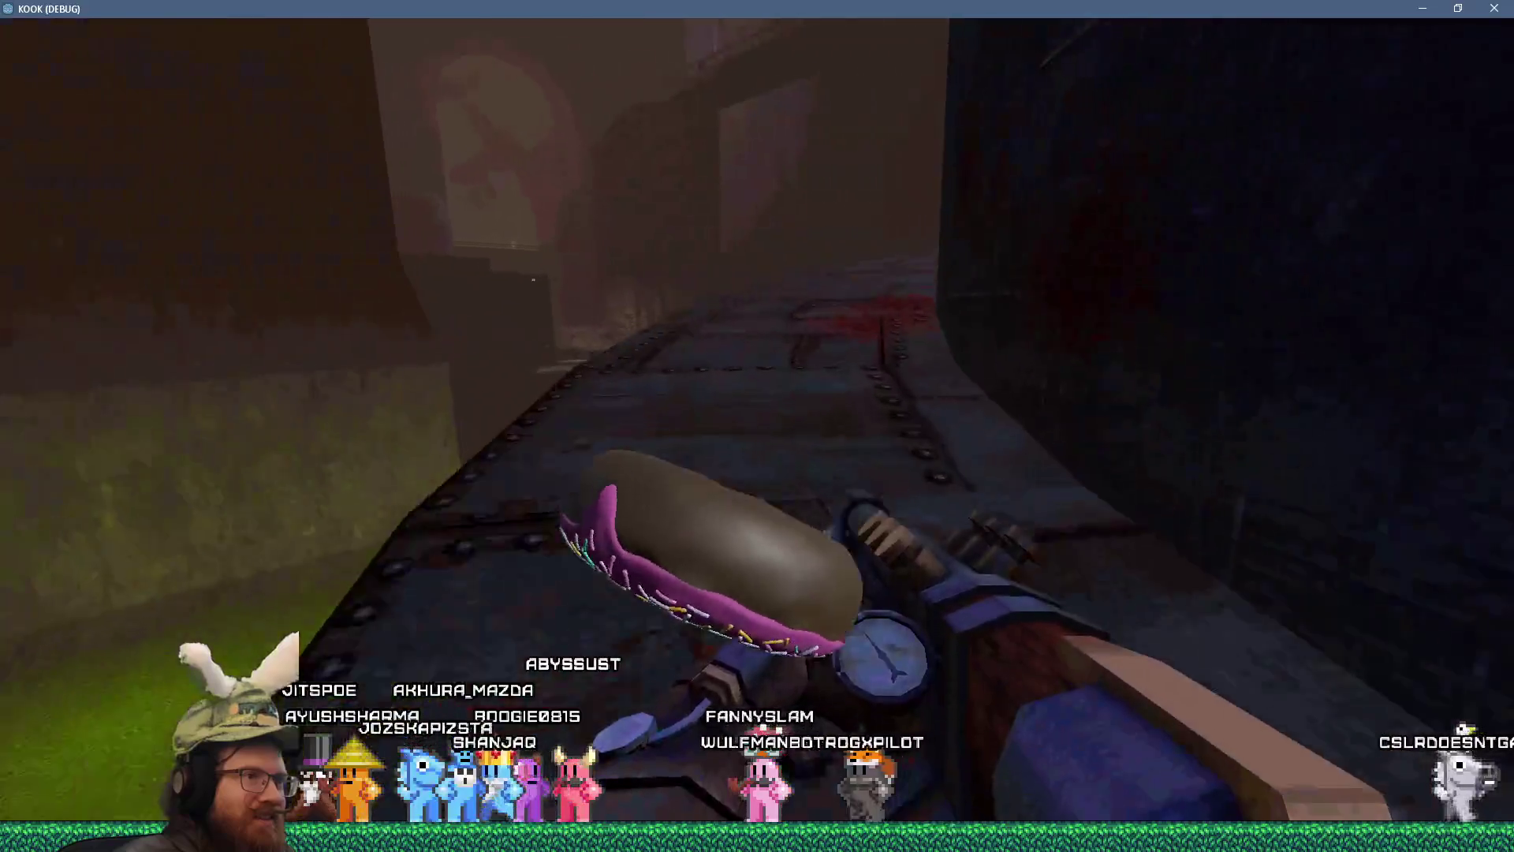
{"action": "left_click", "coordinate": [852, 521]}
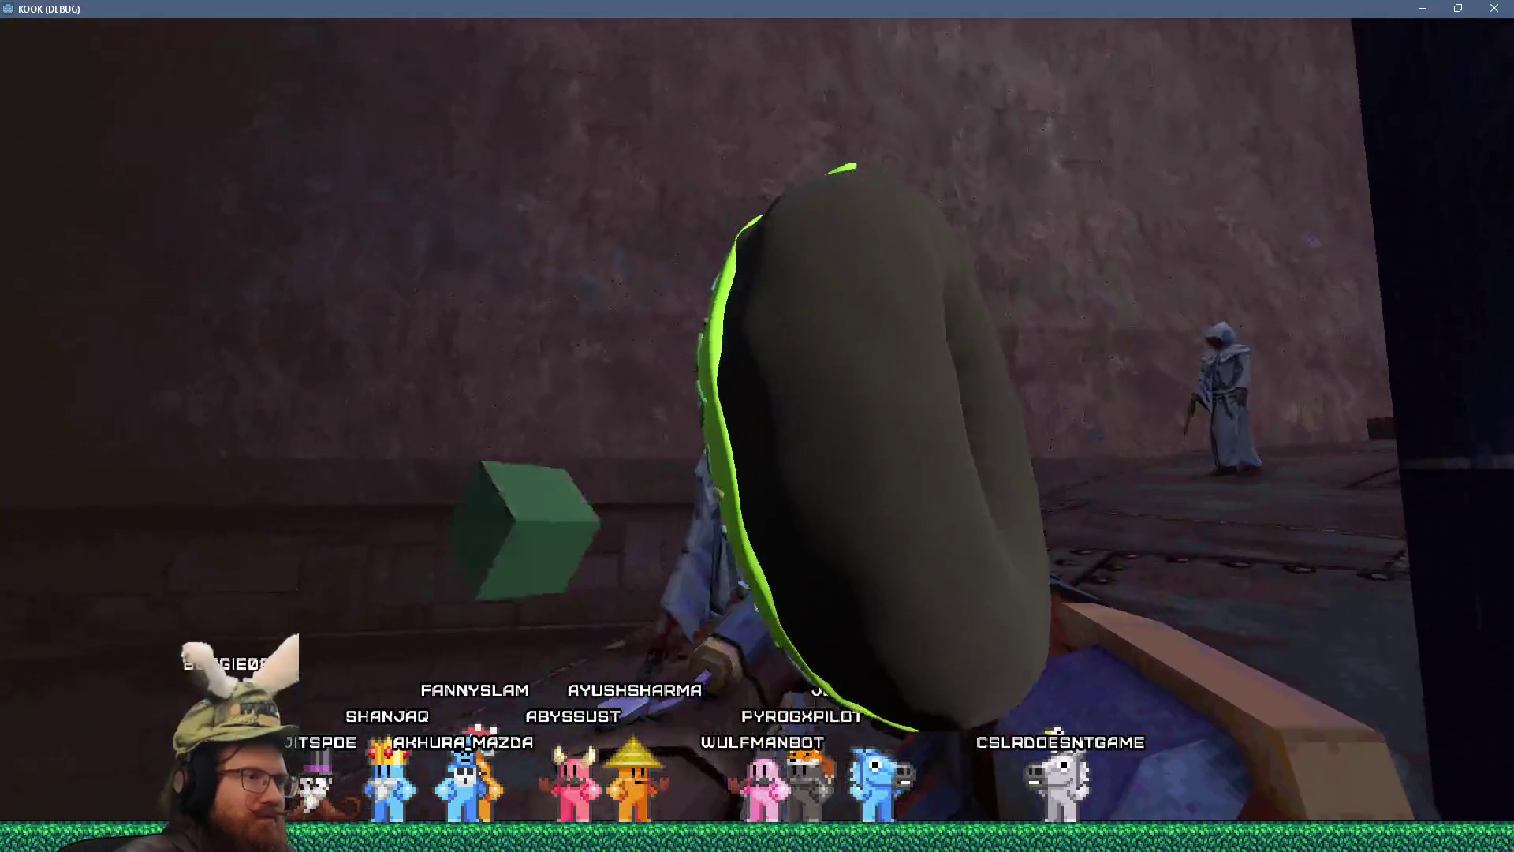
{"action": "key", "text": "f"}
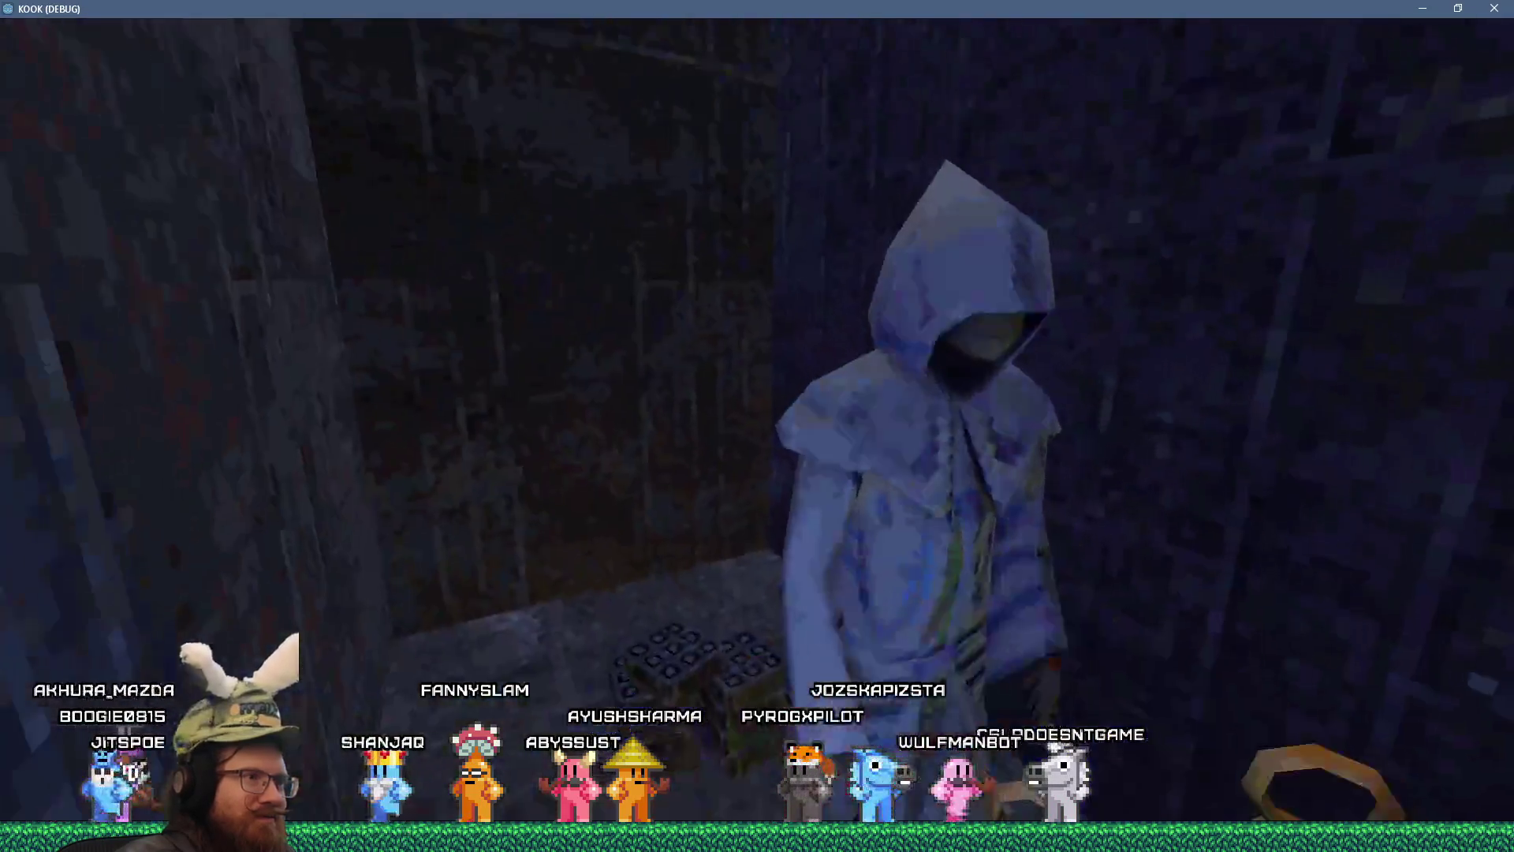
{"action": "left_click", "coordinate": [758, 426]}
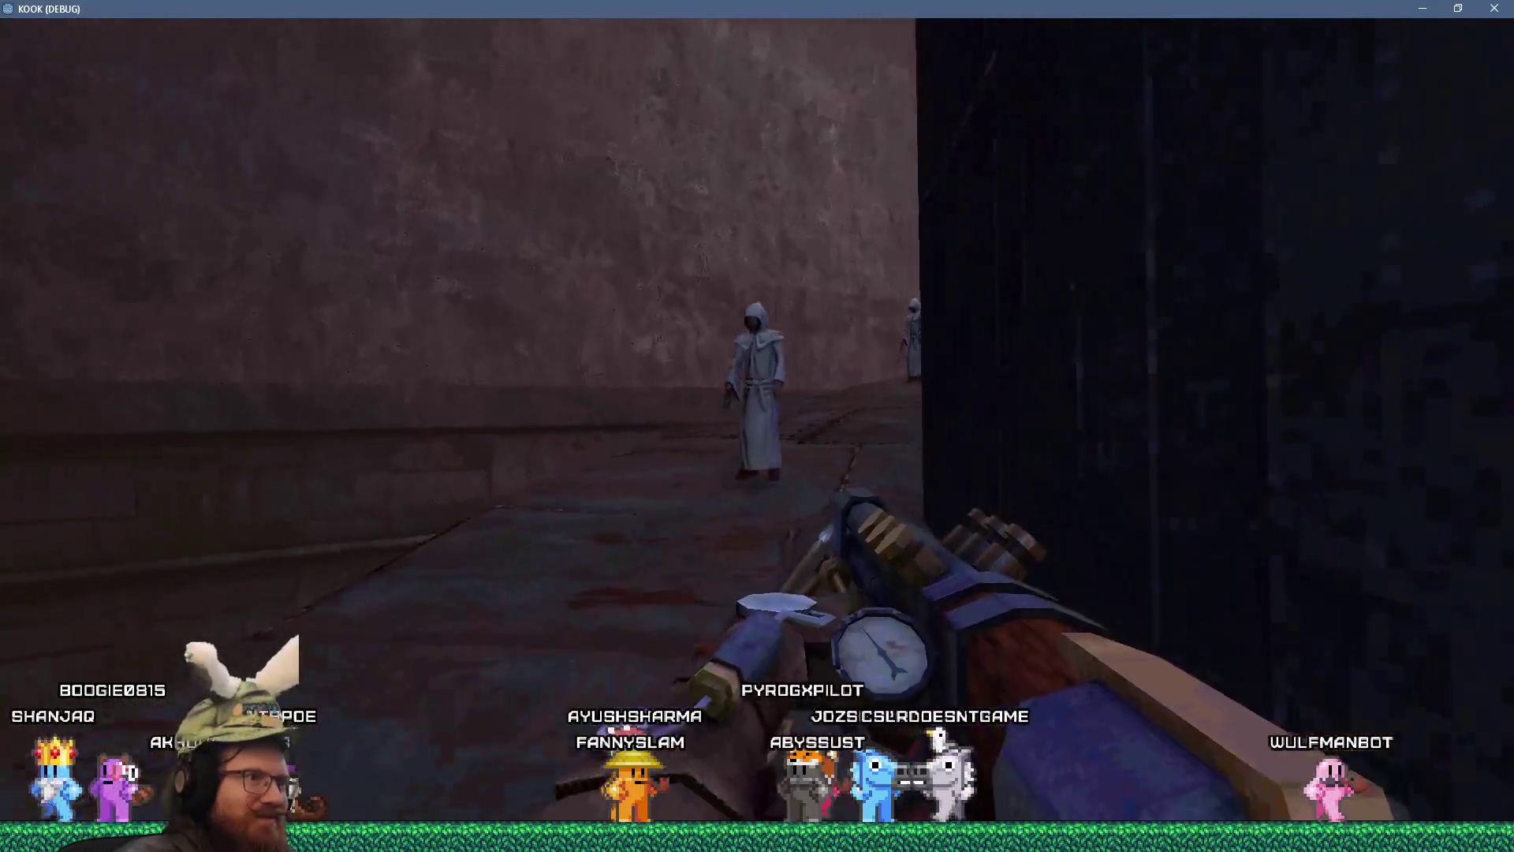
{"action": "left_click", "coordinate": [757, 426]}
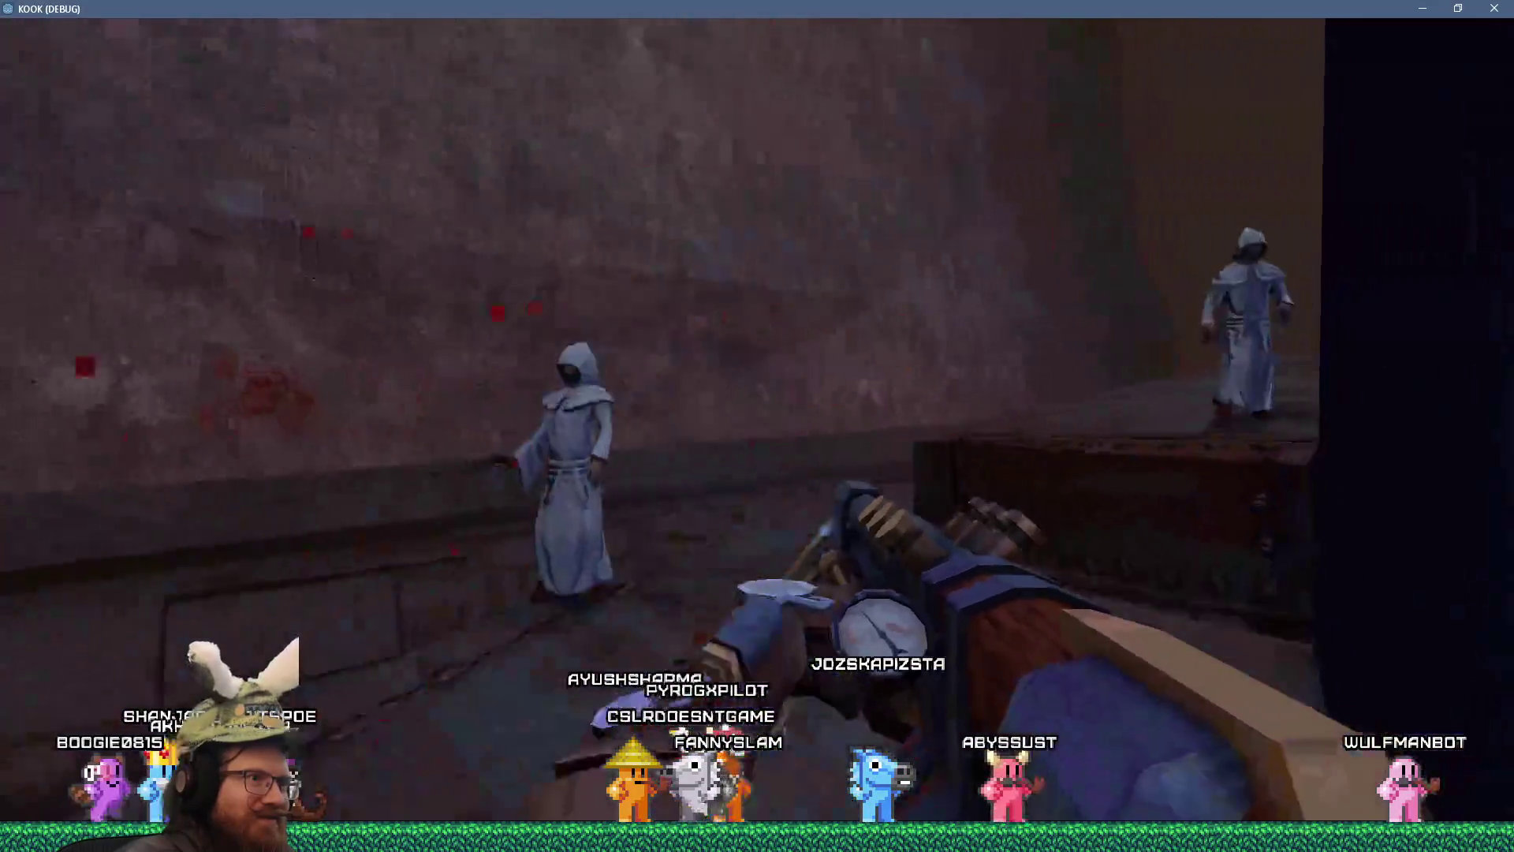
{"action": "left_click", "coordinate": [757, 426]}
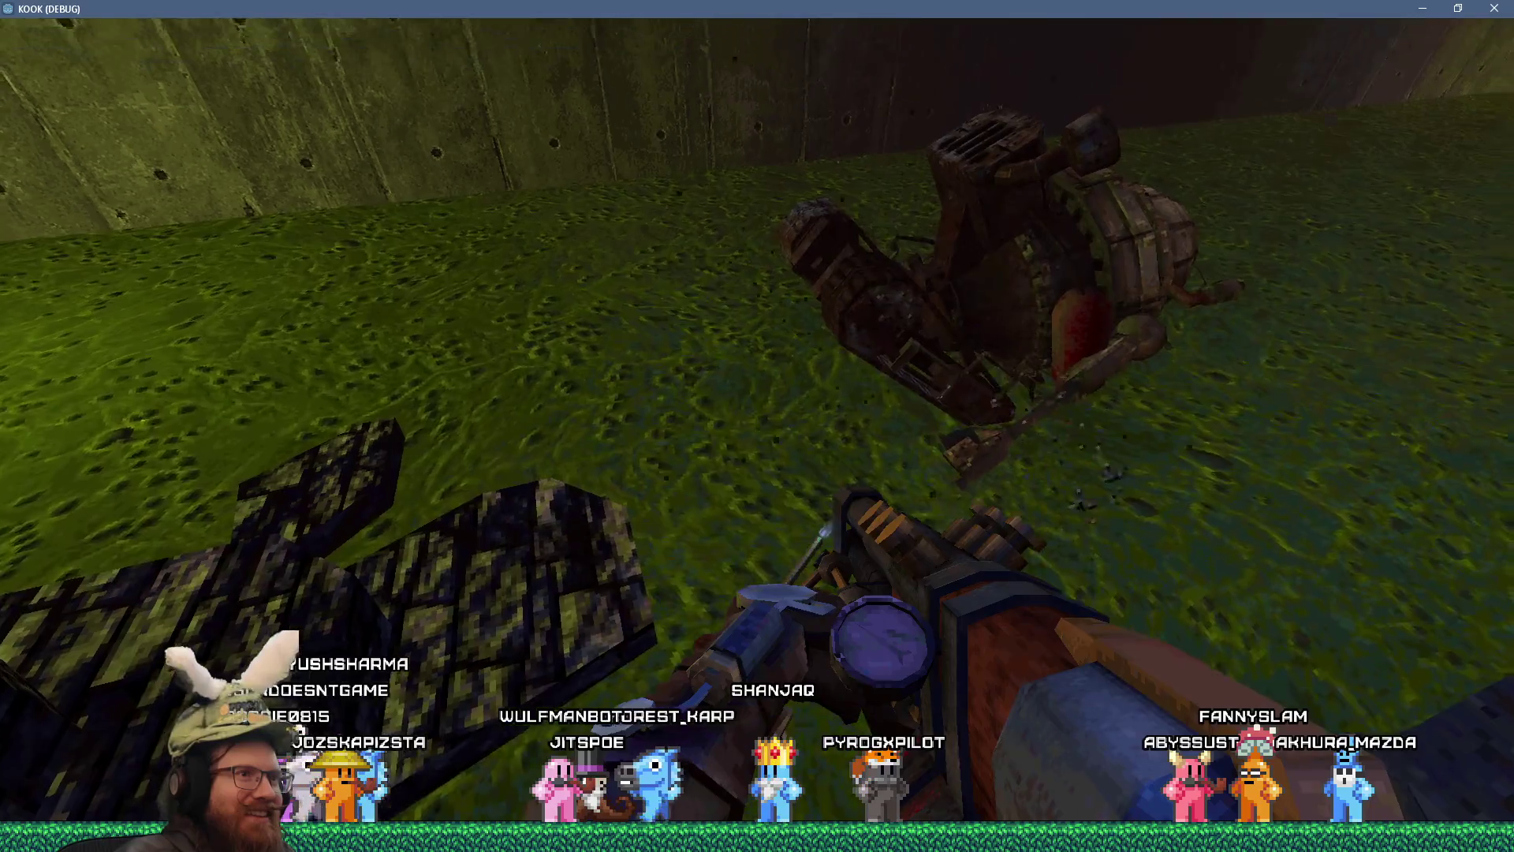
- Walk through the stone corridor, cobbled room and archway into the dark room
{"action": "key", "text": "w"}
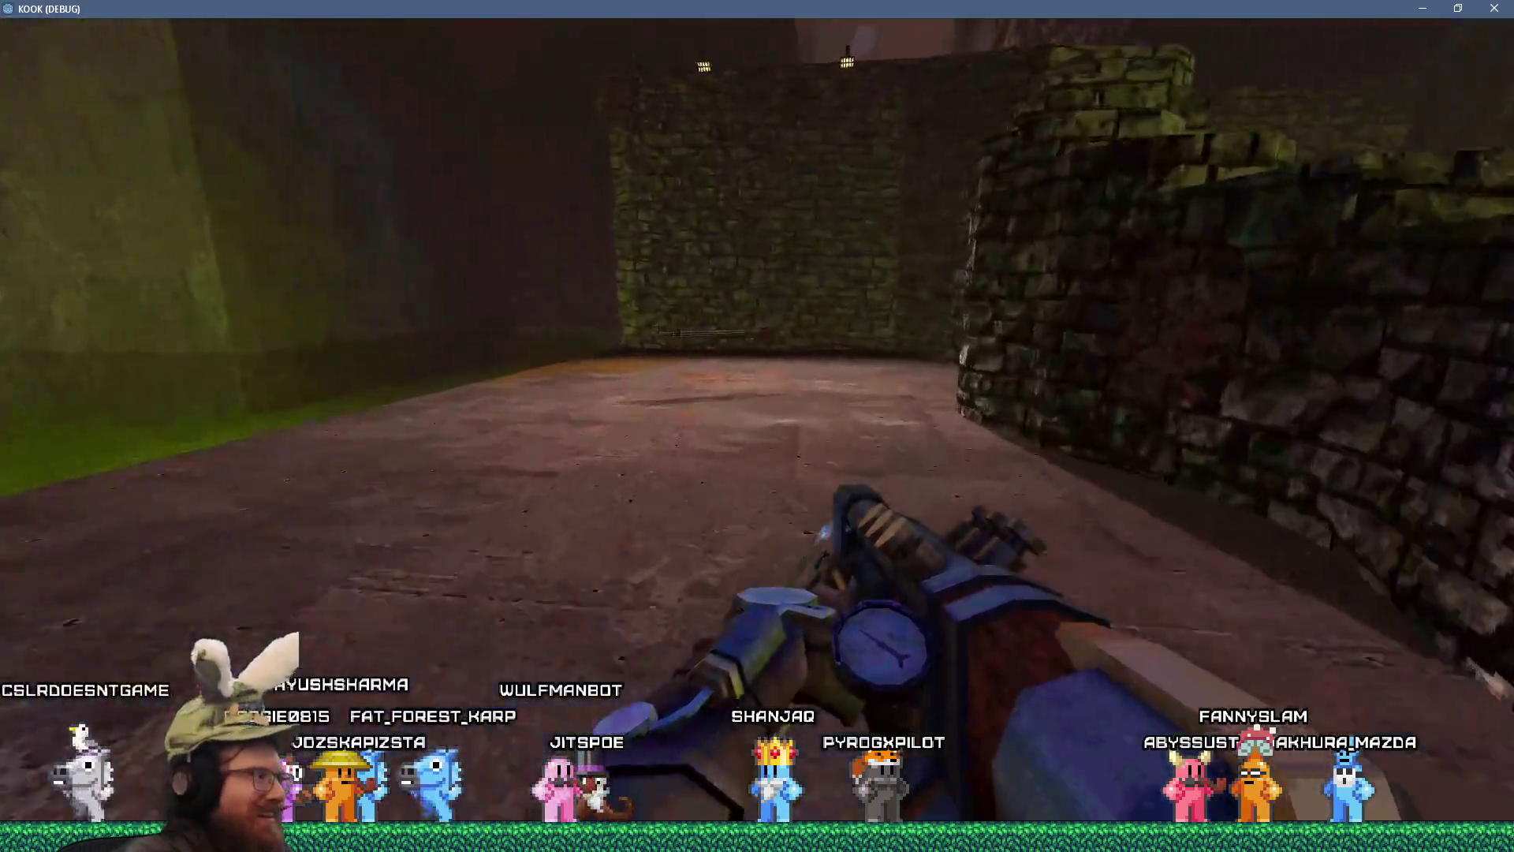
{"action": "key", "text": "w"}
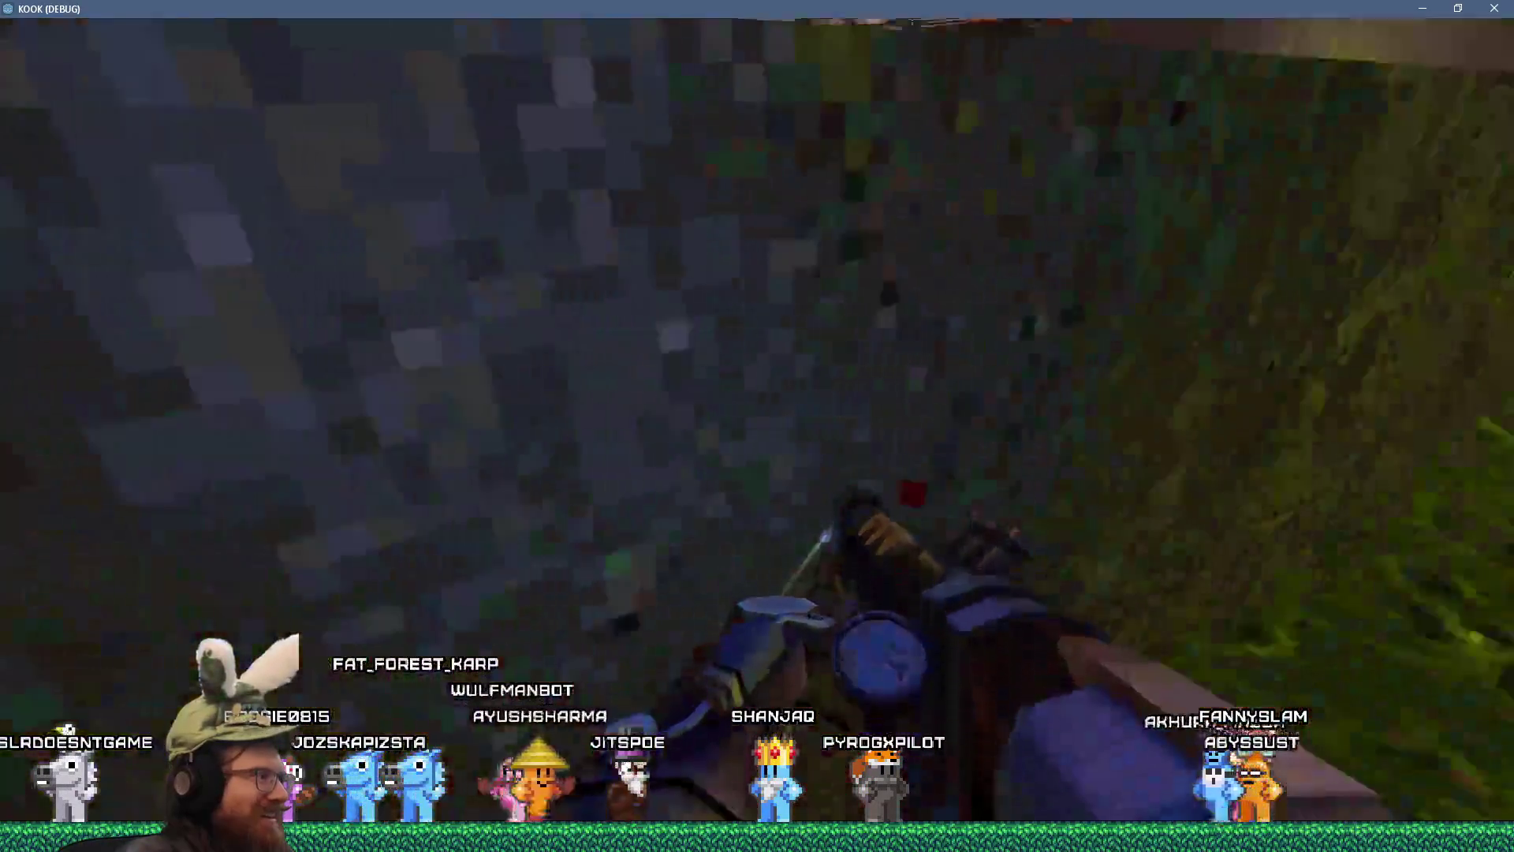
{"action": "key", "text": "w"}
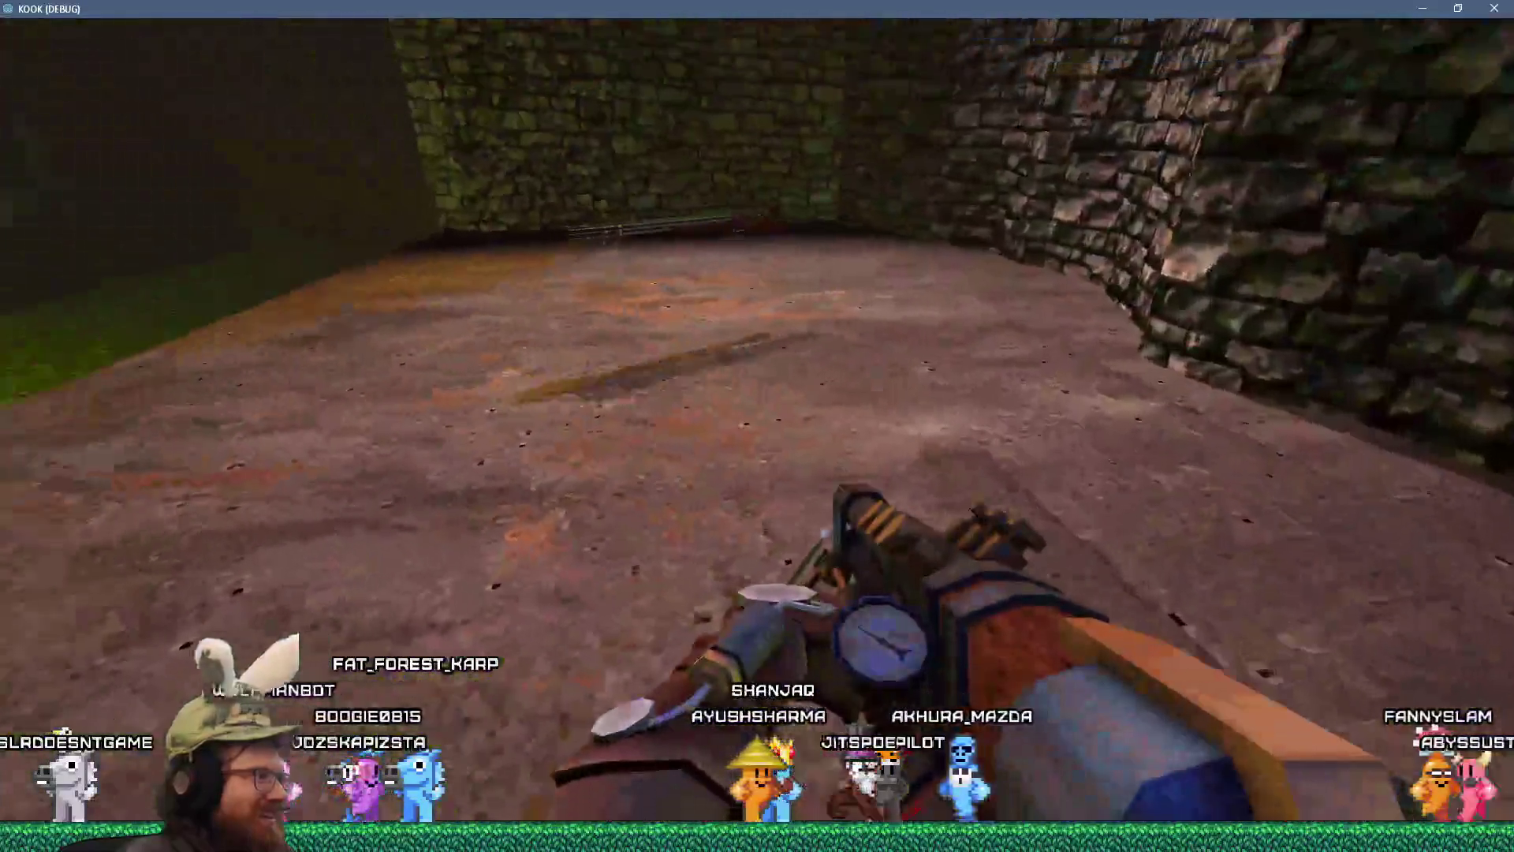
{"action": "key", "text": "w"}
{"action": "key", "text": "w"}
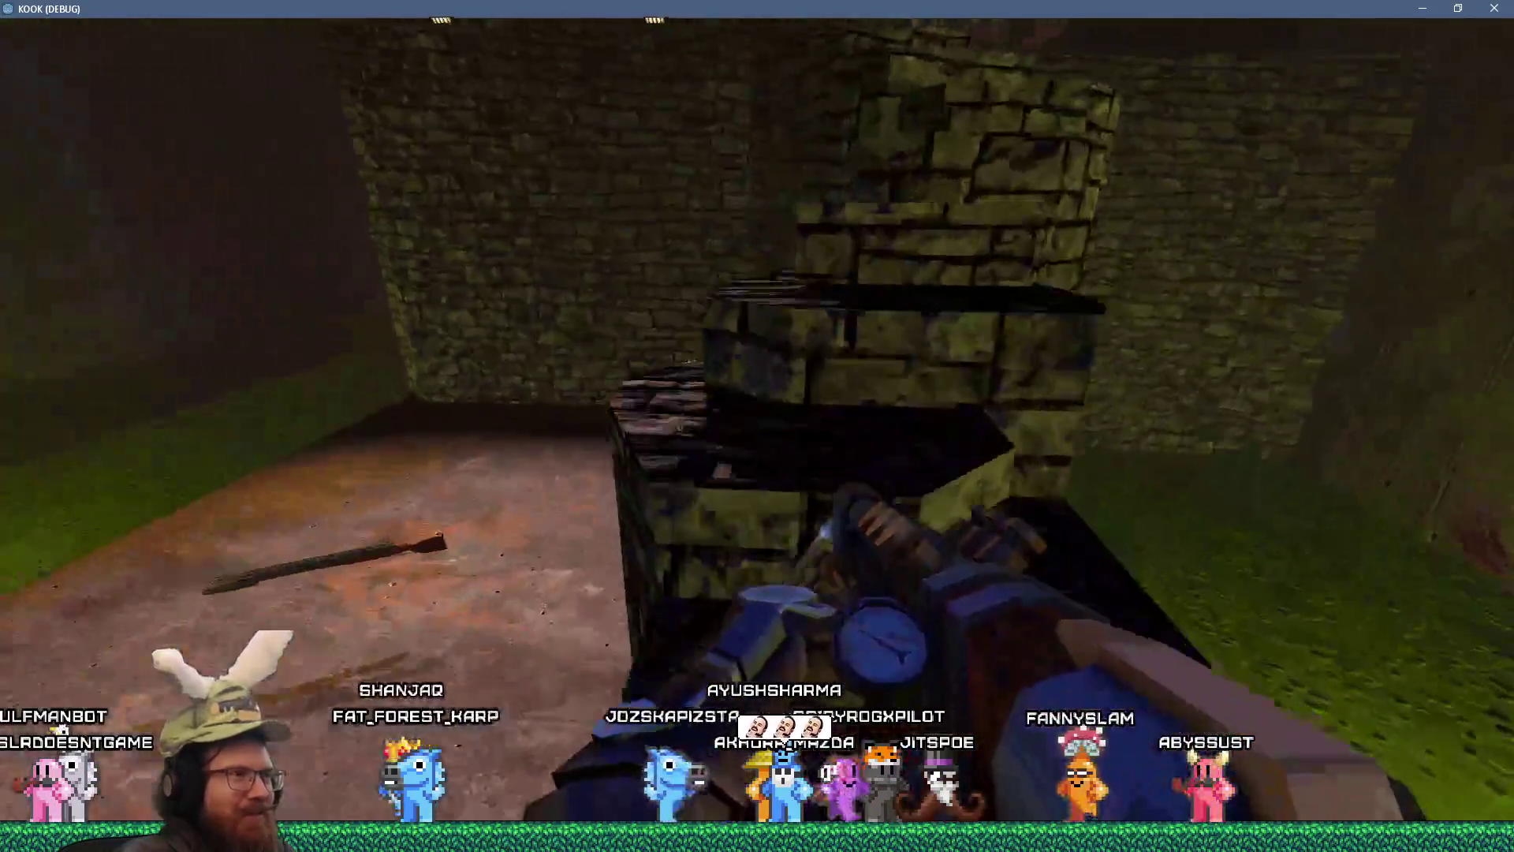
{"action": "key", "text": "w"}
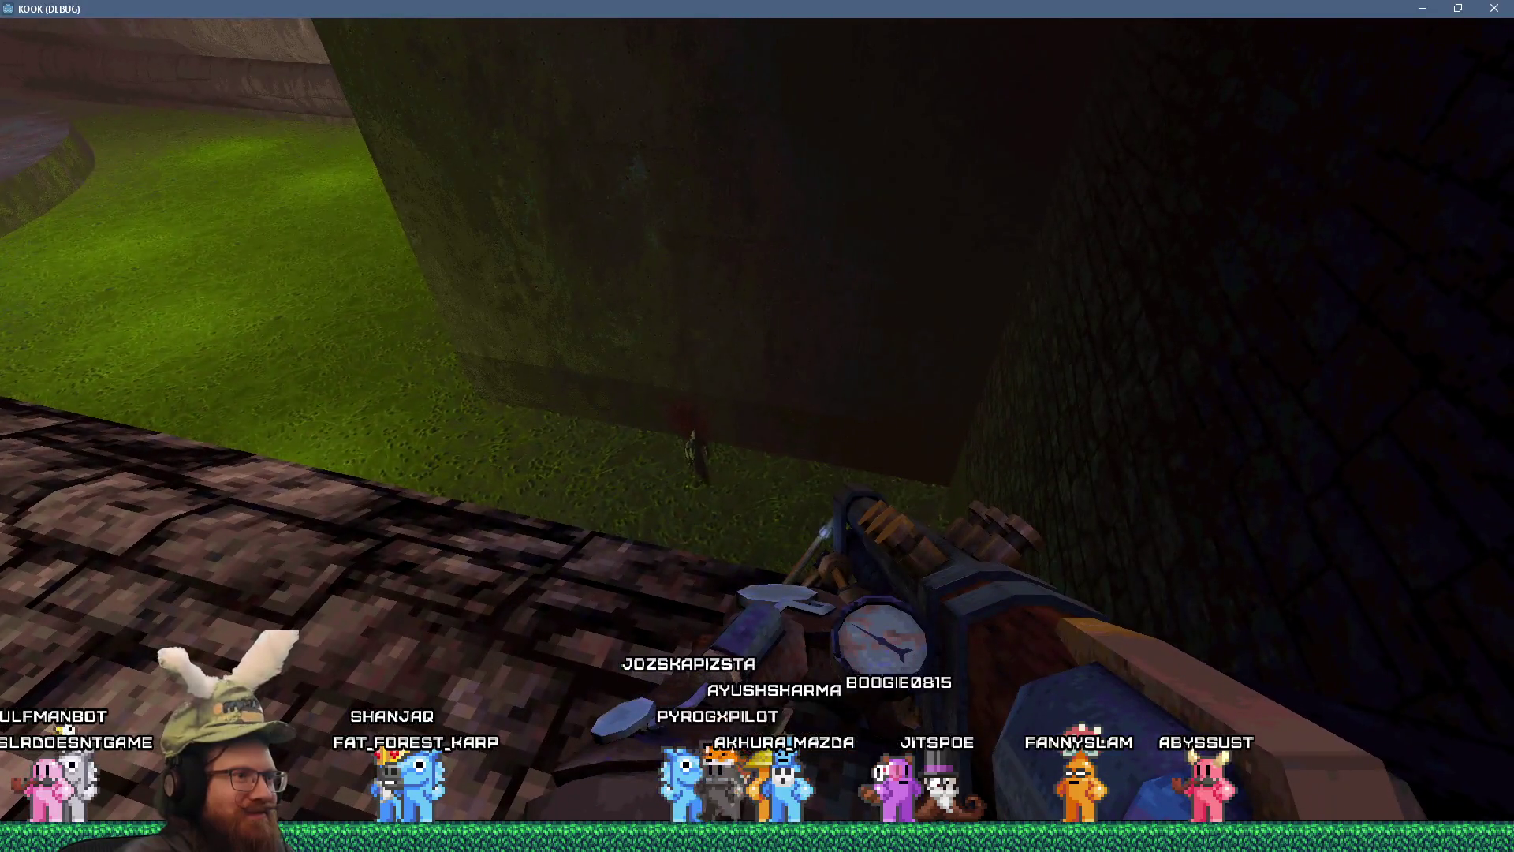
{"action": "key", "text": "w"}
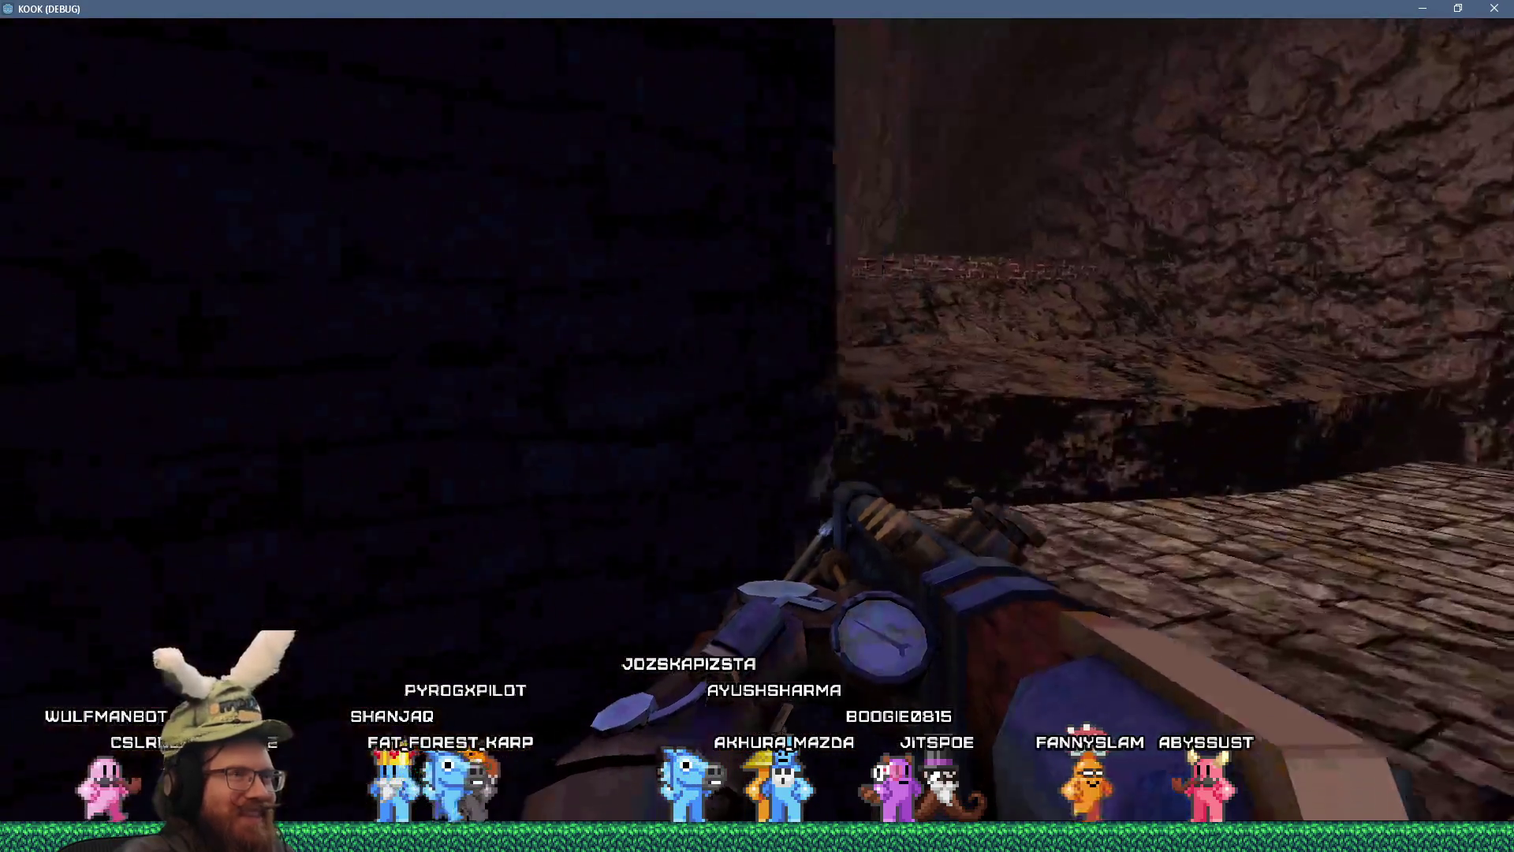
{"action": "key", "text": "w"}
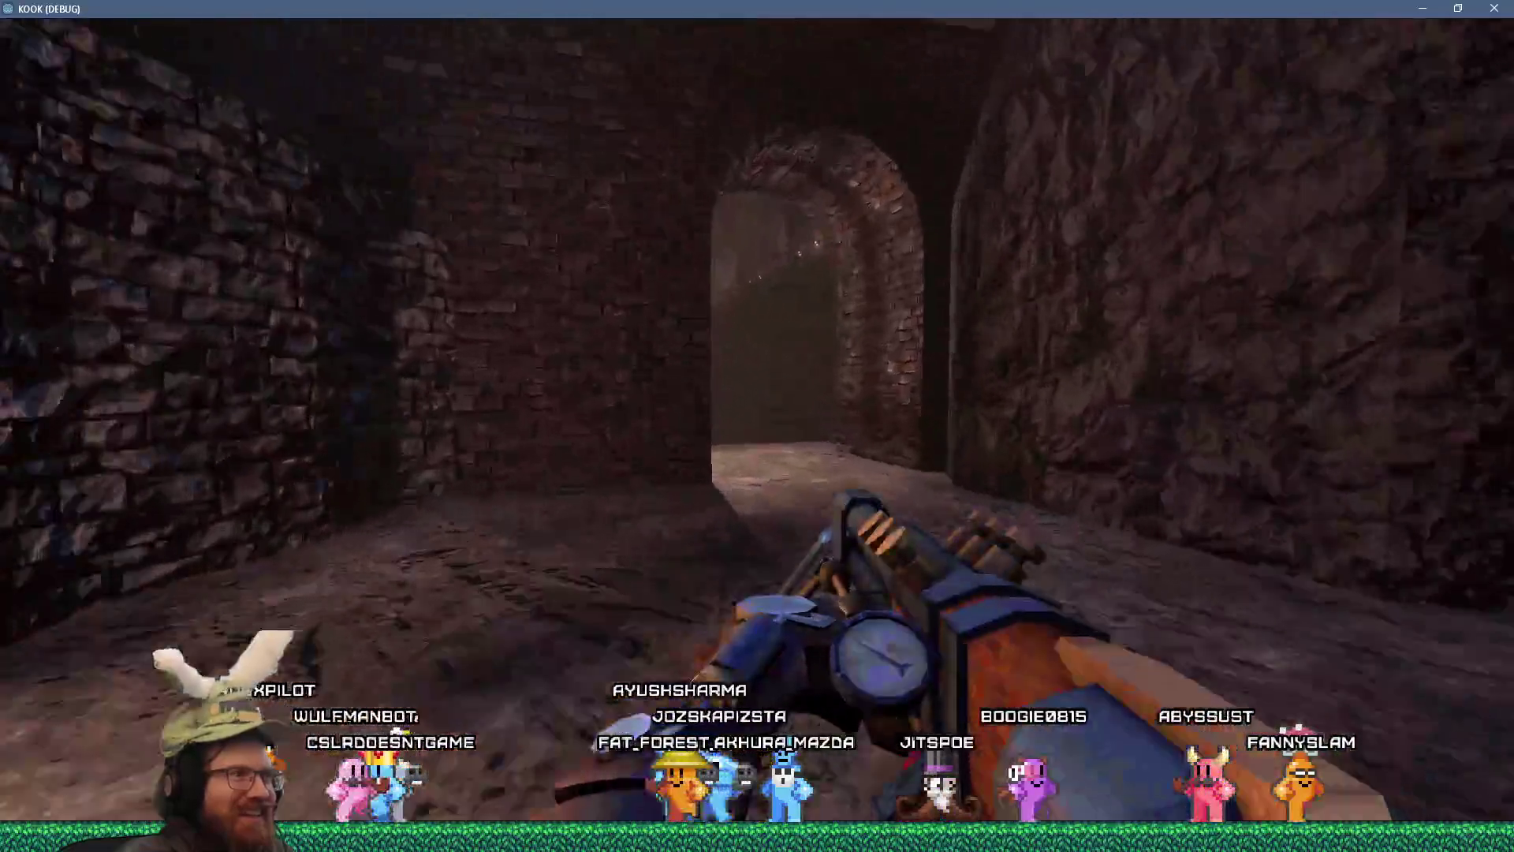
{"action": "key", "text": "w"}
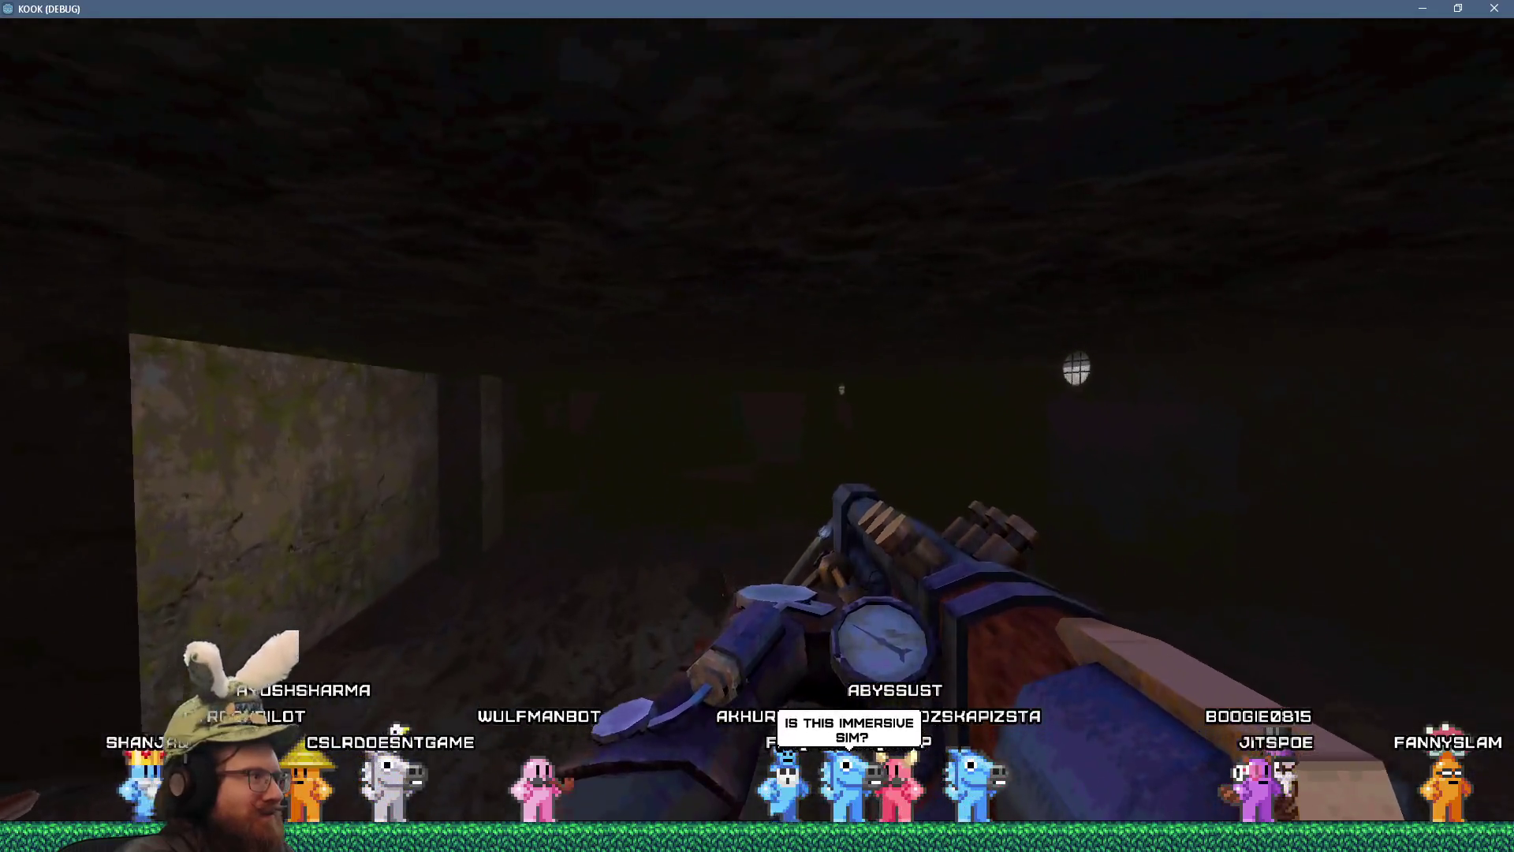
{"action": "key", "text": "w"}
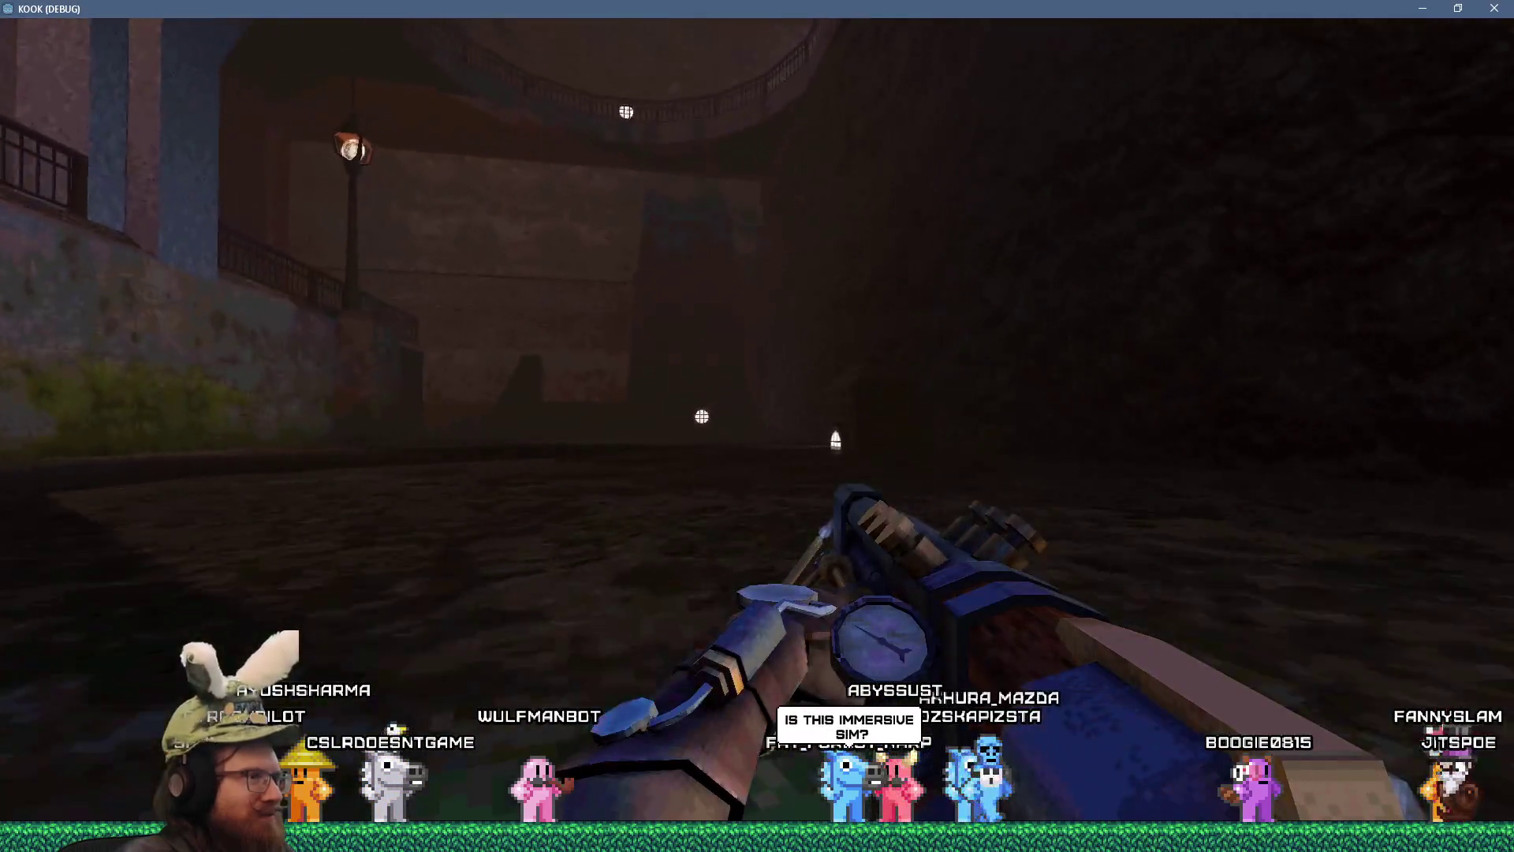
- Go out onto the lamplit walkway, shoot the robed figures, and continue past the pillar
{"action": "key", "text": "w"}
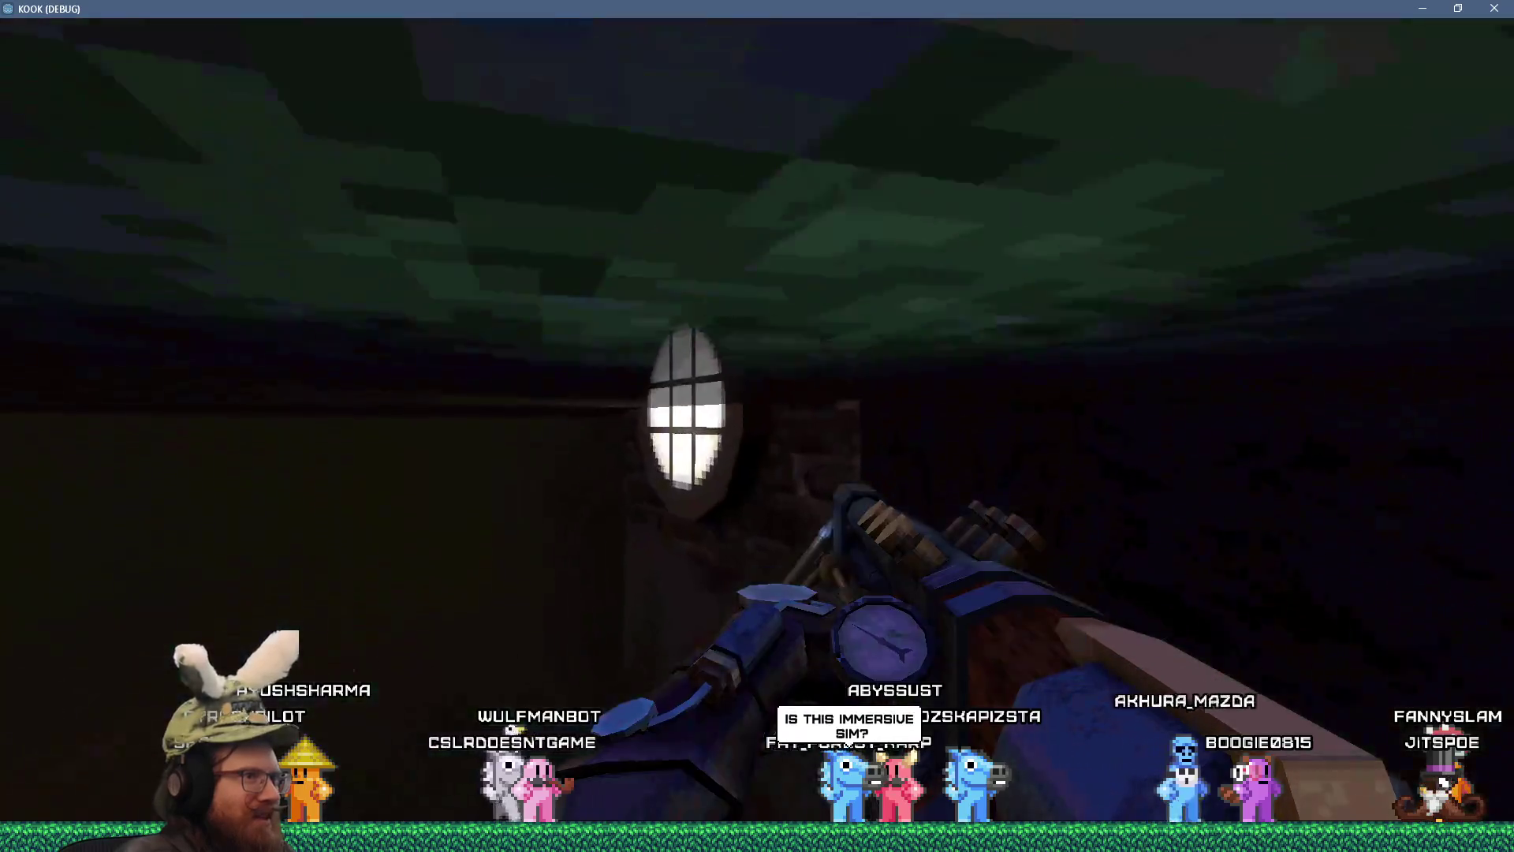
{"action": "key", "text": "w"}
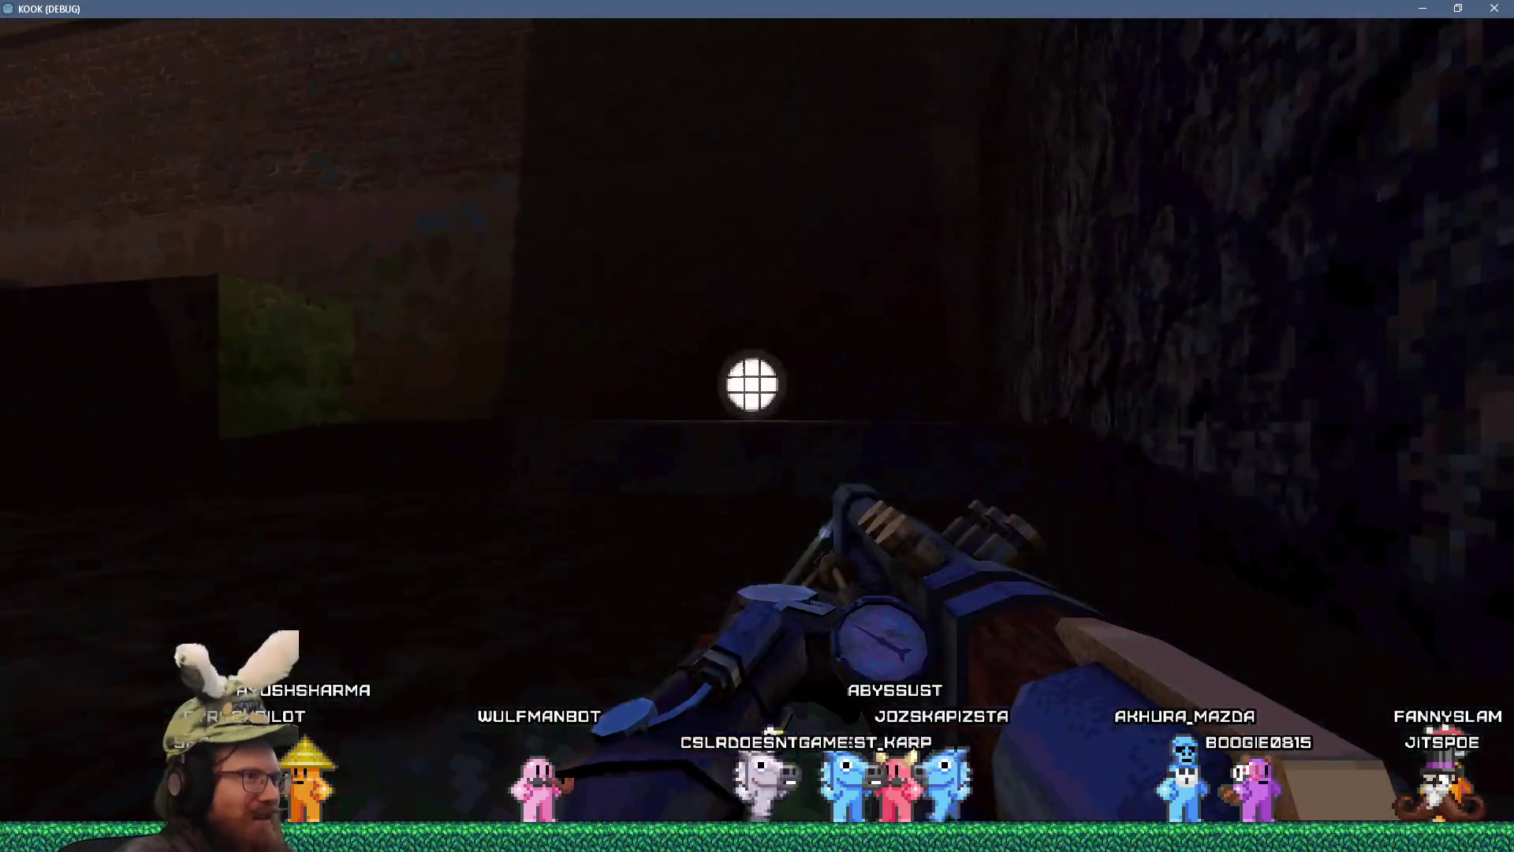
{"action": "key", "text": "w"}
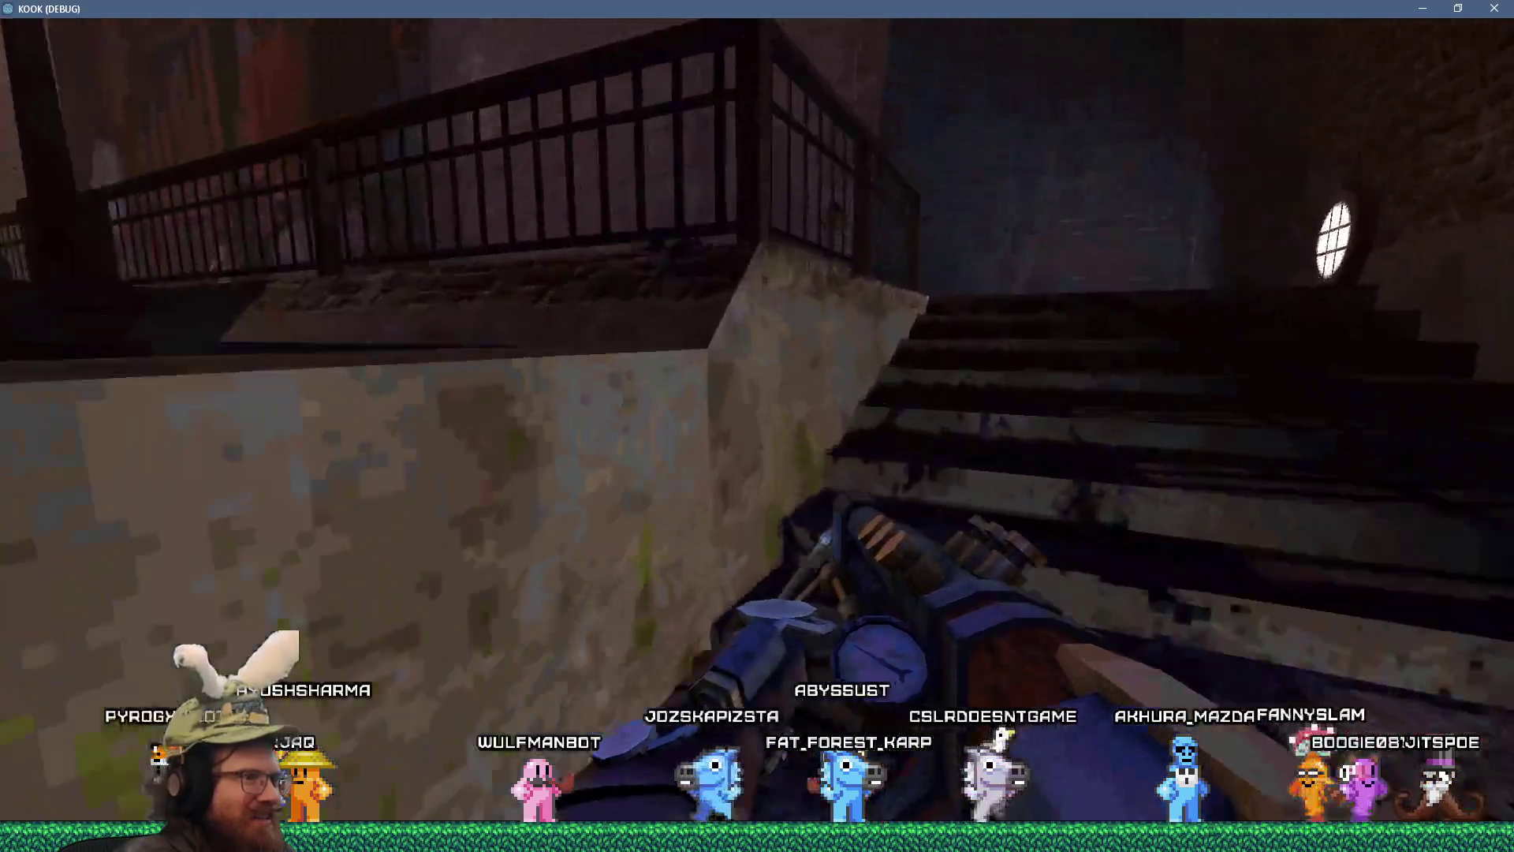
{"action": "key", "text": "w"}
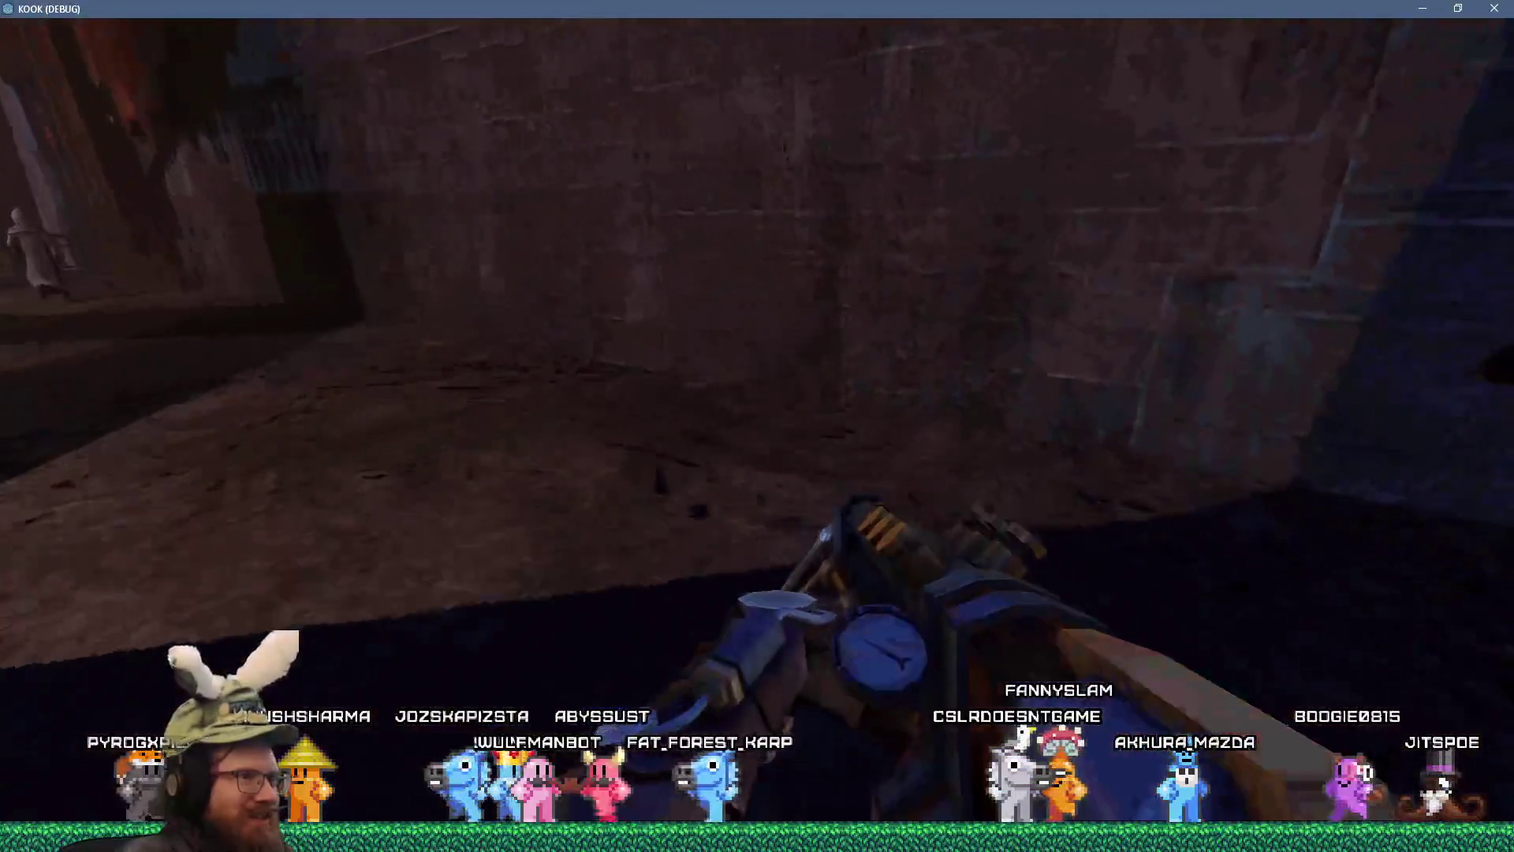
{"action": "key", "text": "w"}
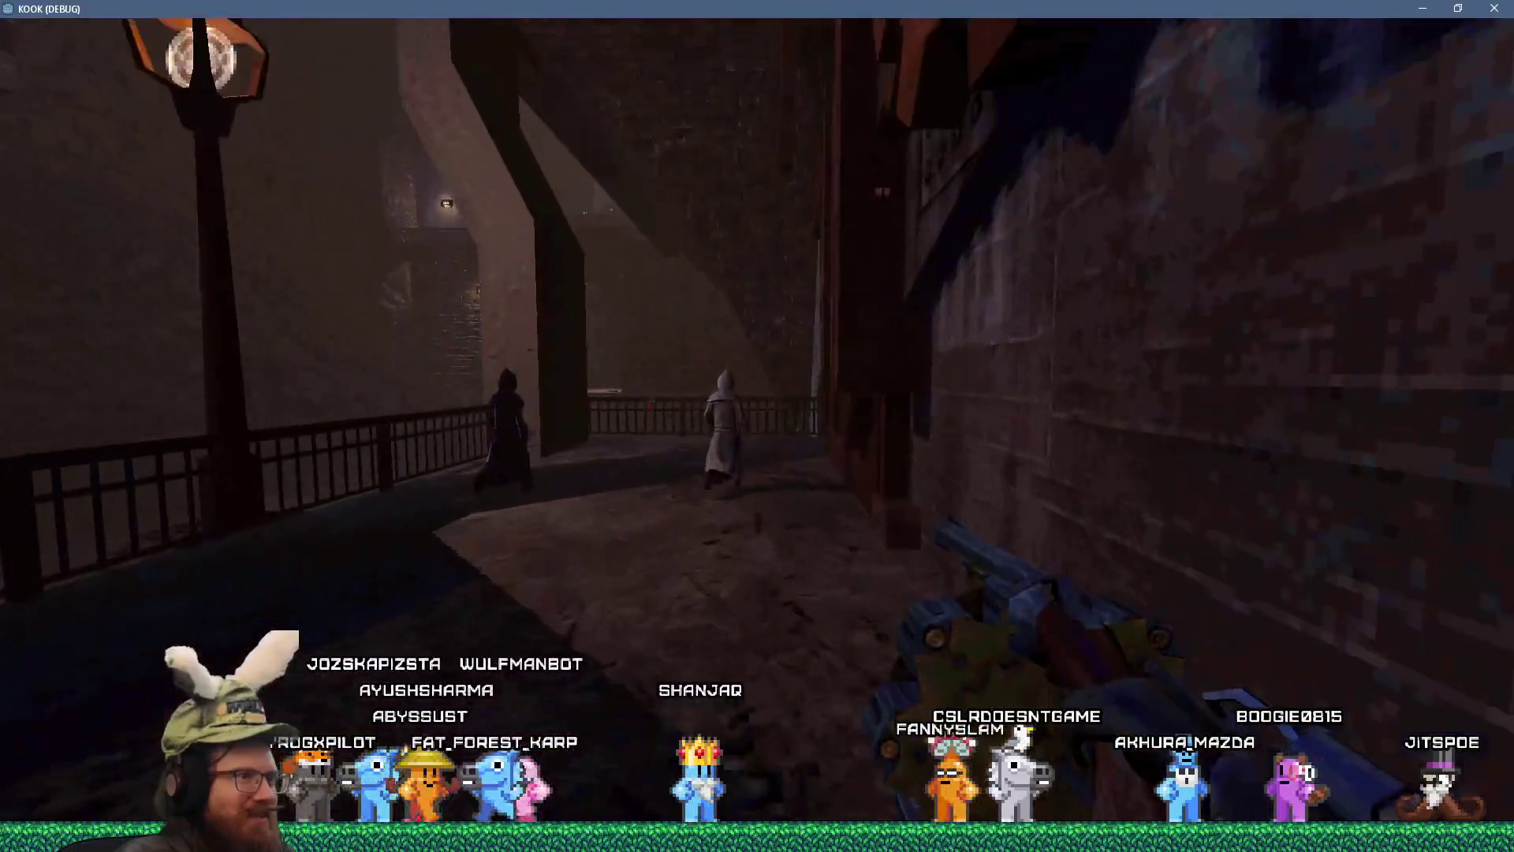
{"action": "key", "text": "w"}
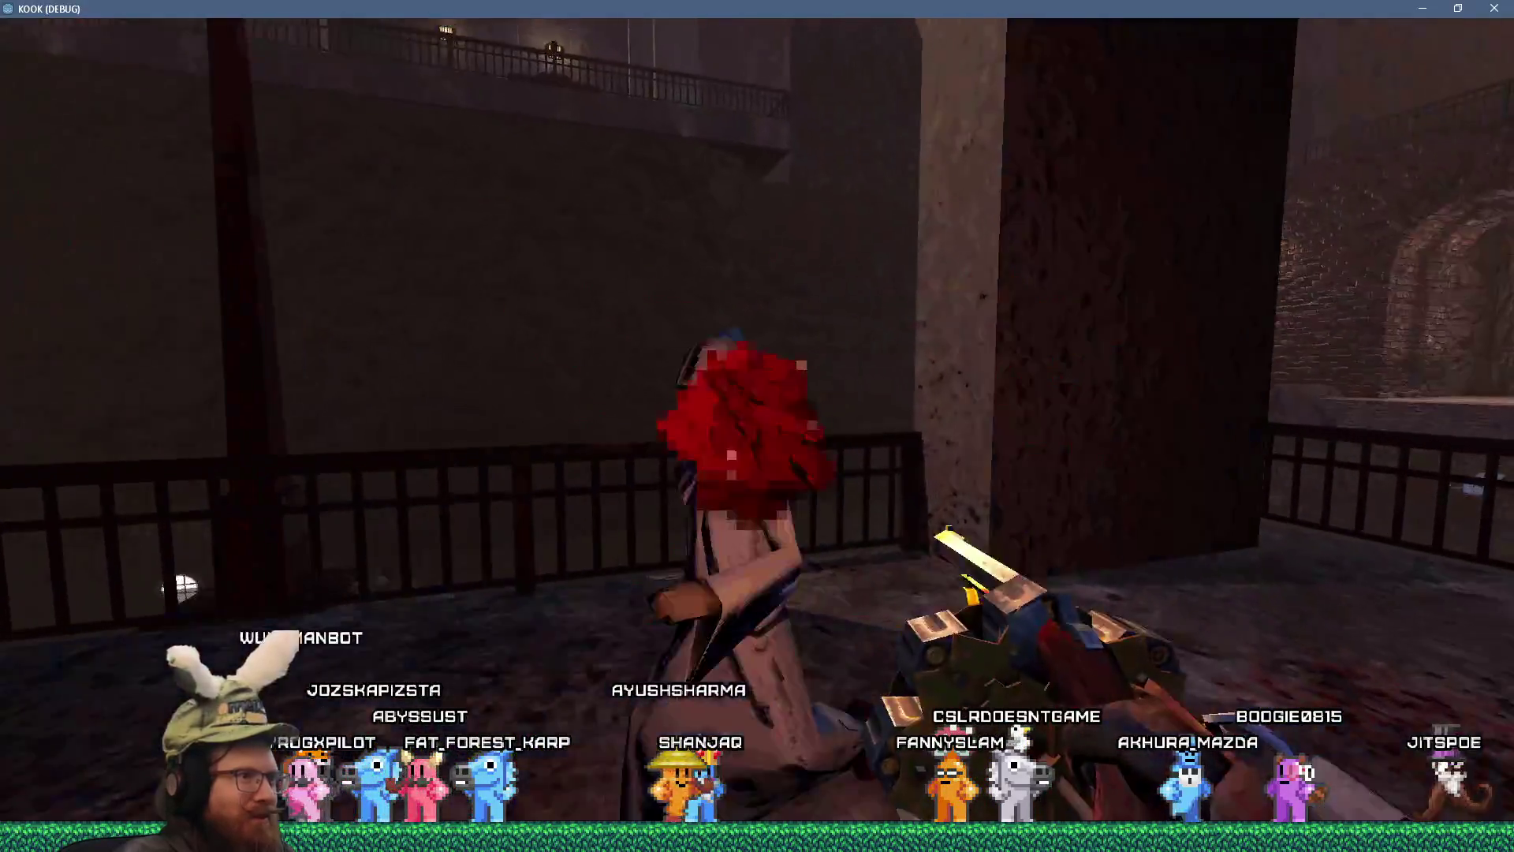
{"action": "key", "text": "w"}
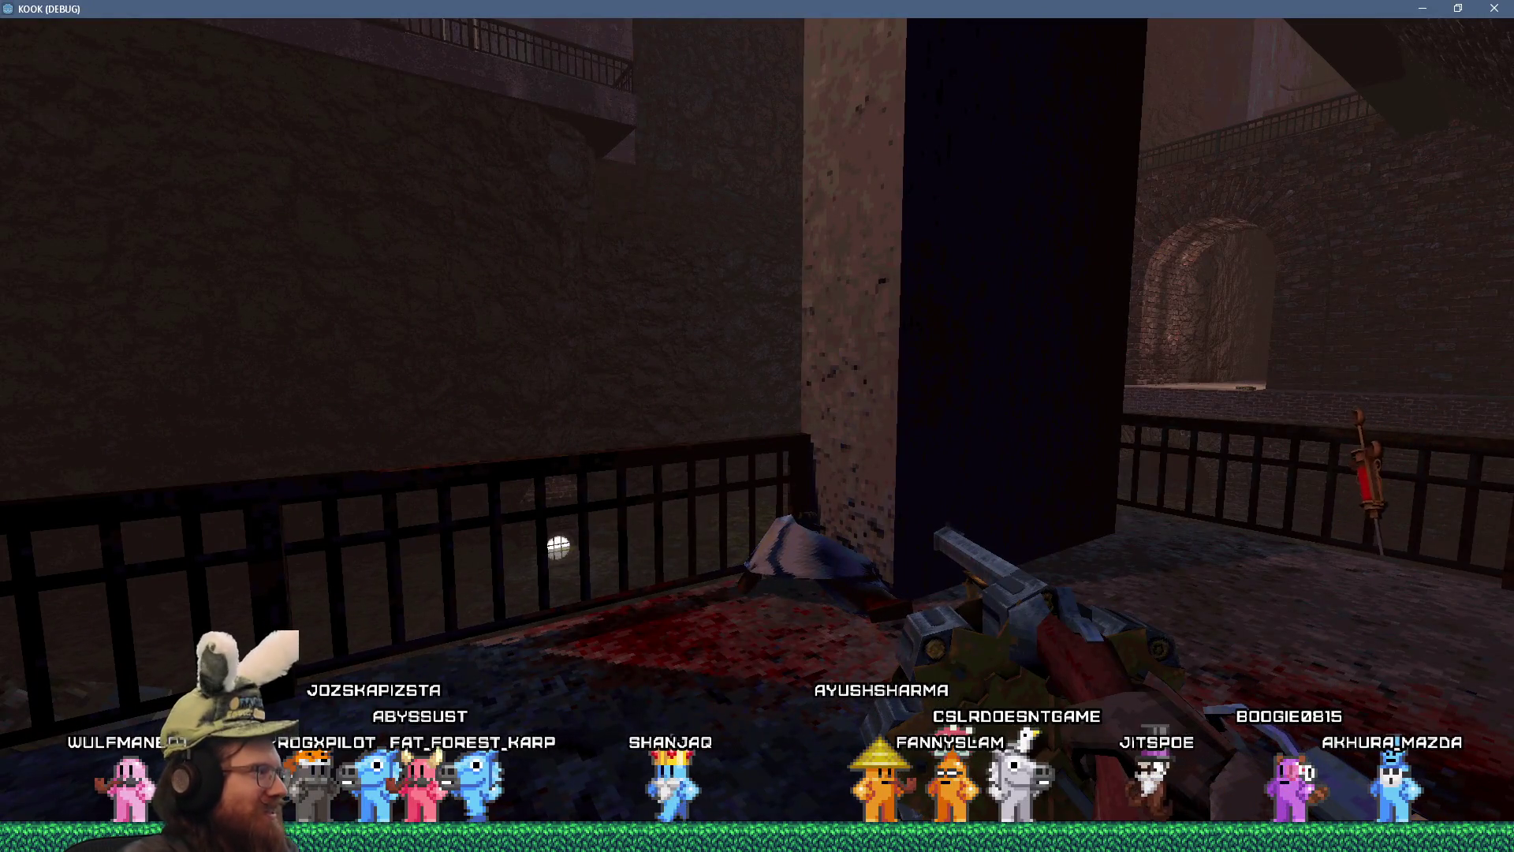
{"action": "key", "text": "w"}
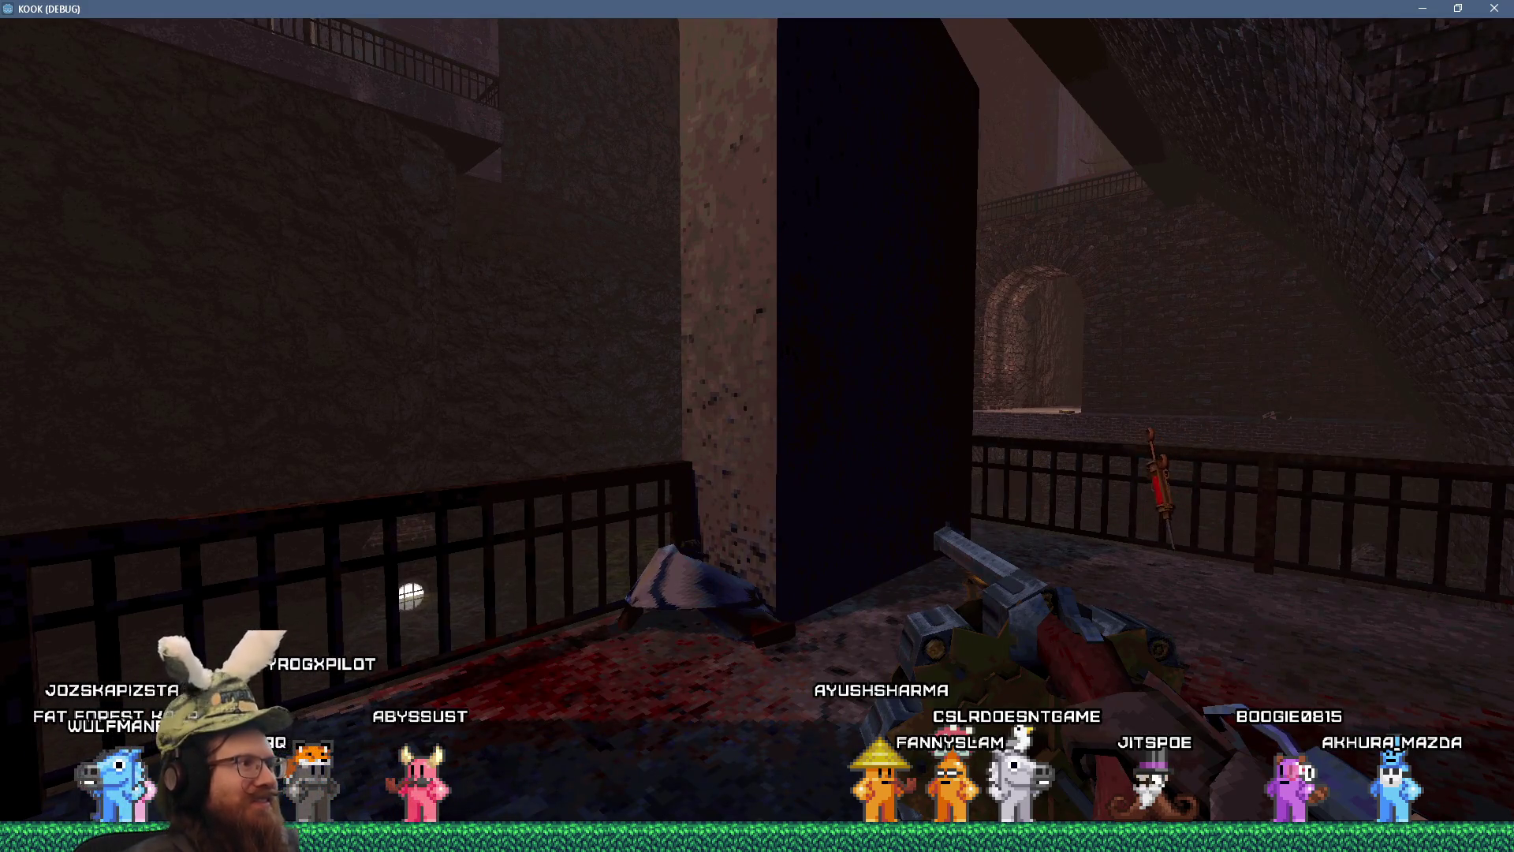
{"action": "key", "text": "w"}
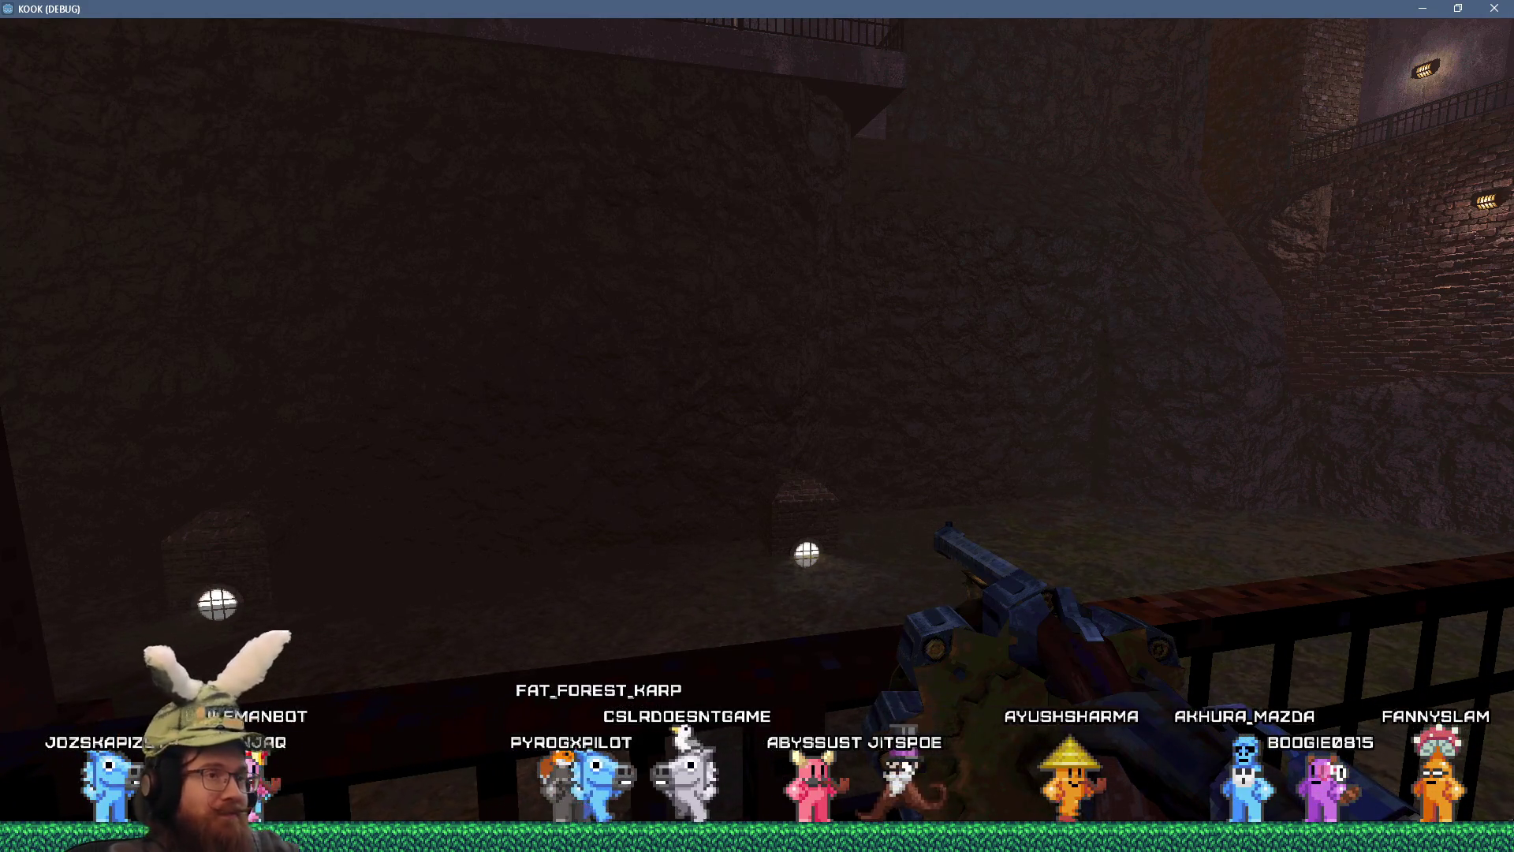
- Walk along the railing walkway past the lamp post into the dark courtyard
{"action": "key", "text": "w"}
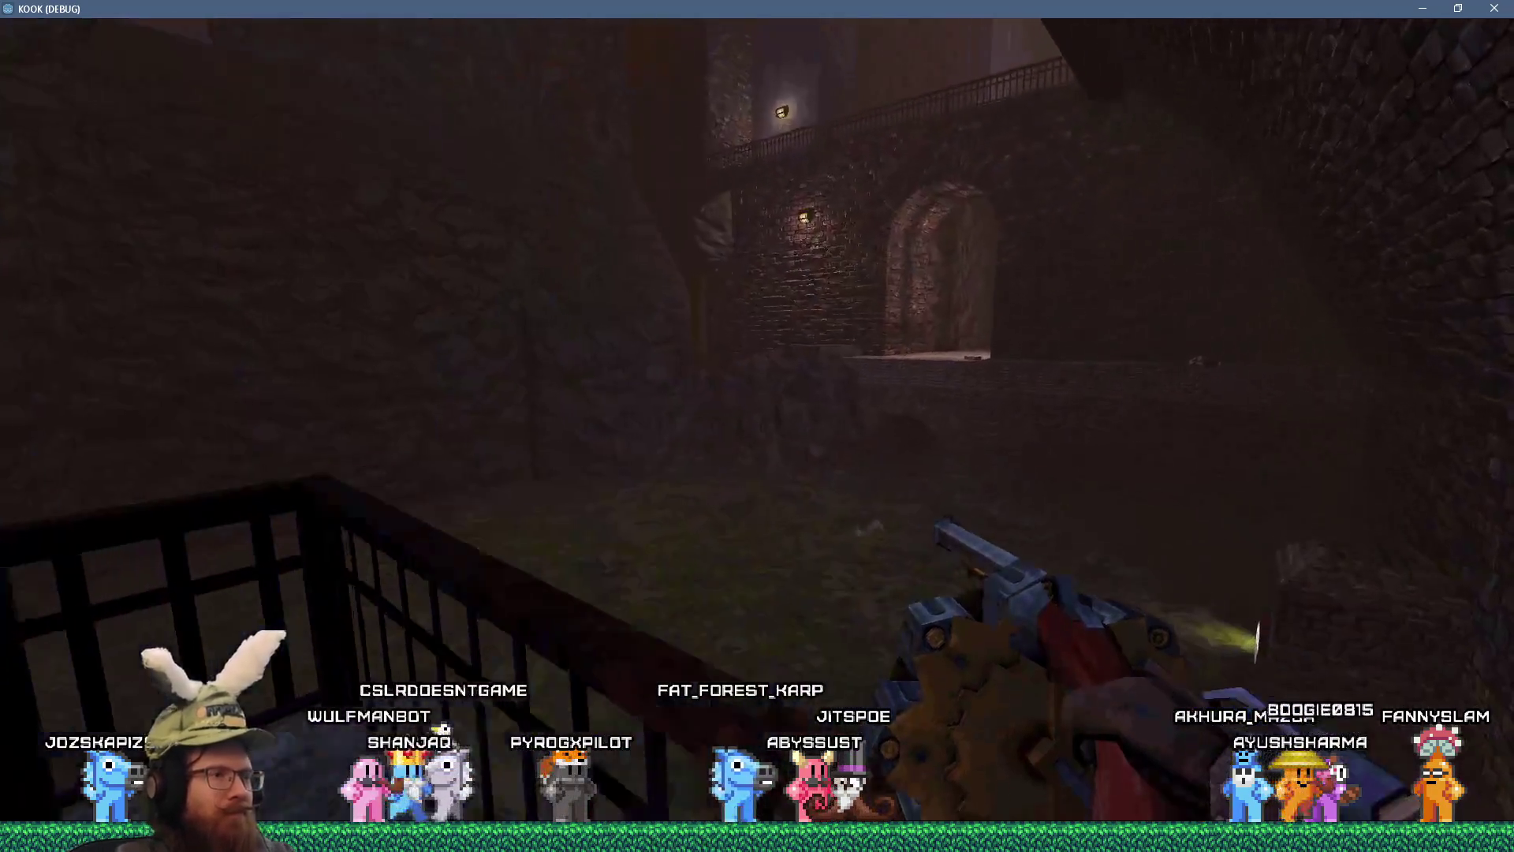
{"action": "key", "text": "w"}
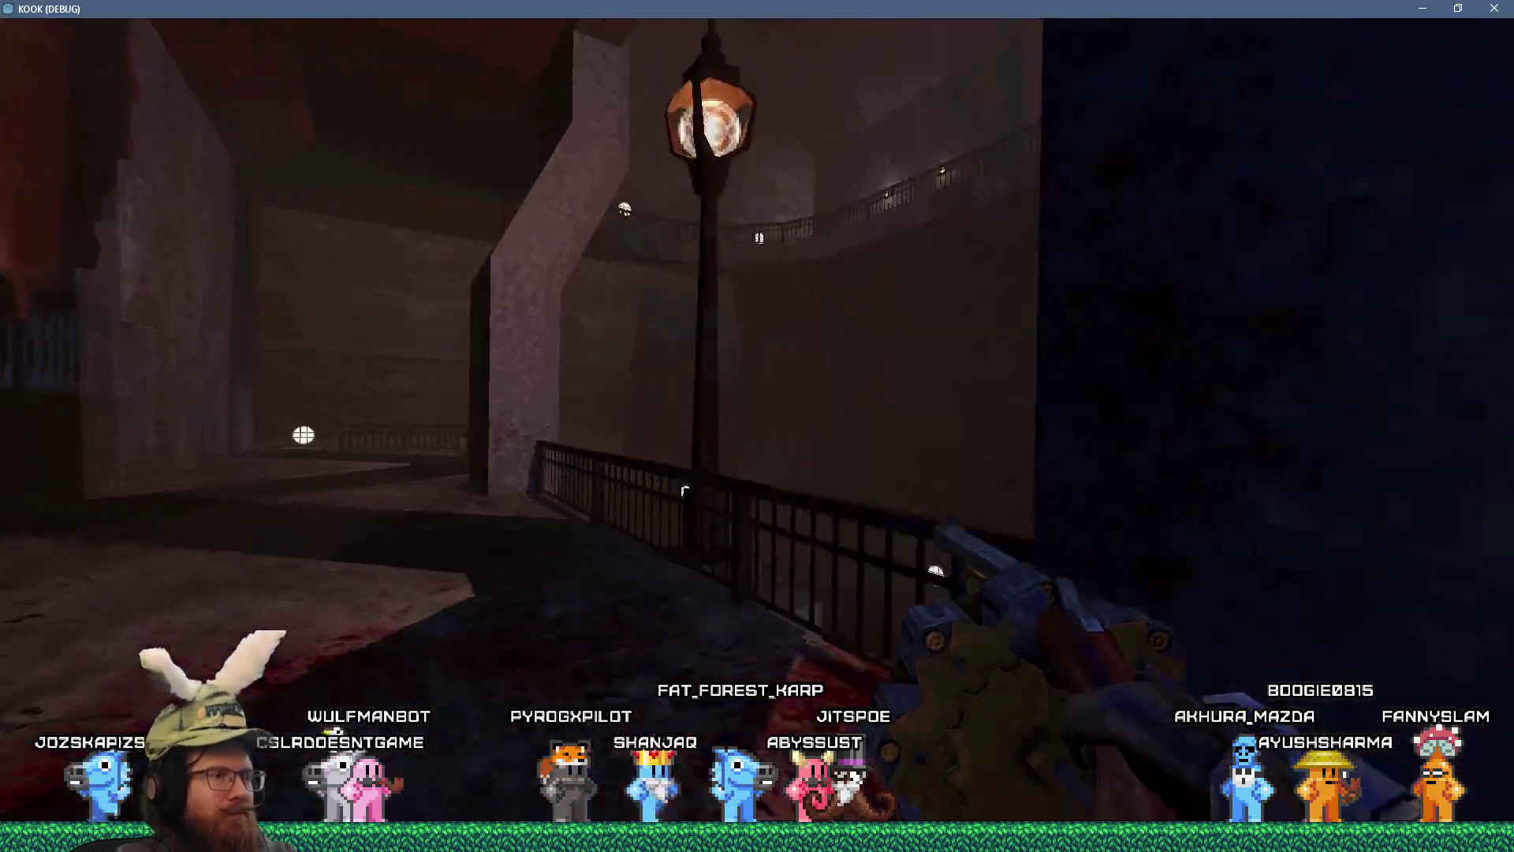
{"action": "key", "text": "w"}
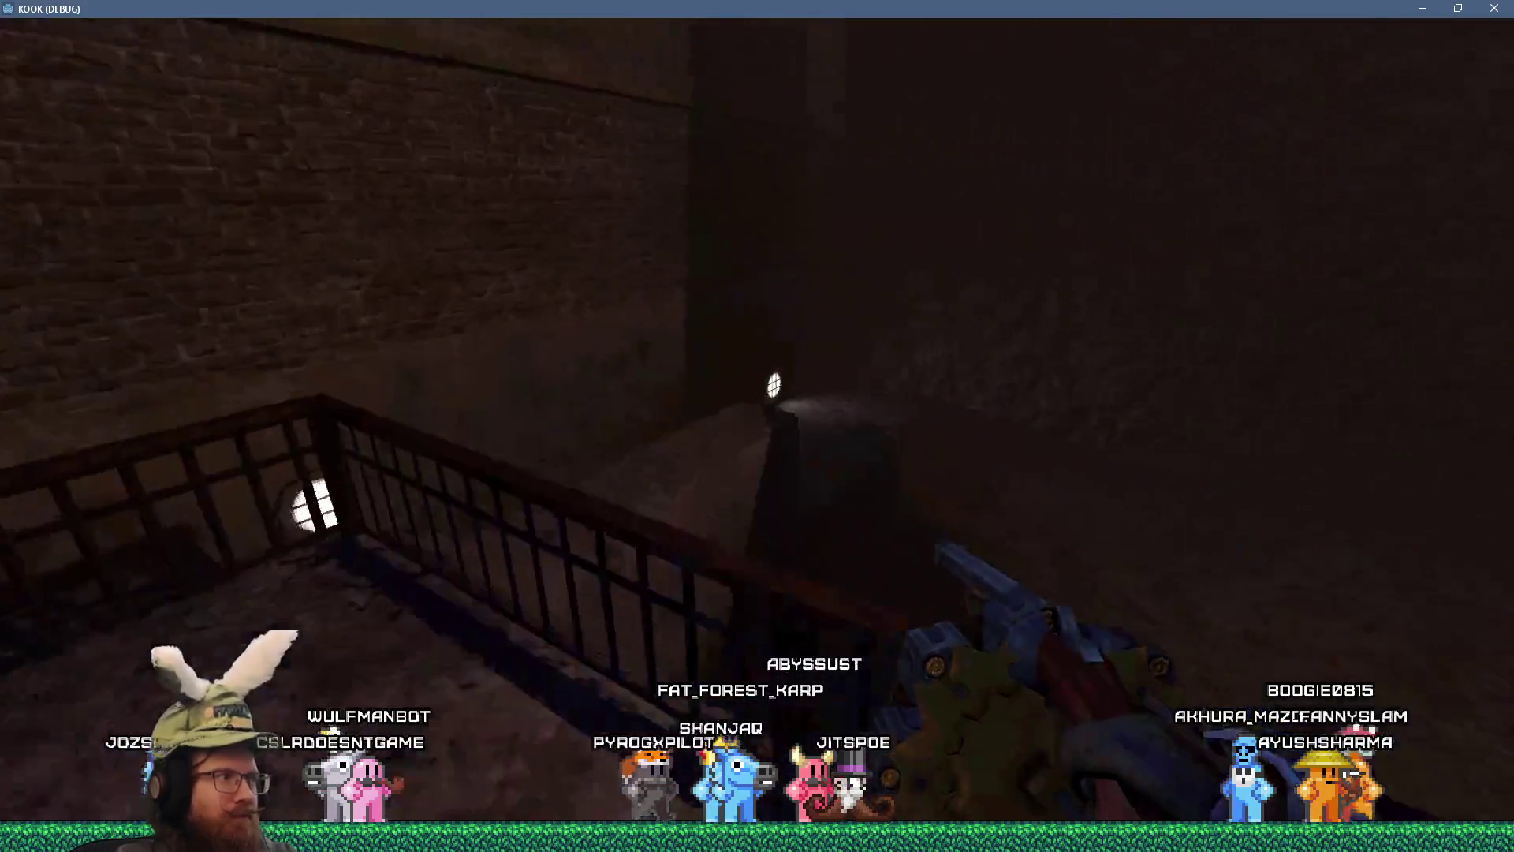
{"action": "key", "text": "w"}
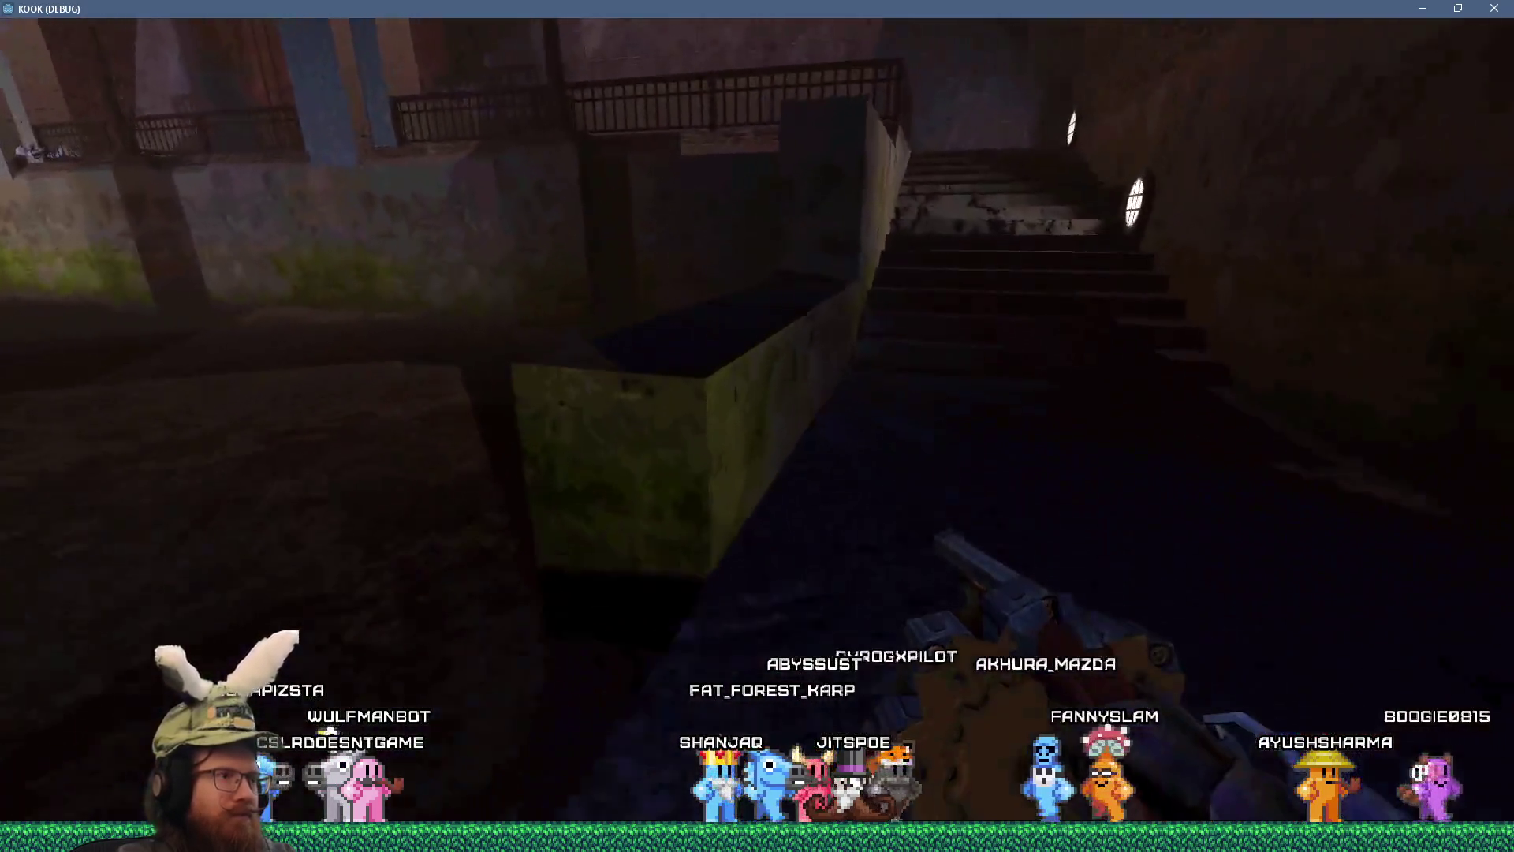
{"action": "key", "text": "w"}
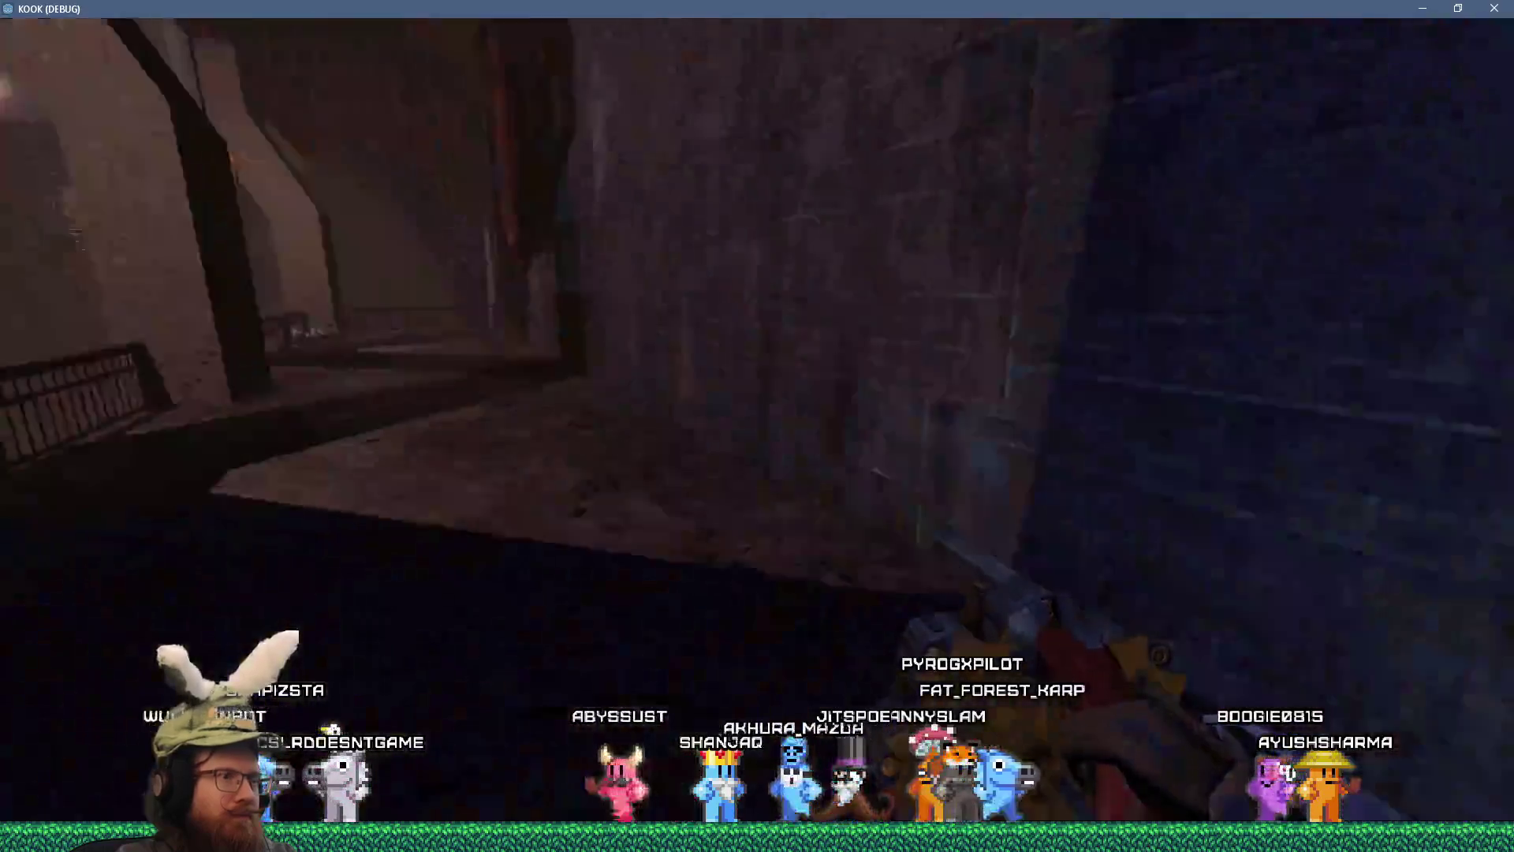
{"action": "key", "text": "w"}
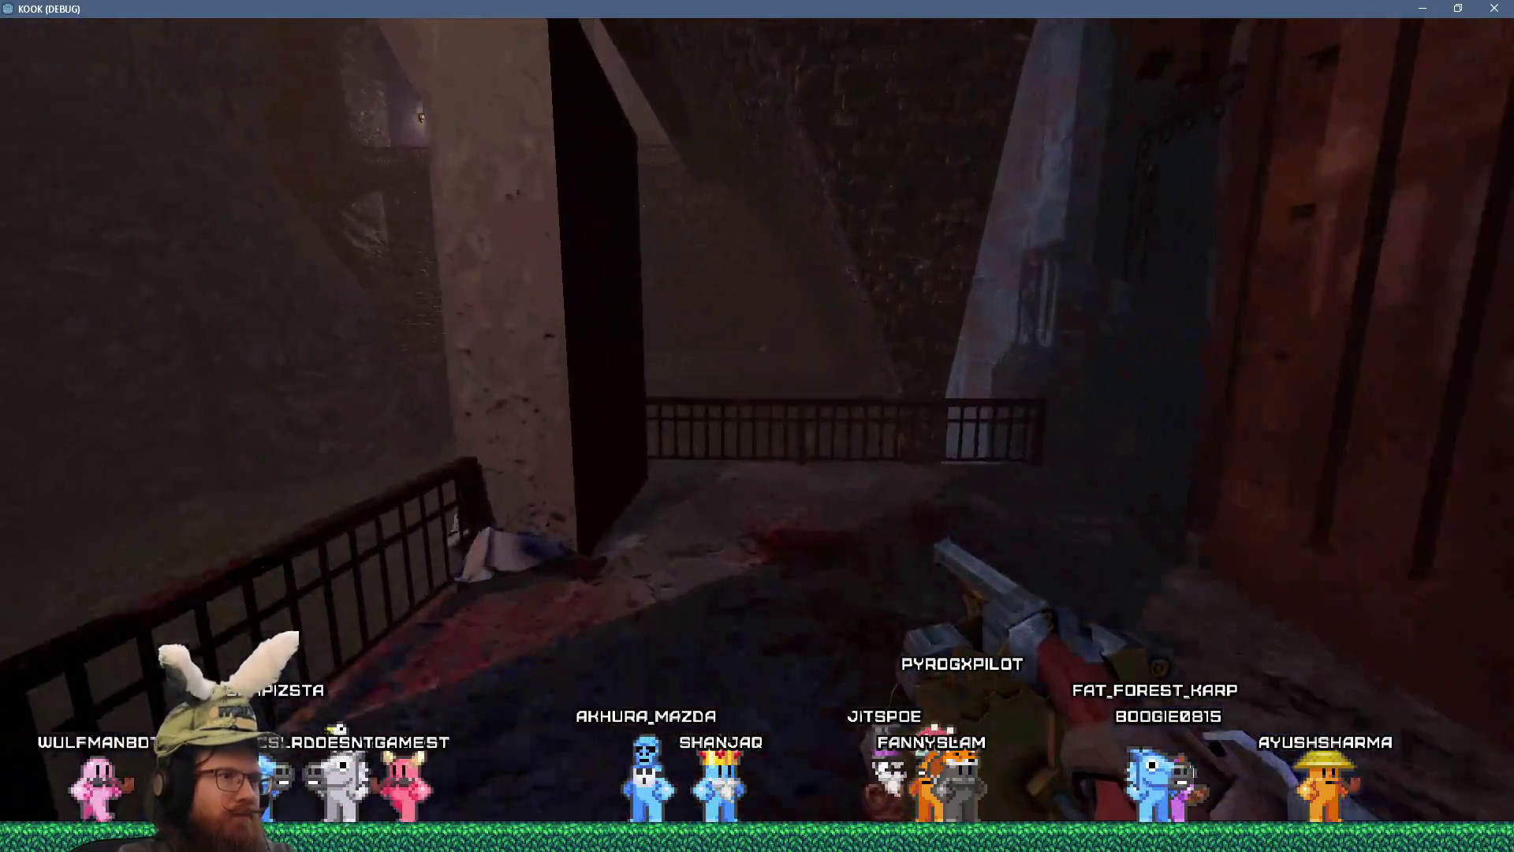
{"action": "key", "text": "w"}
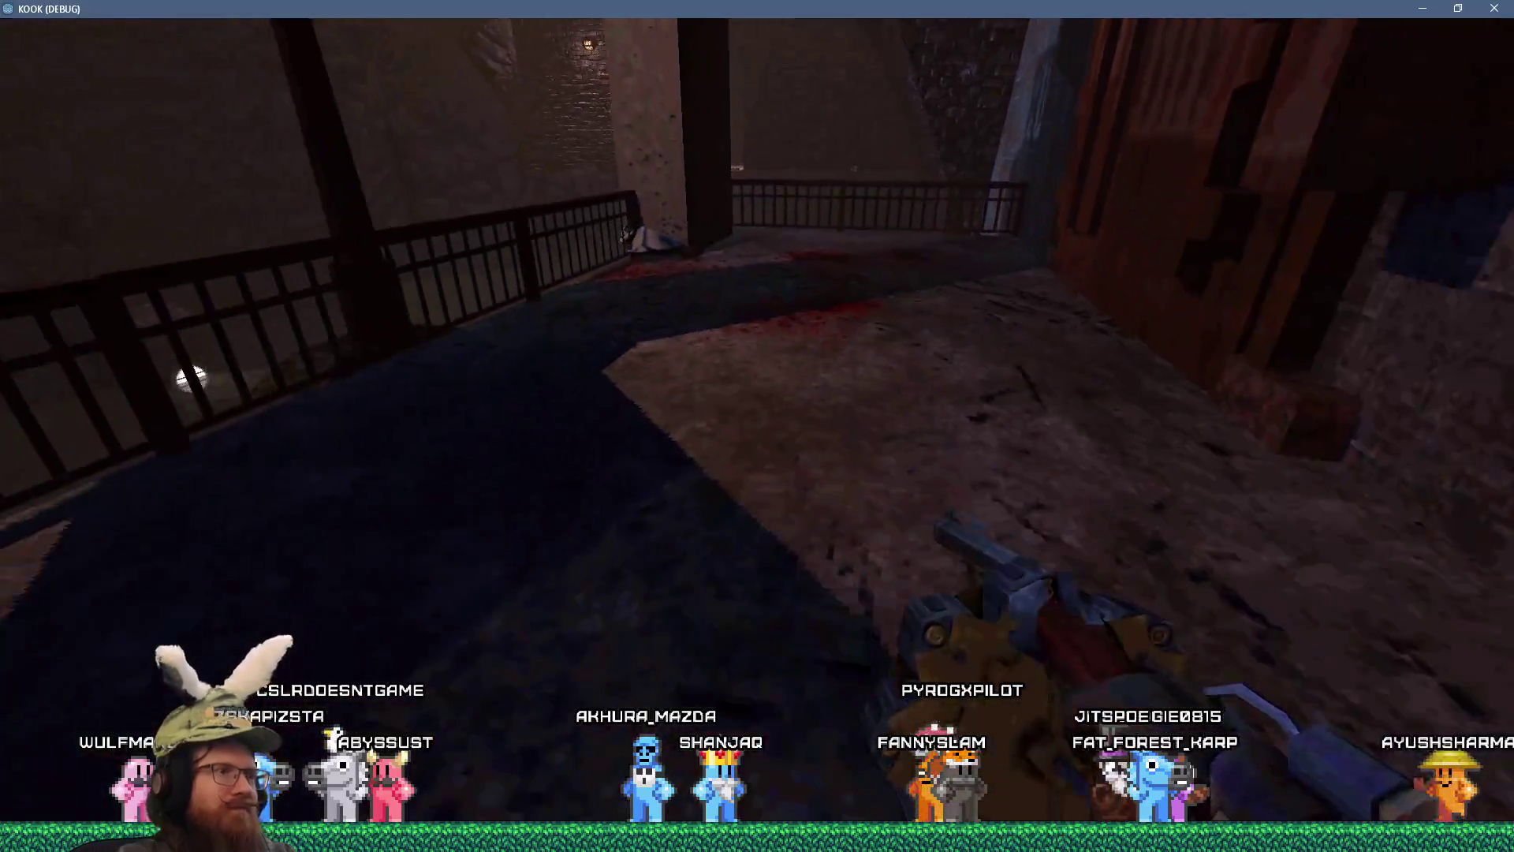
{"action": "key", "text": "w"}
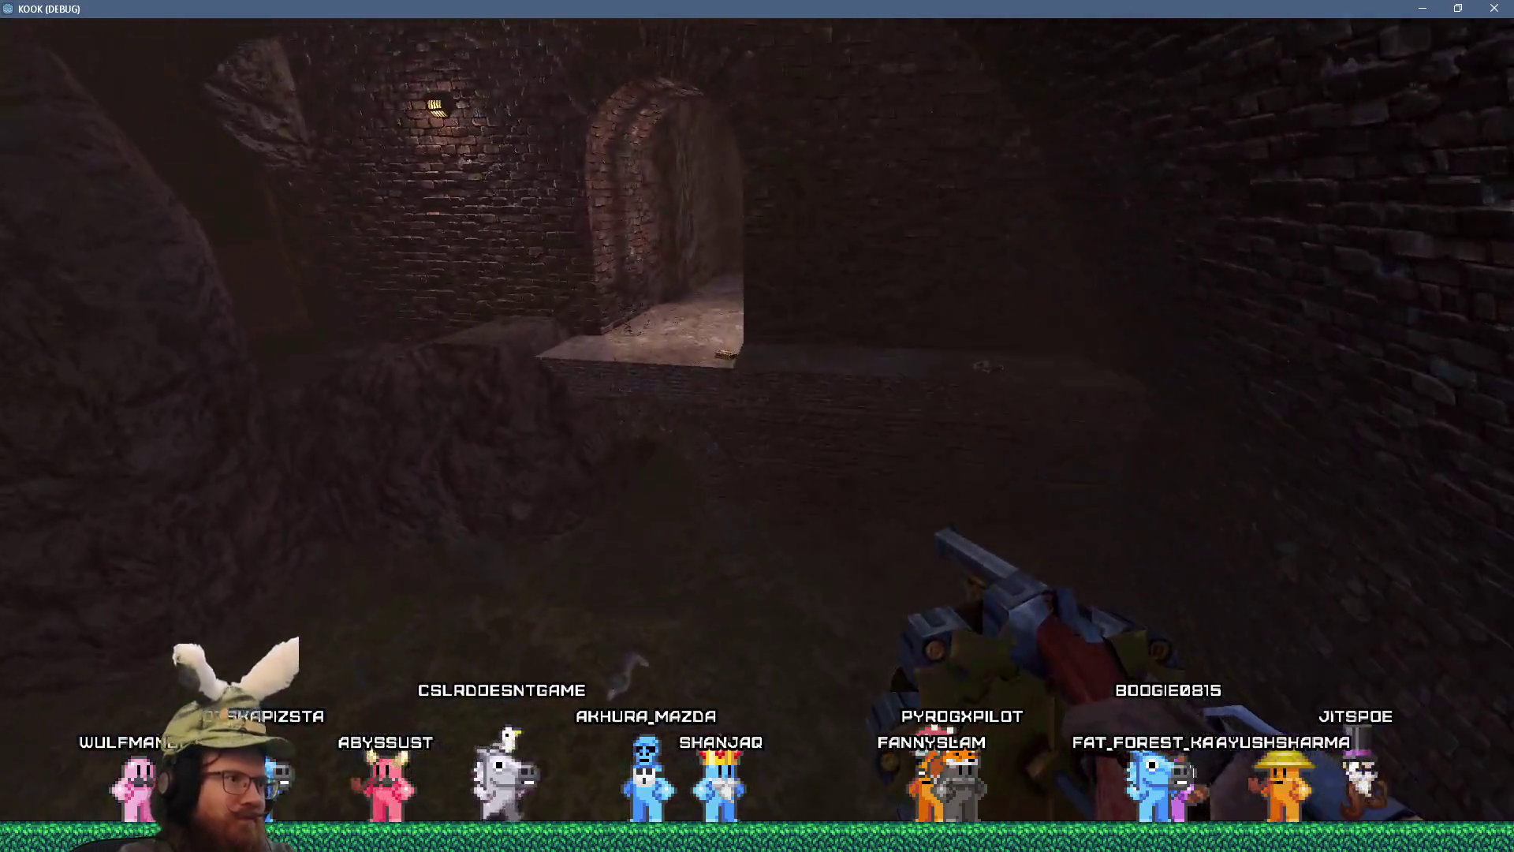
{"action": "key", "text": "w"}
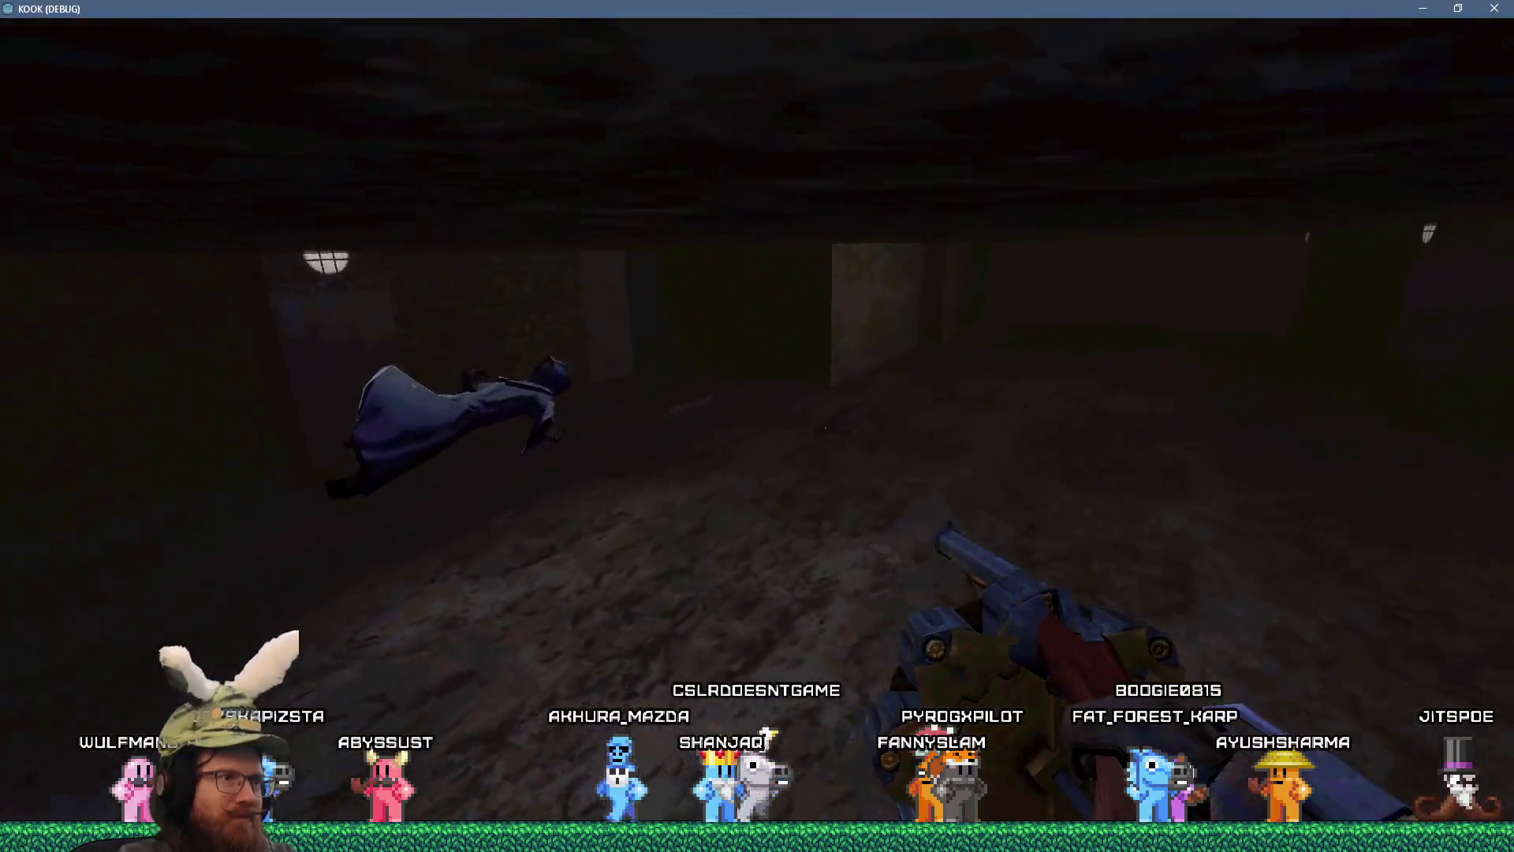
- Enter the covered passage, shoot the eel creatures, and keep walking through the sewer
{"action": "key", "text": "w"}
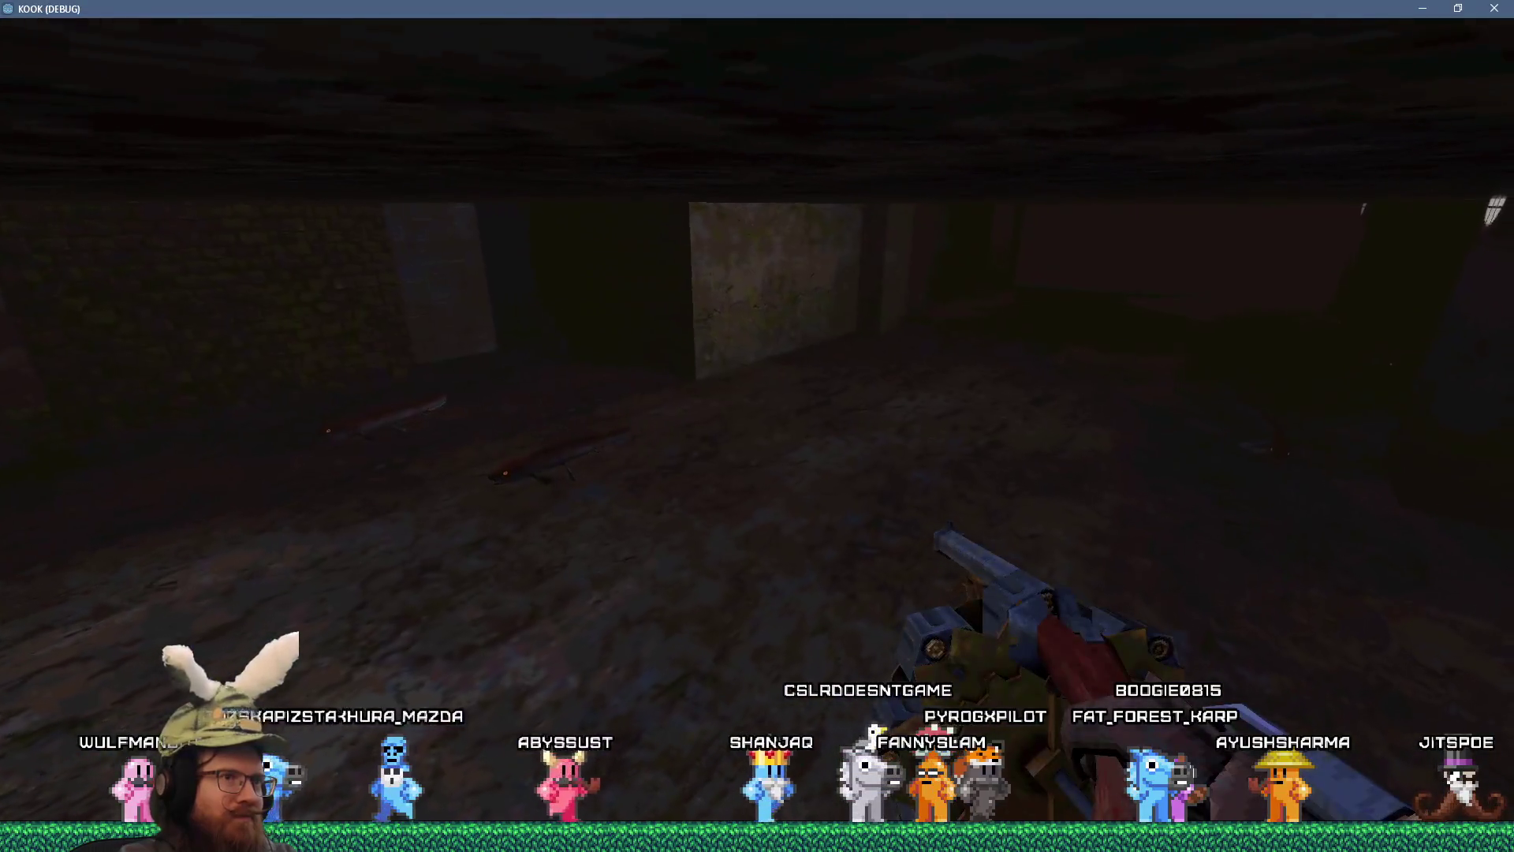
{"action": "left_click", "coordinate": [757, 425]}
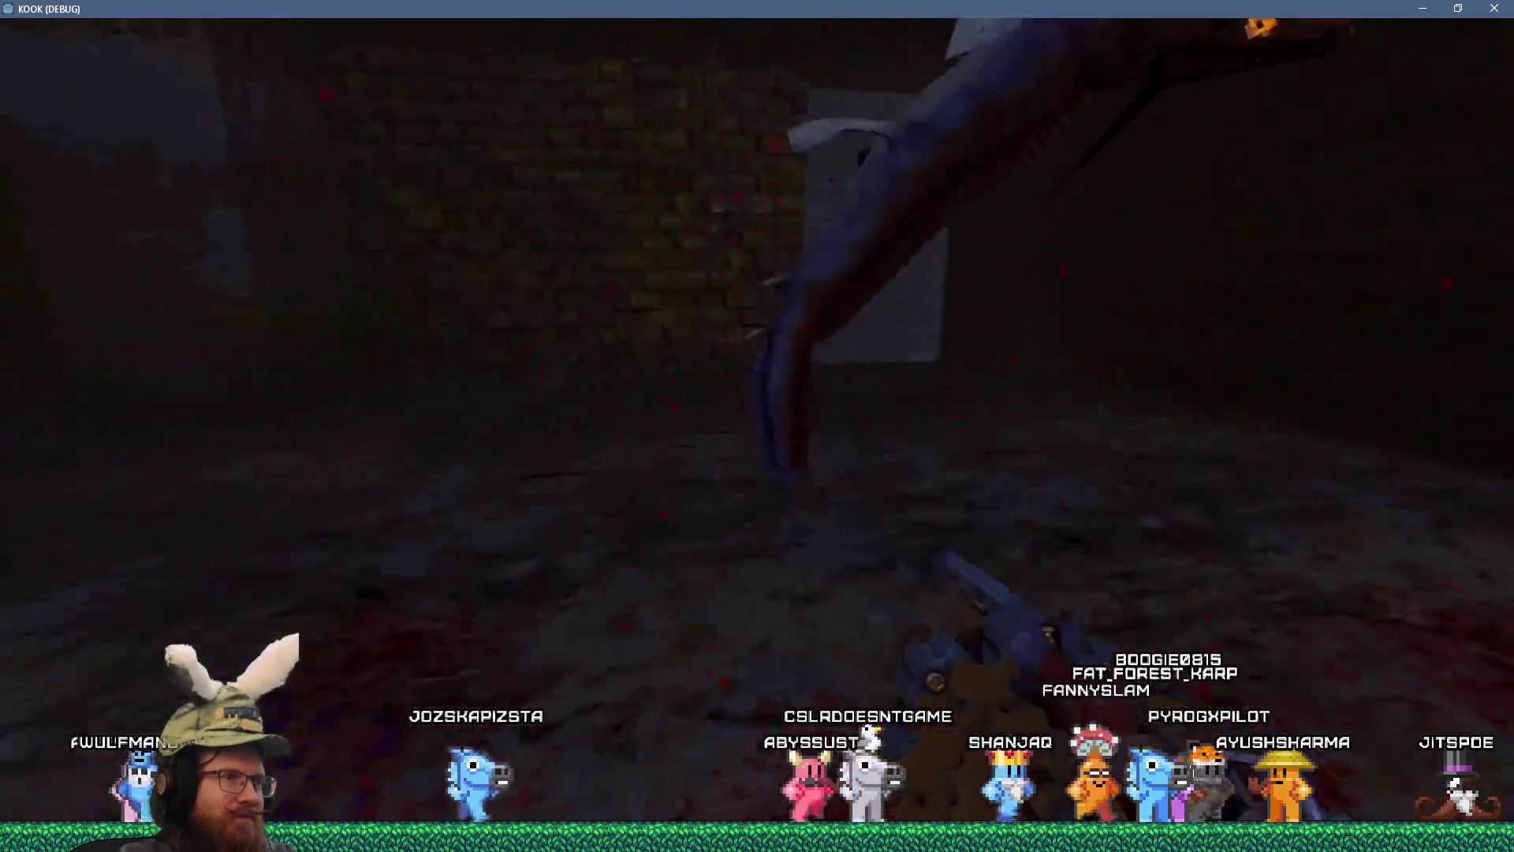
{"action": "mouse_move", "coordinate": [758, 426]}
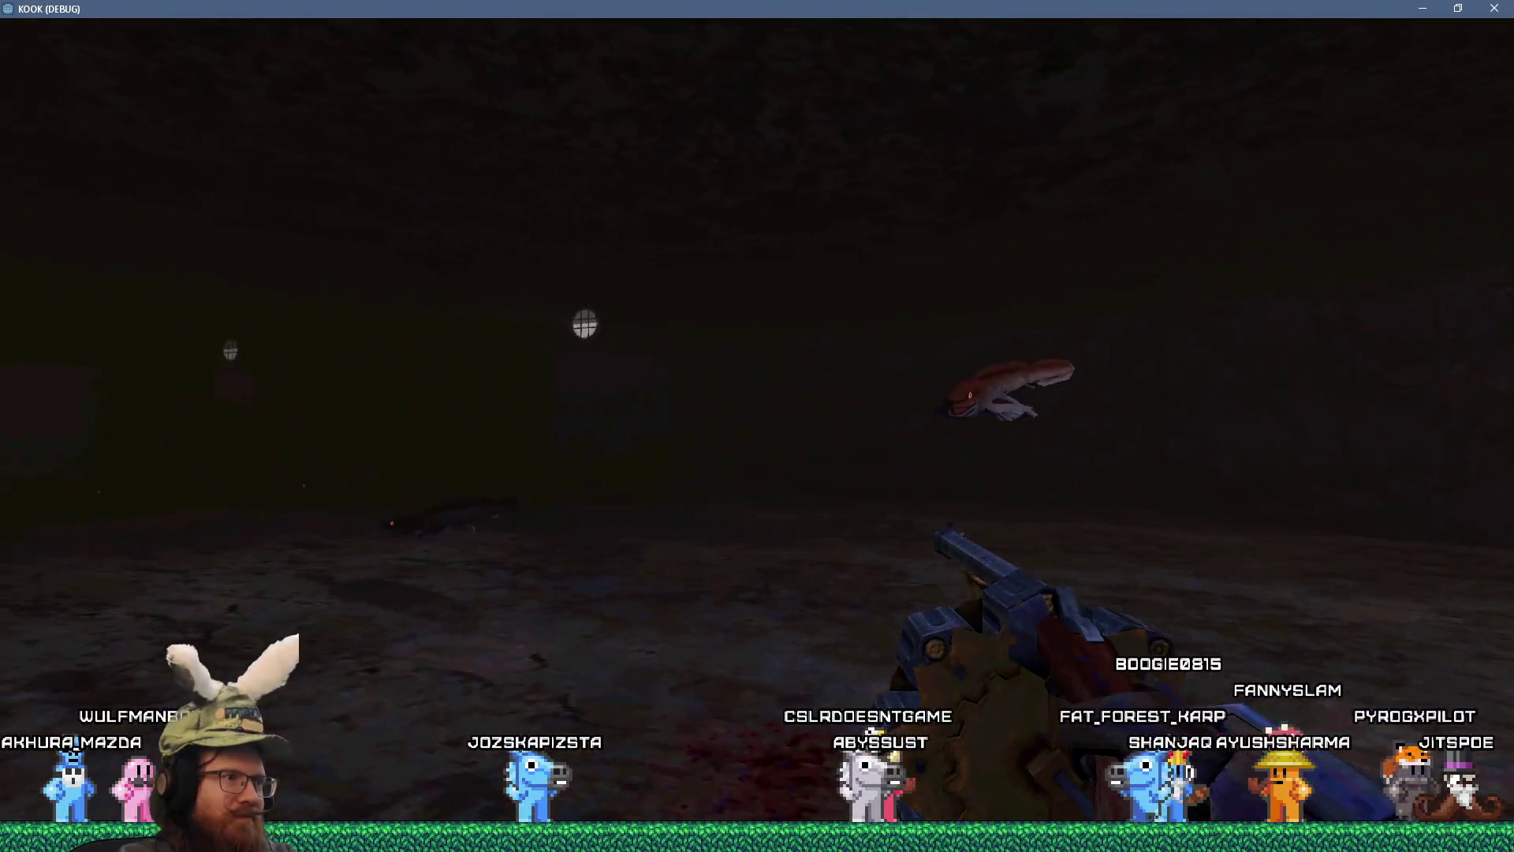
{"action": "key", "text": "w"}
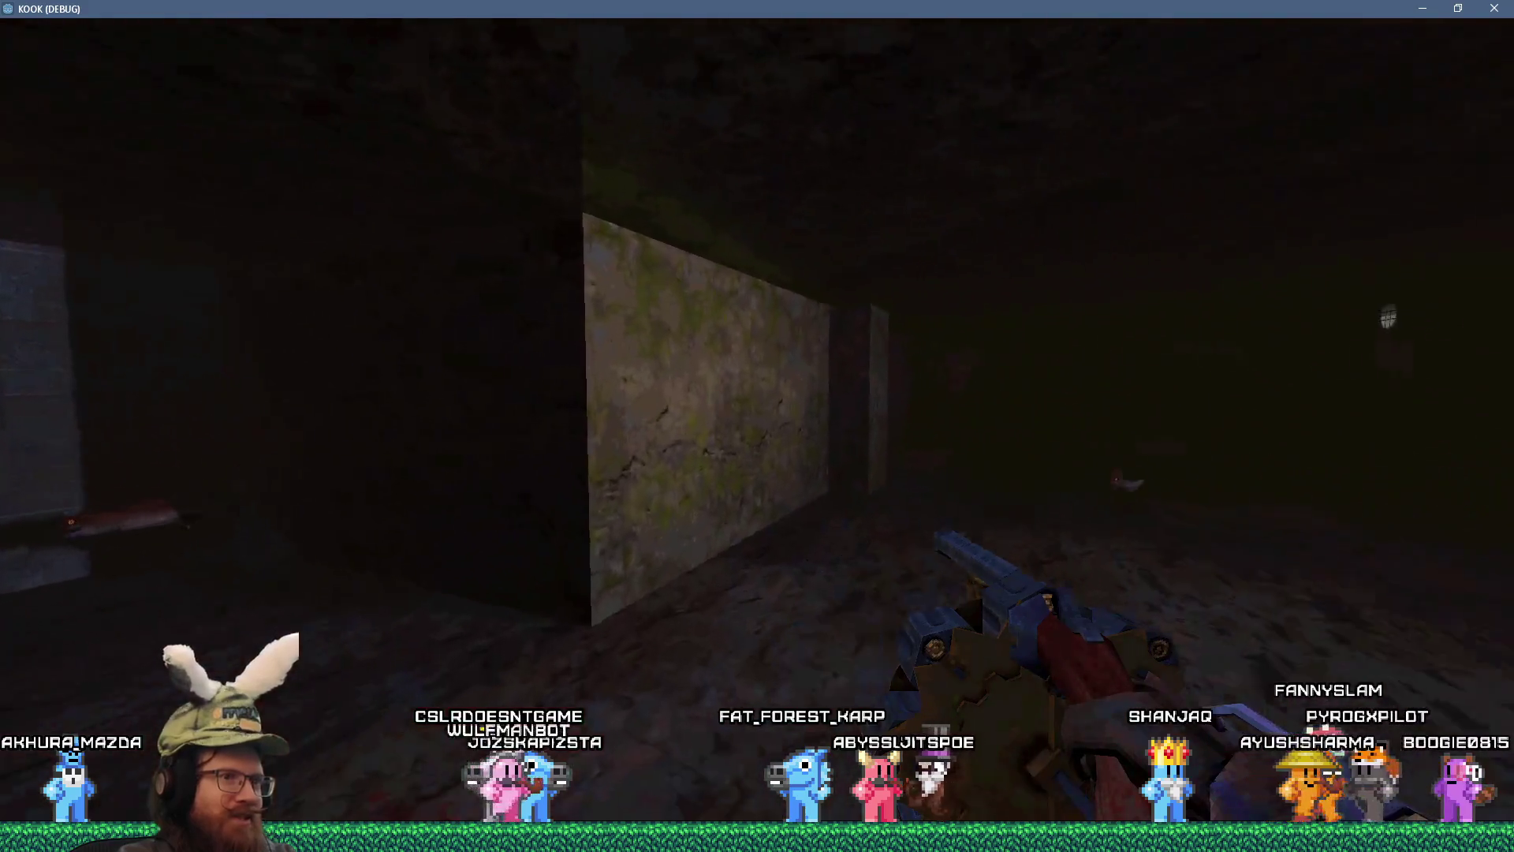
{"action": "key", "text": "w"}
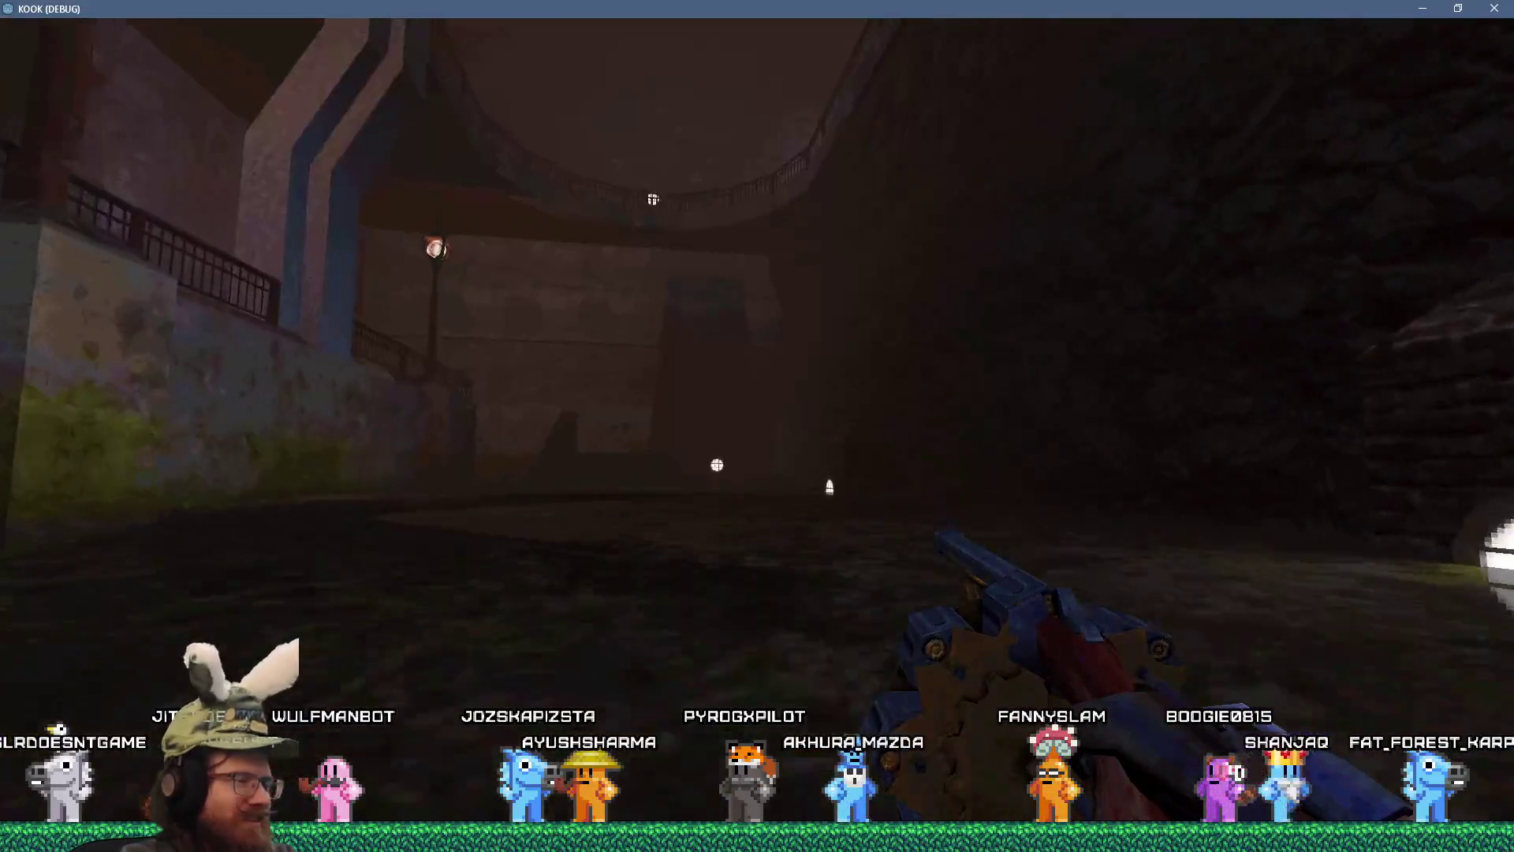
- Quit the game with the 'quit' console command
{"action": "key", "text": "grave"}
{"action": "type", "text": "quitqu"}
{"action": "key", "text": "BackSpace"}
{"action": "key", "text": "BackSpace"}
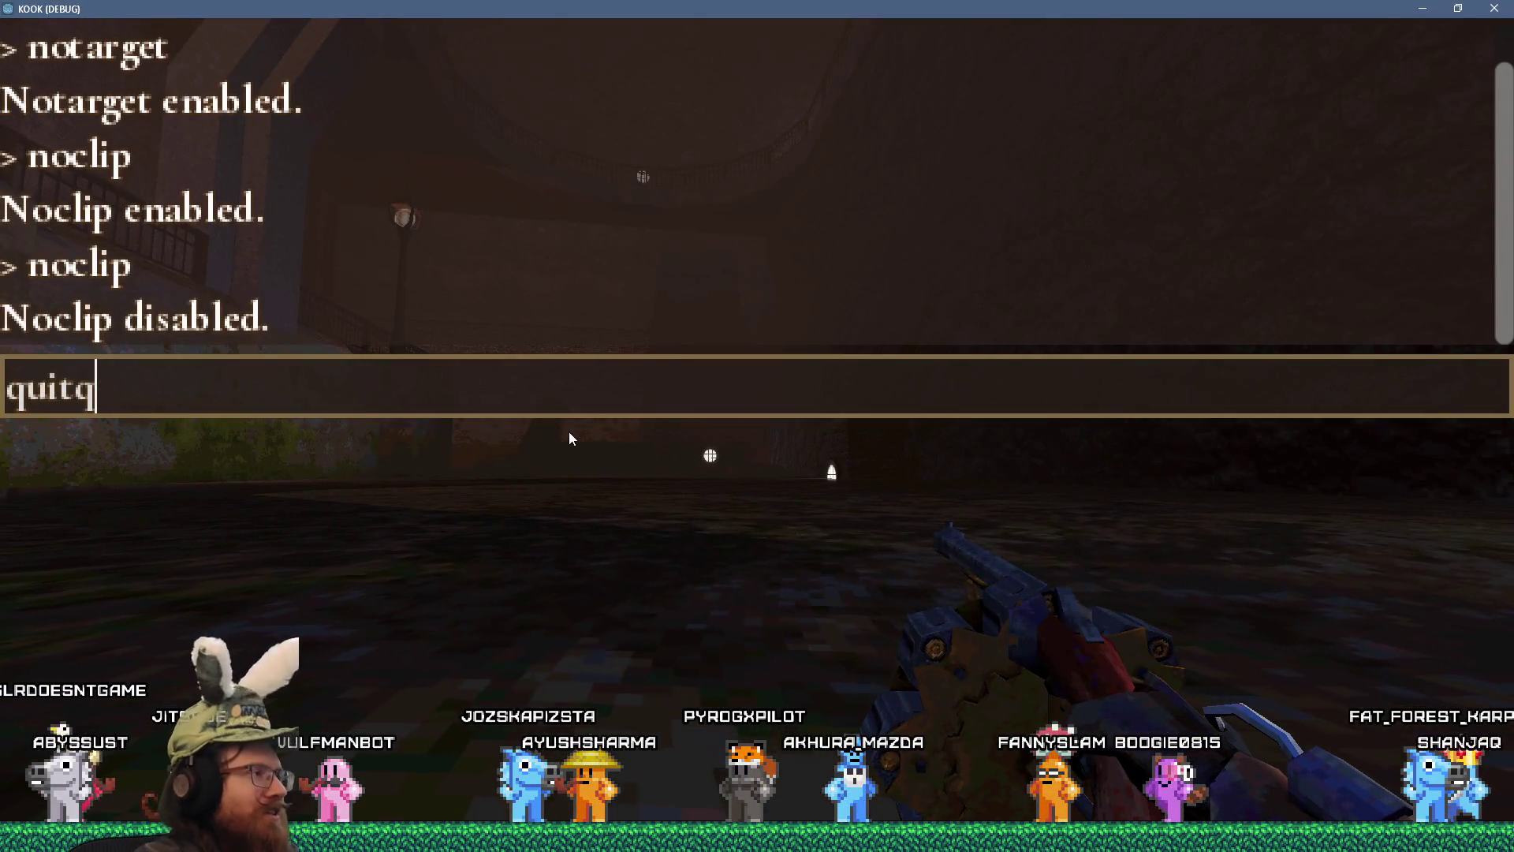
{"action": "key", "text": "Return"}
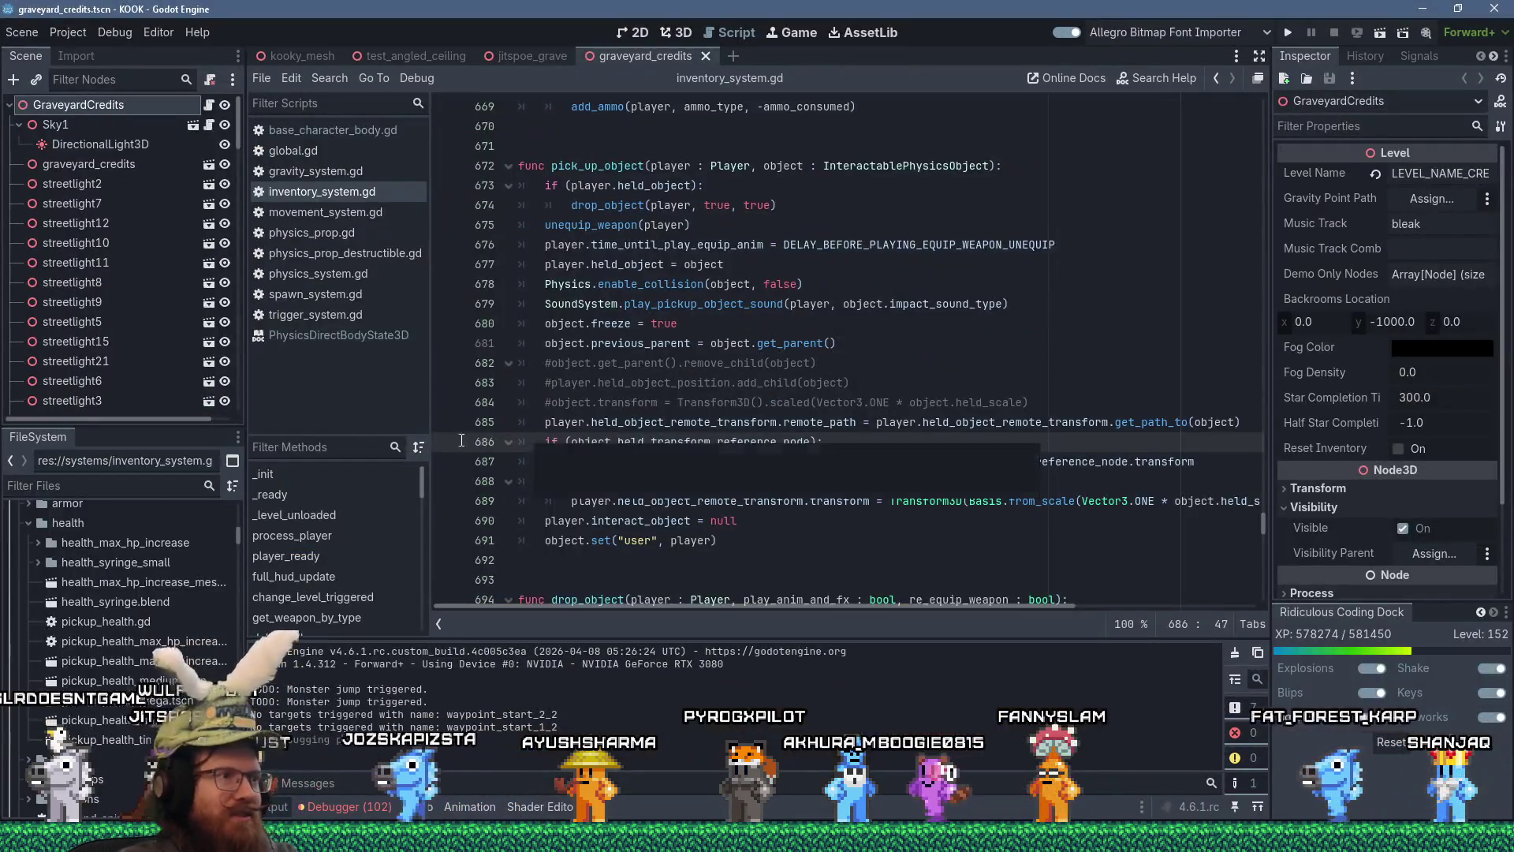
- Bring the Firefox YouTube window over the editor and nudge it slightly up-left
{"action": "key", "text": "alt+Tab"}
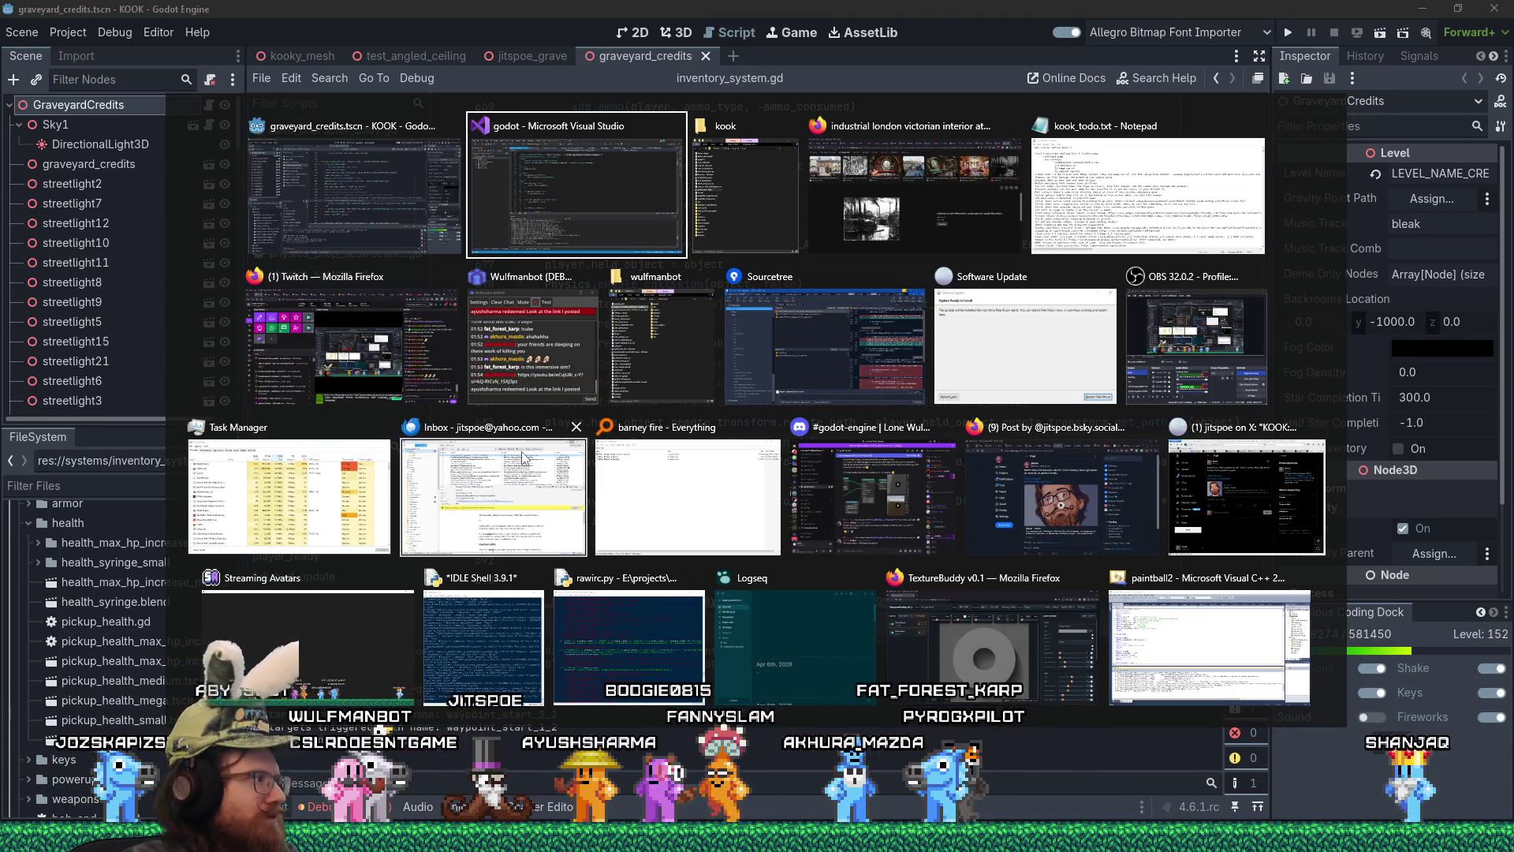
{"action": "key", "text": "Escape"}
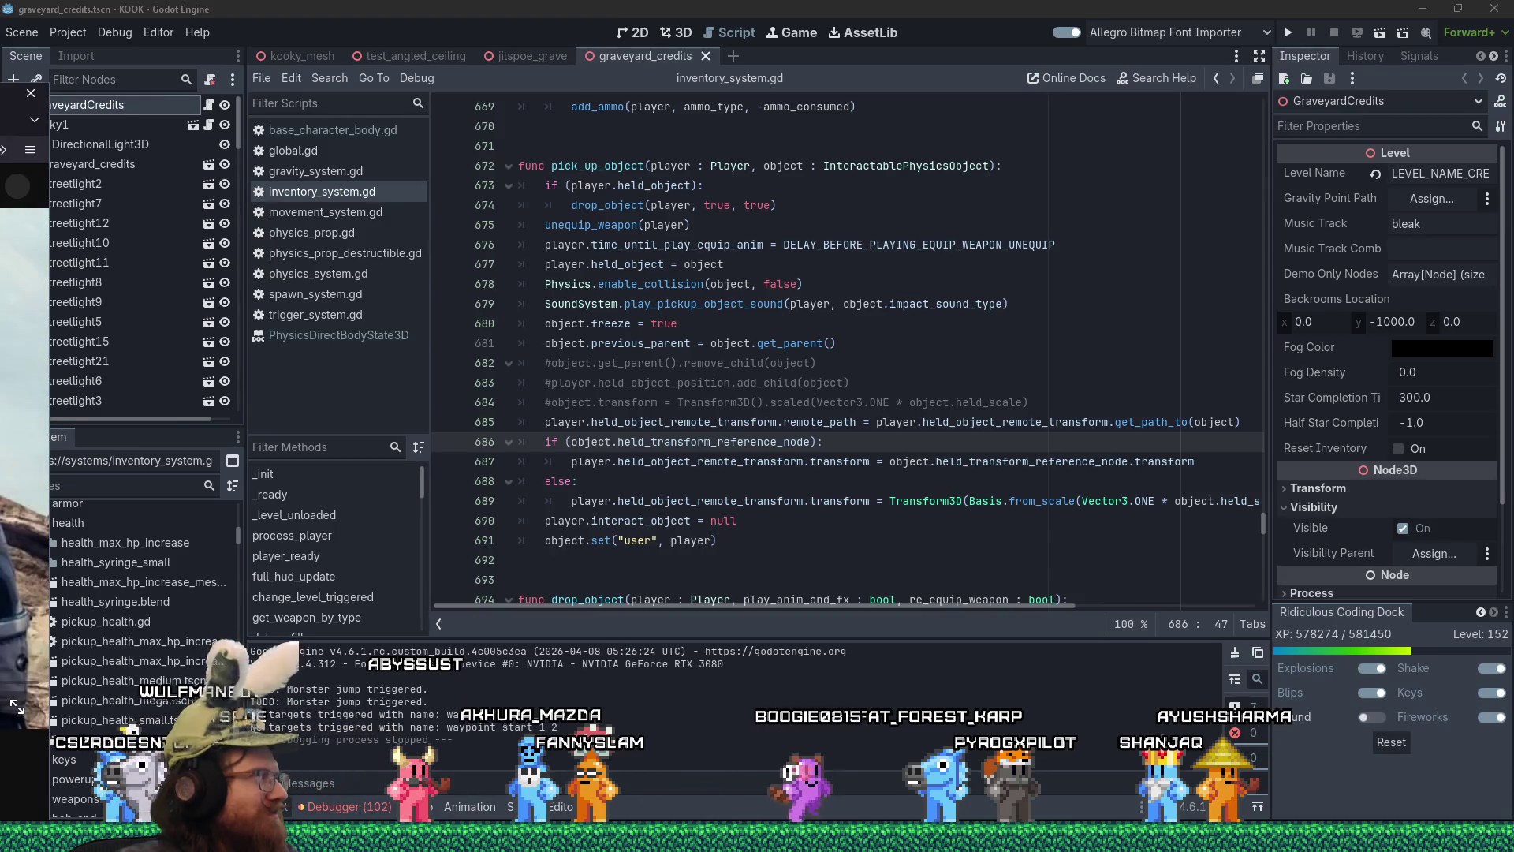
{"action": "key", "text": "alt+Tab"}
{"action": "mouse_move", "coordinate": [749, 64]}
{"action": "left_mouse_down"}
{"action": "mouse_move", "coordinate": [670, 45]}
{"action": "mouse_move", "coordinate": [717, 46]}
{"action": "left_mouse_up"}
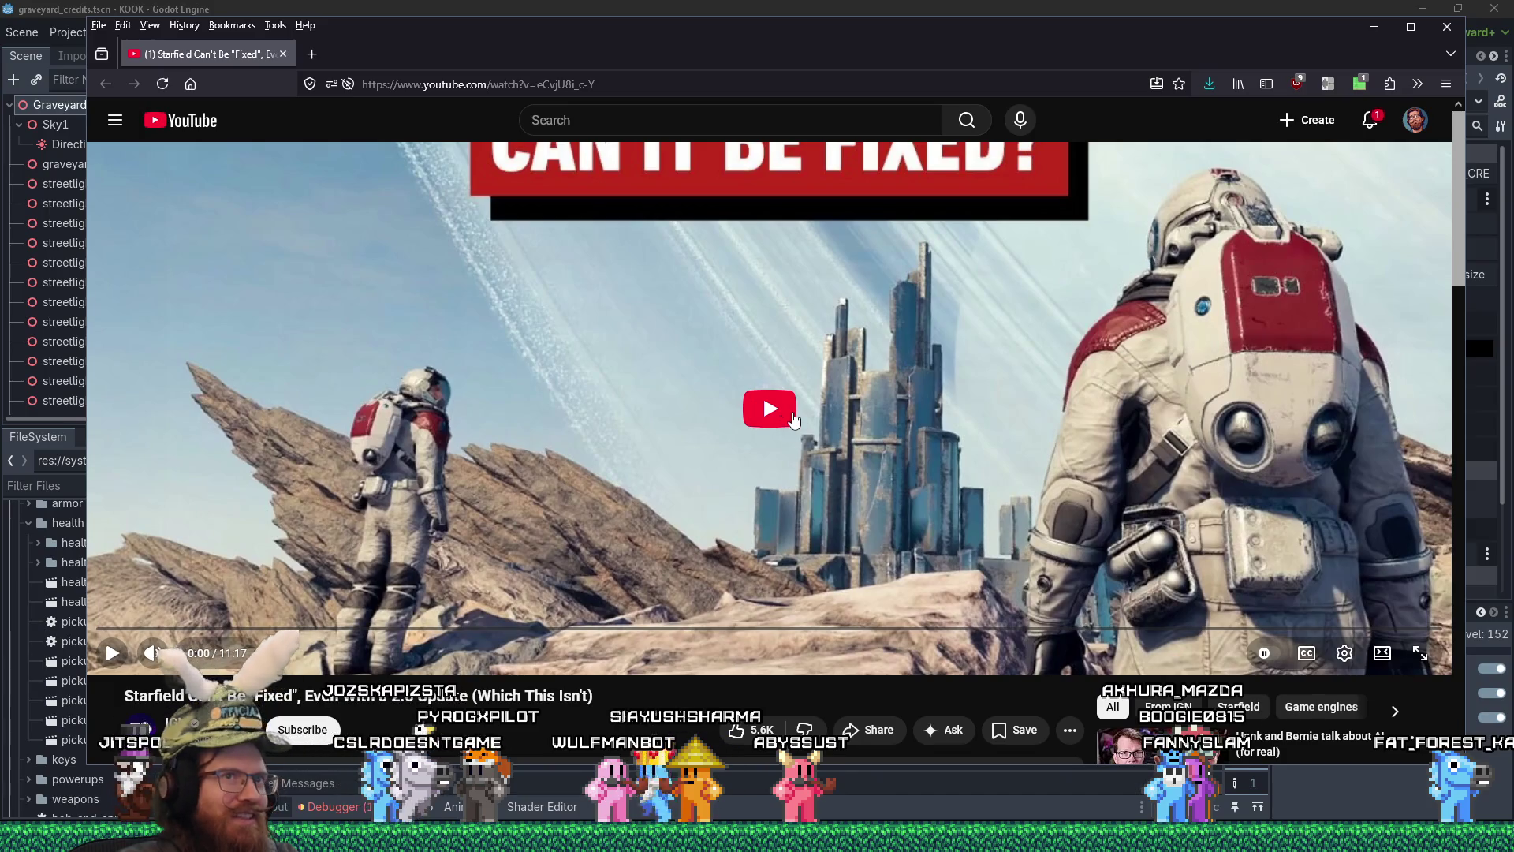
- Play the 'Starfield Can't Be Fixed' video and open the YouTube notifications list
{"action": "left_click", "coordinate": [787, 426]}
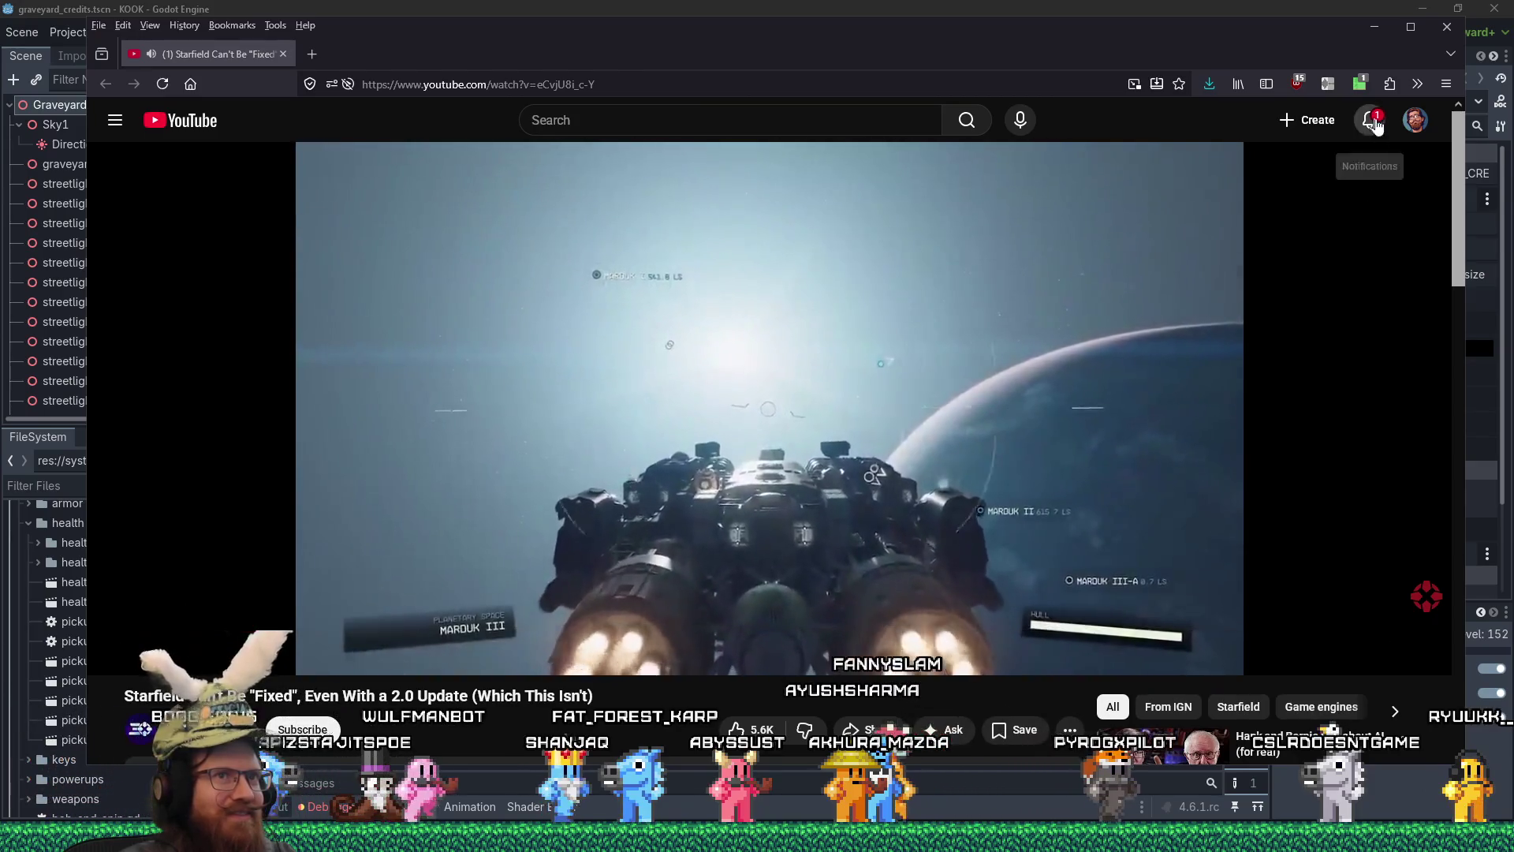
{"action": "left_click", "coordinate": [1373, 123]}
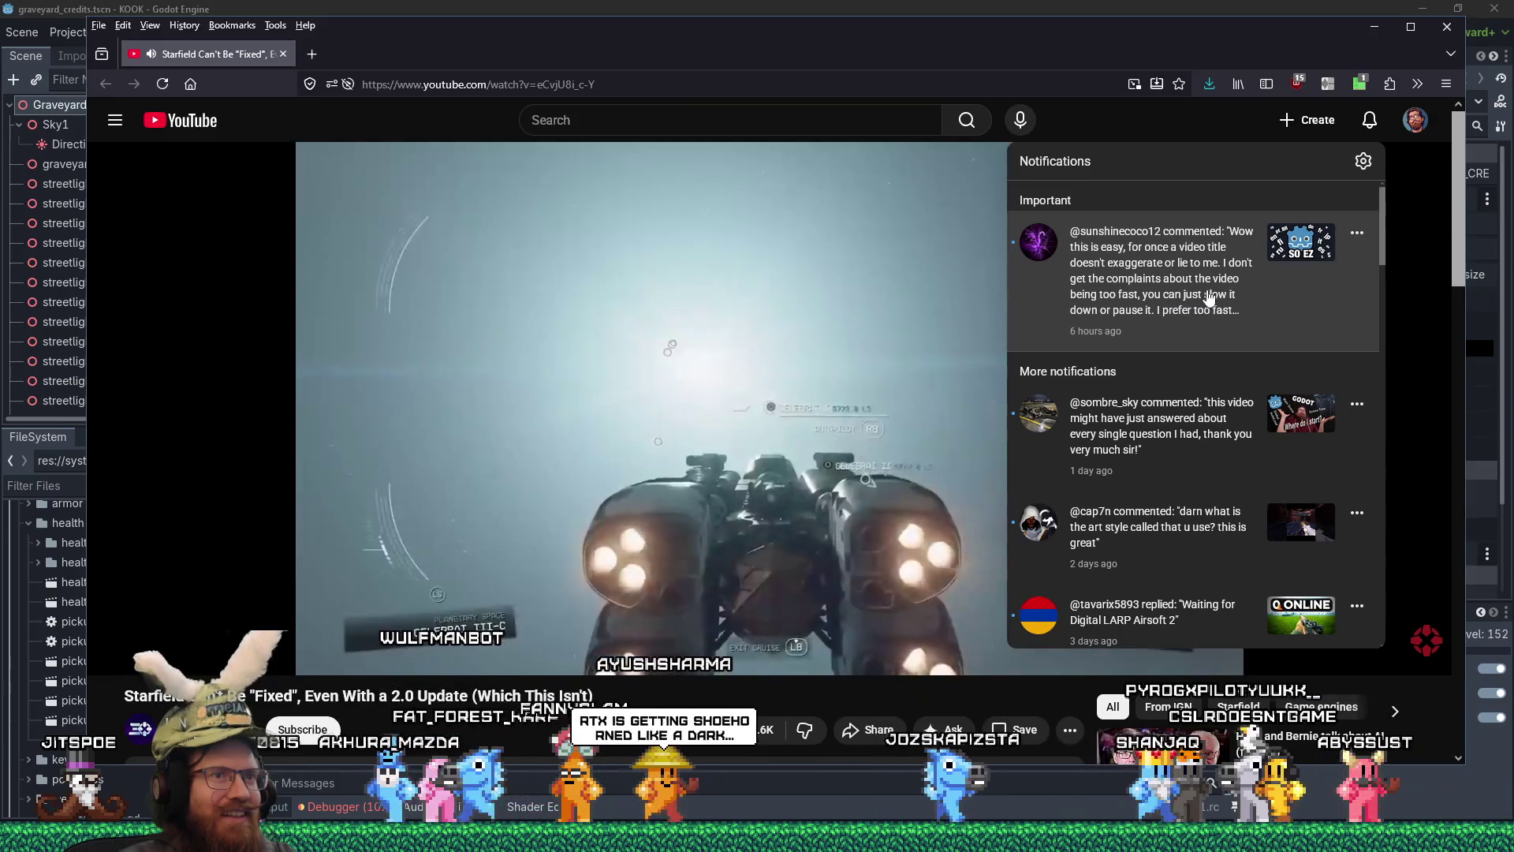
- Open the notified comment on the Godot localization tutorial, expand it fully, then close the panel
{"action": "left_click", "coordinate": [1197, 309]}
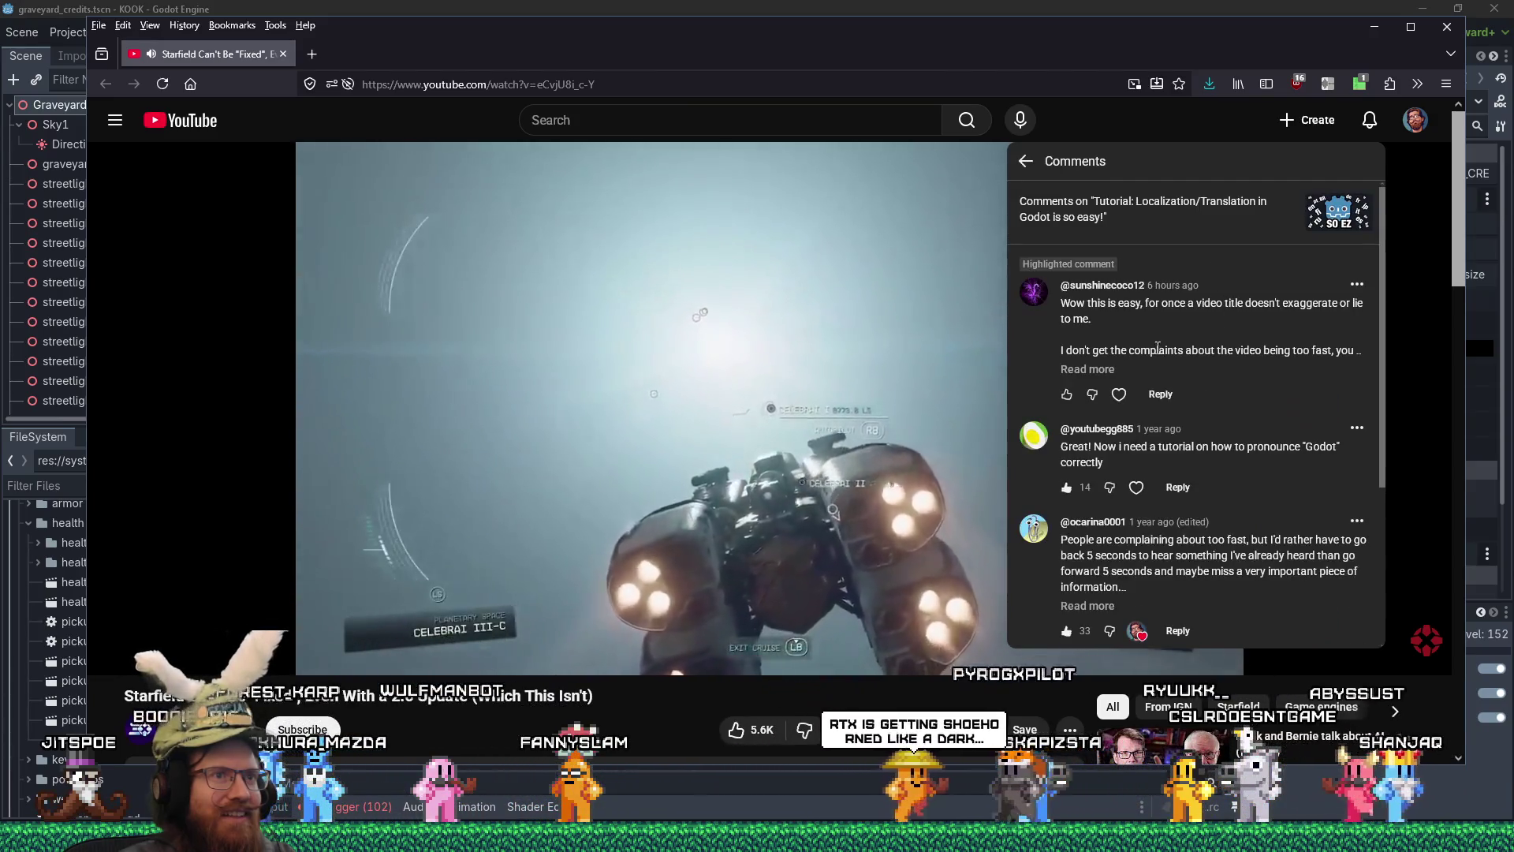
{"action": "left_click", "coordinate": [1087, 370]}
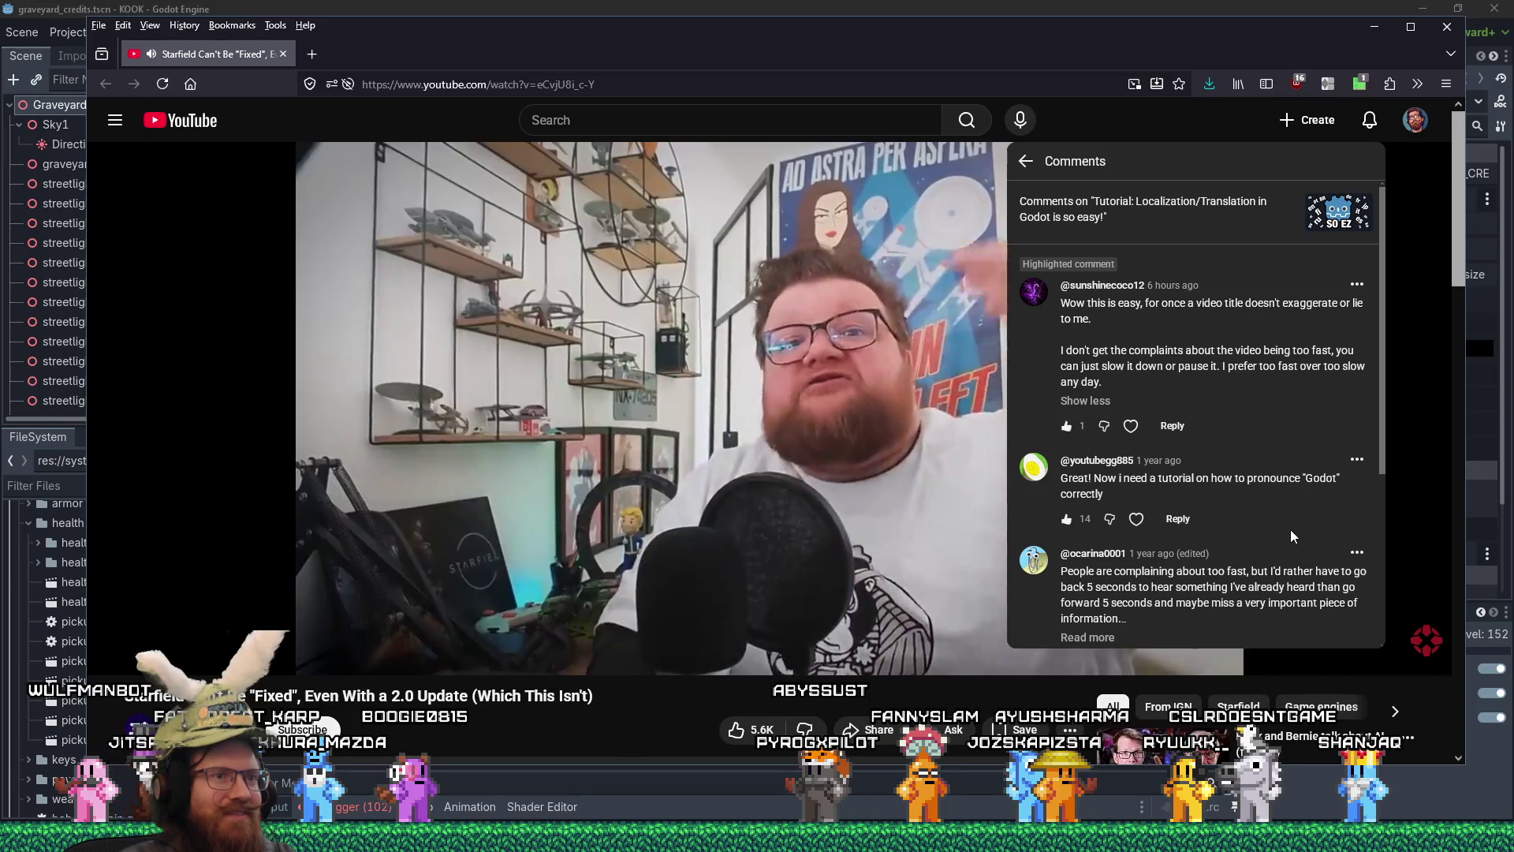
{"action": "left_click", "coordinate": [1362, 160]}
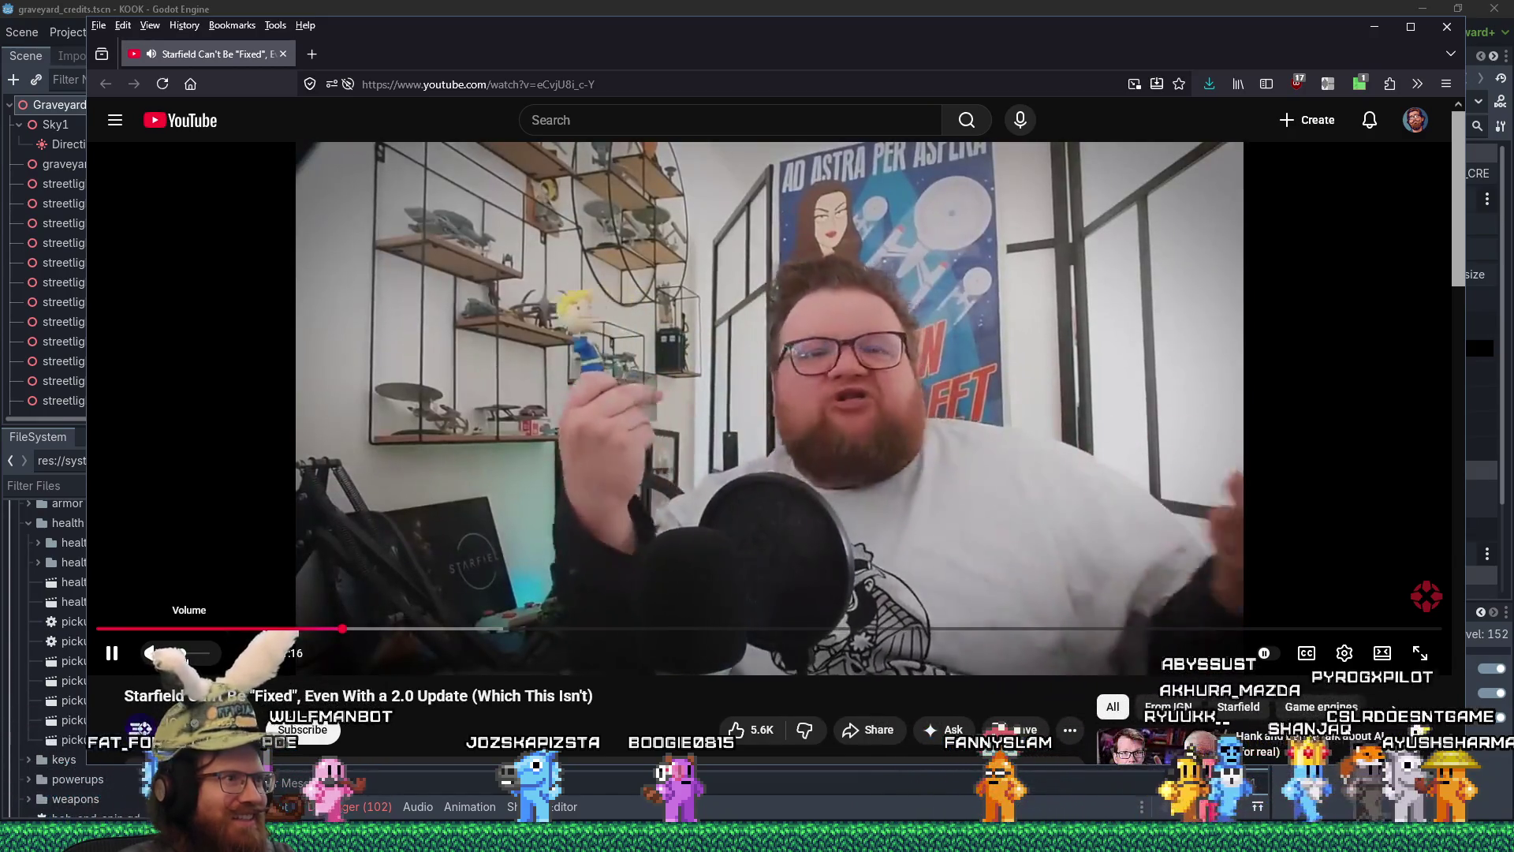
- Skip the video ahead to 9:08, close Firefox, and place the cursor at line 683's end
{"action": "left_click", "coordinate": [477, 629]}
{"action": "left_click", "coordinate": [533, 628]}
{"action": "left_click", "coordinate": [812, 629]}
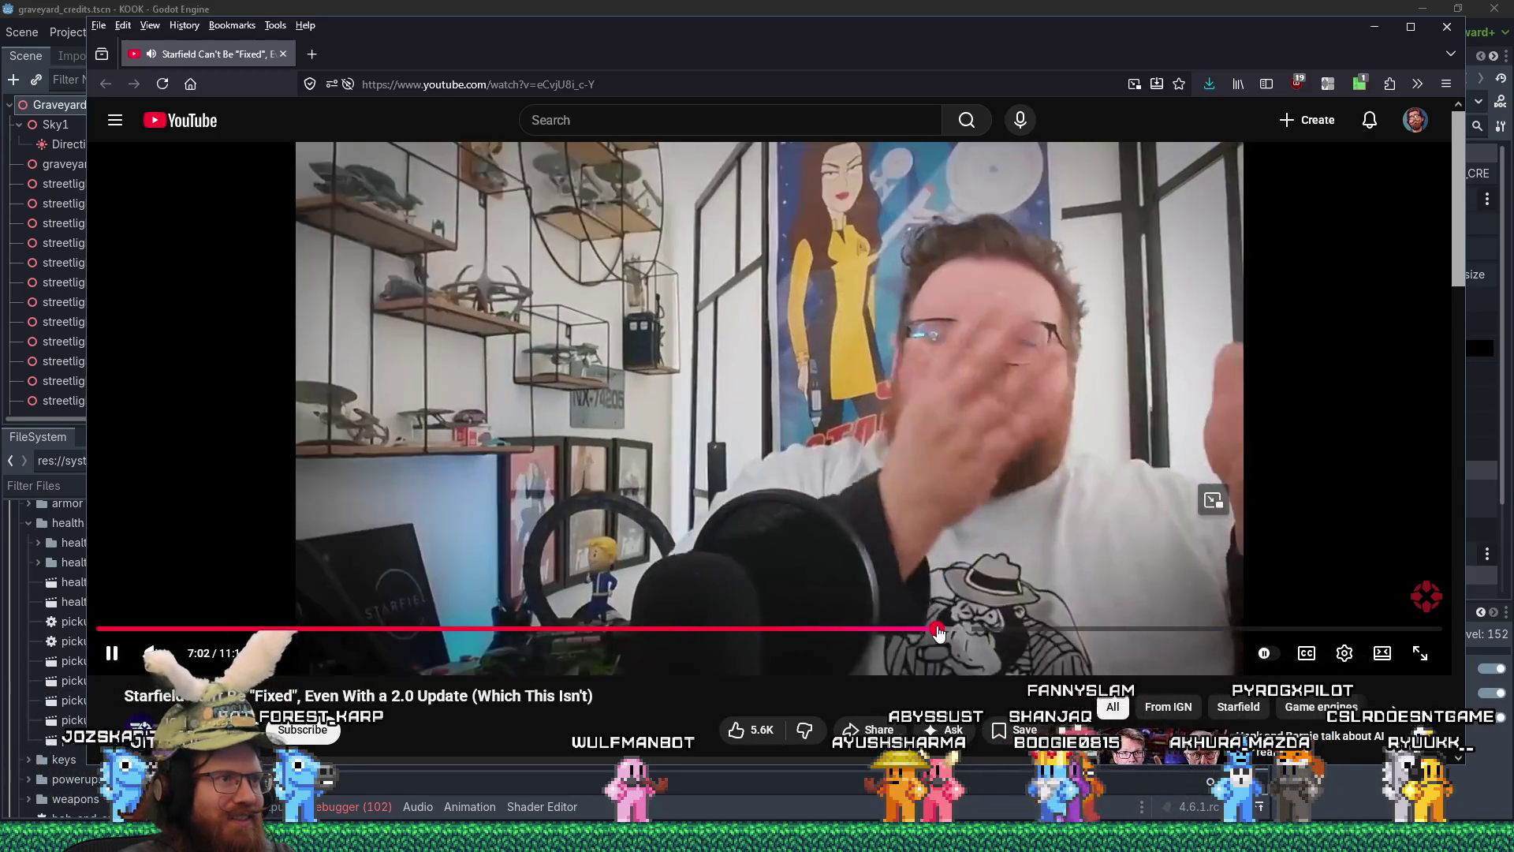
{"action": "left_click", "coordinate": [1077, 628]}
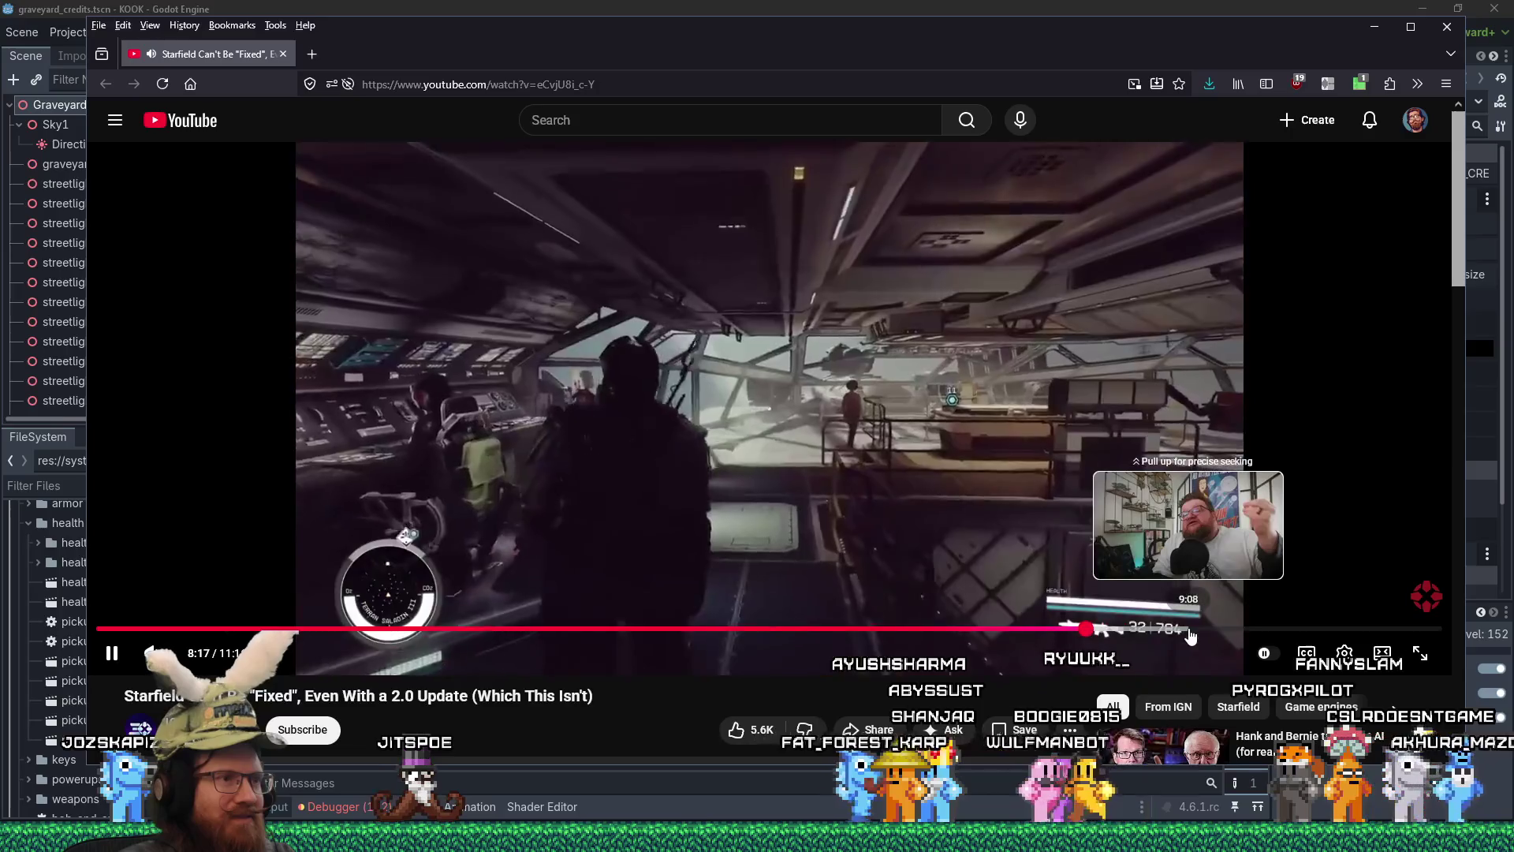
{"action": "left_click", "coordinate": [1191, 631]}
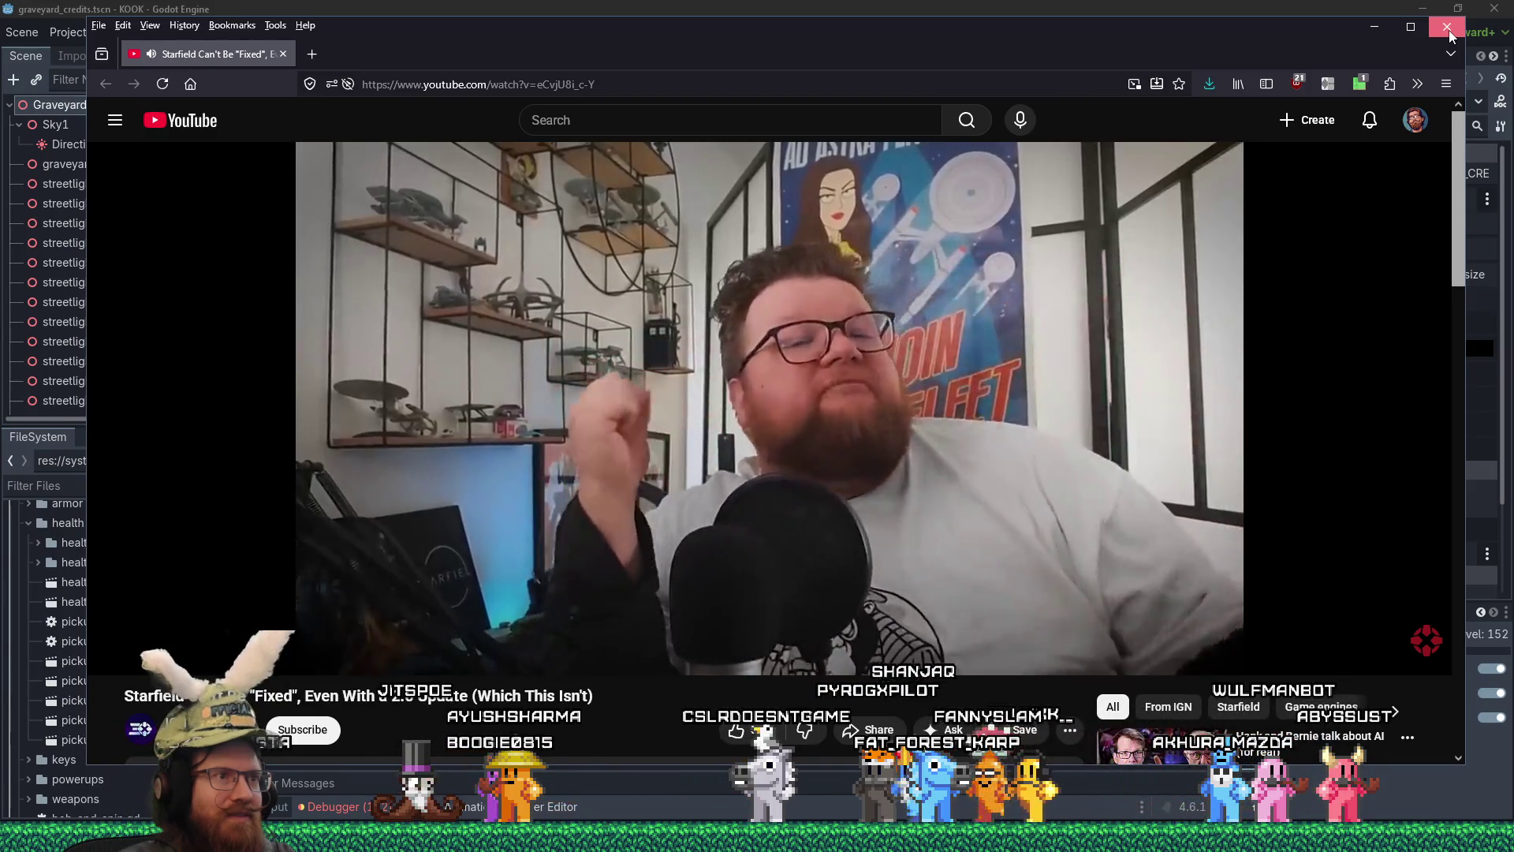
{"action": "left_click", "coordinate": [1450, 31]}
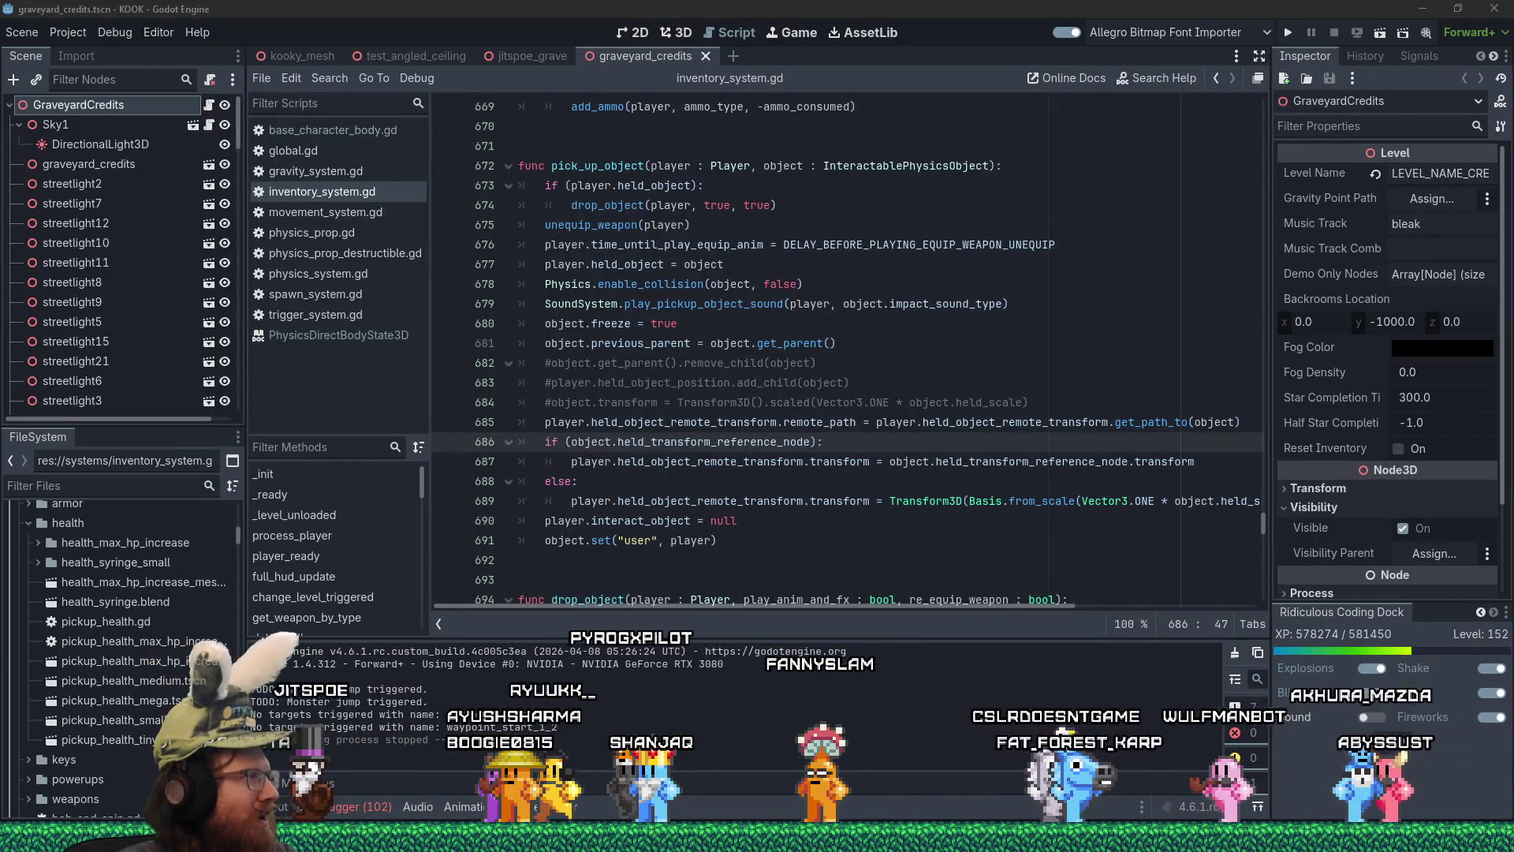
{"action": "left_click", "coordinate": [848, 382]}
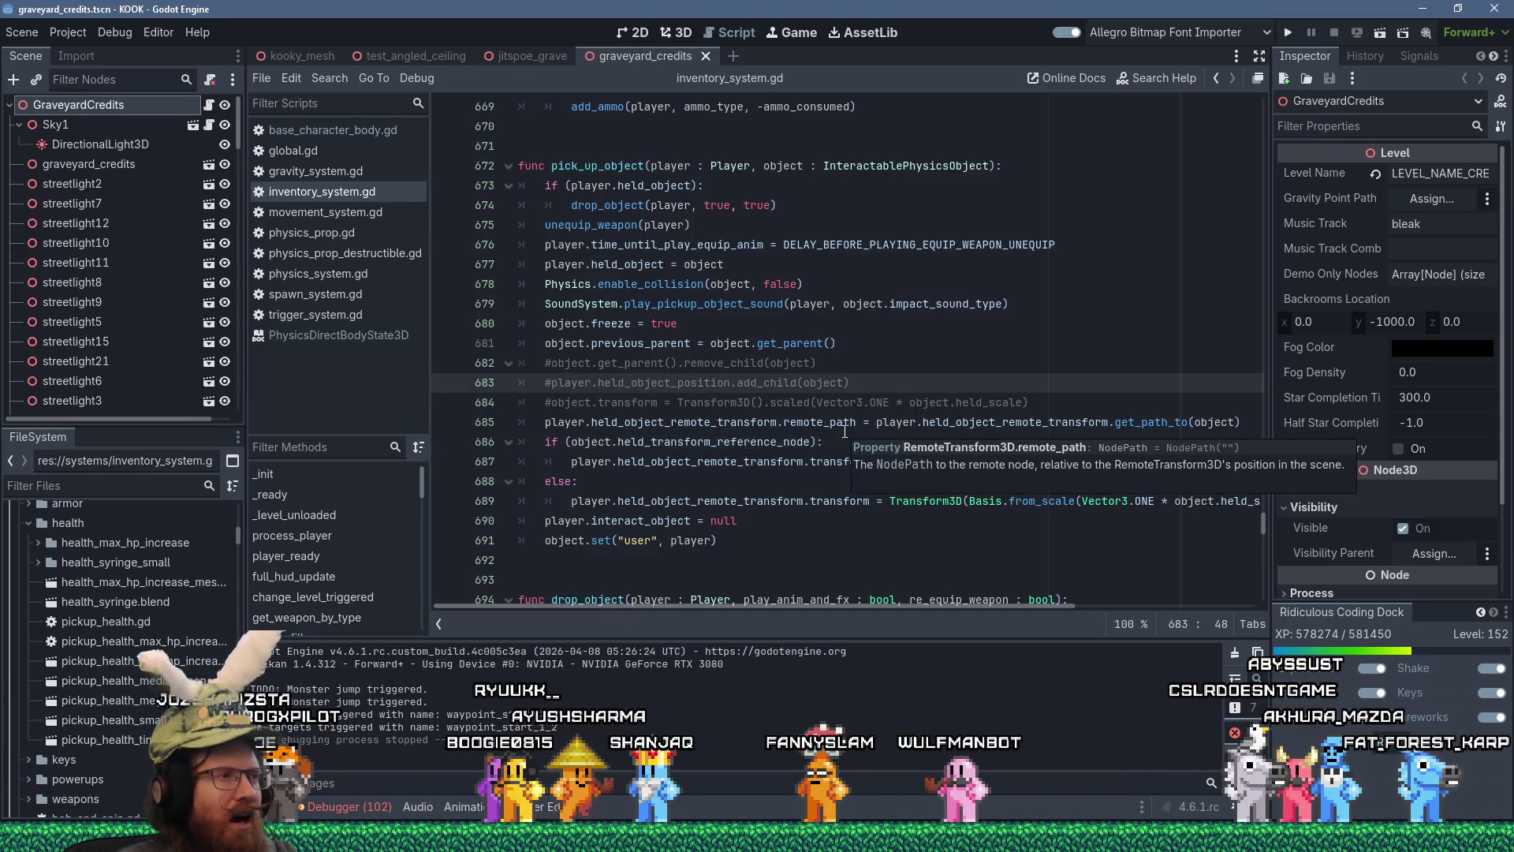
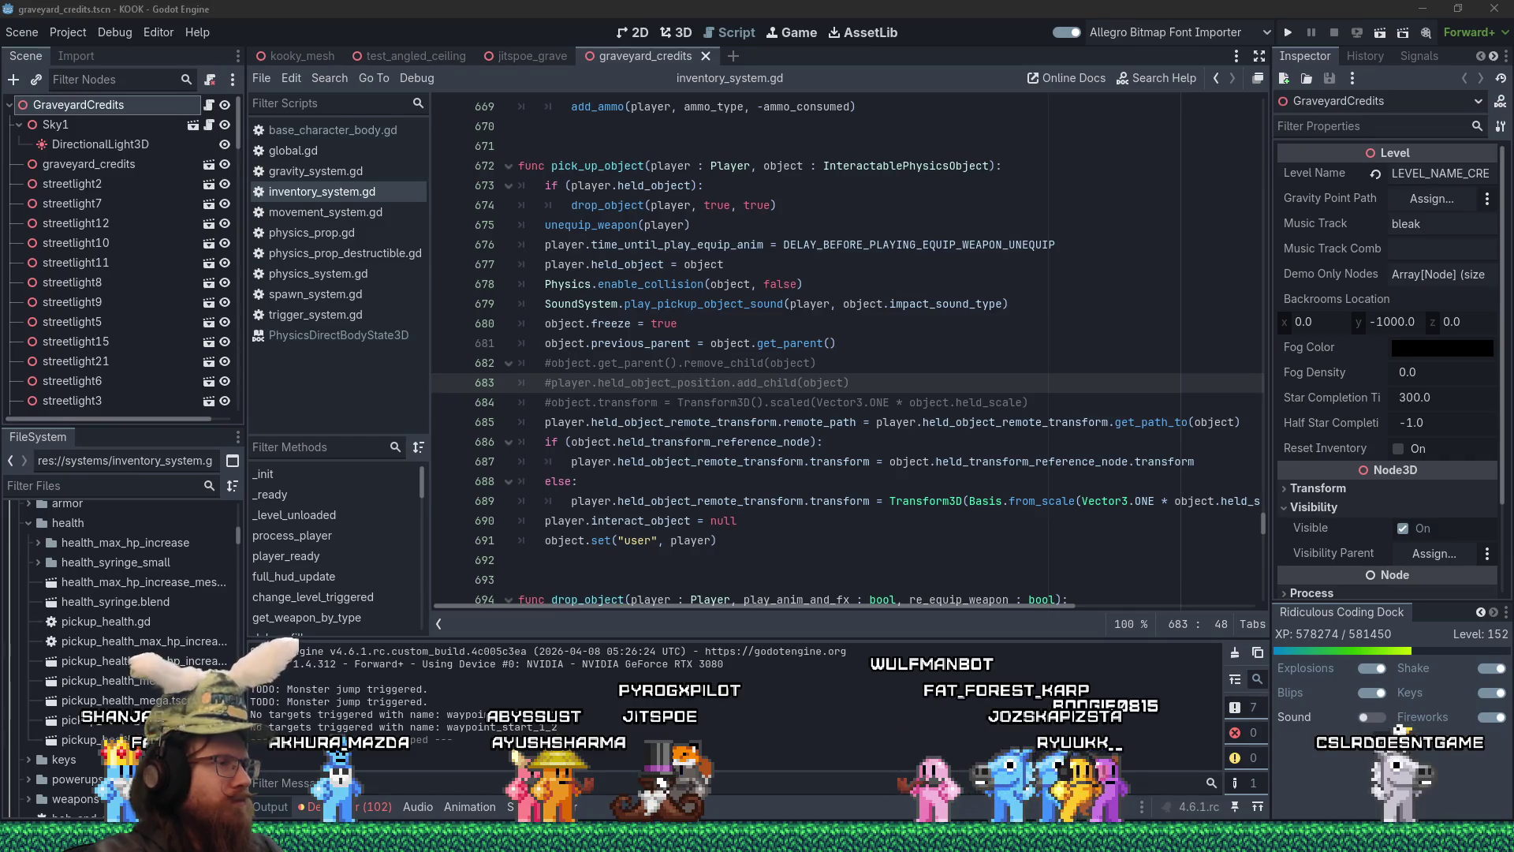
- Put the caret inside the add_child call and return to the Godot script editor
{"action": "key", "text": "Left"}
{"action": "key", "text": "Left"}
{"action": "key", "text": "Left"}
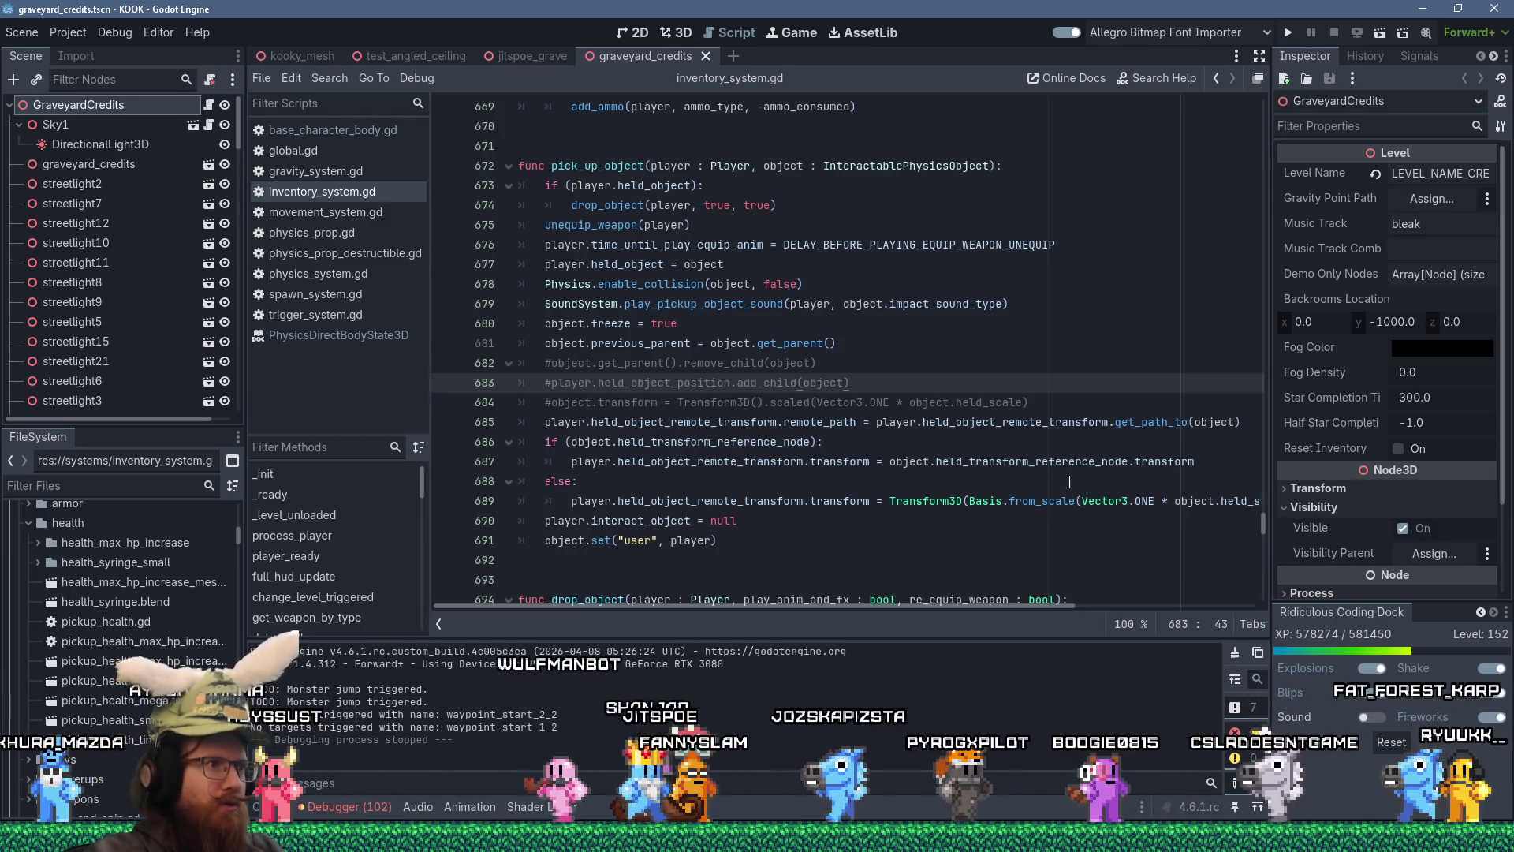
{"action": "key", "text": "alt+Tab"}
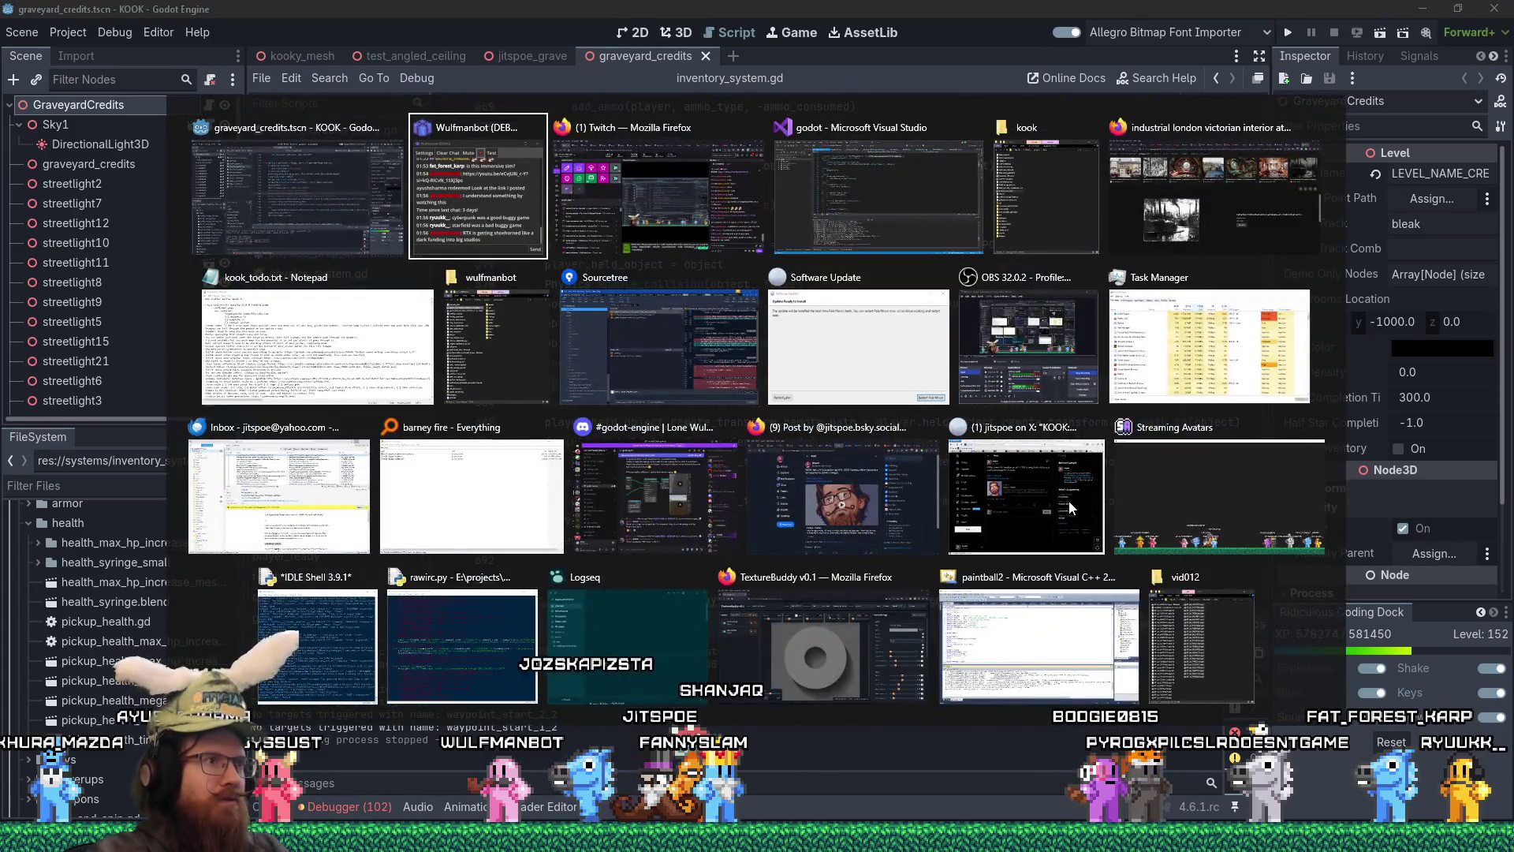
{"action": "key", "text": "alt+shift+Tab"}
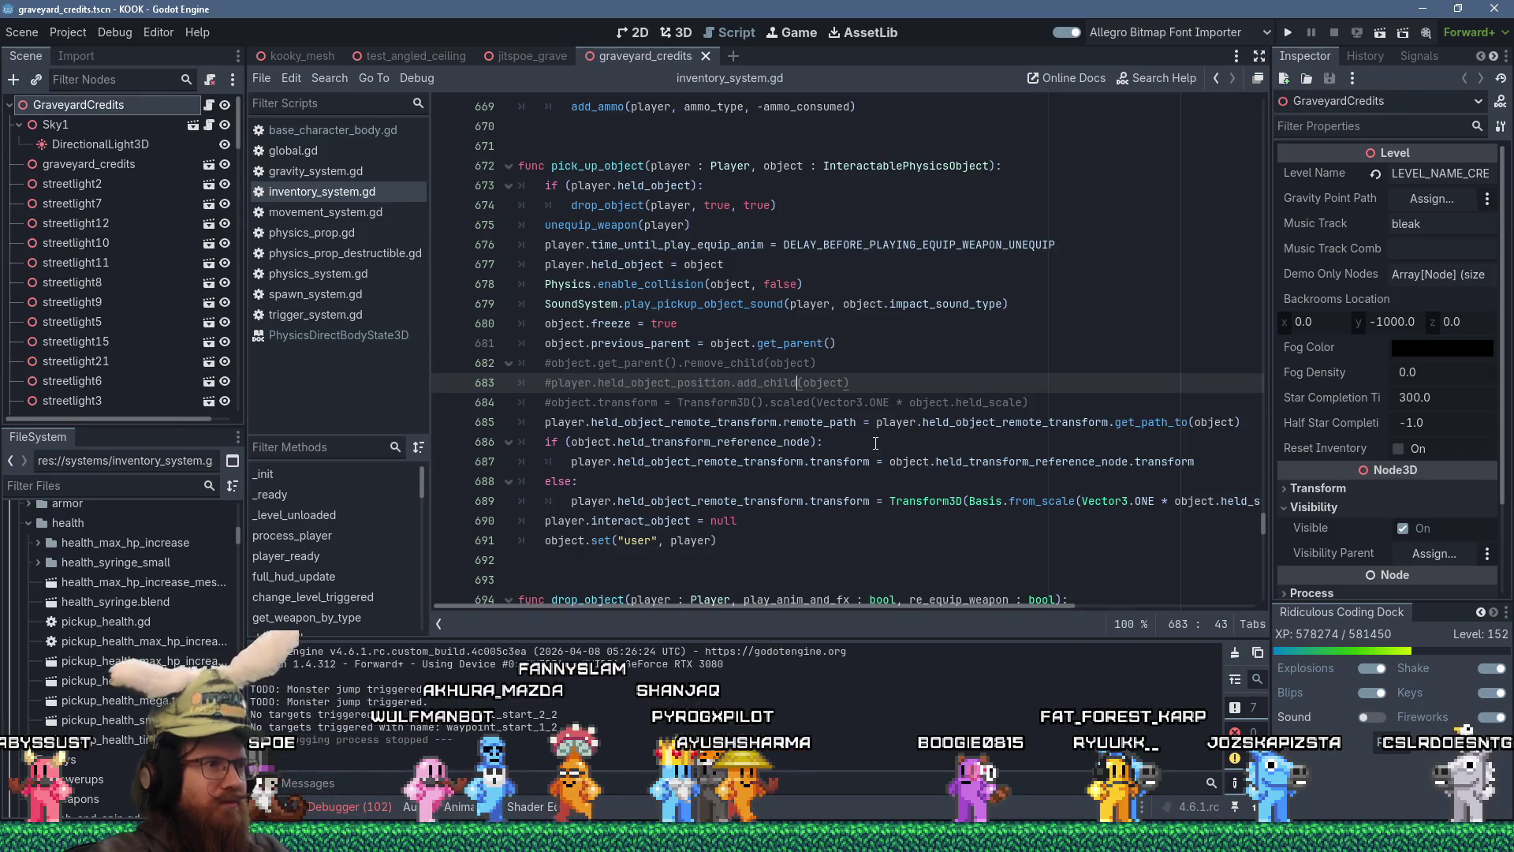
- Place the caret at lines 682–683 of the inventory script, then switch to TrenchBroom
{"action": "mouse_move", "coordinate": [803, 443]}
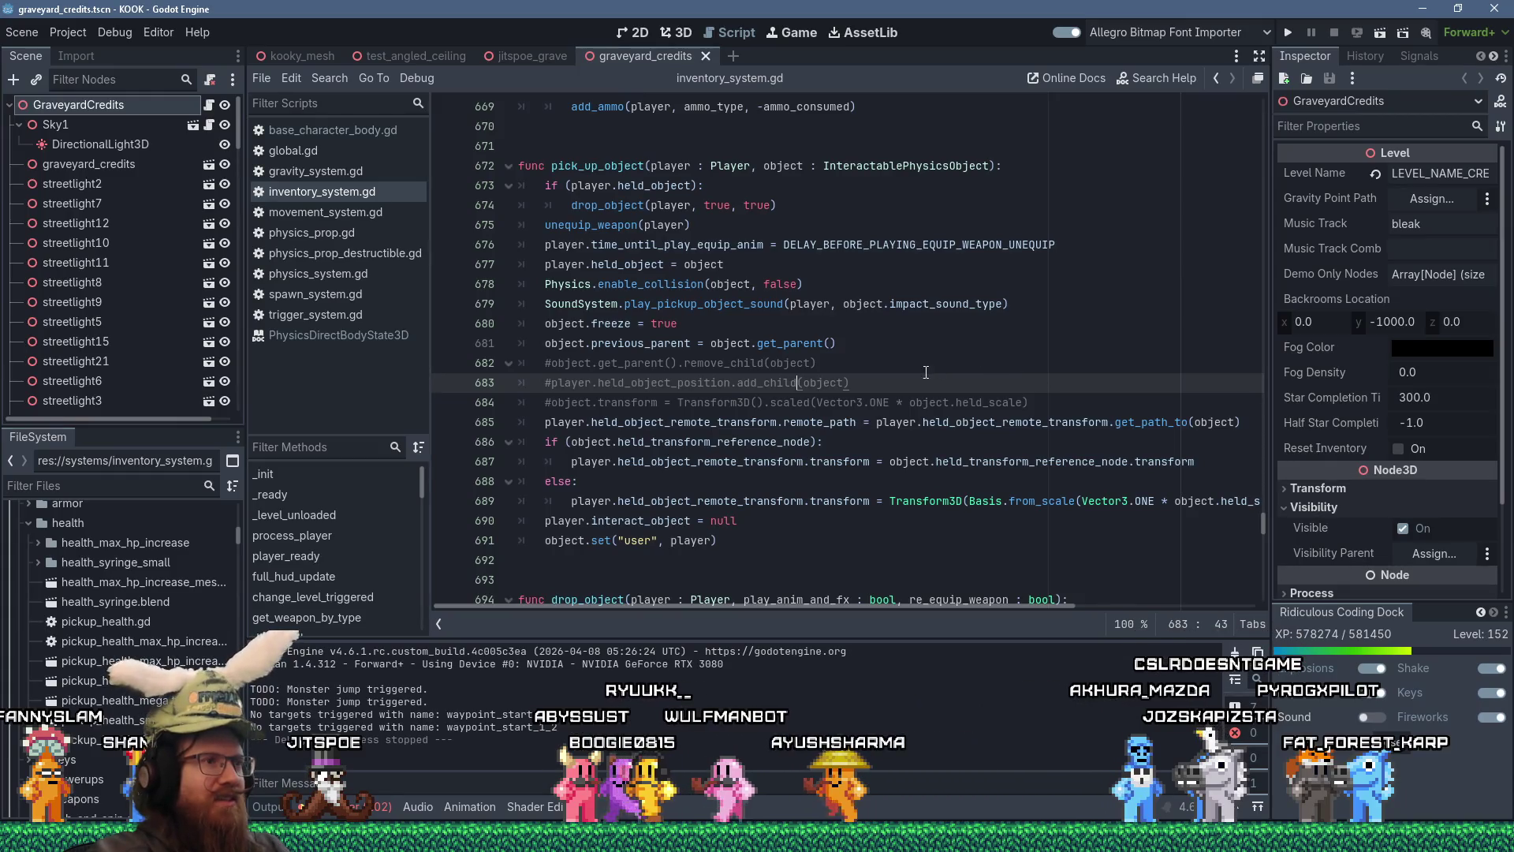
{"action": "left_click", "coordinate": [876, 352]}
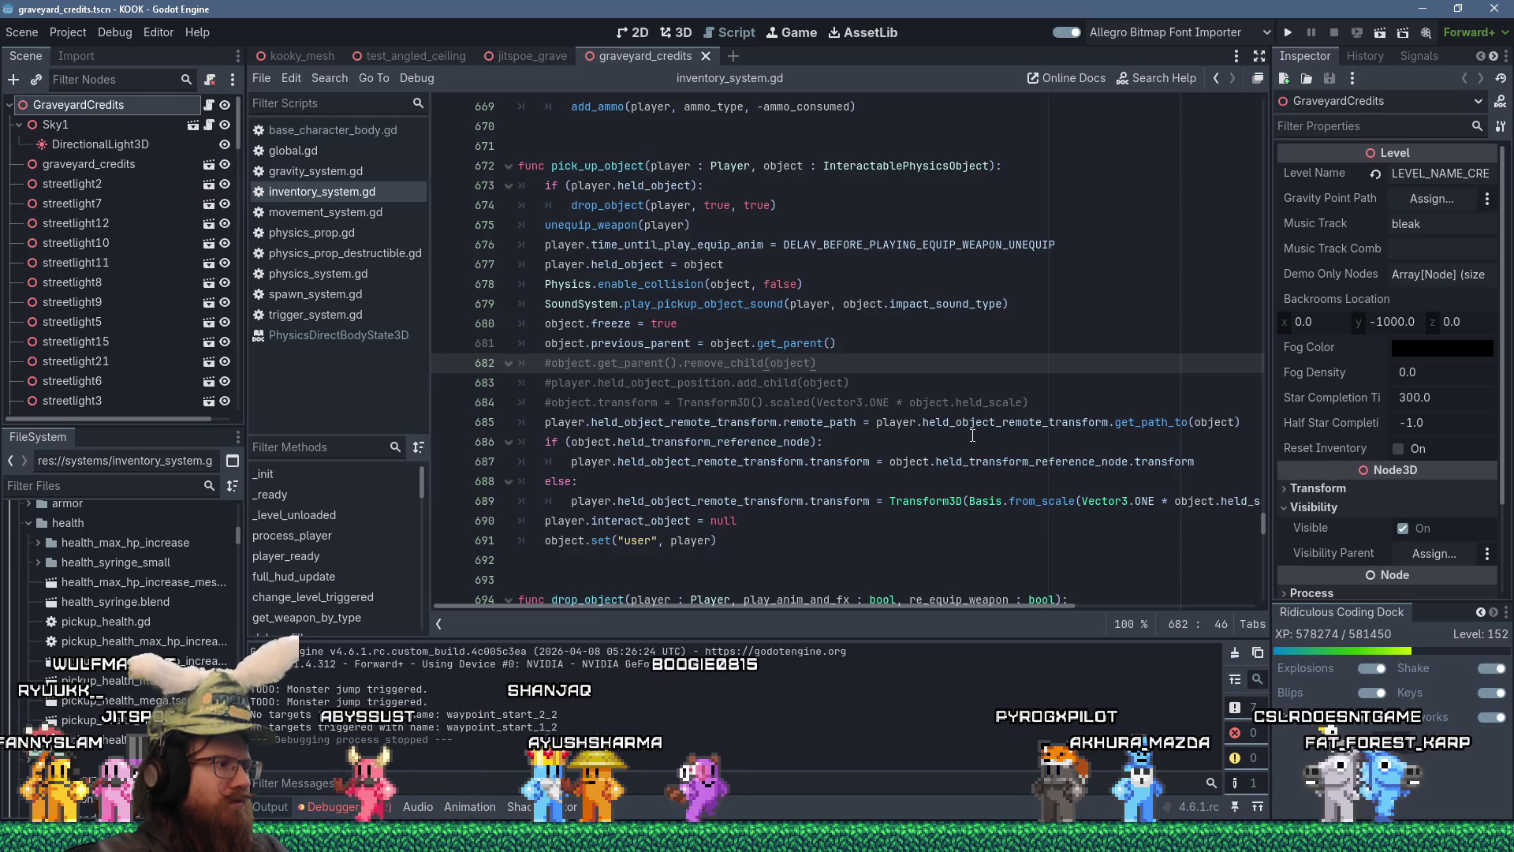
{"action": "mouse_move", "coordinate": [1015, 452]}
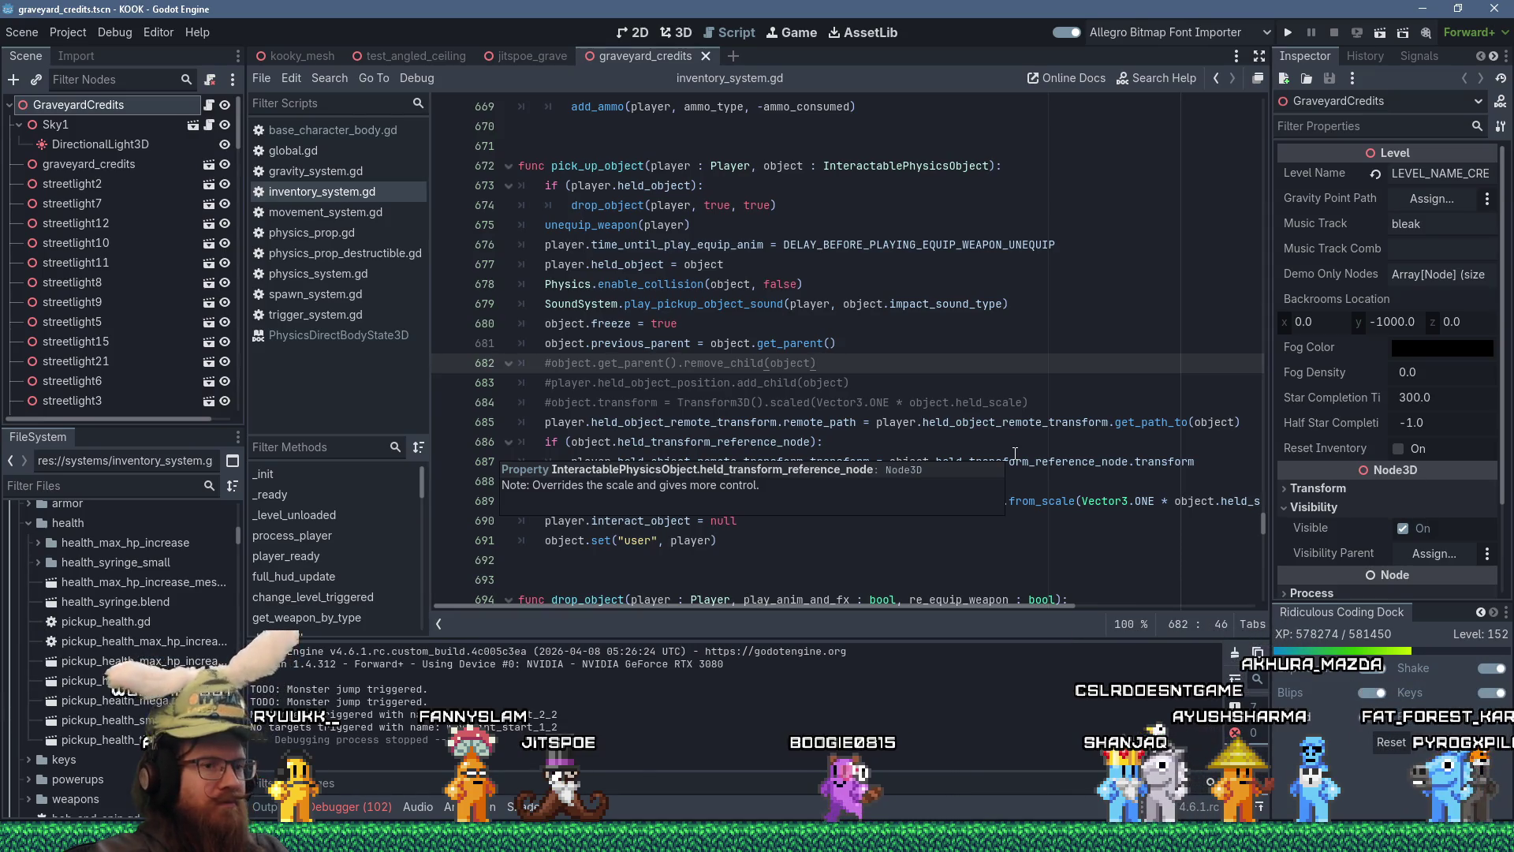
{"action": "left_click", "coordinate": [897, 376]}
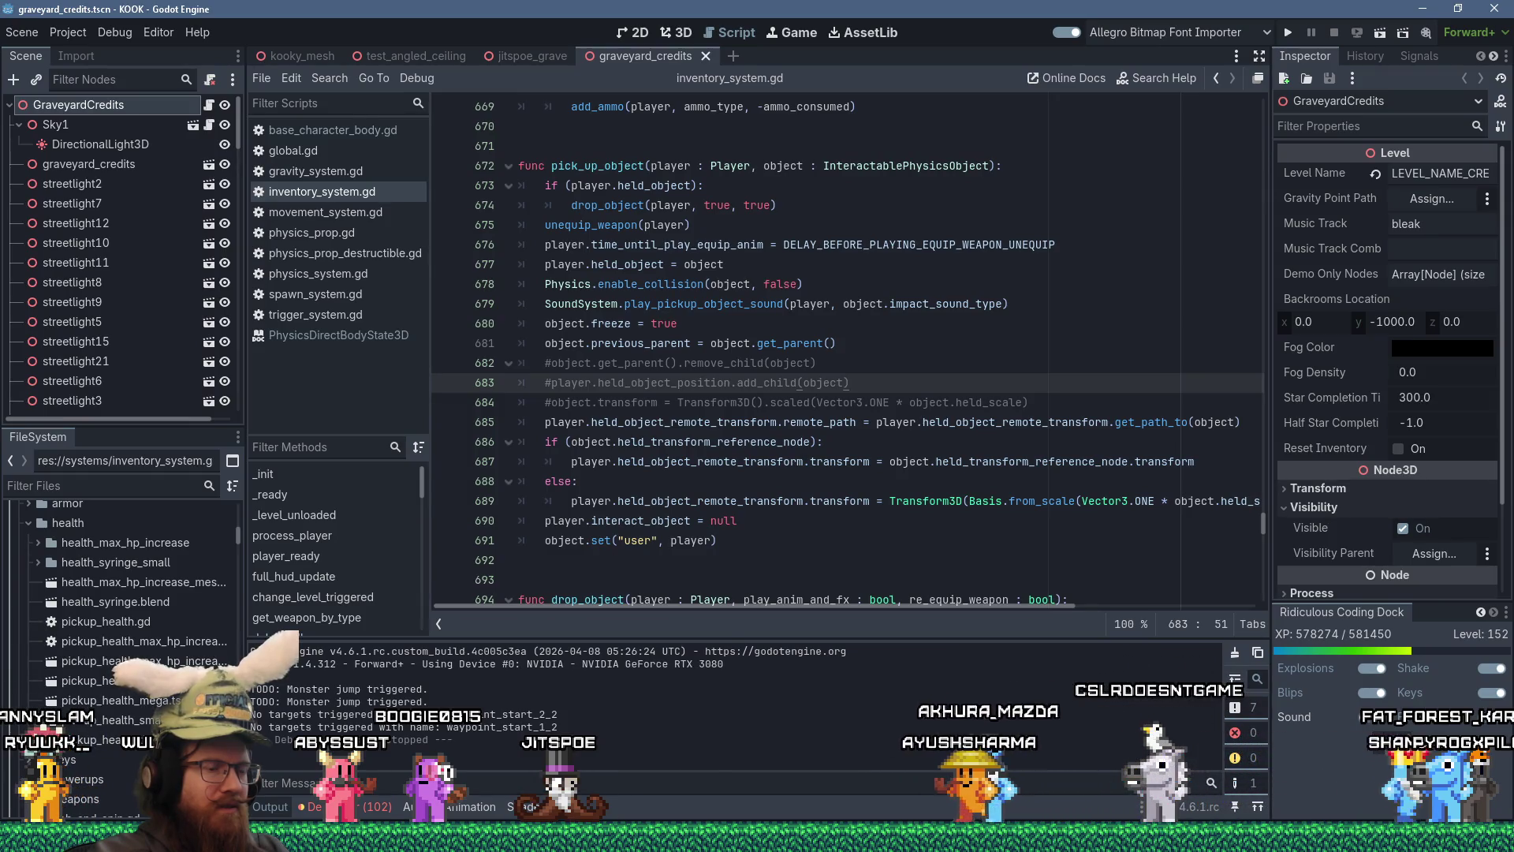
{"action": "key", "text": "alt+Tab"}
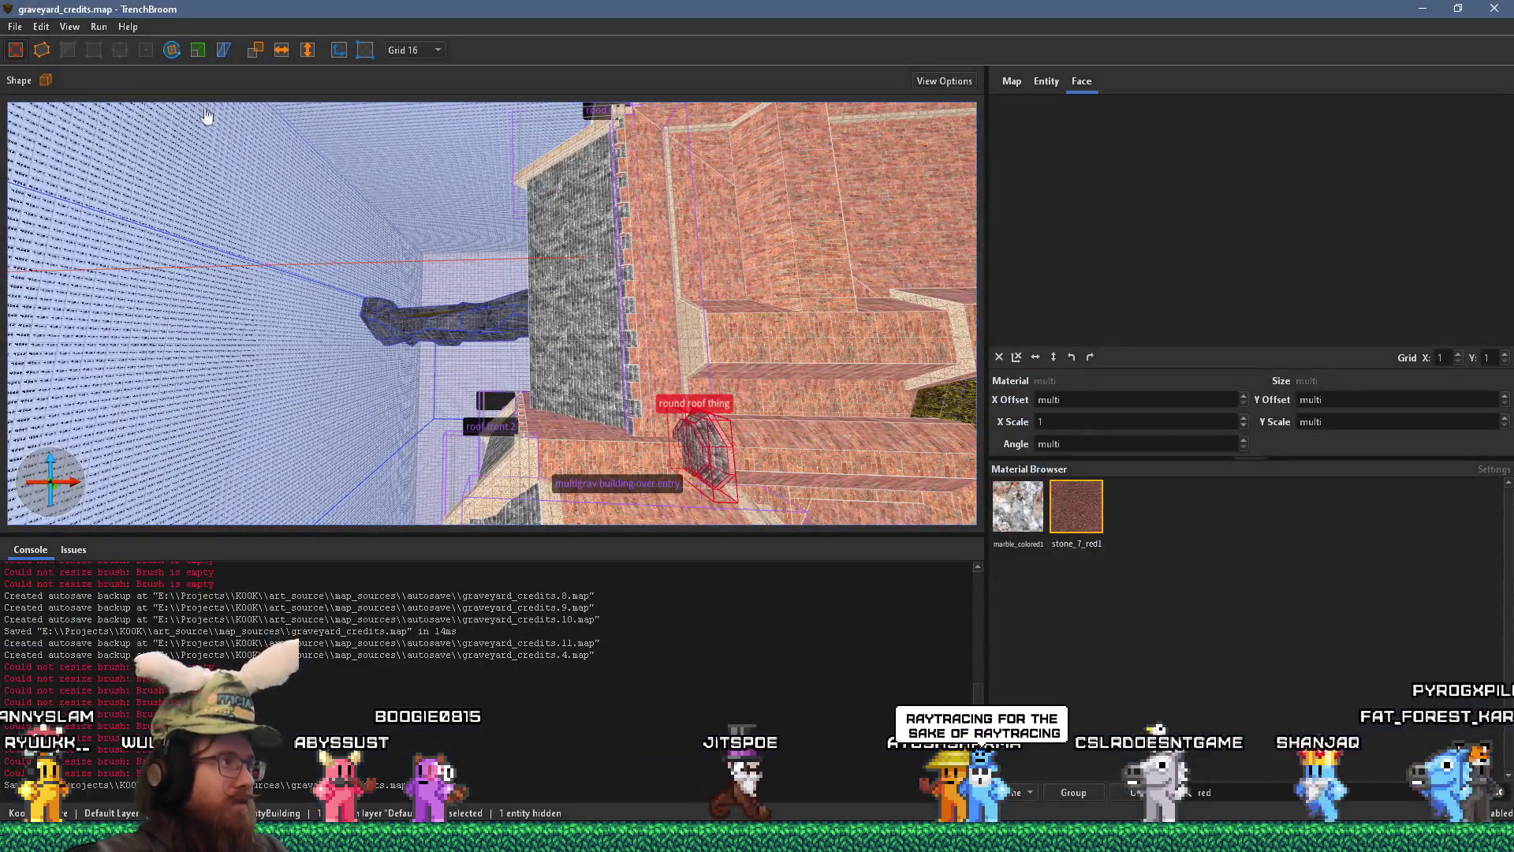
- Bring up the Open Map dialog on the KOOK art_source map_sources folder via File > Open Document
{"action": "left_click", "coordinate": [14, 28]}
{"action": "mouse_move", "coordinate": [46, 83]}
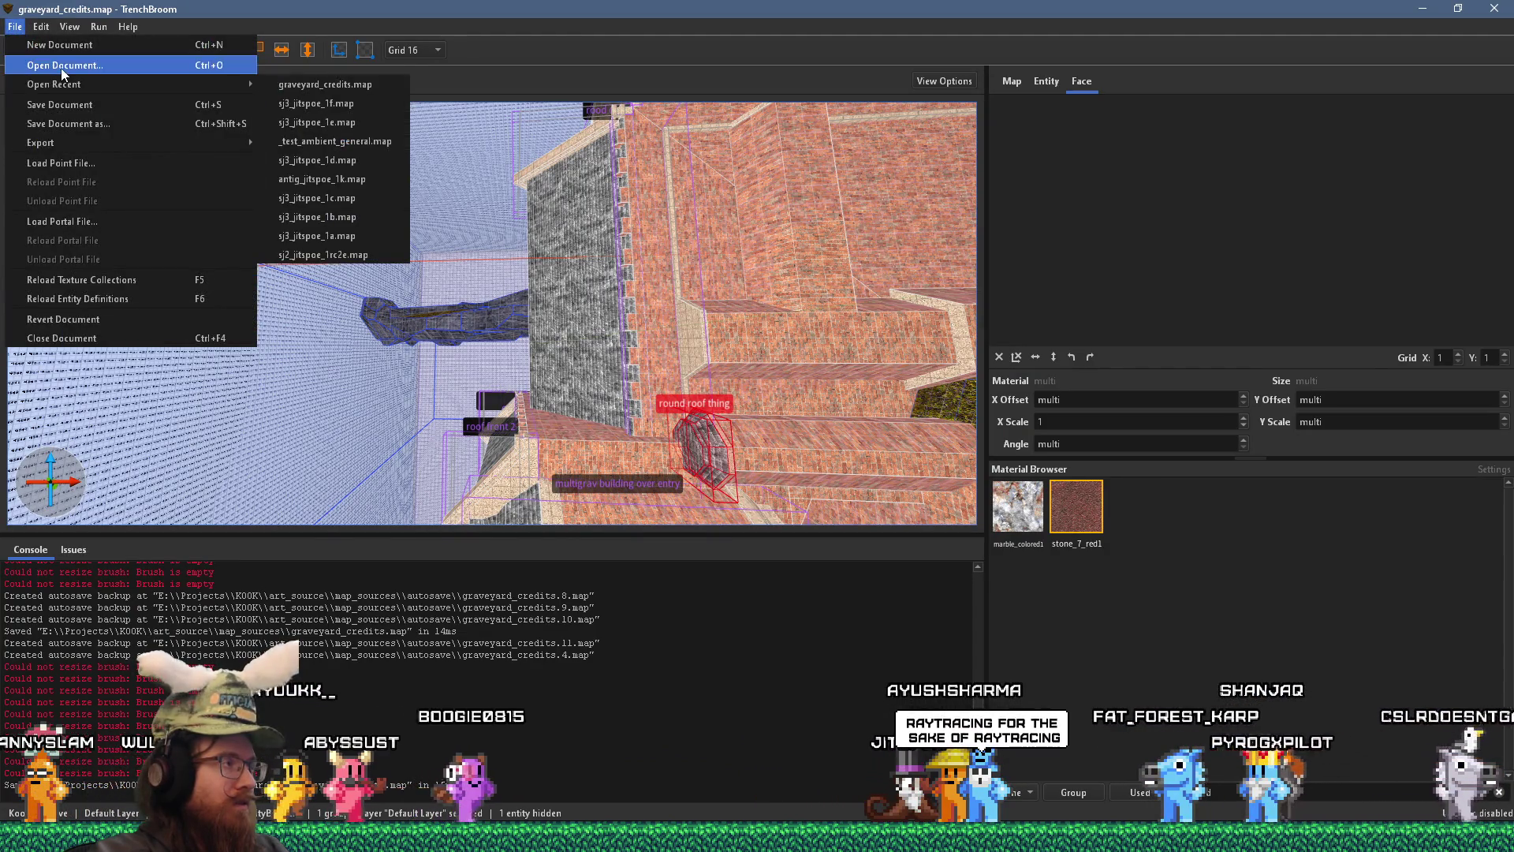
{"action": "left_click", "coordinate": [60, 66]}
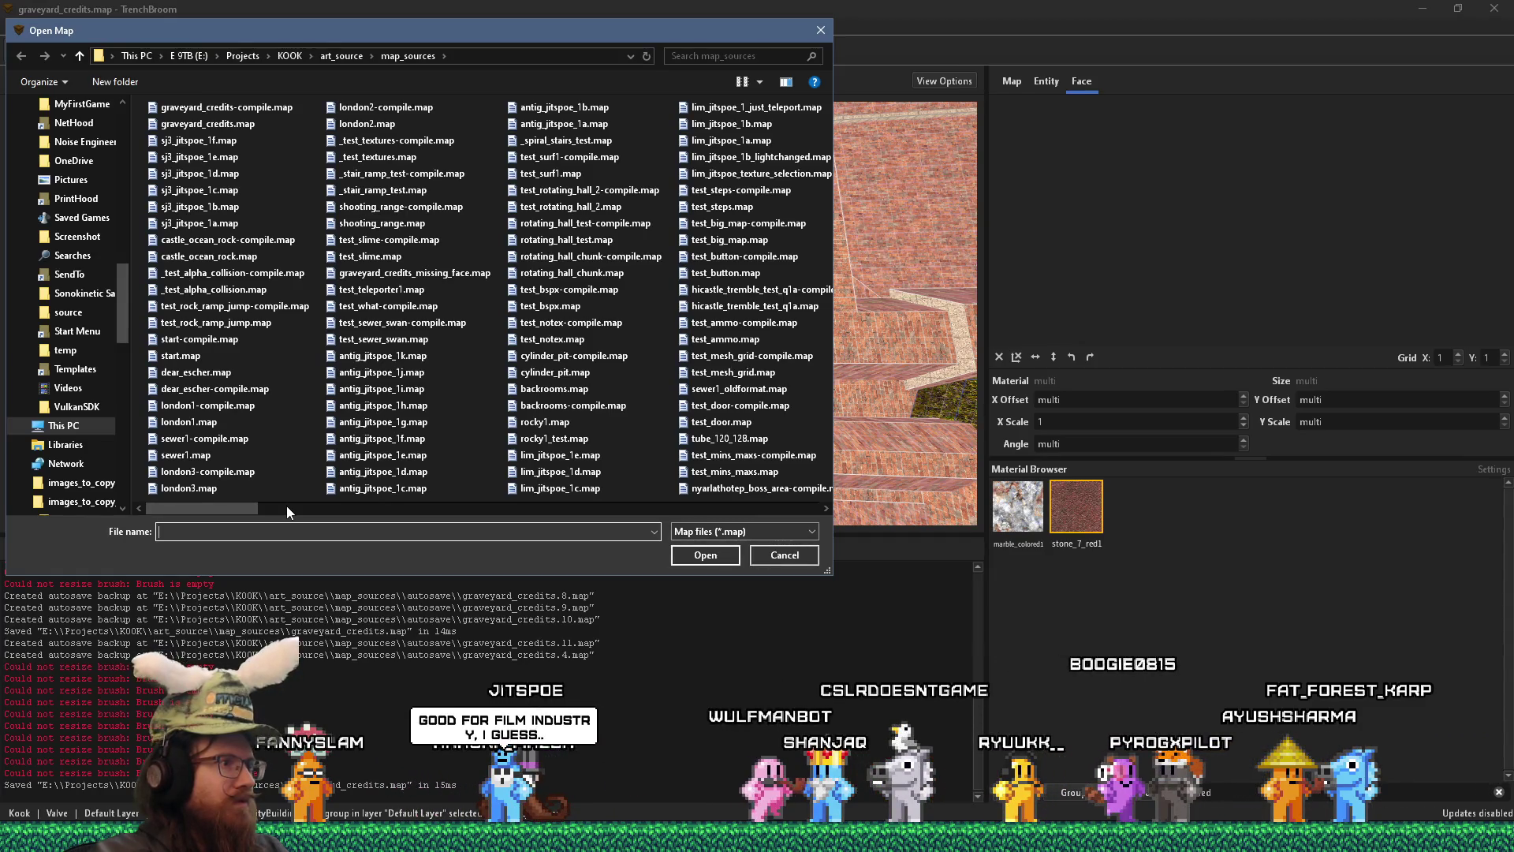
{"action": "right_click", "coordinate": [286, 504]}
{"action": "left_click", "coordinate": [246, 508]}
- Move the Open Map dialog aside and load london1.map from map_sources
{"action": "mouse_move", "coordinate": [247, 508]}
{"action": "left_mouse_down"}
{"action": "mouse_move", "coordinate": [663, 505]}
{"action": "mouse_move", "coordinate": [230, 502]}
{"action": "left_mouse_up"}
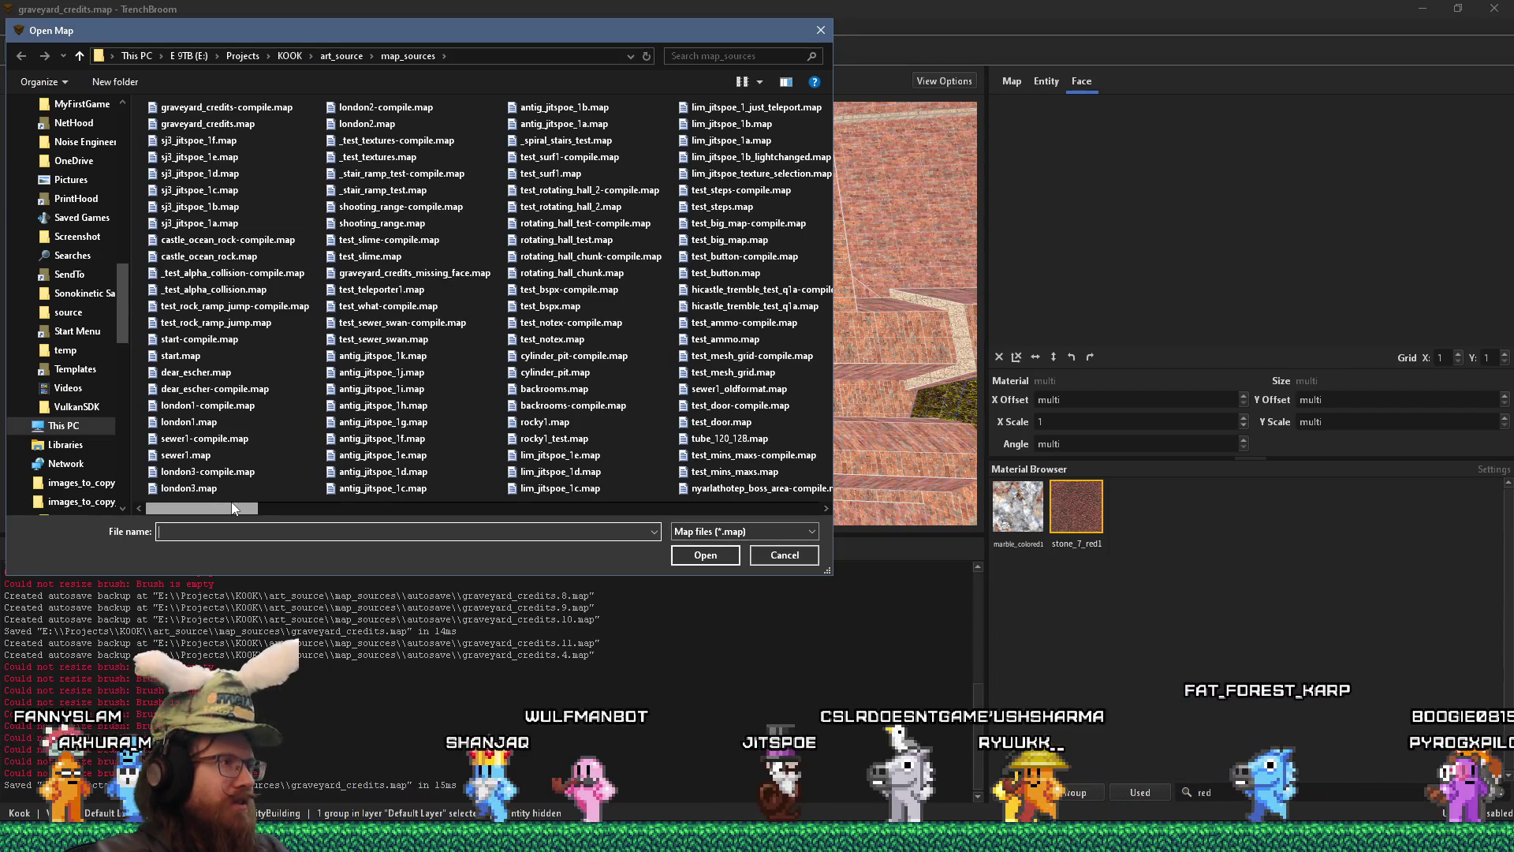
{"action": "left_click_drag", "start_coordinate": [240, 500], "coordinate": [687, 514]}
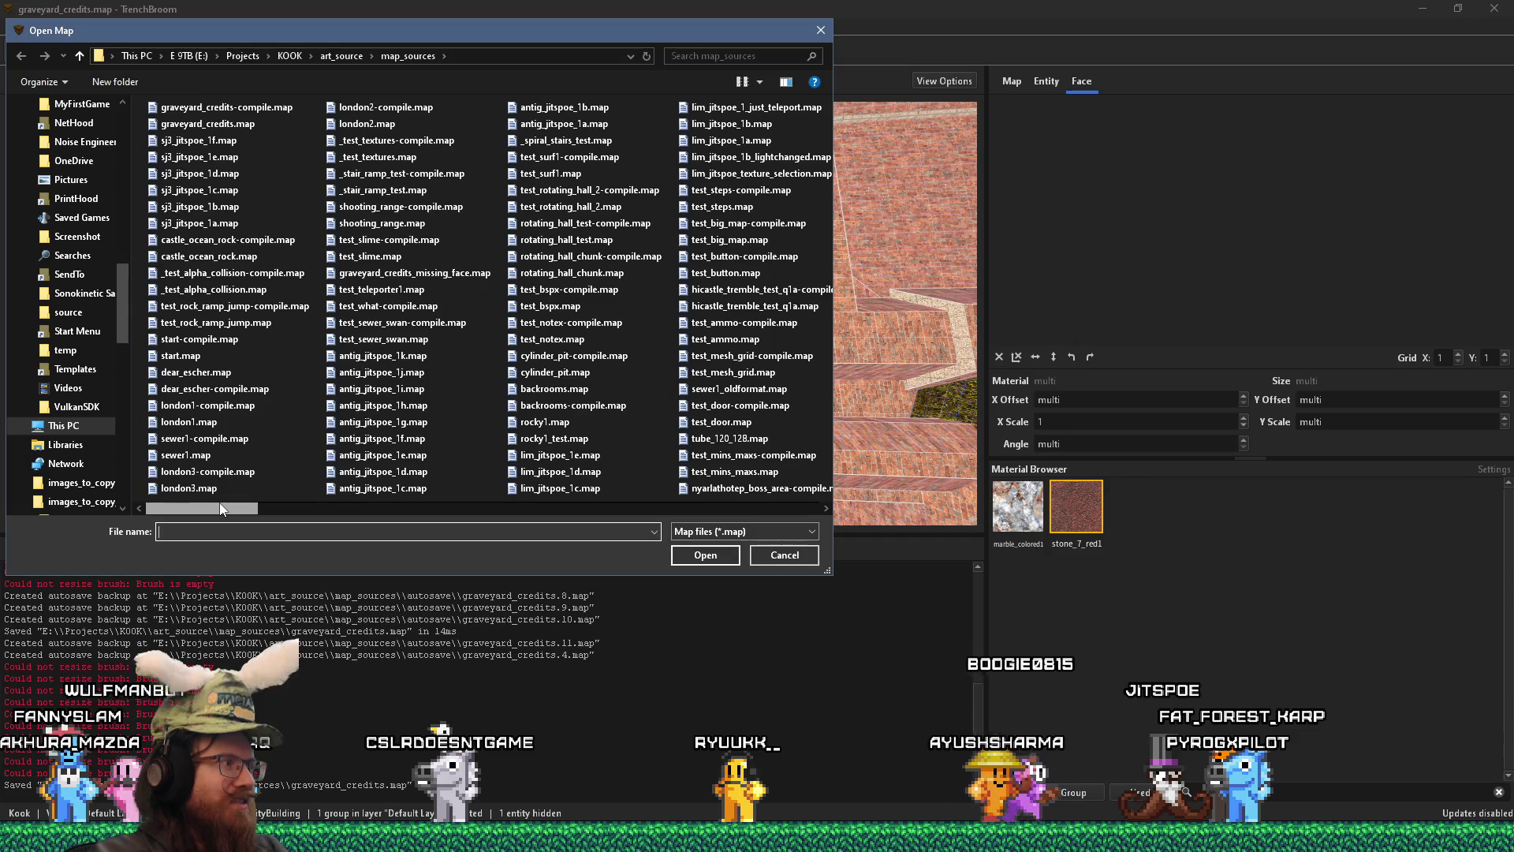
{"action": "mouse_move", "coordinate": [507, 30]}
{"action": "left_mouse_down"}
{"action": "mouse_move", "coordinate": [711, 56]}
{"action": "mouse_move", "coordinate": [542, 32]}
{"action": "mouse_move", "coordinate": [528, 12]}
{"action": "left_mouse_up"}
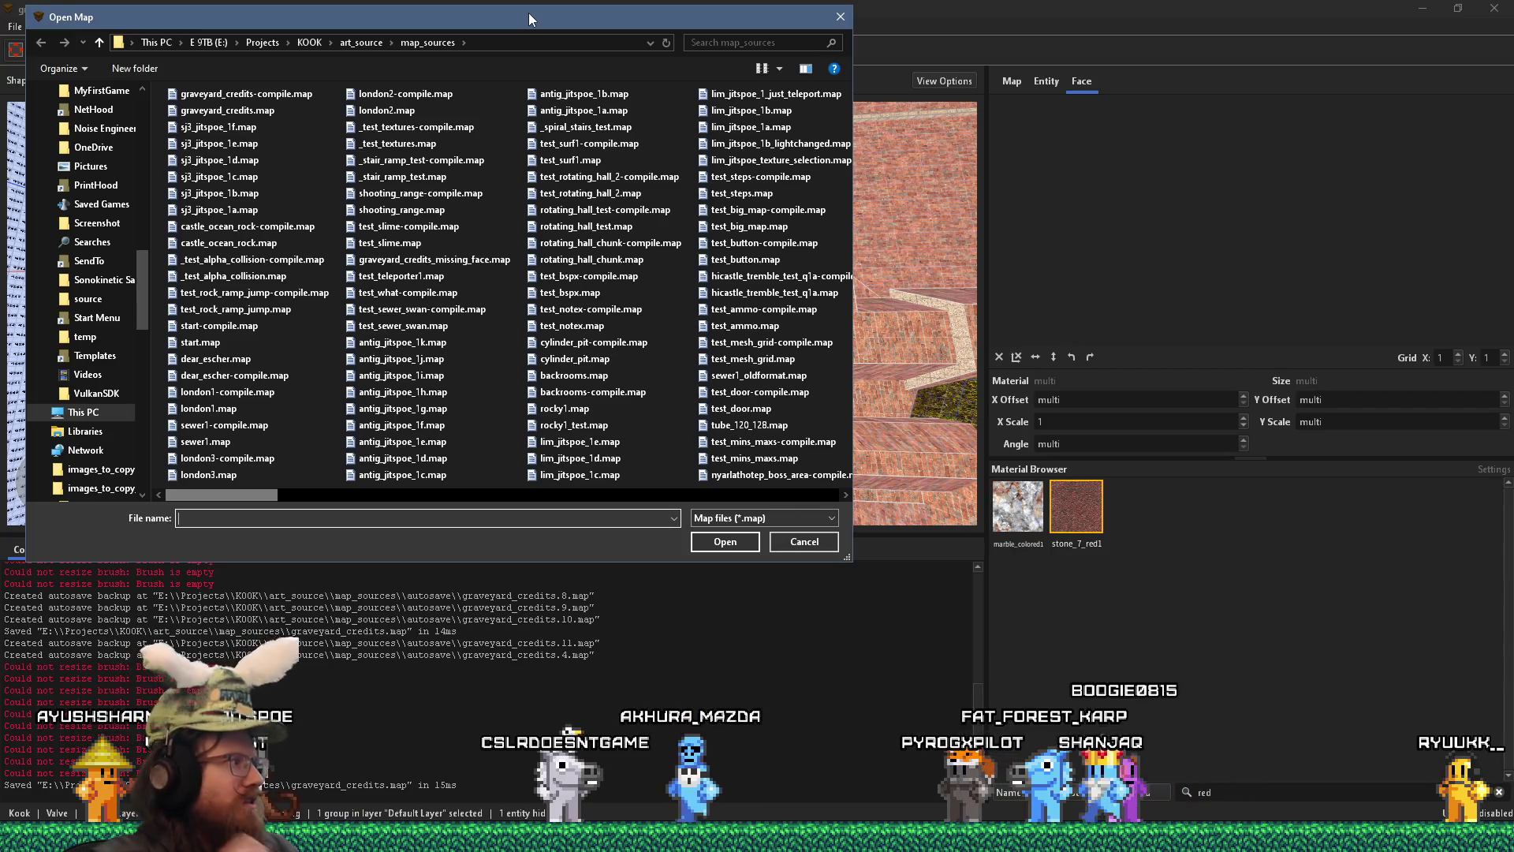
{"action": "mouse_move", "coordinate": [528, 17]}
{"action": "left_mouse_down"}
{"action": "mouse_move", "coordinate": [718, 109]}
{"action": "mouse_move", "coordinate": [911, 147]}
{"action": "mouse_move", "coordinate": [982, 136]}
{"action": "mouse_move", "coordinate": [818, 228]}
{"action": "mouse_move", "coordinate": [930, 358]}
{"action": "mouse_move", "coordinate": [955, 351]}
{"action": "mouse_move", "coordinate": [664, 119]}
{"action": "left_mouse_up"}
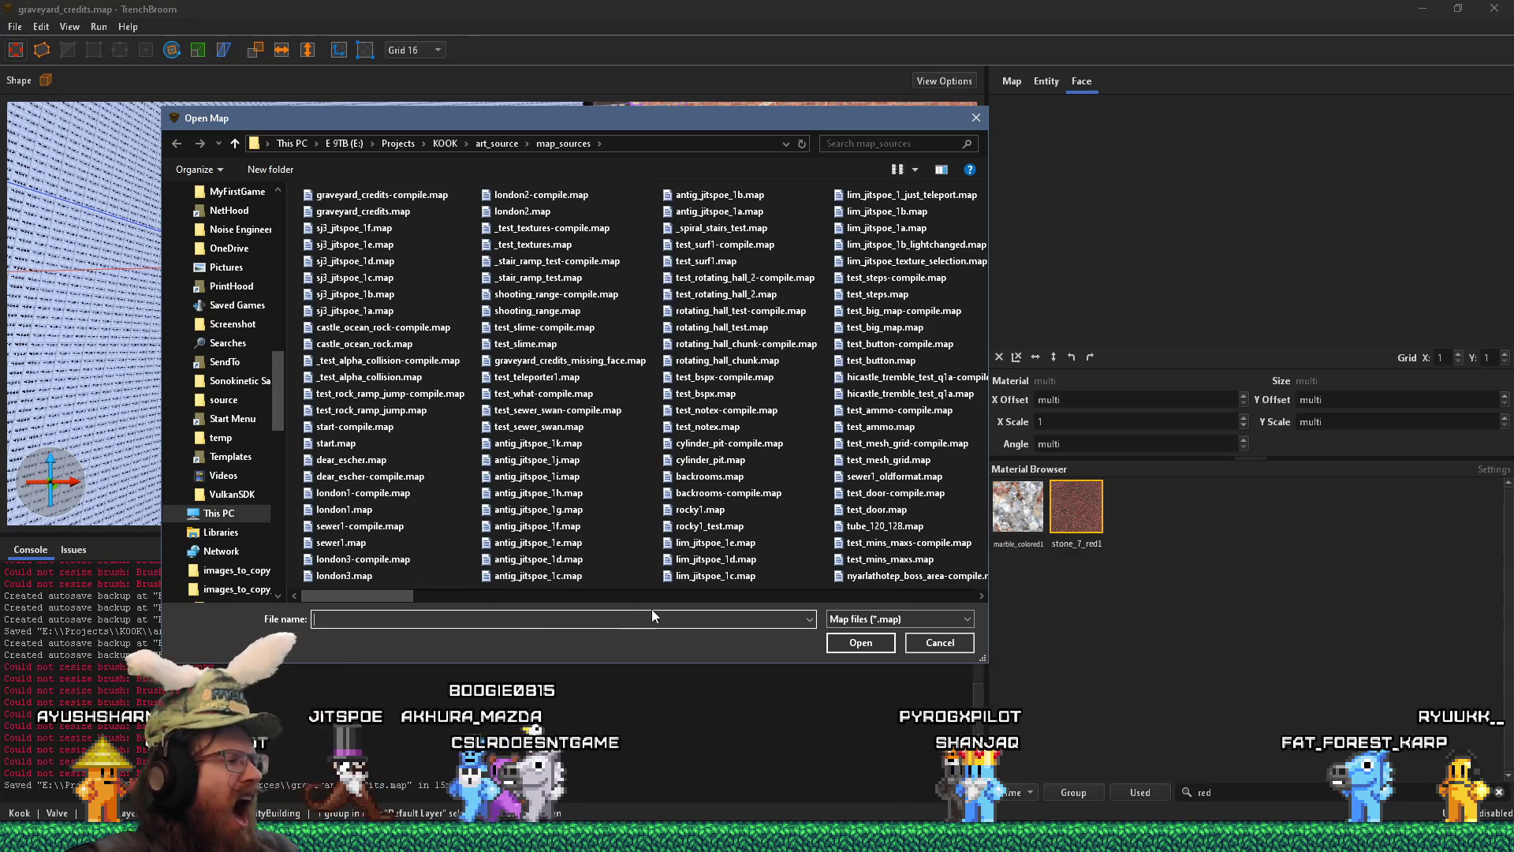
{"action": "type", "text": "london"}
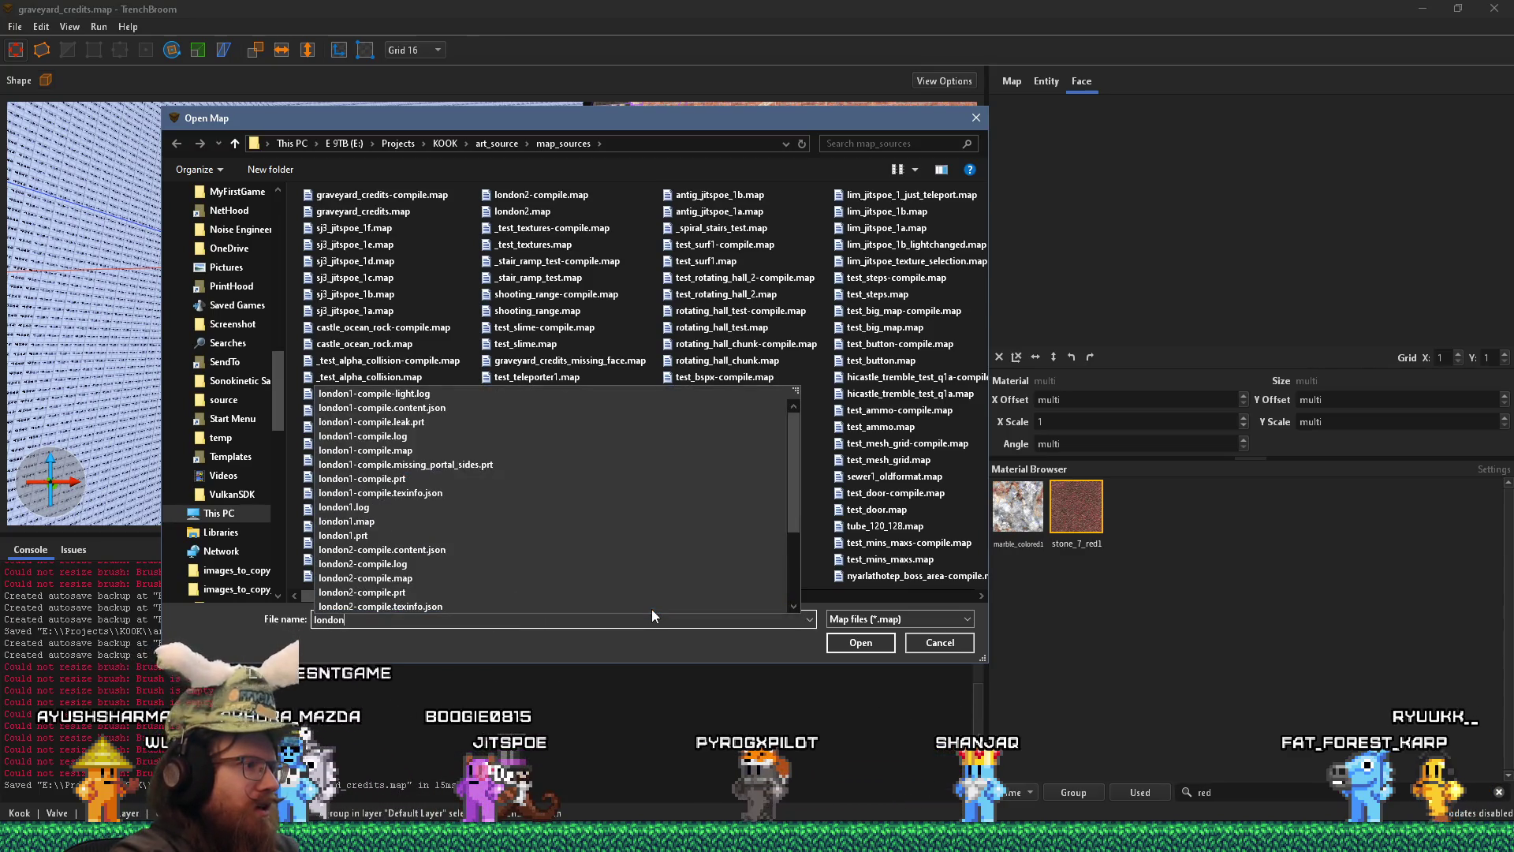
{"action": "type", "text": "1.map"}
{"action": "key", "text": "Return"}
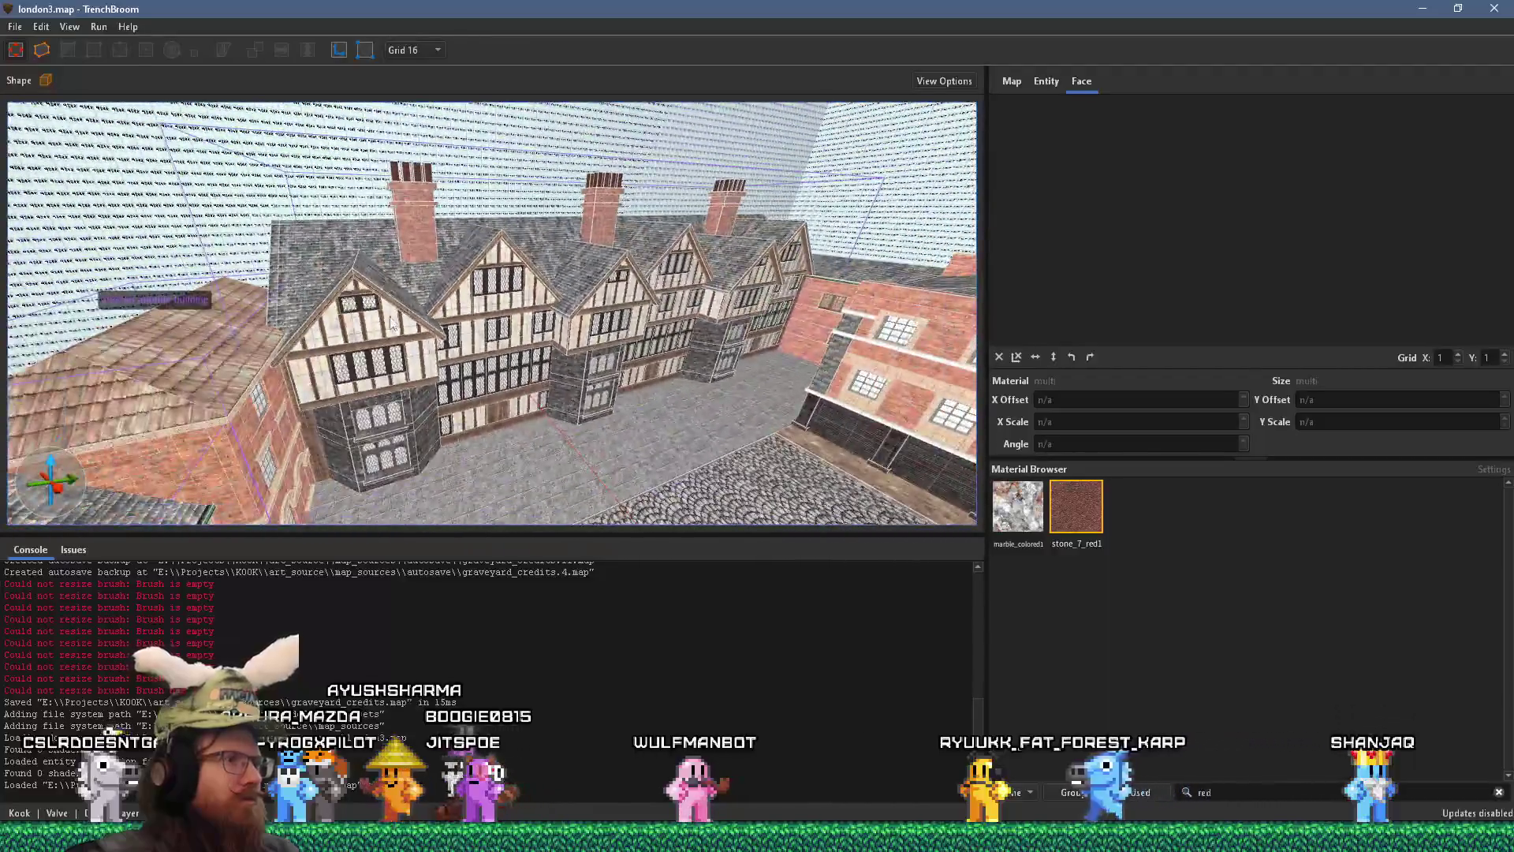
- Save the london map as a new copy with the file name _test_movement.bsp
{"action": "mouse_move", "coordinate": [392, 321]}
{"action": "left_mouse_down"}
{"action": "mouse_move", "coordinate": [737, 287]}
{"action": "mouse_move", "coordinate": [530, 363]}
{"action": "mouse_move", "coordinate": [141, 411]}
{"action": "mouse_move", "coordinate": [253, 383]}
{"action": "mouse_move", "coordinate": [651, 344]}
{"action": "mouse_move", "coordinate": [542, 298]}
{"action": "left_mouse_up"}
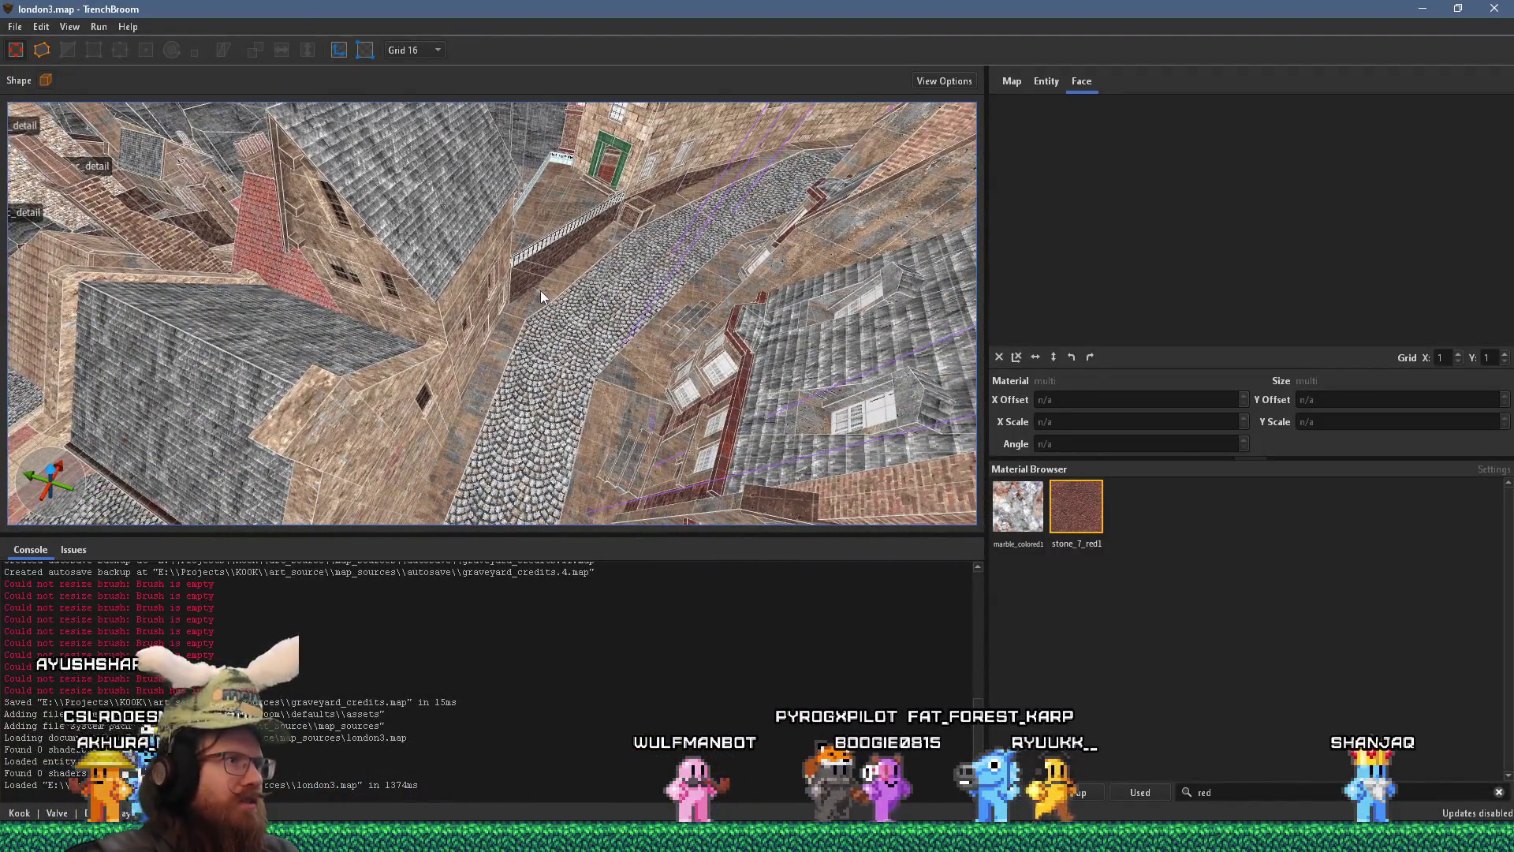
{"action": "left_click", "coordinate": [13, 26]}
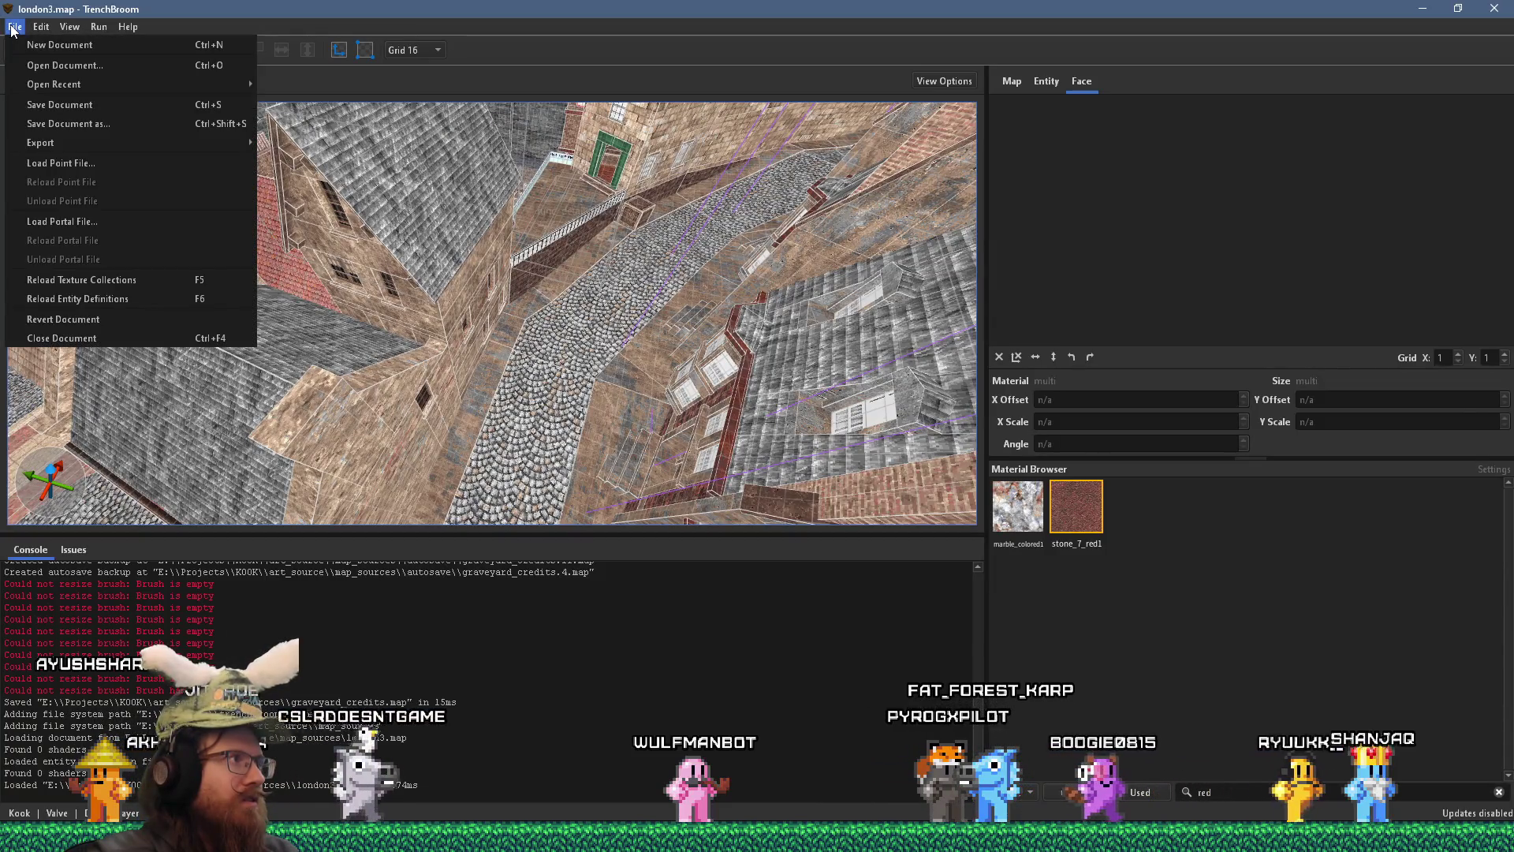
{"action": "left_click", "coordinate": [98, 127]}
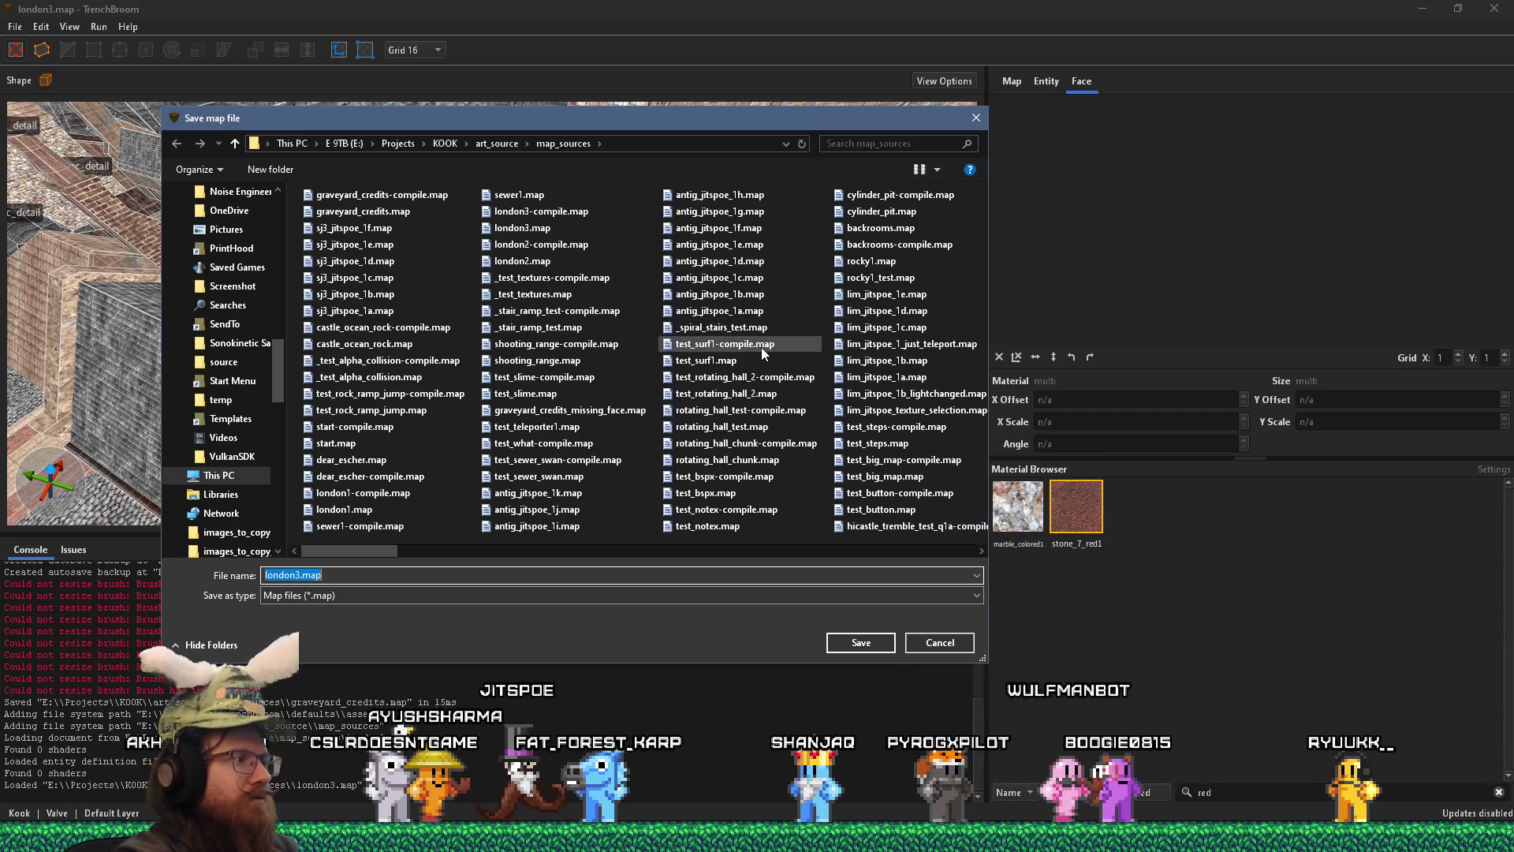
{"action": "type", "text": "_test_movement"}
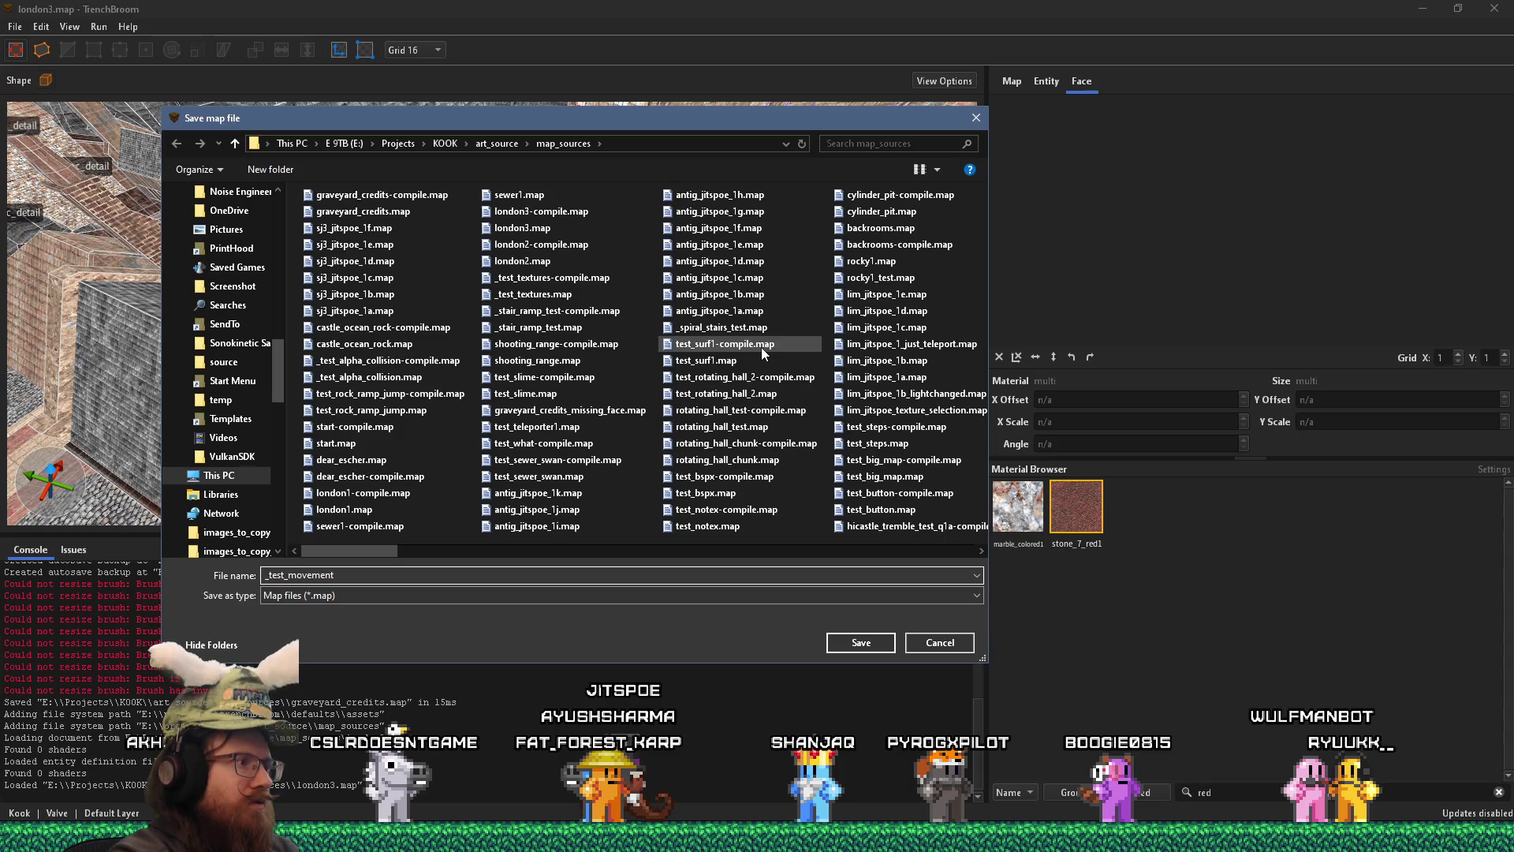
{"action": "type", "text": ".bsp"}
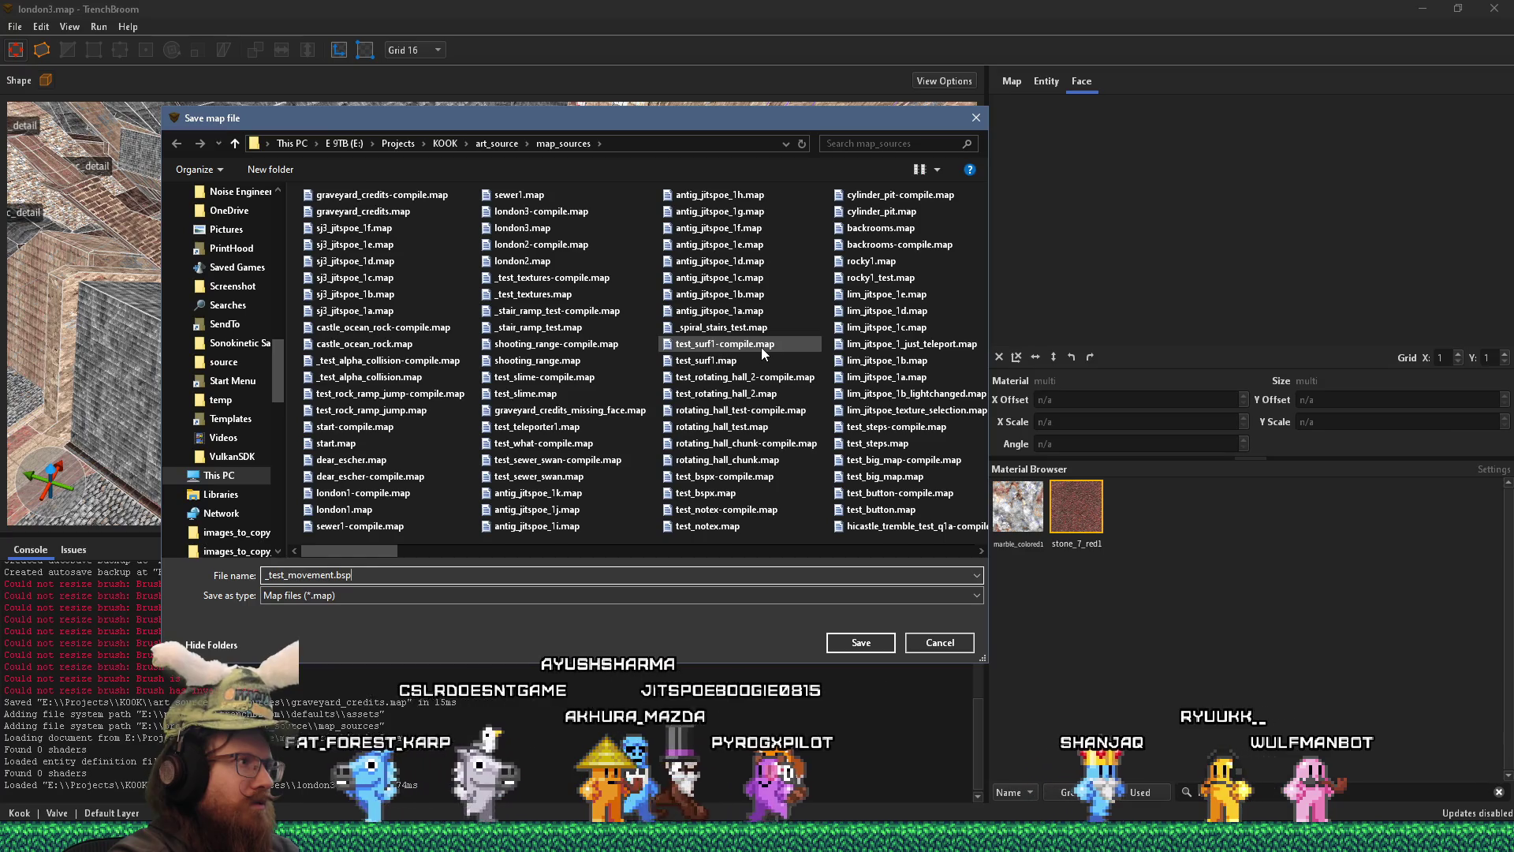
{"action": "key", "text": "Return"}
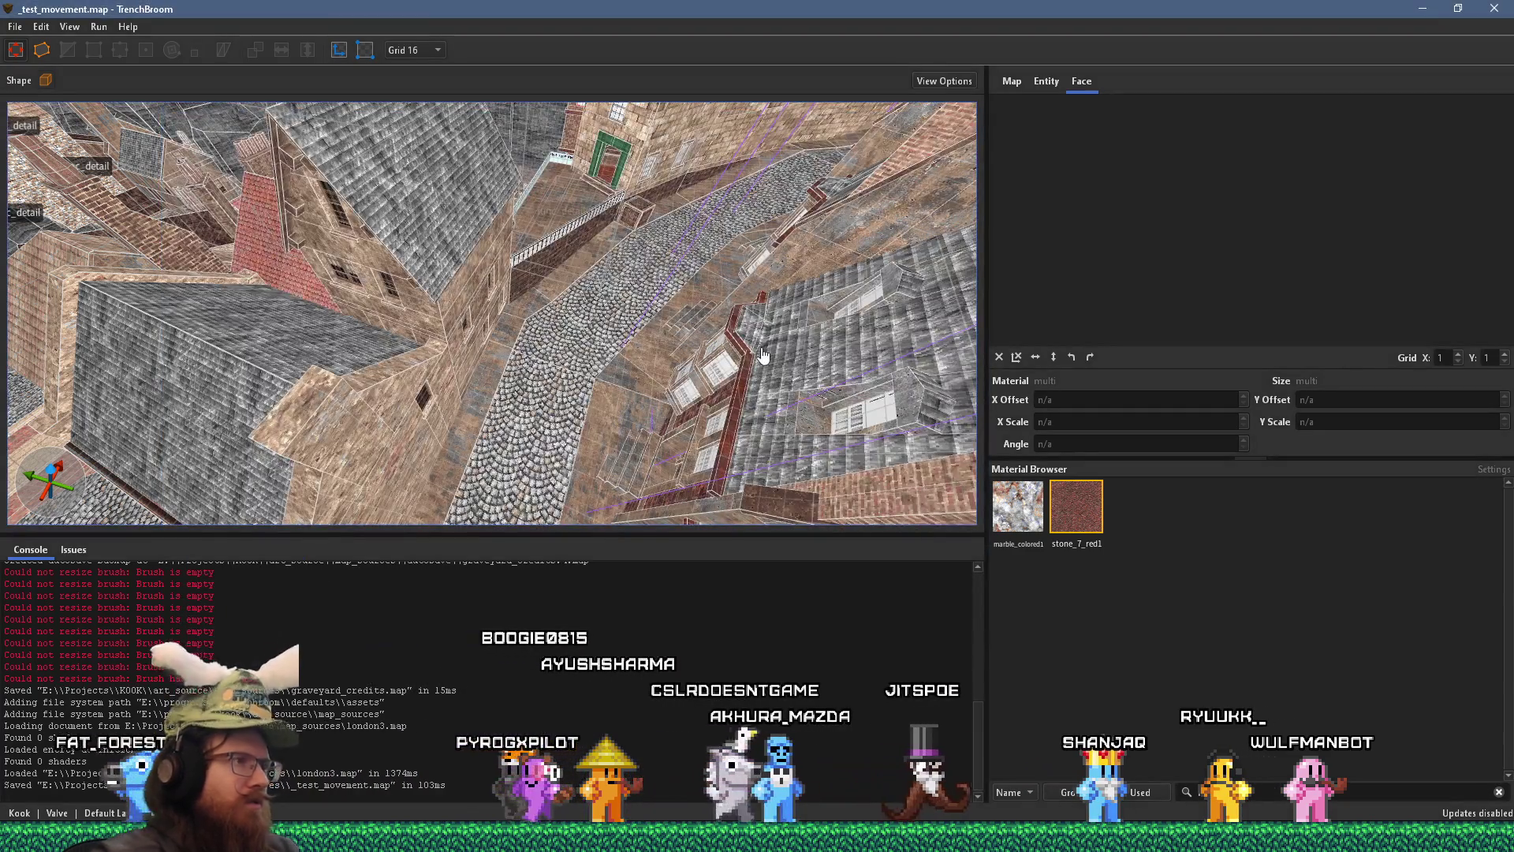
{"action": "mouse_move", "coordinate": [763, 357]}
{"action": "left_mouse_down"}
{"action": "mouse_move", "coordinate": [323, 330]}
{"action": "mouse_move", "coordinate": [321, 428]}
{"action": "mouse_move", "coordinate": [461, 403]}
{"action": "mouse_move", "coordinate": [677, 316]}
{"action": "mouse_move", "coordinate": [489, 394]}
{"action": "left_mouse_up"}
- Clear a stray street-face selection, then select every brush and entity with Ctrl+A
{"action": "mouse_move", "coordinate": [603, 334]}
{"action": "left_mouse_down"}
{"action": "mouse_move", "coordinate": [326, 361]}
{"action": "mouse_move", "coordinate": [72, 330]}
{"action": "mouse_move", "coordinate": [130, 324]}
{"action": "left_mouse_up"}
{"action": "left_click_drag", "start_coordinate": [417, 324], "coordinate": [518, 199]}
{"action": "left_click", "coordinate": [537, 206]}
{"action": "key", "text": "Escape"}
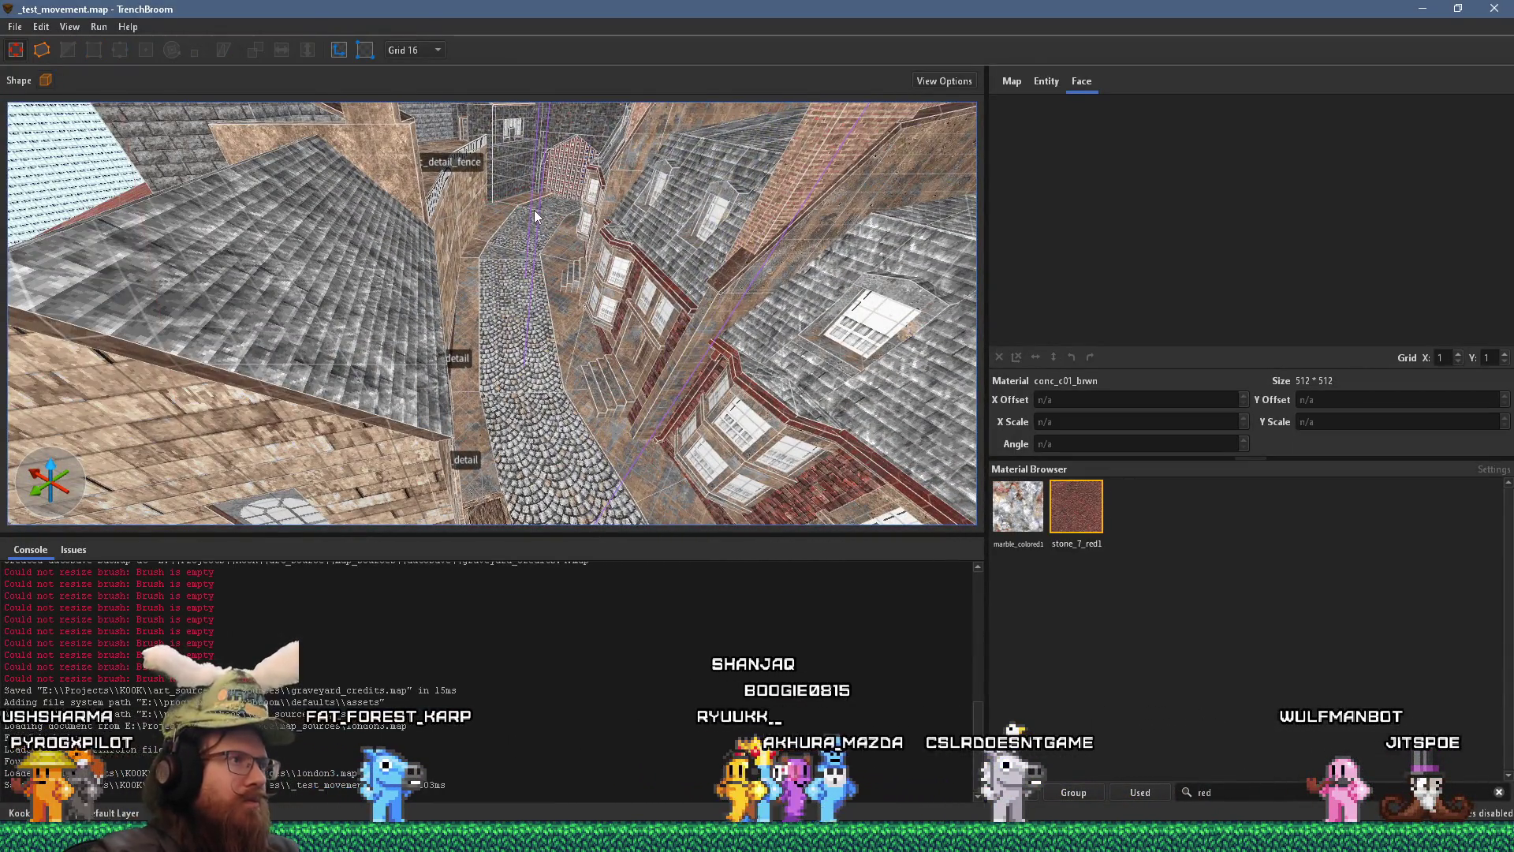
{"action": "left_click_drag", "start_coordinate": [501, 221], "coordinate": [570, 260]}
{"action": "key", "text": "ctrl+a"}
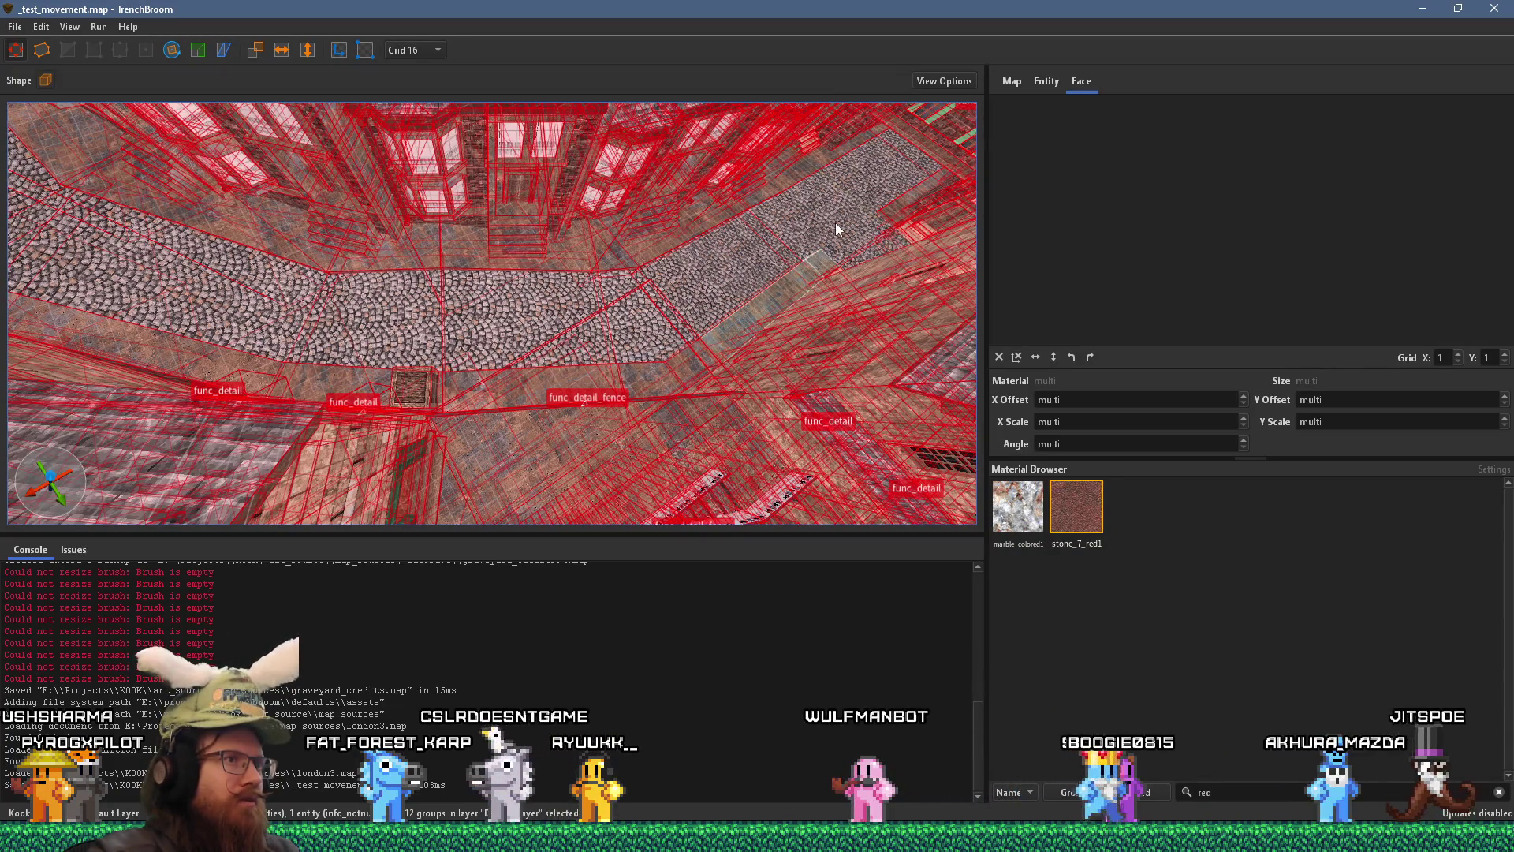
- Deselect the cobblestone street patches, including the sloped one left of the path
{"action": "left_click", "coordinate": [837, 228], "text": "ctrl"}
{"action": "left_click", "coordinate": [764, 253], "text": "ctrl"}
{"action": "left_click", "coordinate": [784, 186], "text": "ctrl"}
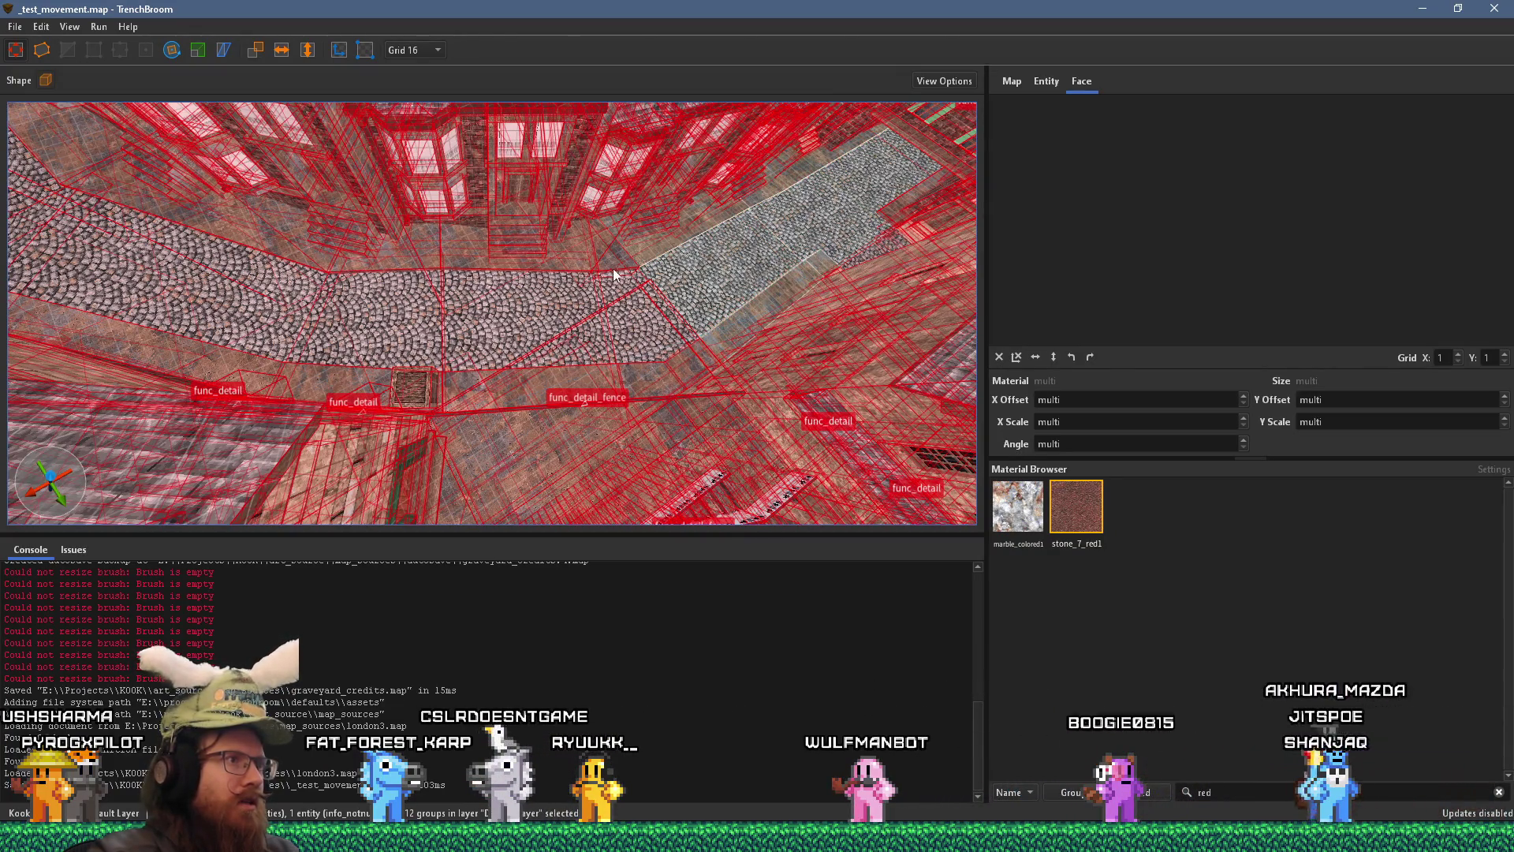
{"action": "left_click", "coordinate": [560, 308], "text": "ctrl"}
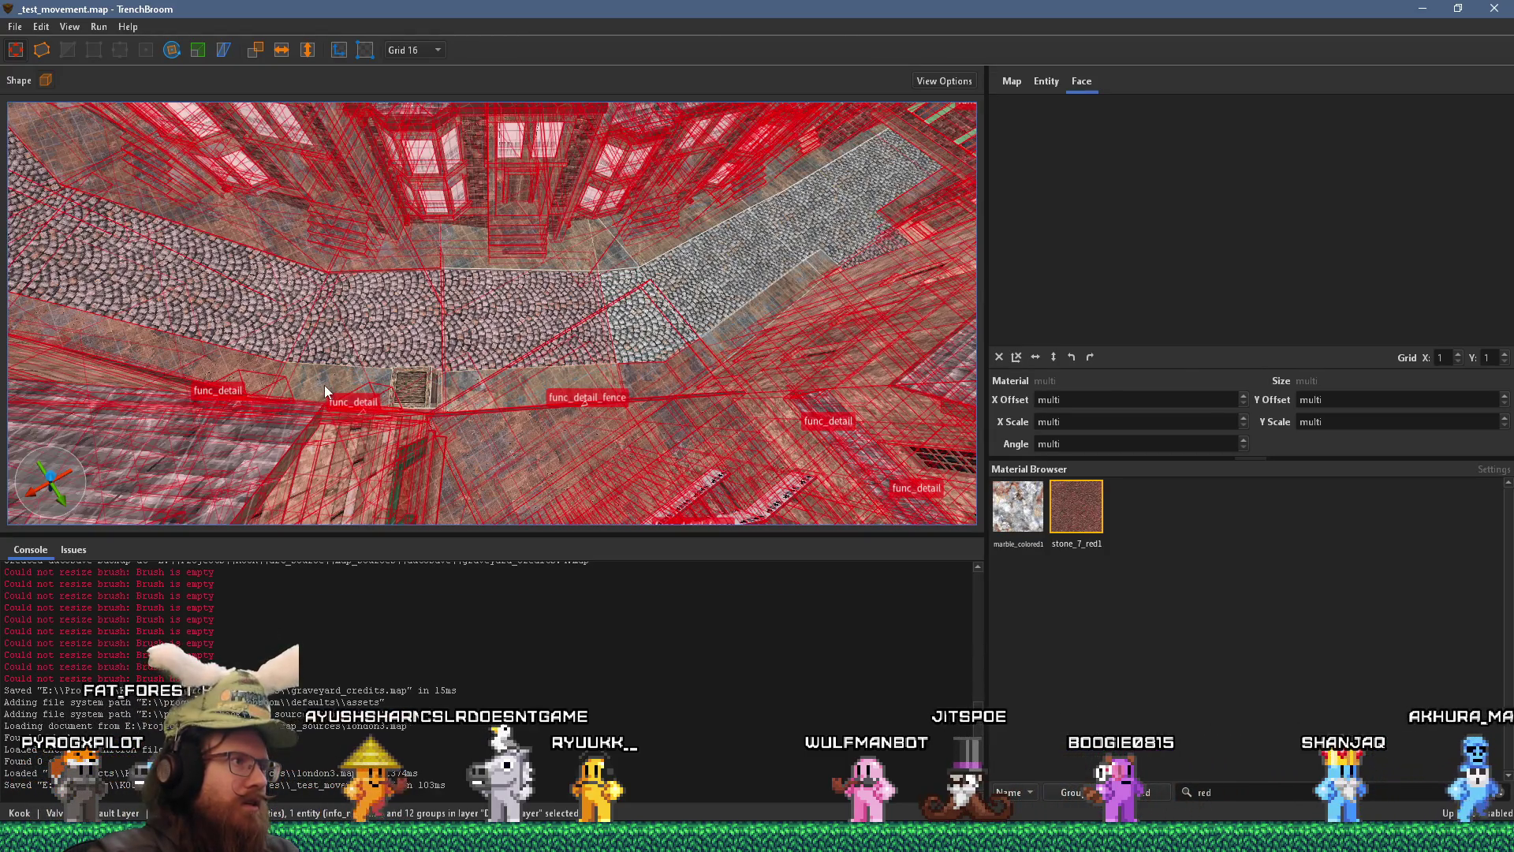
{"action": "left_click", "coordinate": [355, 339], "text": "ctrl"}
{"action": "left_click", "coordinate": [291, 288], "text": "ctrl"}
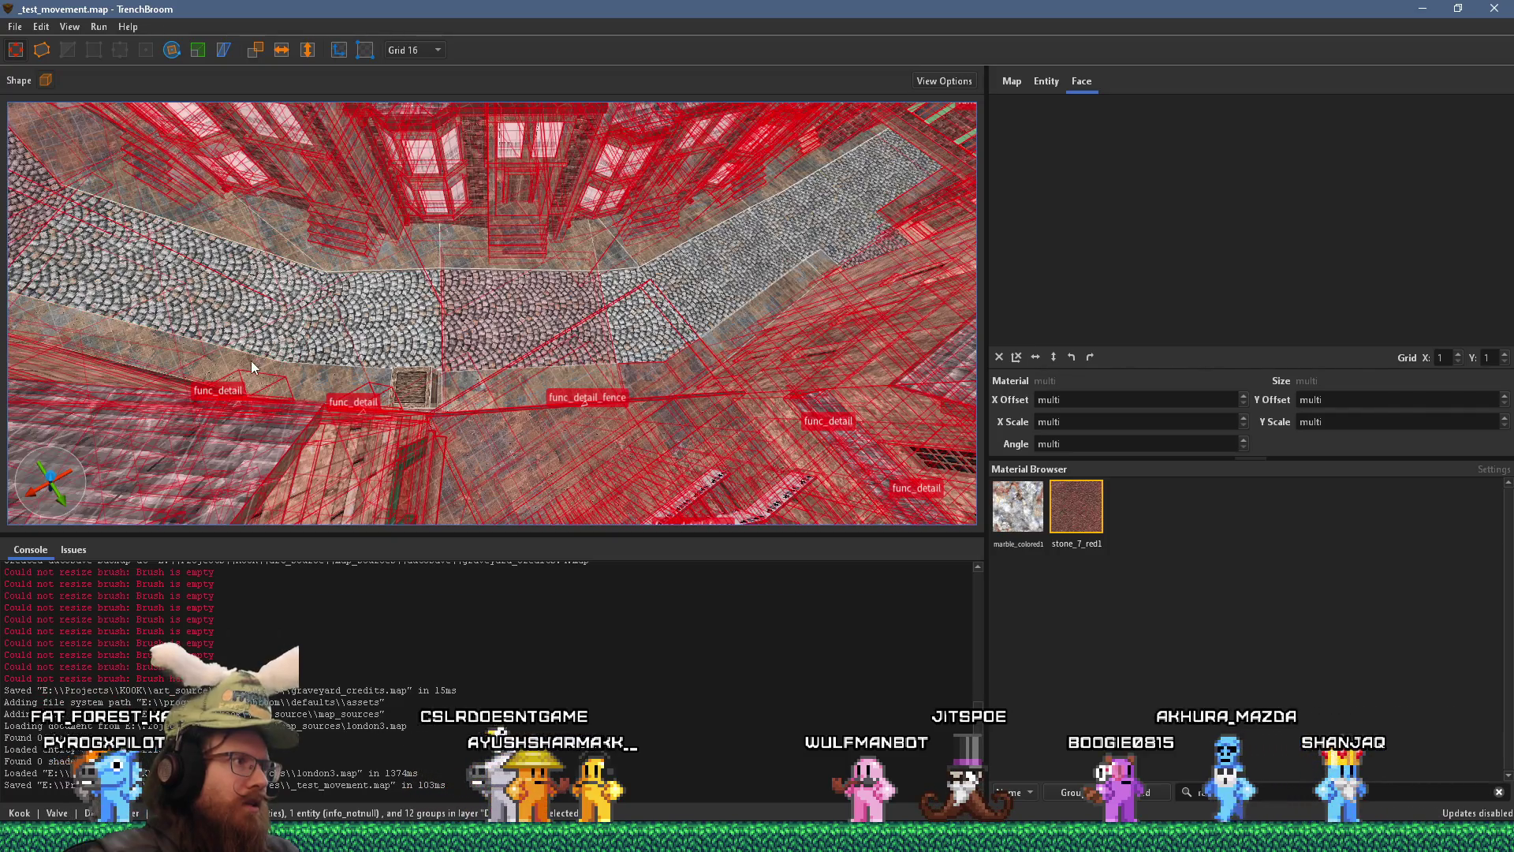
{"action": "left_click", "coordinate": [465, 335], "text": "ctrl"}
{"action": "left_click_drag", "start_coordinate": [465, 336], "coordinate": [935, 469]}
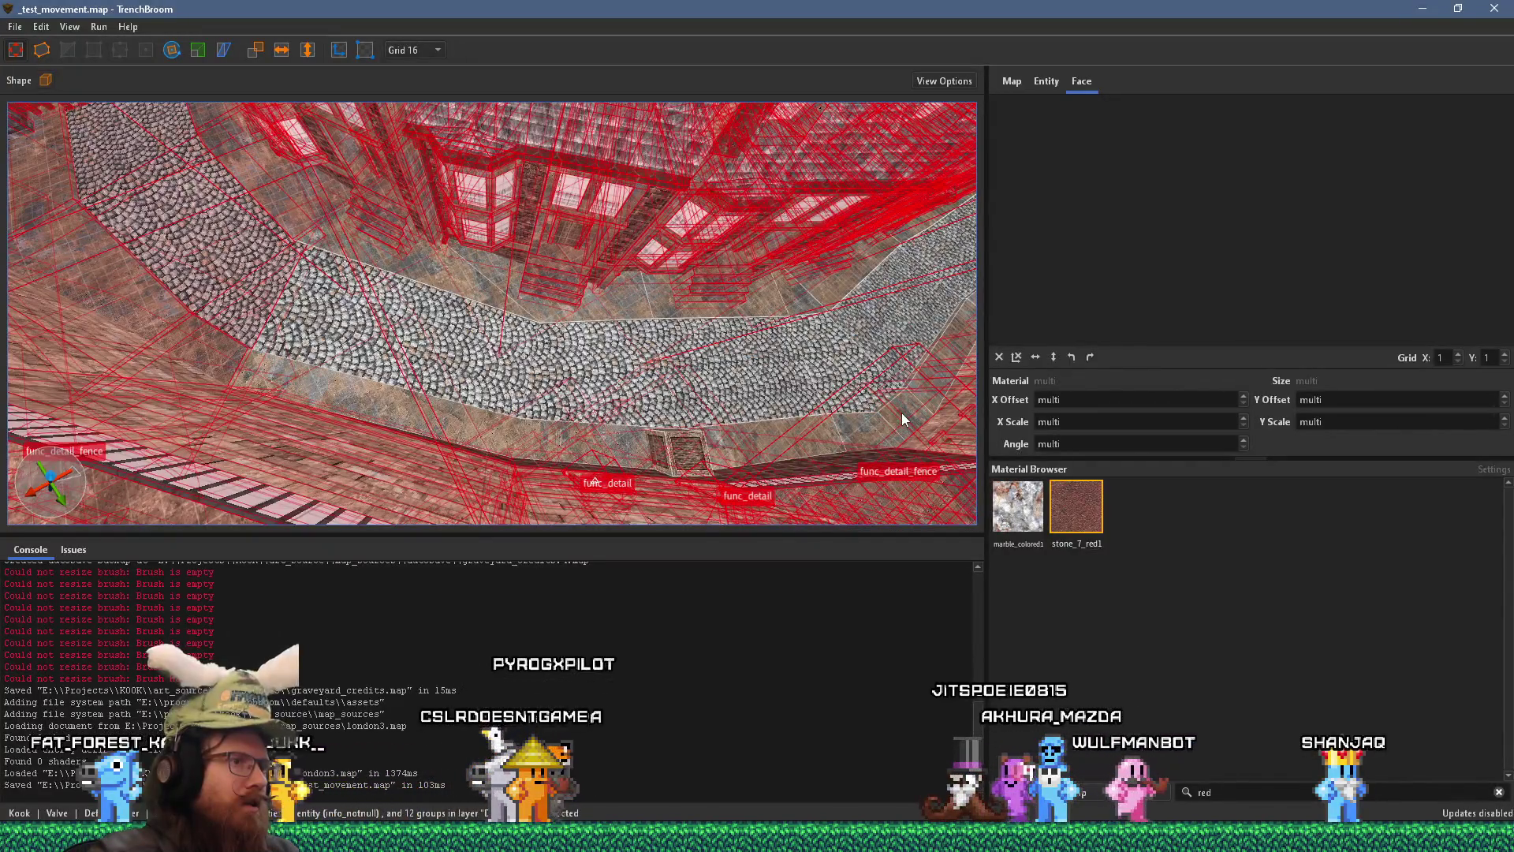
{"action": "left_click_drag", "start_coordinate": [902, 414], "coordinate": [365, 306]}
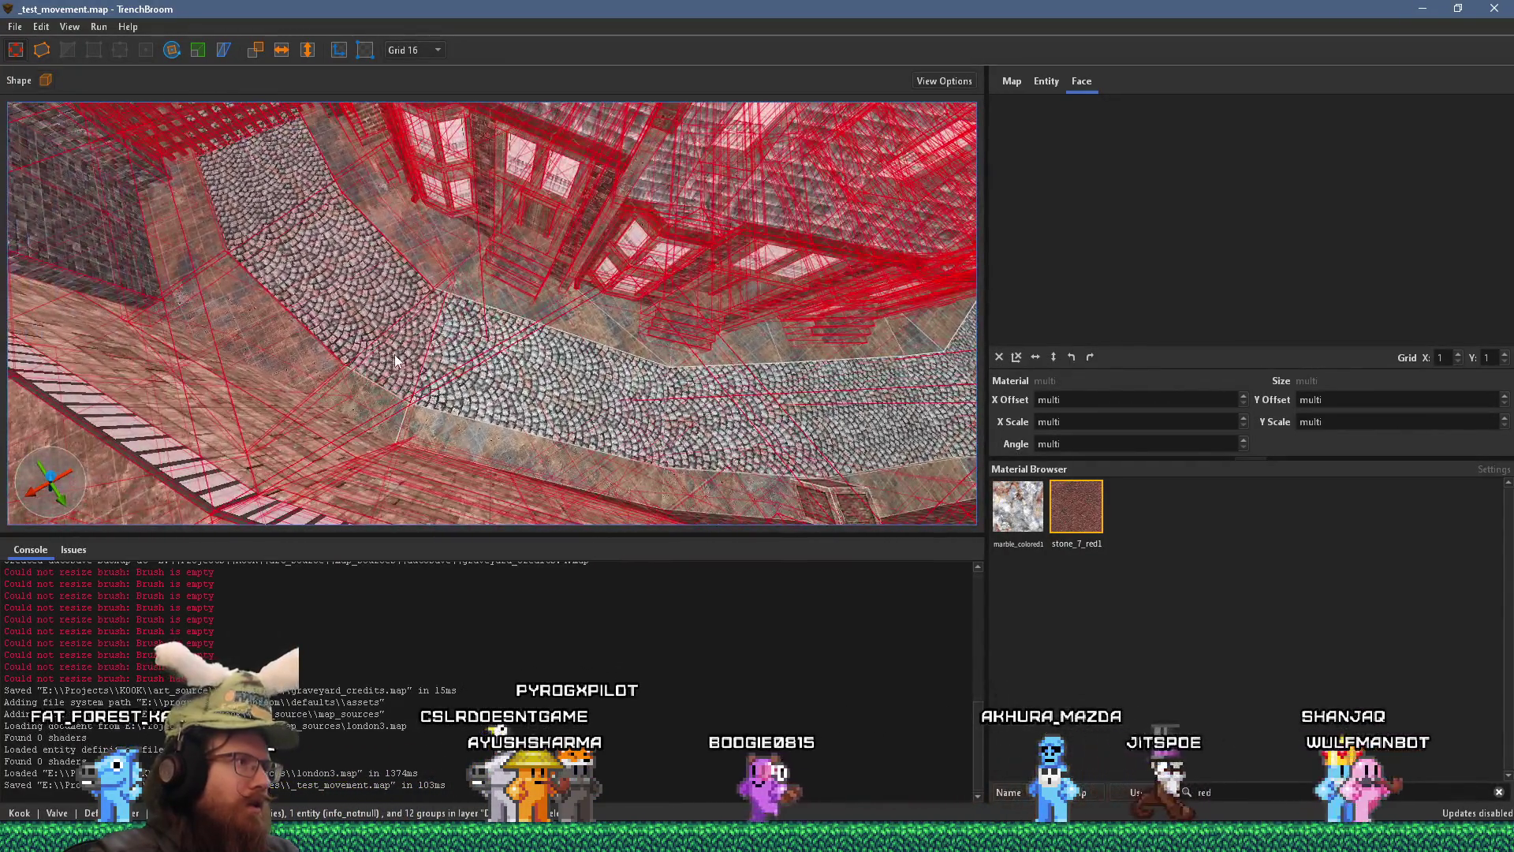
{"action": "left_click", "coordinate": [257, 290], "text": "alt"}
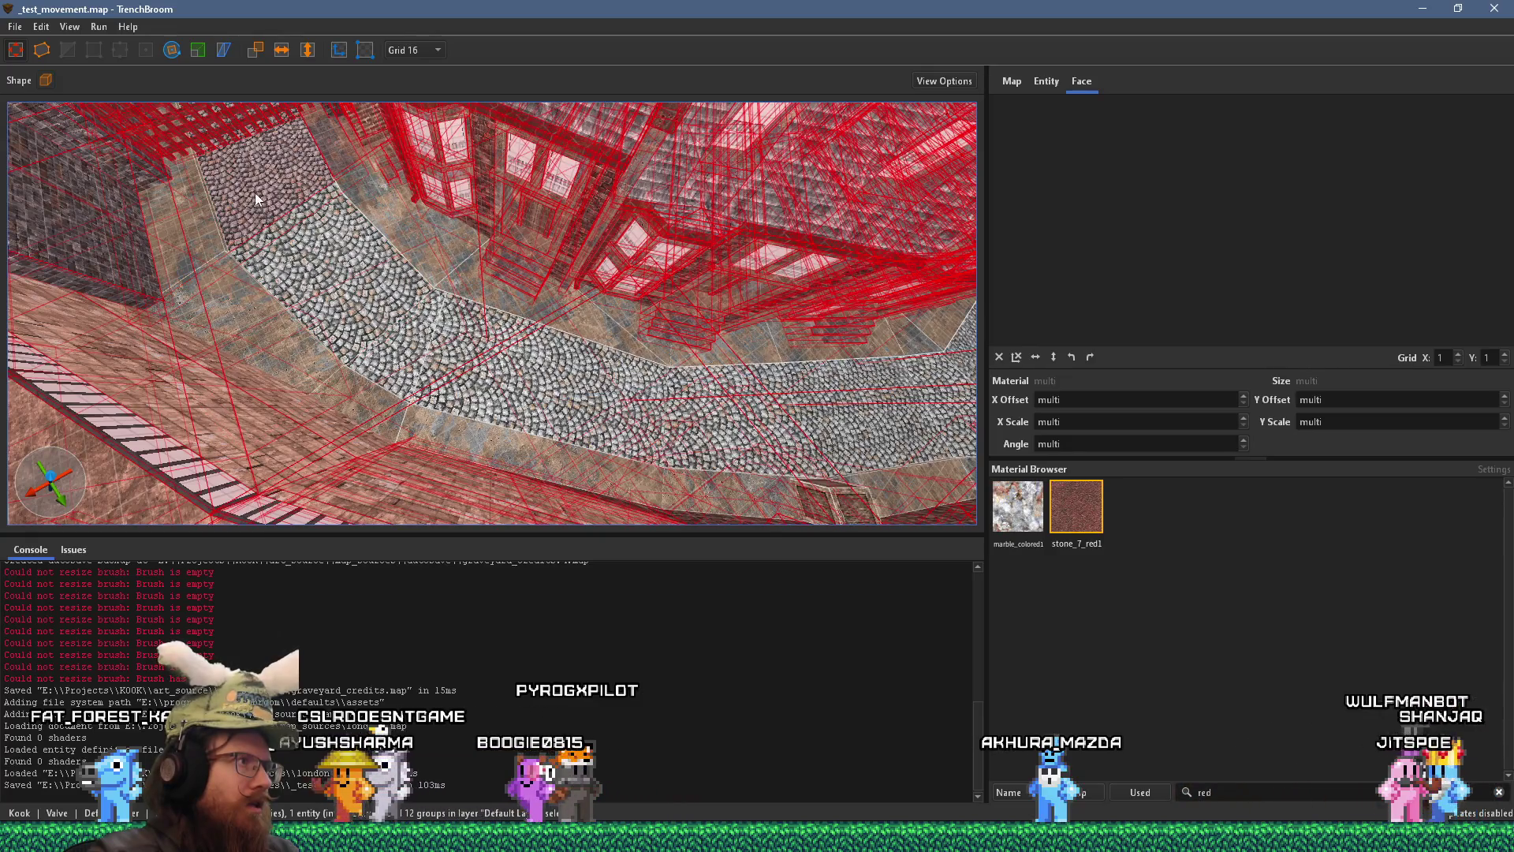
- Exclude the alley stairs from the selection and delete the selected func_detail brushes
{"action": "left_click_drag", "start_coordinate": [372, 227], "coordinate": [536, 412]}
{"action": "mouse_move", "coordinate": [456, 439]}
{"action": "left_mouse_down"}
{"action": "mouse_move", "coordinate": [312, 331]}
{"action": "mouse_move", "coordinate": [100, 292]}
{"action": "mouse_move", "coordinate": [297, 304]}
{"action": "mouse_move", "coordinate": [554, 274]}
{"action": "mouse_move", "coordinate": [209, 396]}
{"action": "mouse_move", "coordinate": [49, 301]}
{"action": "mouse_move", "coordinate": [653, 386]}
{"action": "mouse_move", "coordinate": [806, 363]}
{"action": "mouse_move", "coordinate": [467, 401]}
{"action": "mouse_move", "coordinate": [865, 320]}
{"action": "mouse_move", "coordinate": [907, 481]}
{"action": "mouse_move", "coordinate": [807, 494]}
{"action": "mouse_move", "coordinate": [743, 269]}
{"action": "mouse_move", "coordinate": [422, 373]}
{"action": "mouse_move", "coordinate": [661, 347]}
{"action": "mouse_move", "coordinate": [380, 349]}
{"action": "mouse_move", "coordinate": [555, 382]}
{"action": "mouse_move", "coordinate": [564, 347]}
{"action": "mouse_move", "coordinate": [631, 363]}
{"action": "mouse_move", "coordinate": [675, 268]}
{"action": "mouse_move", "coordinate": [701, 329]}
{"action": "left_mouse_up"}
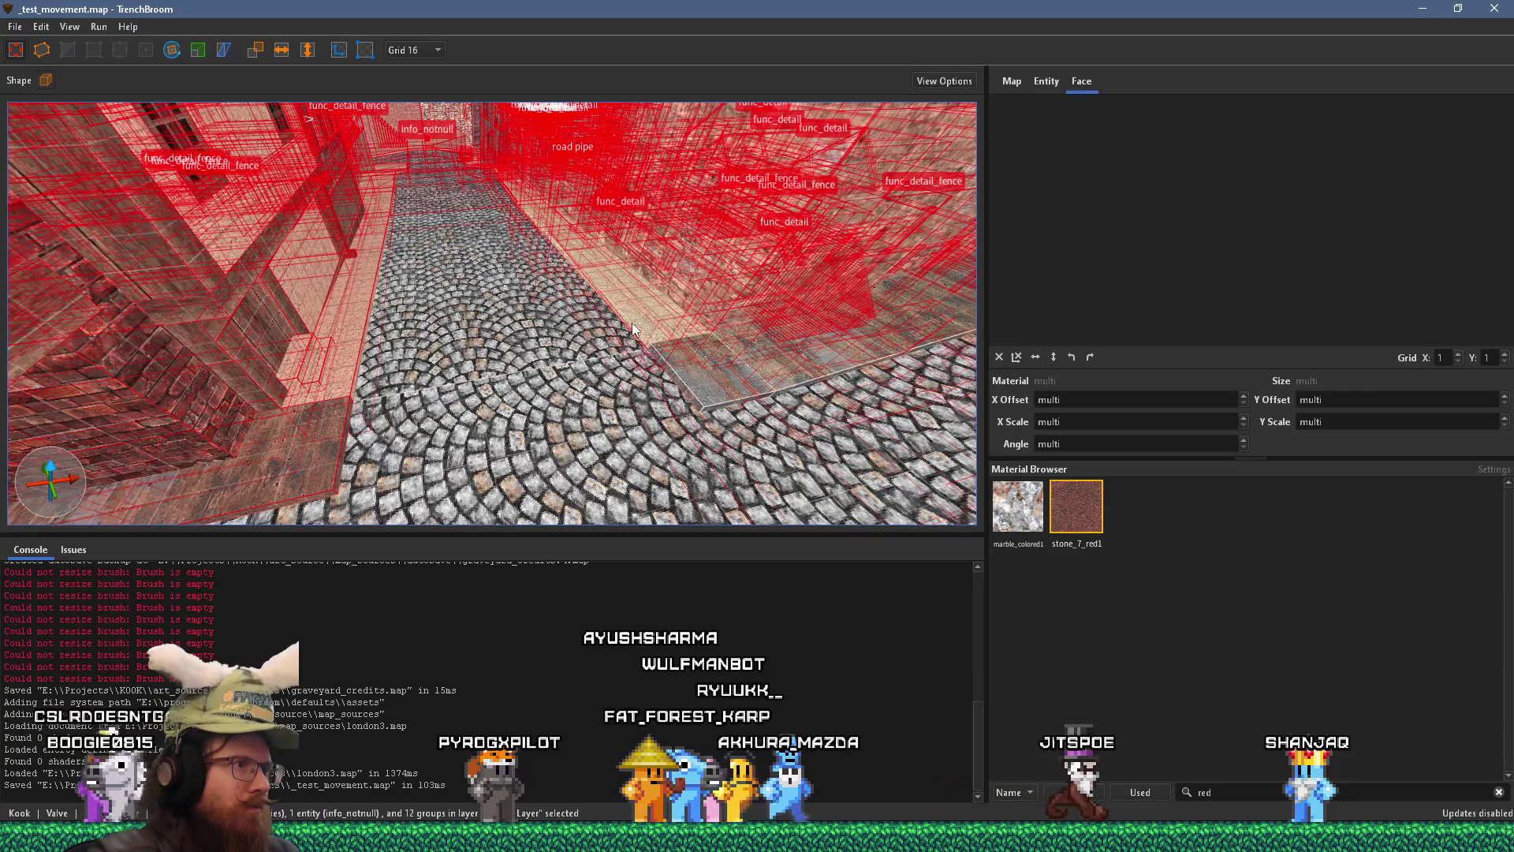
{"action": "mouse_move", "coordinate": [333, 407]}
{"action": "left_mouse_down"}
{"action": "mouse_move", "coordinate": [356, 309]}
{"action": "mouse_move", "coordinate": [270, 306]}
{"action": "mouse_move", "coordinate": [321, 413]}
{"action": "mouse_move", "coordinate": [387, 320]}
{"action": "mouse_move", "coordinate": [457, 311]}
{"action": "mouse_move", "coordinate": [307, 343]}
{"action": "left_mouse_up"}
{"action": "scroll", "coordinate": [306, 338], "scroll_direction": "down", "scroll_amount": 3}
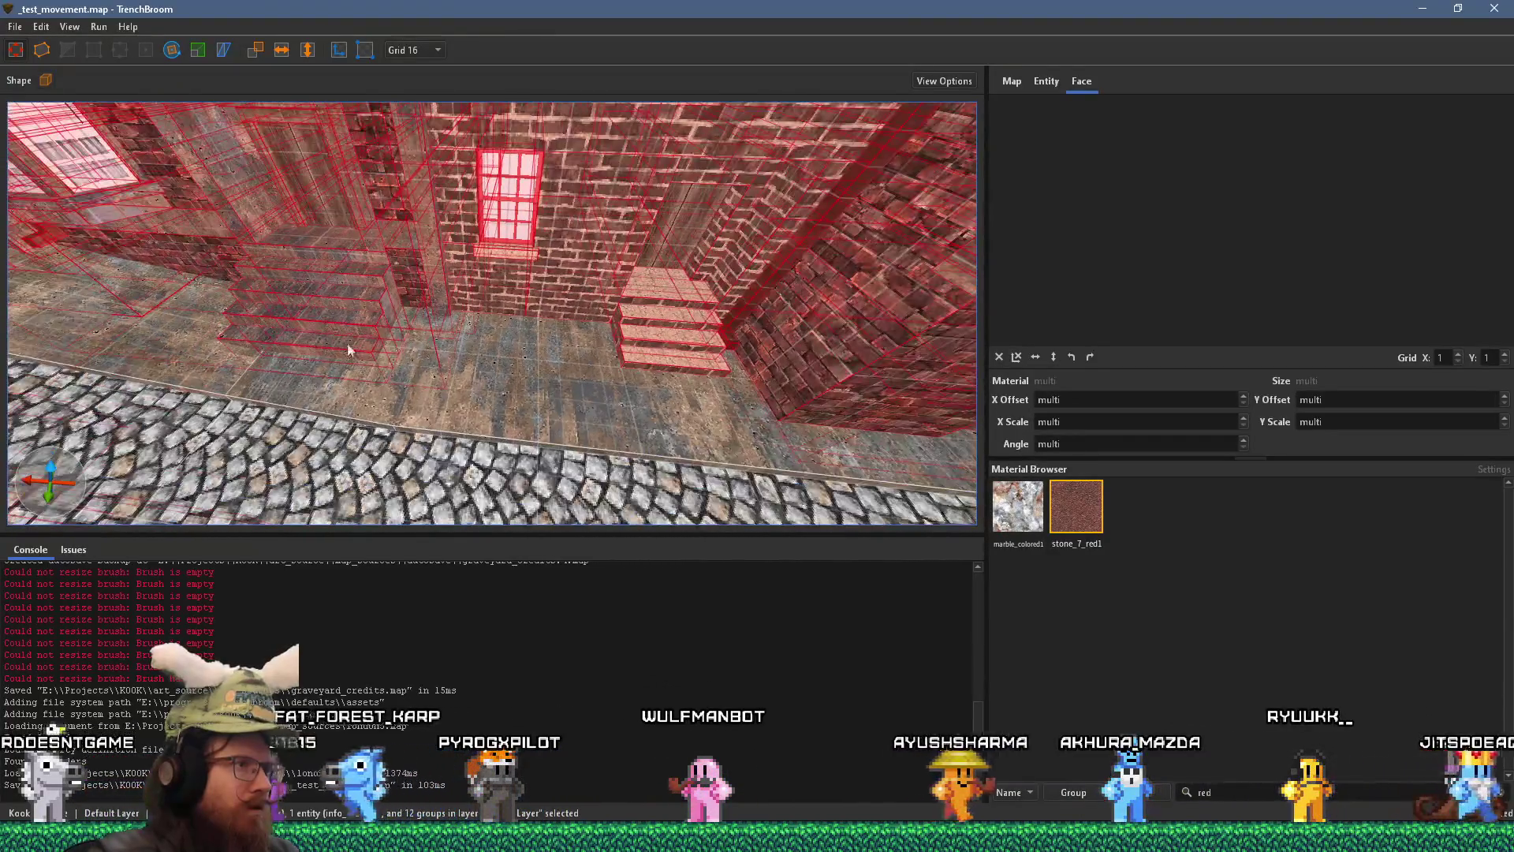
{"action": "left_click", "coordinate": [674, 301], "text": "ctrl"}
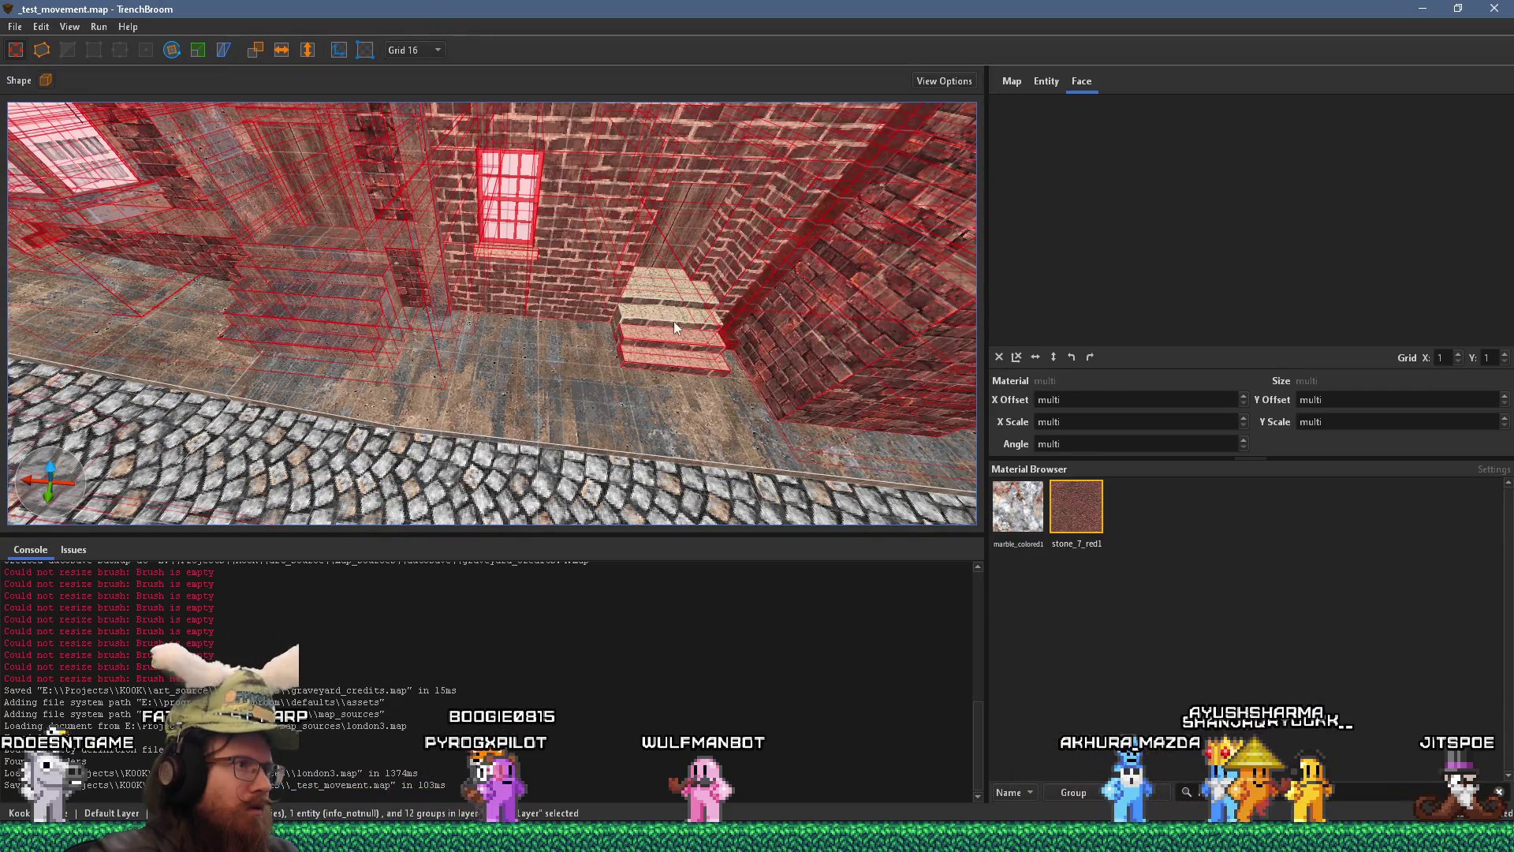
{"action": "mouse_move", "coordinate": [653, 368]}
{"action": "left_mouse_down"}
{"action": "mouse_move", "coordinate": [641, 323]}
{"action": "mouse_move", "coordinate": [608, 344]}
{"action": "mouse_move", "coordinate": [387, 314]}
{"action": "left_mouse_up"}
{"action": "mouse_move", "coordinate": [678, 283]}
{"action": "left_mouse_down"}
{"action": "mouse_move", "coordinate": [463, 162]}
{"action": "mouse_move", "coordinate": [278, 240]}
{"action": "mouse_move", "coordinate": [441, 267]}
{"action": "left_mouse_up"}
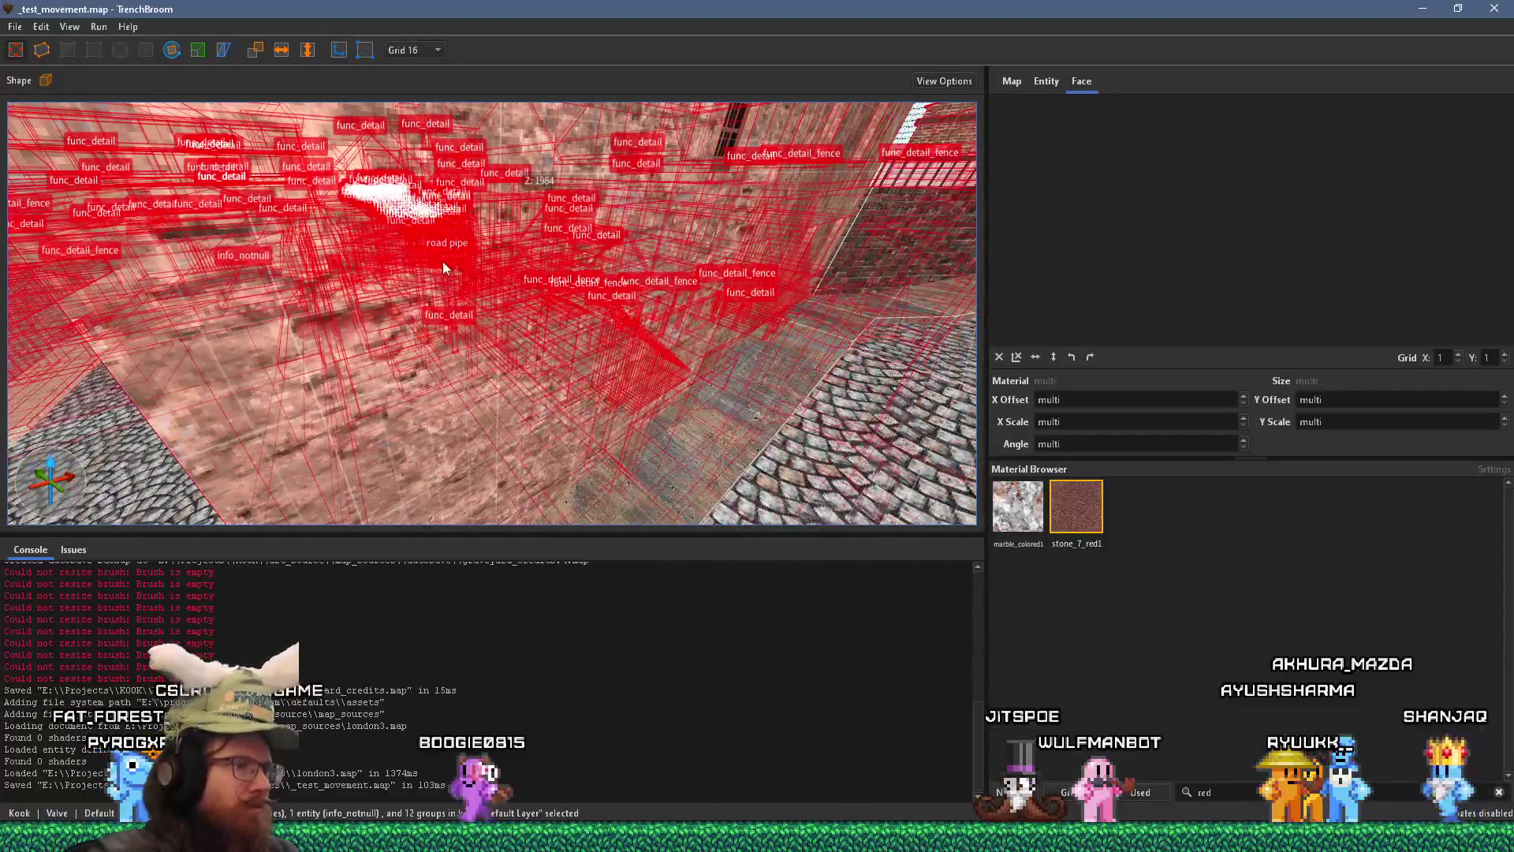
{"action": "key", "text": "Delete"}
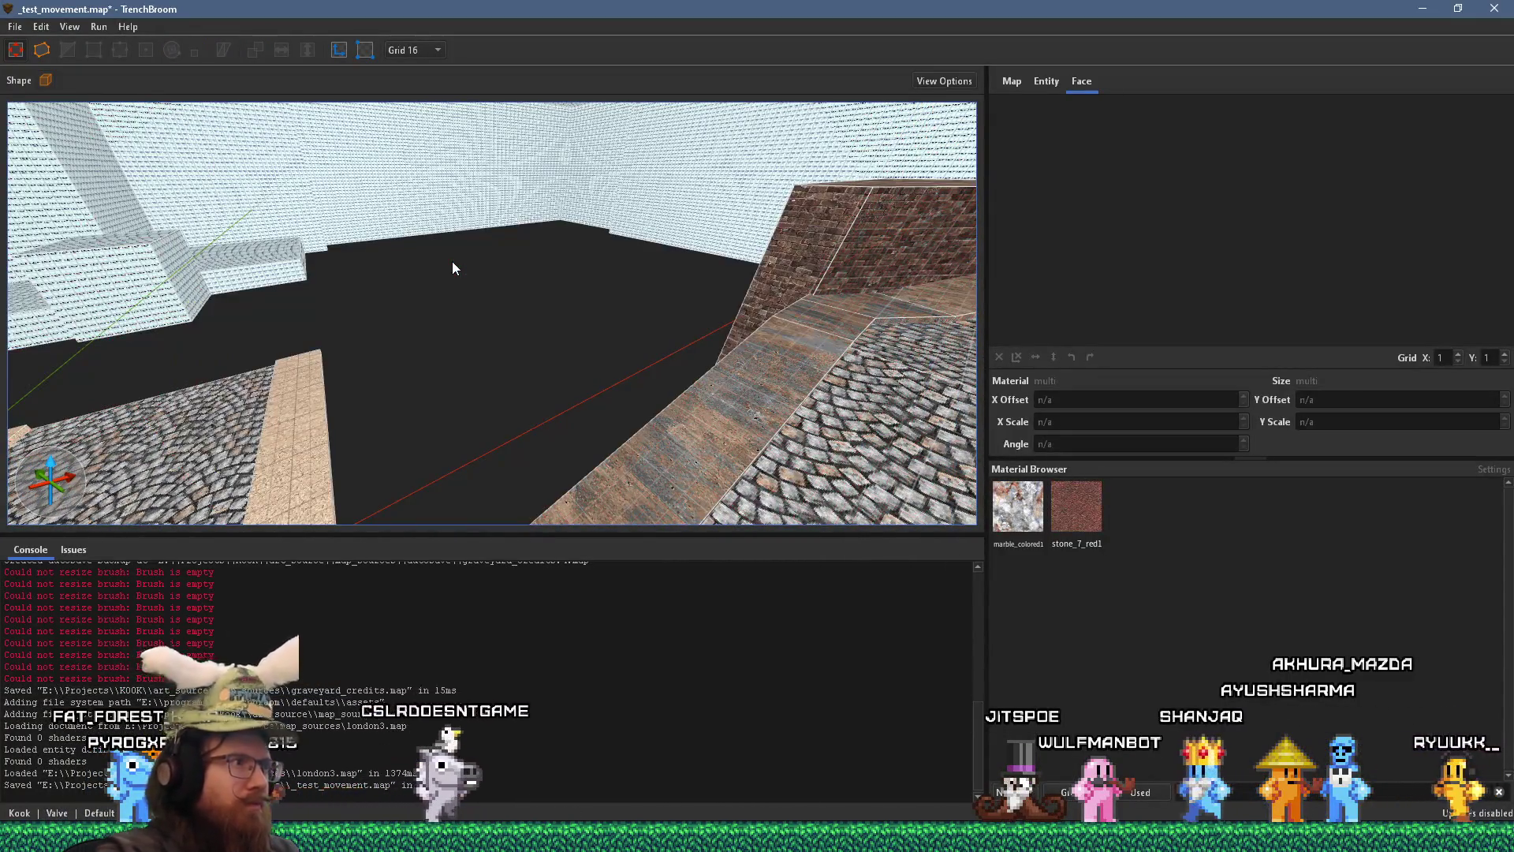
- Select the skip sealing walls around the cobblestone corridor and fly along it toward the stairs
{"action": "mouse_move", "coordinate": [452, 262]}
{"action": "left_mouse_down"}
{"action": "mouse_move", "coordinate": [575, 294]}
{"action": "mouse_move", "coordinate": [561, 294]}
{"action": "mouse_move", "coordinate": [587, 411]}
{"action": "left_mouse_up"}
{"action": "left_click", "coordinate": [768, 309]}
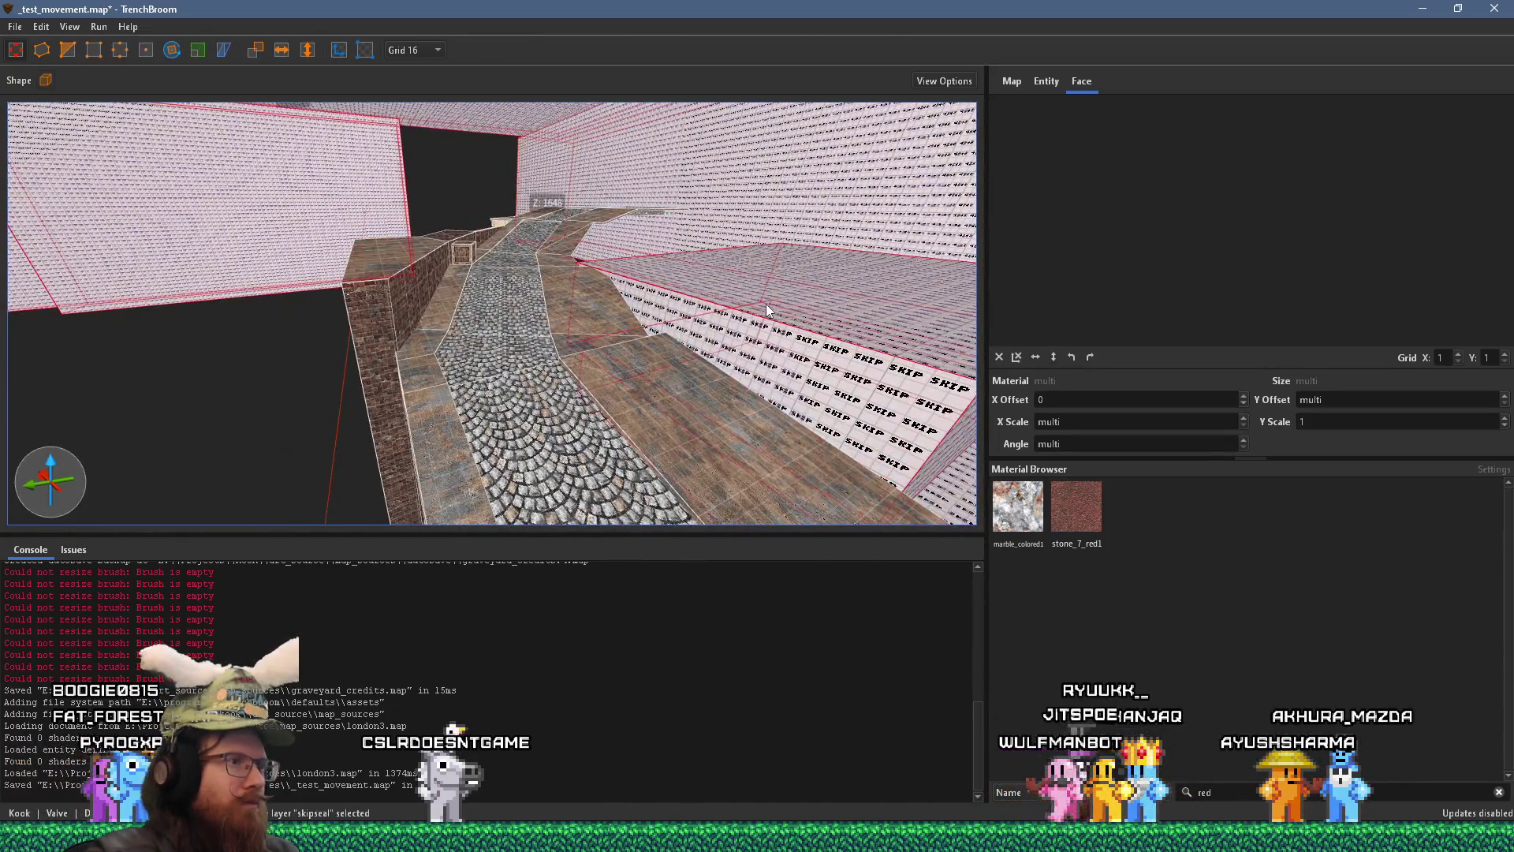
{"action": "mouse_move", "coordinate": [763, 309]}
{"action": "left_mouse_down"}
{"action": "mouse_move", "coordinate": [806, 286]}
{"action": "mouse_move", "coordinate": [514, 332]}
{"action": "mouse_move", "coordinate": [538, 295]}
{"action": "mouse_move", "coordinate": [977, 276]}
{"action": "left_mouse_up"}
{"action": "mouse_move", "coordinate": [601, 312]}
{"action": "left_mouse_down"}
{"action": "mouse_move", "coordinate": [263, 299]}
{"action": "mouse_move", "coordinate": [494, 383]}
{"action": "mouse_move", "coordinate": [339, 336]}
{"action": "mouse_move", "coordinate": [415, 158]}
{"action": "left_mouse_up"}
{"action": "mouse_move", "coordinate": [566, 410]}
{"action": "left_mouse_down"}
{"action": "mouse_move", "coordinate": [442, 319]}
{"action": "mouse_move", "coordinate": [367, 180]}
{"action": "left_mouse_up"}
- Set the grid to 8 and lower the brush beside the stairs to 8 units high
{"action": "mouse_move", "coordinate": [323, 363]}
{"action": "left_mouse_down"}
{"action": "mouse_move", "coordinate": [449, 337]}
{"action": "mouse_move", "coordinate": [484, 371]}
{"action": "mouse_move", "coordinate": [503, 449]}
{"action": "mouse_move", "coordinate": [533, 473]}
{"action": "left_mouse_up"}
{"action": "left_click", "coordinate": [484, 371]}
{"action": "left_click", "coordinate": [423, 428]}
{"action": "left_click", "coordinate": [533, 484], "text": "shift"}
{"action": "mouse_move", "coordinate": [709, 331]}
{"action": "left_mouse_down"}
{"action": "mouse_move", "coordinate": [210, 248]}
{"action": "mouse_move", "coordinate": [873, 329]}
{"action": "mouse_move", "coordinate": [675, 344]}
{"action": "mouse_move", "coordinate": [593, 303]}
{"action": "left_mouse_up"}
{"action": "left_click", "coordinate": [677, 346]}
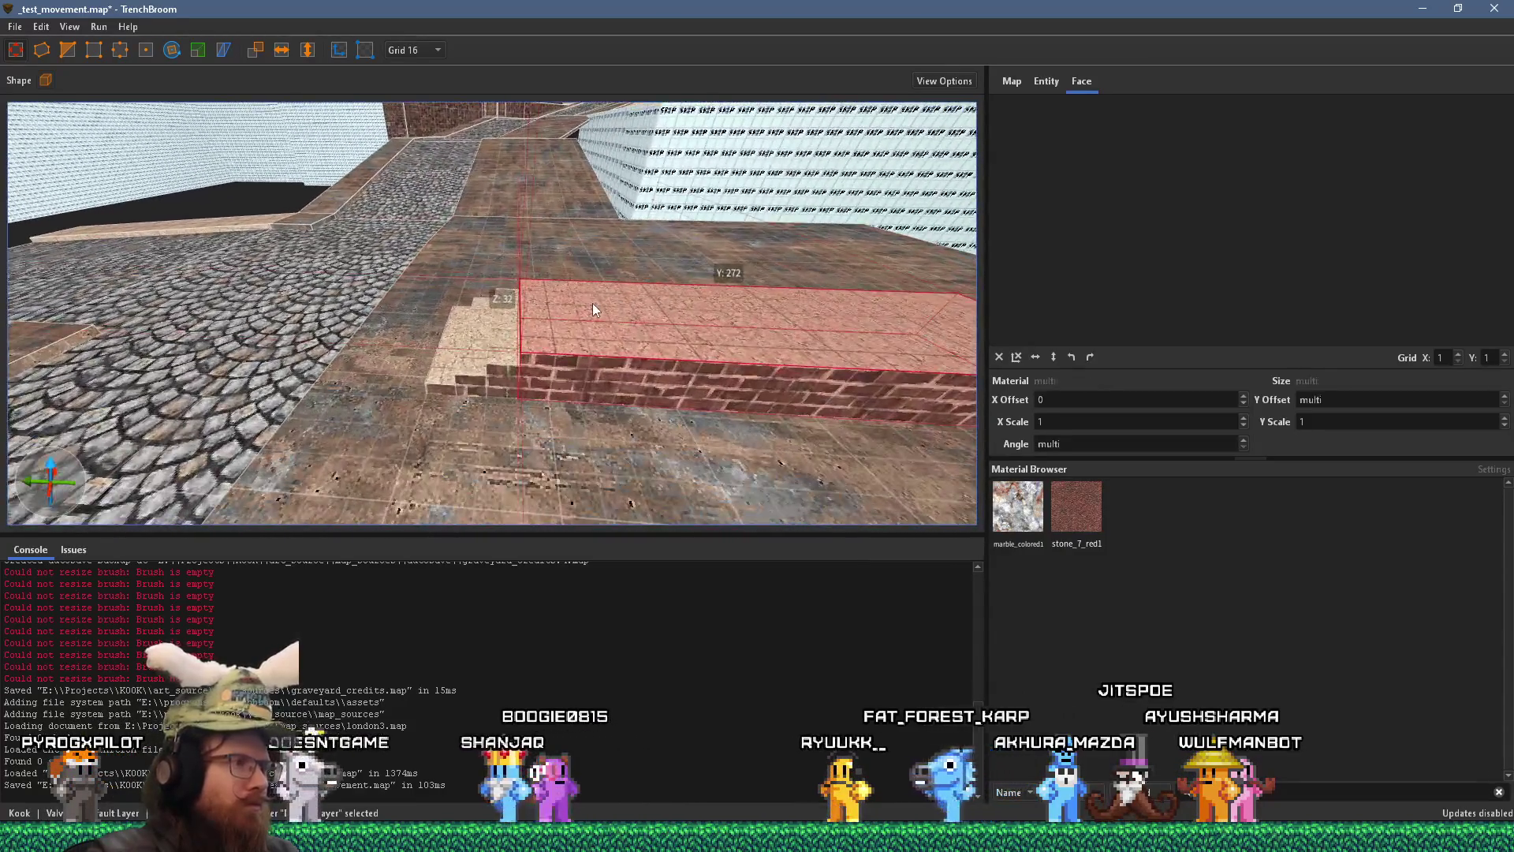
{"action": "left_click", "coordinate": [416, 50]}
{"action": "left_click", "coordinate": [424, 126]}
{"action": "mouse_move", "coordinate": [560, 266]}
{"action": "left_mouse_down"}
{"action": "mouse_move", "coordinate": [442, 264]}
{"action": "mouse_move", "coordinate": [669, 238]}
{"action": "left_mouse_up"}
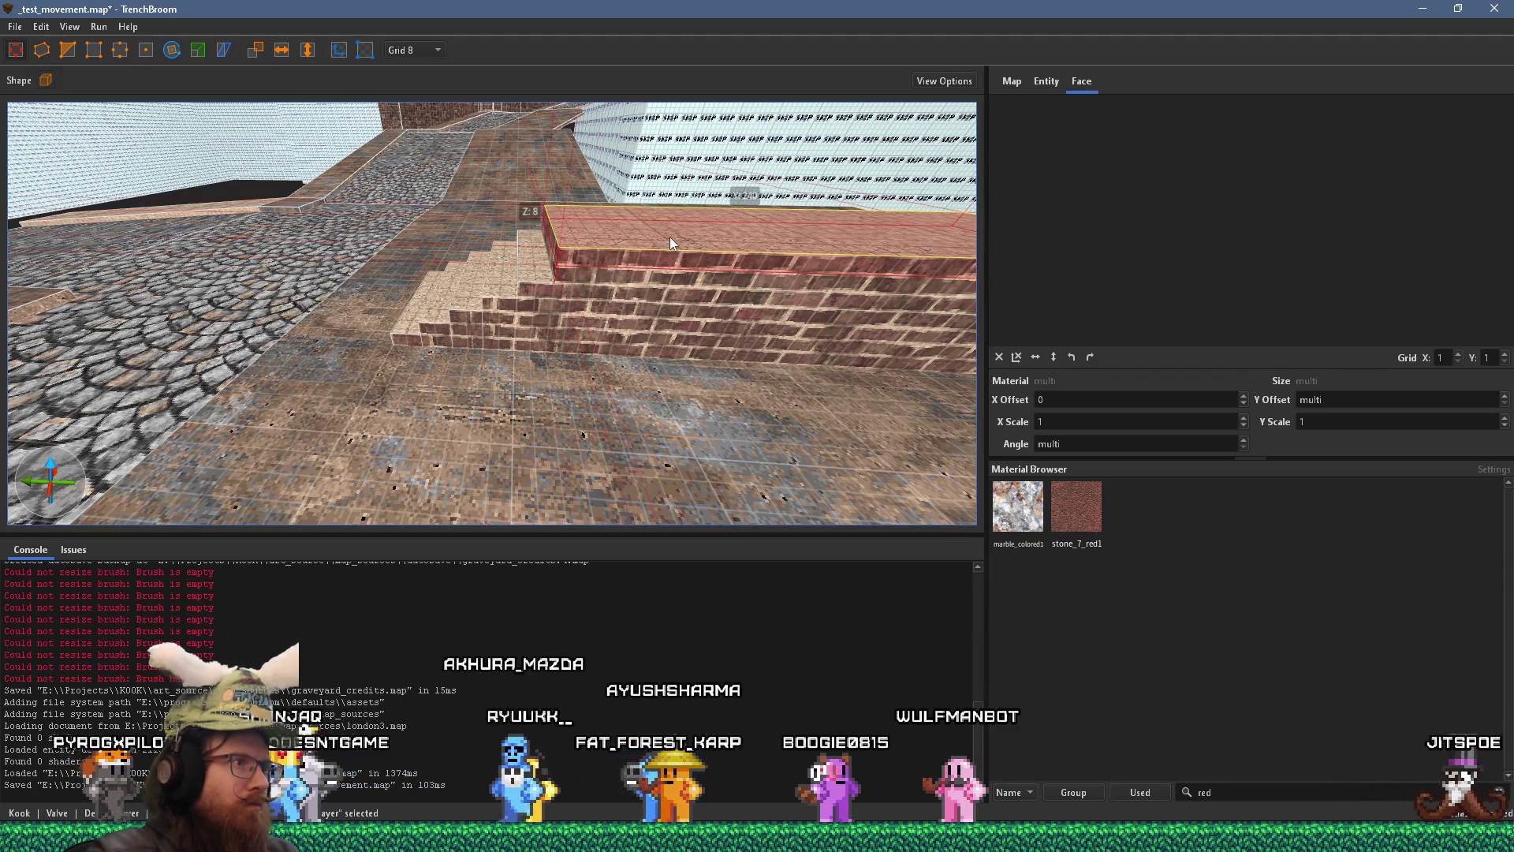
{"action": "left_click_drag", "start_coordinate": [476, 233], "coordinate": [317, 230]}
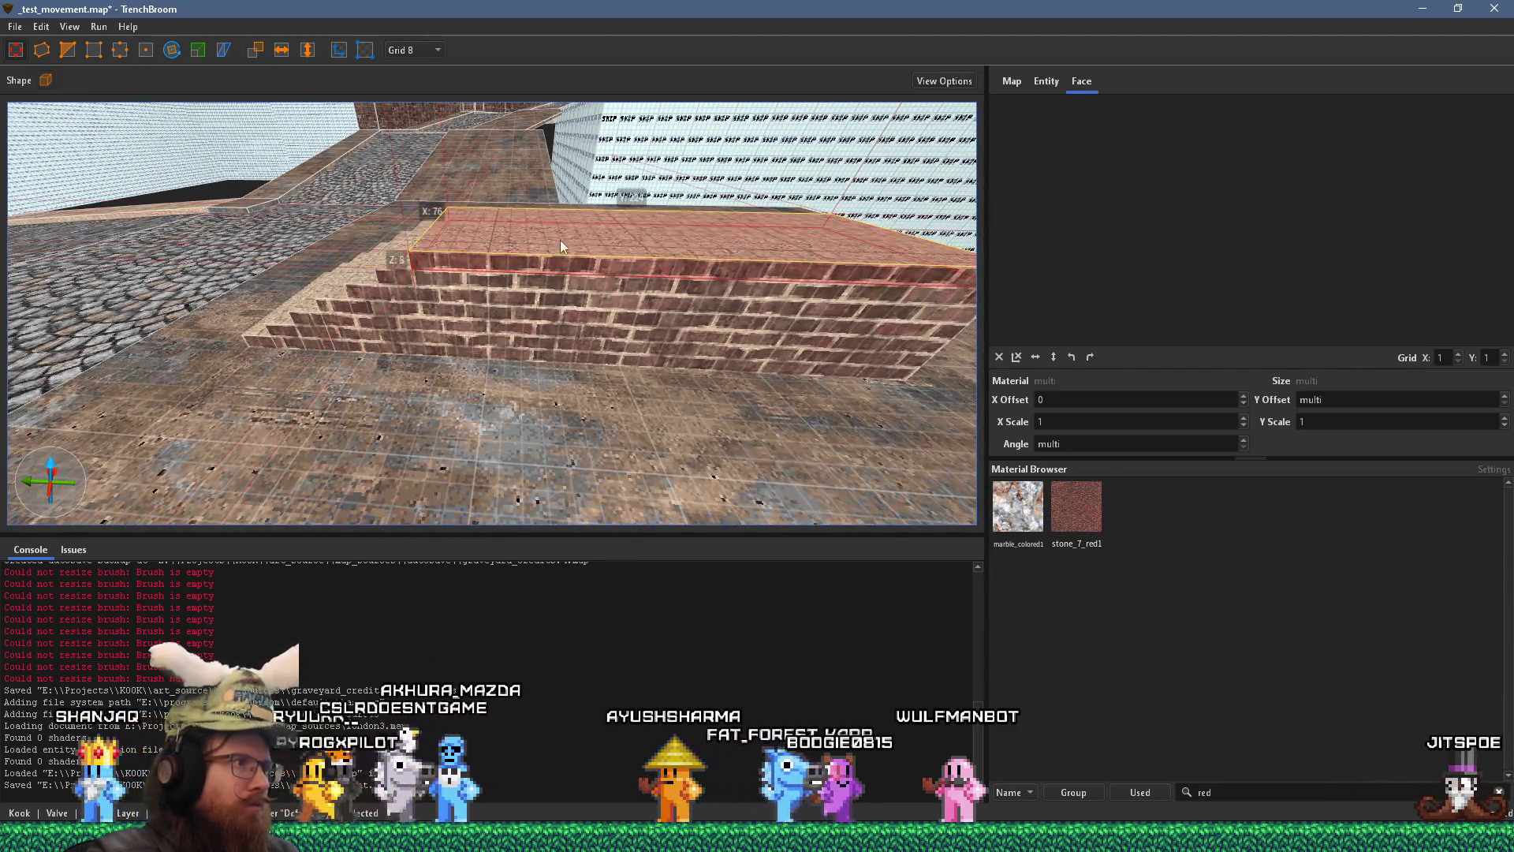
{"action": "left_click_drag", "start_coordinate": [560, 241], "coordinate": [572, 212]}
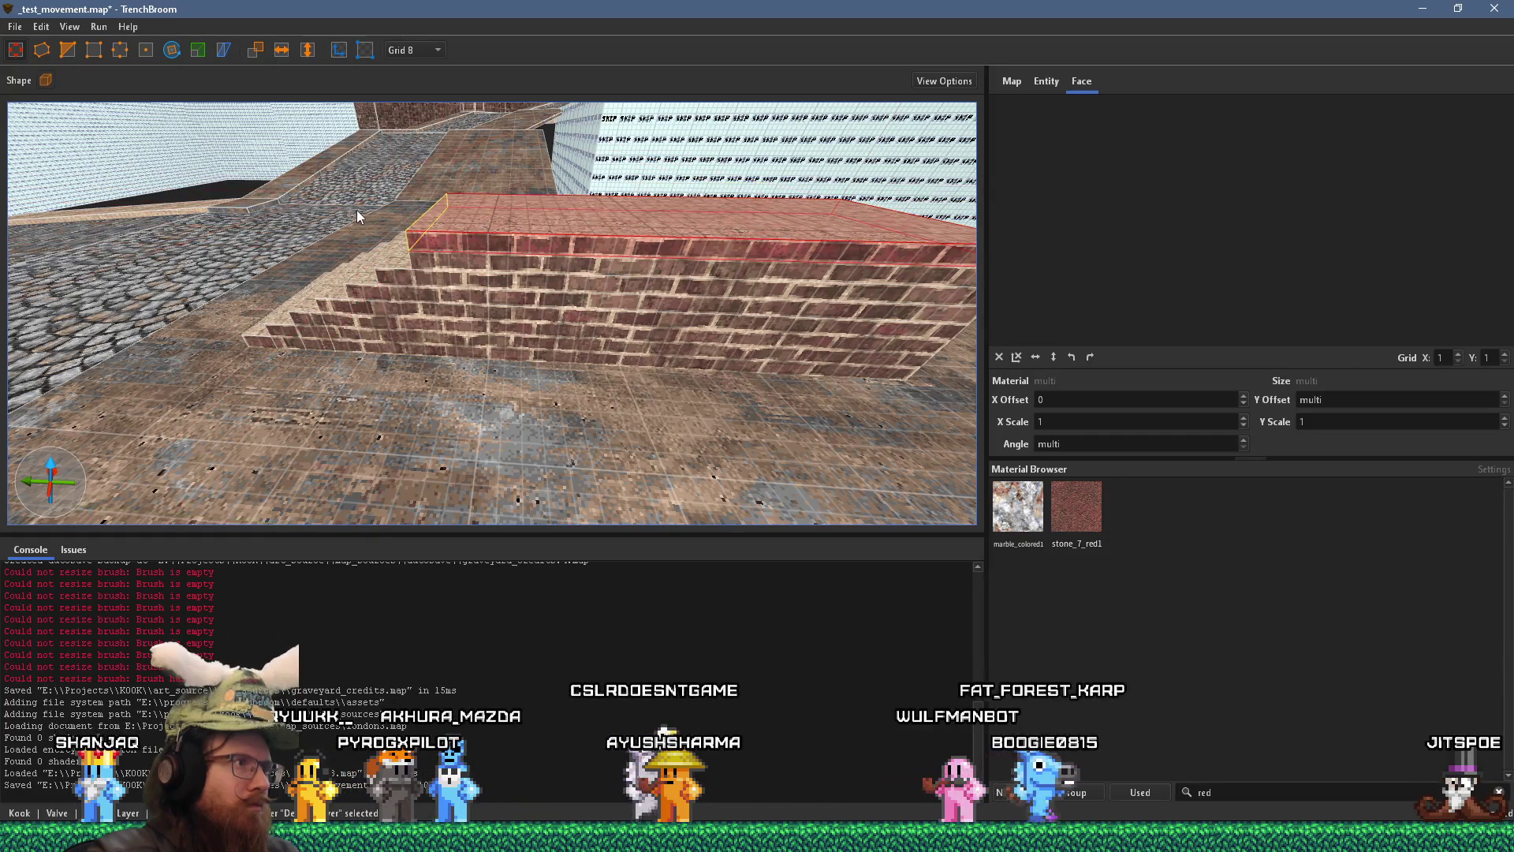
- Select the skip walls on the skipseal layer around the walkways
{"action": "mouse_move", "coordinate": [399, 217]}
{"action": "left_mouse_down"}
{"action": "mouse_move", "coordinate": [560, 321]}
{"action": "mouse_move", "coordinate": [464, 258]}
{"action": "mouse_move", "coordinate": [340, 256]}
{"action": "left_mouse_up"}
{"action": "mouse_move", "coordinate": [405, 291]}
{"action": "left_mouse_down"}
{"action": "mouse_move", "coordinate": [456, 317]}
{"action": "mouse_move", "coordinate": [491, 295]}
{"action": "mouse_move", "coordinate": [643, 298]}
{"action": "left_mouse_up"}
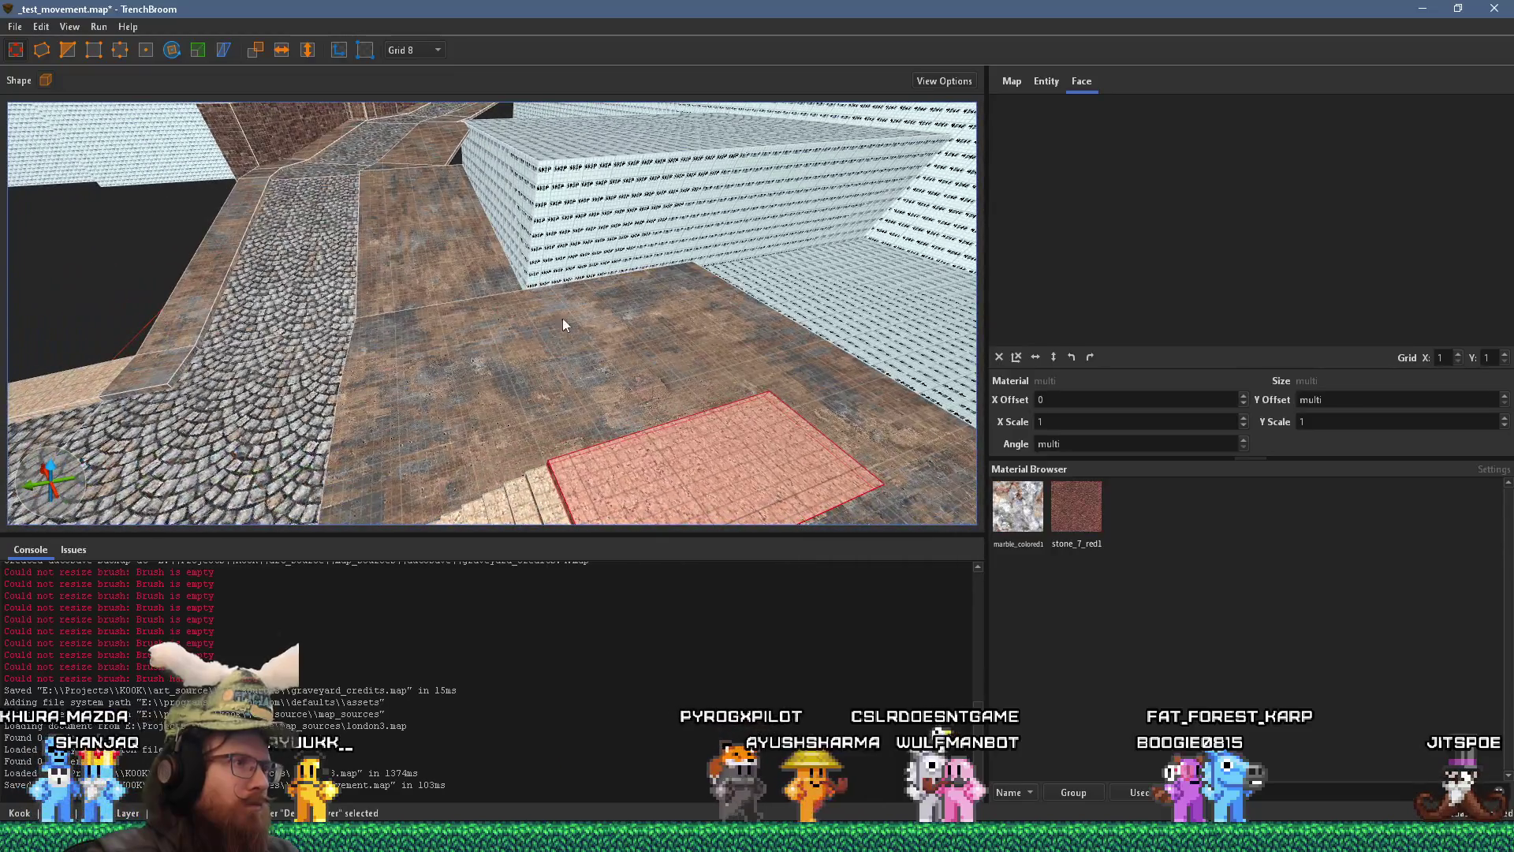
{"action": "mouse_move", "coordinate": [505, 339]}
{"action": "left_mouse_down"}
{"action": "mouse_move", "coordinate": [545, 328]}
{"action": "mouse_move", "coordinate": [561, 255]}
{"action": "mouse_move", "coordinate": [372, 272]}
{"action": "mouse_move", "coordinate": [607, 293]}
{"action": "left_mouse_up"}
{"action": "left_click", "coordinate": [447, 283]}
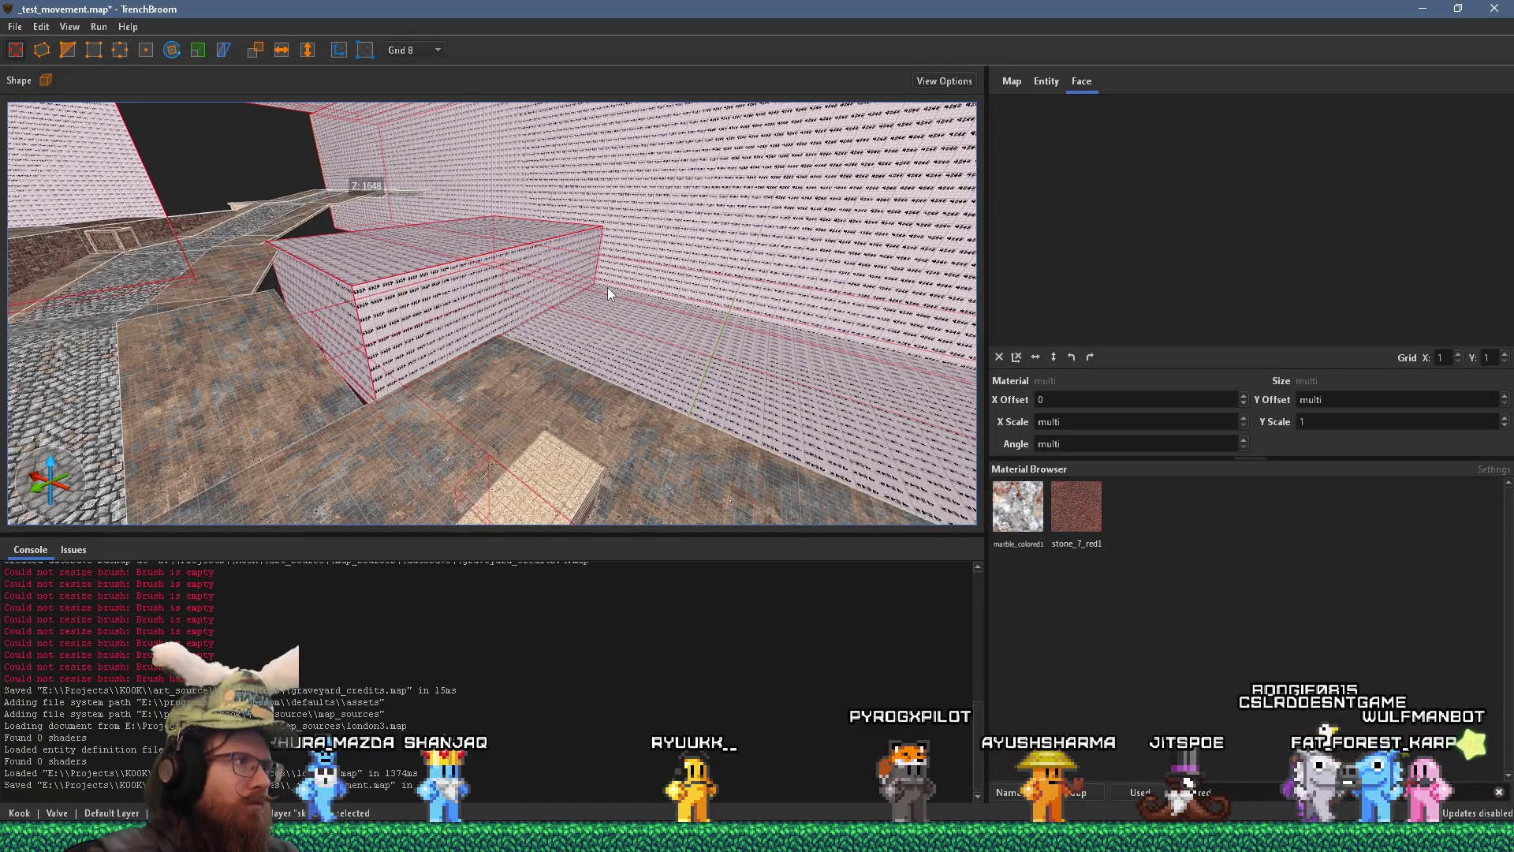
- Delete the skip walls and select the wall and small brushes along the walkway
{"action": "key", "text": "Delete"}
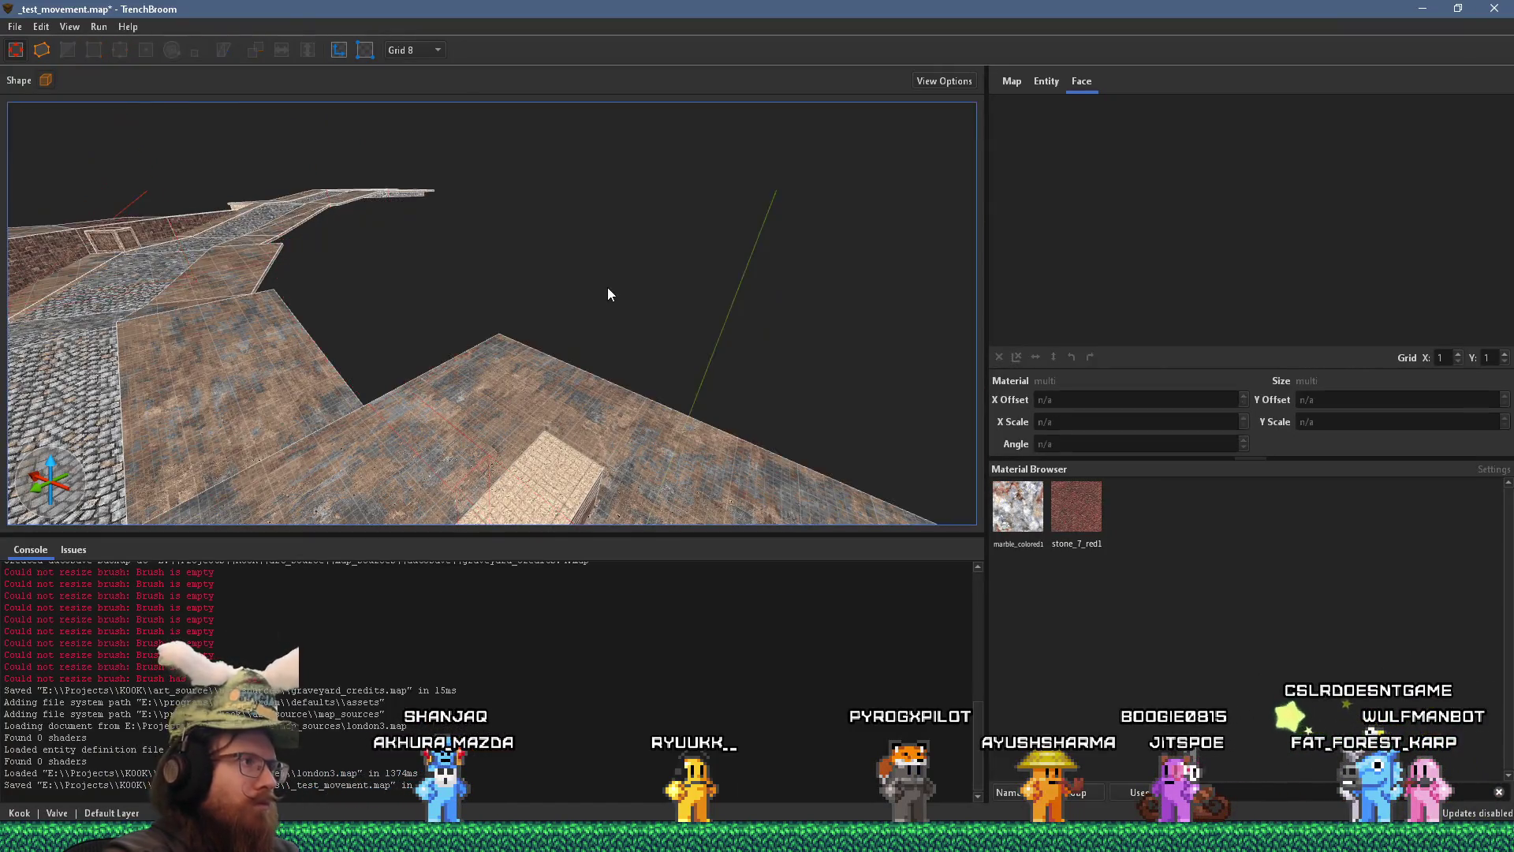
{"action": "mouse_move", "coordinate": [608, 287]}
{"action": "left_mouse_down"}
{"action": "mouse_move", "coordinate": [451, 328]}
{"action": "mouse_move", "coordinate": [4, 590]}
{"action": "mouse_move", "coordinate": [546, 324]}
{"action": "mouse_move", "coordinate": [539, 363]}
{"action": "left_mouse_up"}
{"action": "left_click", "coordinate": [513, 308]}
{"action": "mouse_move", "coordinate": [542, 281]}
{"action": "left_mouse_down"}
{"action": "mouse_move", "coordinate": [625, 298]}
{"action": "mouse_move", "coordinate": [495, 387]}
{"action": "mouse_move", "coordinate": [375, 348]}
{"action": "mouse_move", "coordinate": [463, 386]}
{"action": "mouse_move", "coordinate": [618, 345]}
{"action": "mouse_move", "coordinate": [456, 350]}
{"action": "mouse_move", "coordinate": [158, 413]}
{"action": "mouse_move", "coordinate": [355, 395]}
{"action": "mouse_move", "coordinate": [542, 404]}
{"action": "mouse_move", "coordinate": [566, 420]}
{"action": "mouse_move", "coordinate": [368, 433]}
{"action": "mouse_move", "coordinate": [381, 429]}
{"action": "left_mouse_up"}
{"action": "scroll", "coordinate": [400, 386], "scroll_direction": "down", "scroll_amount": 6}
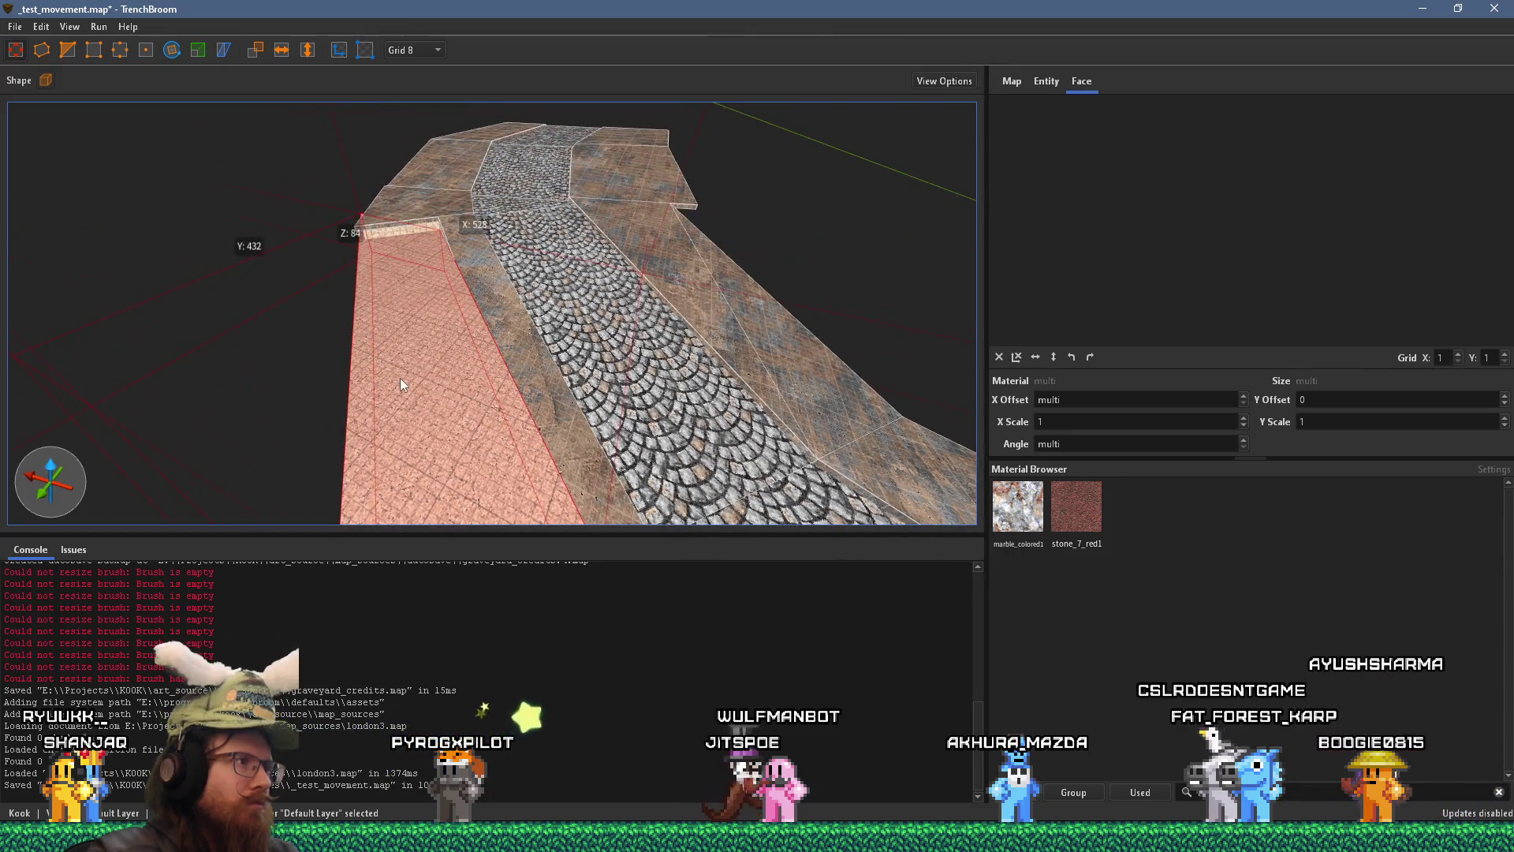
{"action": "mouse_move", "coordinate": [400, 375]}
{"action": "left_mouse_down"}
{"action": "mouse_move", "coordinate": [541, 328]}
{"action": "mouse_move", "coordinate": [594, 101]}
{"action": "mouse_move", "coordinate": [541, 94]}
{"action": "mouse_move", "coordinate": [694, 85]}
{"action": "mouse_move", "coordinate": [694, 110]}
{"action": "mouse_move", "coordinate": [429, 195]}
{"action": "mouse_move", "coordinate": [366, 313]}
{"action": "mouse_move", "coordinate": [618, 342]}
{"action": "mouse_move", "coordinate": [579, 303]}
{"action": "mouse_move", "coordinate": [606, 263]}
{"action": "mouse_move", "coordinate": [510, 281]}
{"action": "mouse_move", "coordinate": [693, 250]}
{"action": "mouse_move", "coordinate": [712, 250]}
{"action": "mouse_move", "coordinate": [598, 290]}
{"action": "mouse_move", "coordinate": [739, 295]}
{"action": "mouse_move", "coordinate": [394, 323]}
{"action": "mouse_move", "coordinate": [463, 341]}
{"action": "mouse_move", "coordinate": [263, 260]}
{"action": "mouse_move", "coordinate": [416, 243]}
{"action": "mouse_move", "coordinate": [339, 247]}
{"action": "mouse_move", "coordinate": [435, 276]}
{"action": "mouse_move", "coordinate": [560, 254]}
{"action": "mouse_move", "coordinate": [361, 415]}
{"action": "mouse_move", "coordinate": [541, 319]}
{"action": "mouse_move", "coordinate": [615, 223]}
{"action": "mouse_move", "coordinate": [579, 293]}
{"action": "mouse_move", "coordinate": [535, 320]}
{"action": "mouse_move", "coordinate": [683, 276]}
{"action": "mouse_move", "coordinate": [744, 43]}
{"action": "mouse_move", "coordinate": [617, 345]}
{"action": "mouse_move", "coordinate": [623, 321]}
{"action": "left_mouse_up"}
{"action": "key", "text": "Escape"}
{"action": "left_click", "coordinate": [440, 273]}
{"action": "mouse_move", "coordinate": [726, 324]}
{"action": "left_mouse_down"}
{"action": "mouse_move", "coordinate": [743, 319]}
{"action": "mouse_move", "coordinate": [424, 347]}
{"action": "left_mouse_up"}
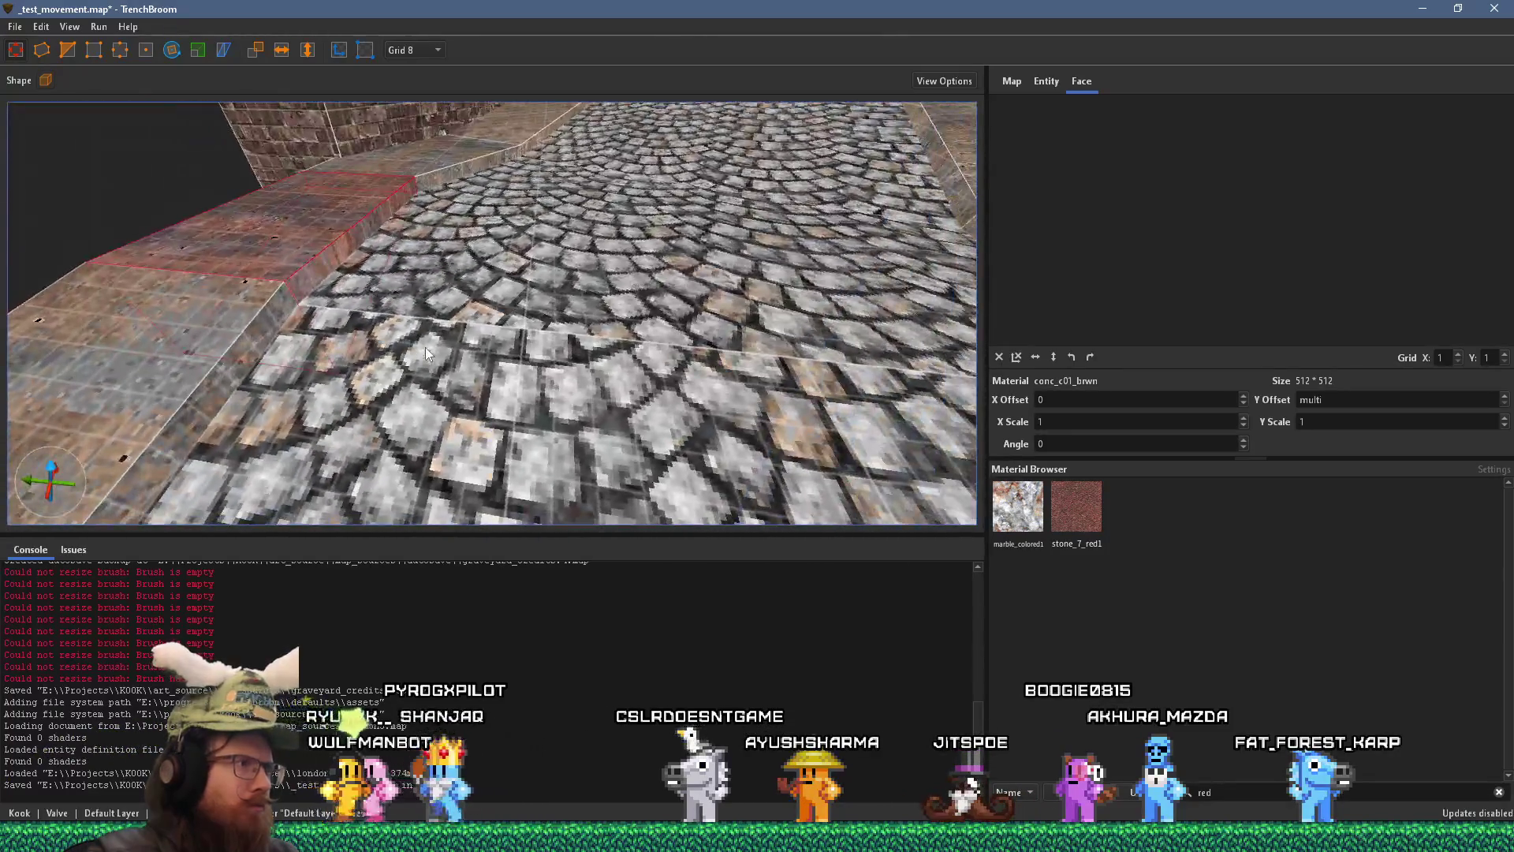
- Try the edge tool on the ledge, then pull the platform beside the stairs up into a thin slab
{"action": "left_click", "coordinate": [72, 49]}
{"action": "key", "text": "Escape"}
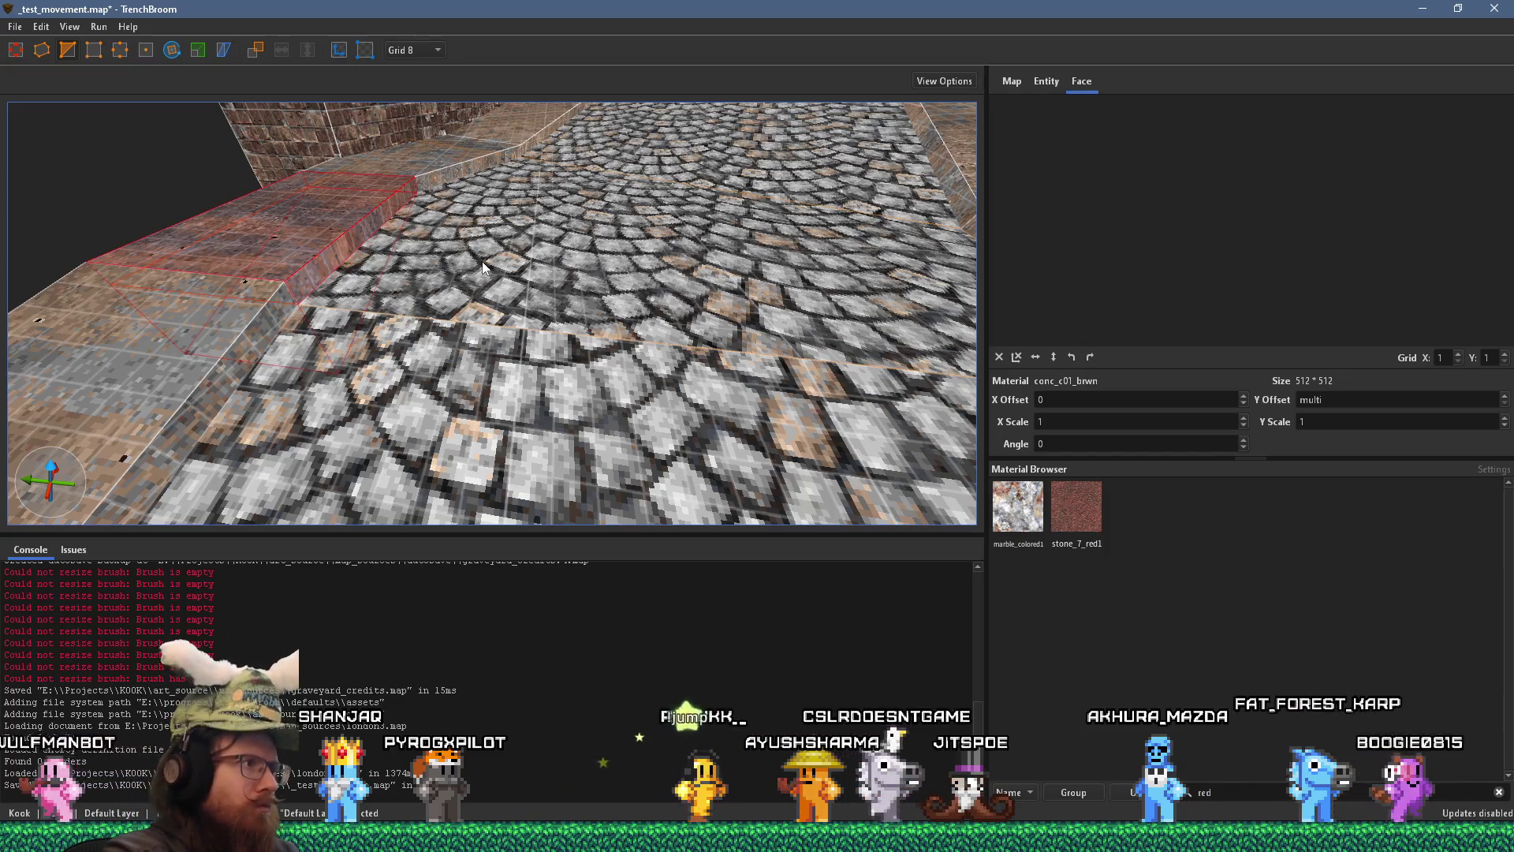
{"action": "key", "text": "Escape"}
{"action": "mouse_move", "coordinate": [317, 271]}
{"action": "left_mouse_down"}
{"action": "mouse_move", "coordinate": [522, 320]}
{"action": "mouse_move", "coordinate": [508, 323]}
{"action": "mouse_move", "coordinate": [629, 302]}
{"action": "mouse_move", "coordinate": [566, 423]}
{"action": "mouse_move", "coordinate": [628, 319]}
{"action": "mouse_move", "coordinate": [623, 343]}
{"action": "mouse_move", "coordinate": [598, 383]}
{"action": "mouse_move", "coordinate": [618, 325]}
{"action": "left_mouse_up"}
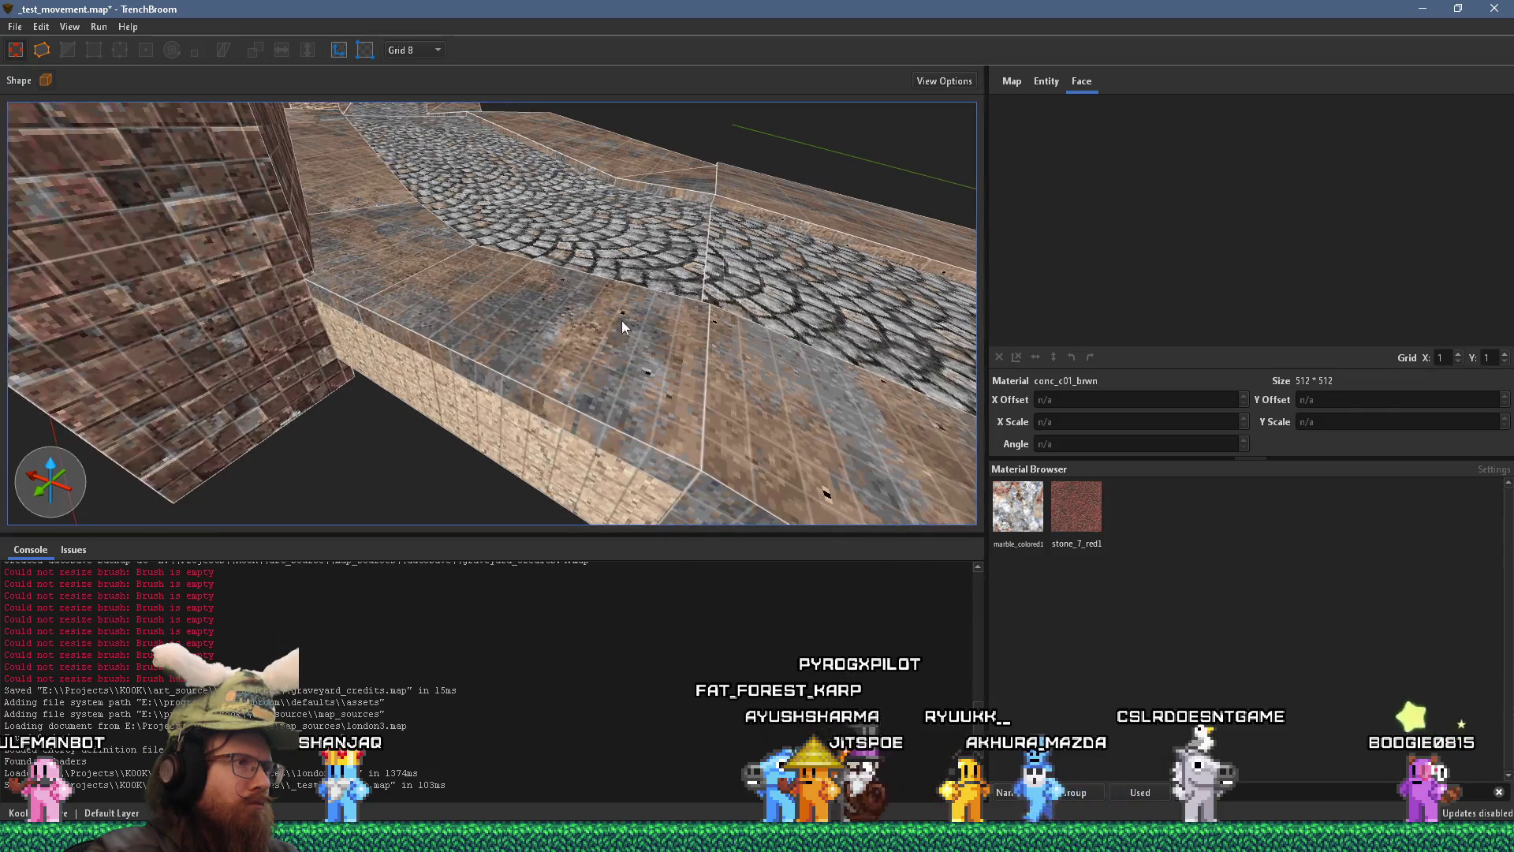
{"action": "left_click", "coordinate": [688, 189], "text": "shift"}
{"action": "left_click_drag", "start_coordinate": [703, 194], "coordinate": [356, 345]}
{"action": "scroll", "coordinate": [356, 345], "scroll_direction": "down", "scroll_amount": 5}
{"action": "key", "text": "Escape"}
{"action": "mouse_move", "coordinate": [517, 371]}
{"action": "left_mouse_down"}
{"action": "mouse_move", "coordinate": [585, 329]}
{"action": "mouse_move", "coordinate": [618, 248]}
{"action": "mouse_move", "coordinate": [563, 311]}
{"action": "mouse_move", "coordinate": [653, 317]}
{"action": "mouse_move", "coordinate": [392, 233]}
{"action": "mouse_move", "coordinate": [550, 459]}
{"action": "mouse_move", "coordinate": [516, 406]}
{"action": "mouse_move", "coordinate": [588, 340]}
{"action": "mouse_move", "coordinate": [650, 342]}
{"action": "mouse_move", "coordinate": [321, 280]}
{"action": "mouse_move", "coordinate": [478, 309]}
{"action": "mouse_move", "coordinate": [495, 281]}
{"action": "mouse_move", "coordinate": [181, 205]}
{"action": "mouse_move", "coordinate": [273, 233]}
{"action": "mouse_move", "coordinate": [432, 325]}
{"action": "mouse_move", "coordinate": [579, 245]}
{"action": "mouse_move", "coordinate": [623, 257]}
{"action": "left_mouse_up"}
{"action": "left_click", "coordinate": [655, 344]}
{"action": "mouse_move", "coordinate": [575, 374]}
{"action": "left_mouse_down"}
{"action": "mouse_move", "coordinate": [588, 270]}
{"action": "mouse_move", "coordinate": [685, 319]}
{"action": "left_mouse_up"}
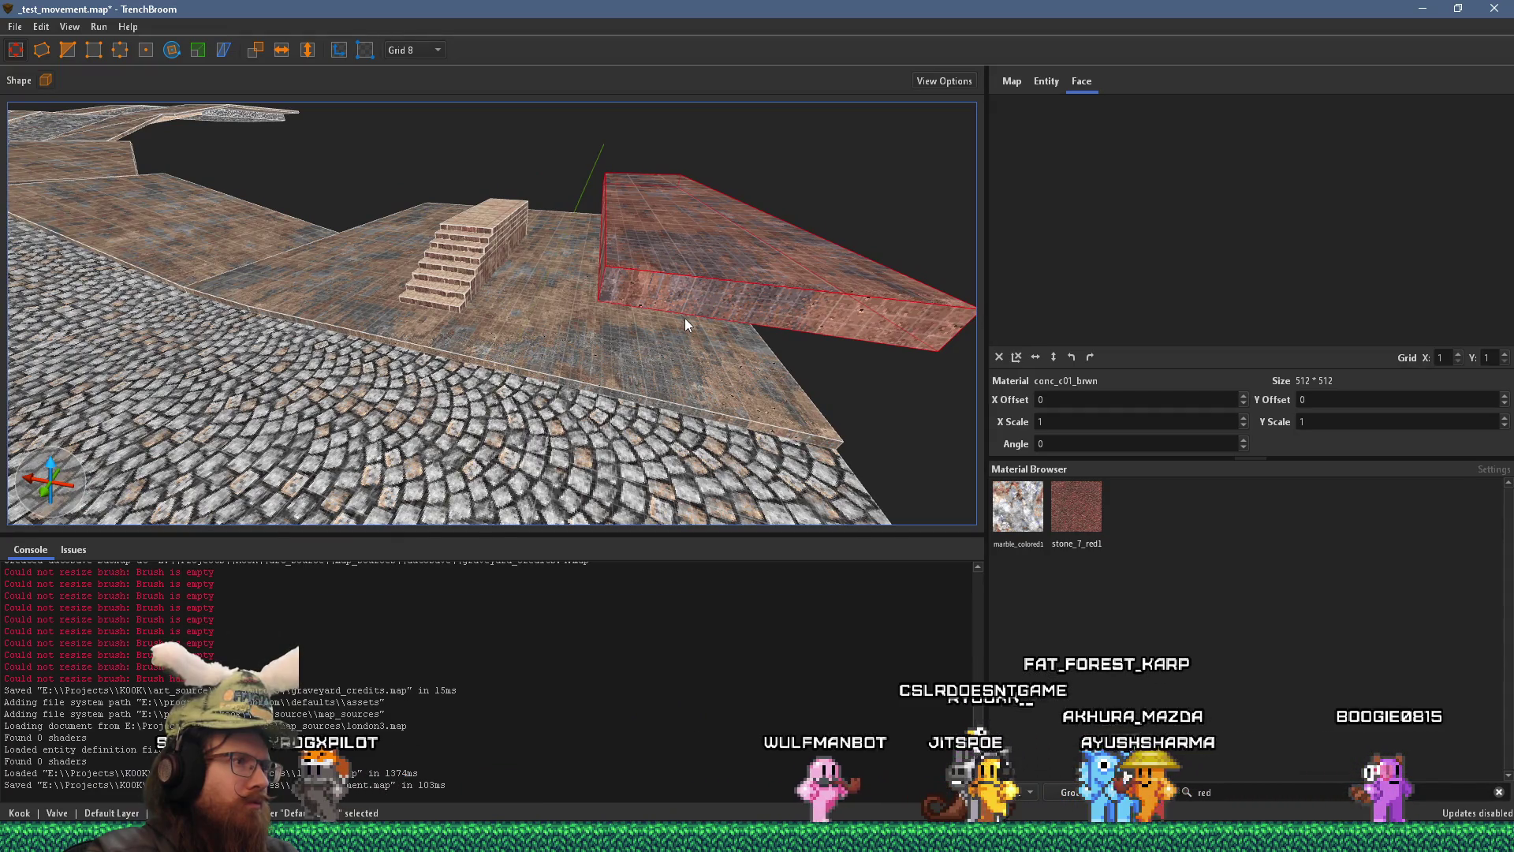
- Shorten the overhead slab from 376 to 352 units and push its side face down 32 units
{"action": "mouse_move", "coordinate": [651, 311]}
{"action": "left_mouse_down"}
{"action": "mouse_move", "coordinate": [129, 185]}
{"action": "mouse_move", "coordinate": [35, 181]}
{"action": "left_mouse_up"}
{"action": "mouse_move", "coordinate": [535, 243]}
{"action": "left_mouse_down"}
{"action": "mouse_move", "coordinate": [642, 242]}
{"action": "mouse_move", "coordinate": [373, 286]}
{"action": "left_mouse_up"}
{"action": "mouse_move", "coordinate": [613, 233]}
{"action": "left_mouse_down"}
{"action": "mouse_move", "coordinate": [683, 270]}
{"action": "mouse_move", "coordinate": [460, 217]}
{"action": "left_mouse_up"}
{"action": "mouse_move", "coordinate": [579, 253]}
{"action": "left_mouse_down"}
{"action": "mouse_move", "coordinate": [571, 303]}
{"action": "mouse_move", "coordinate": [509, 305]}
{"action": "mouse_move", "coordinate": [482, 251]}
{"action": "mouse_move", "coordinate": [493, 214]}
{"action": "mouse_move", "coordinate": [448, 269]}
{"action": "mouse_move", "coordinate": [646, 456]}
{"action": "mouse_move", "coordinate": [479, 216]}
{"action": "mouse_move", "coordinate": [390, 252]}
{"action": "mouse_move", "coordinate": [475, 200]}
{"action": "mouse_move", "coordinate": [566, 49]}
{"action": "left_mouse_up"}
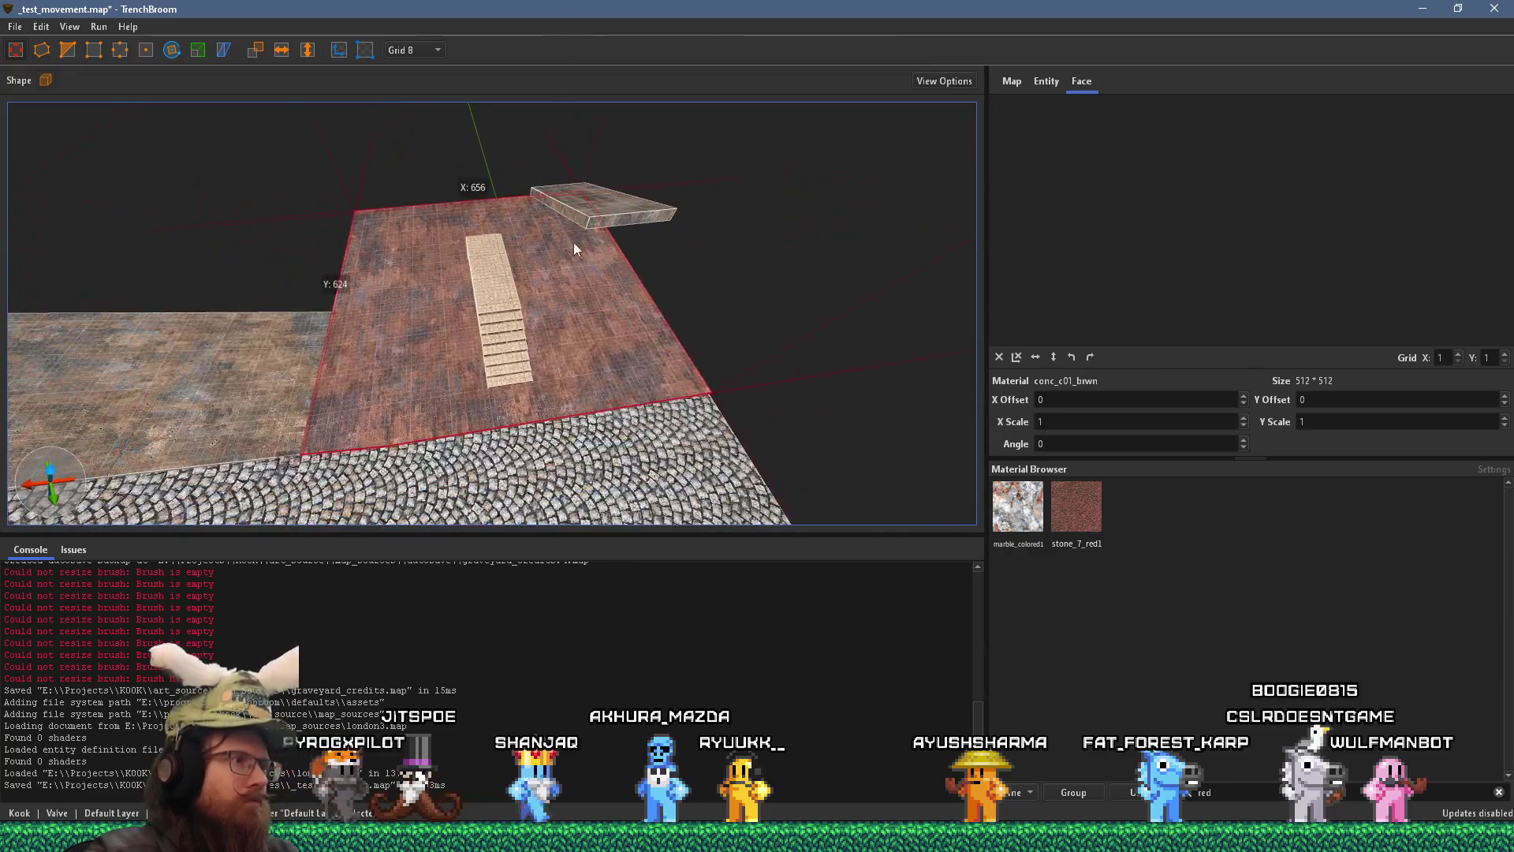
- Extrude the floor brush into a tall block beside the stairs, halving its width from 656 to 328
{"action": "mouse_move", "coordinate": [573, 310]}
{"action": "left_mouse_down"}
{"action": "mouse_move", "coordinate": [575, 262]}
{"action": "mouse_move", "coordinate": [583, 376]}
{"action": "left_mouse_up"}
{"action": "mouse_move", "coordinate": [550, 281]}
{"action": "left_mouse_down"}
{"action": "mouse_move", "coordinate": [772, 210]}
{"action": "mouse_move", "coordinate": [493, 196]}
{"action": "mouse_move", "coordinate": [620, 271]}
{"action": "mouse_move", "coordinate": [689, 261]}
{"action": "mouse_move", "coordinate": [497, 185]}
{"action": "mouse_move", "coordinate": [652, 150]}
{"action": "left_mouse_up"}
{"action": "mouse_move", "coordinate": [622, 281]}
{"action": "left_mouse_down"}
{"action": "mouse_move", "coordinate": [613, 272]}
{"action": "mouse_move", "coordinate": [687, 252]}
{"action": "mouse_move", "coordinate": [563, 291]}
{"action": "mouse_move", "coordinate": [775, 246]}
{"action": "mouse_move", "coordinate": [707, 234]}
{"action": "mouse_move", "coordinate": [765, 206]}
{"action": "mouse_move", "coordinate": [861, 244]}
{"action": "mouse_move", "coordinate": [732, 268]}
{"action": "mouse_move", "coordinate": [817, 231]}
{"action": "mouse_move", "coordinate": [659, 320]}
{"action": "left_mouse_up"}
{"action": "mouse_move", "coordinate": [476, 380]}
{"action": "left_mouse_down"}
{"action": "mouse_move", "coordinate": [670, 286]}
{"action": "mouse_move", "coordinate": [623, 334]}
{"action": "mouse_move", "coordinate": [637, 360]}
{"action": "mouse_move", "coordinate": [599, 335]}
{"action": "mouse_move", "coordinate": [675, 343]}
{"action": "mouse_move", "coordinate": [847, 304]}
{"action": "left_mouse_up"}
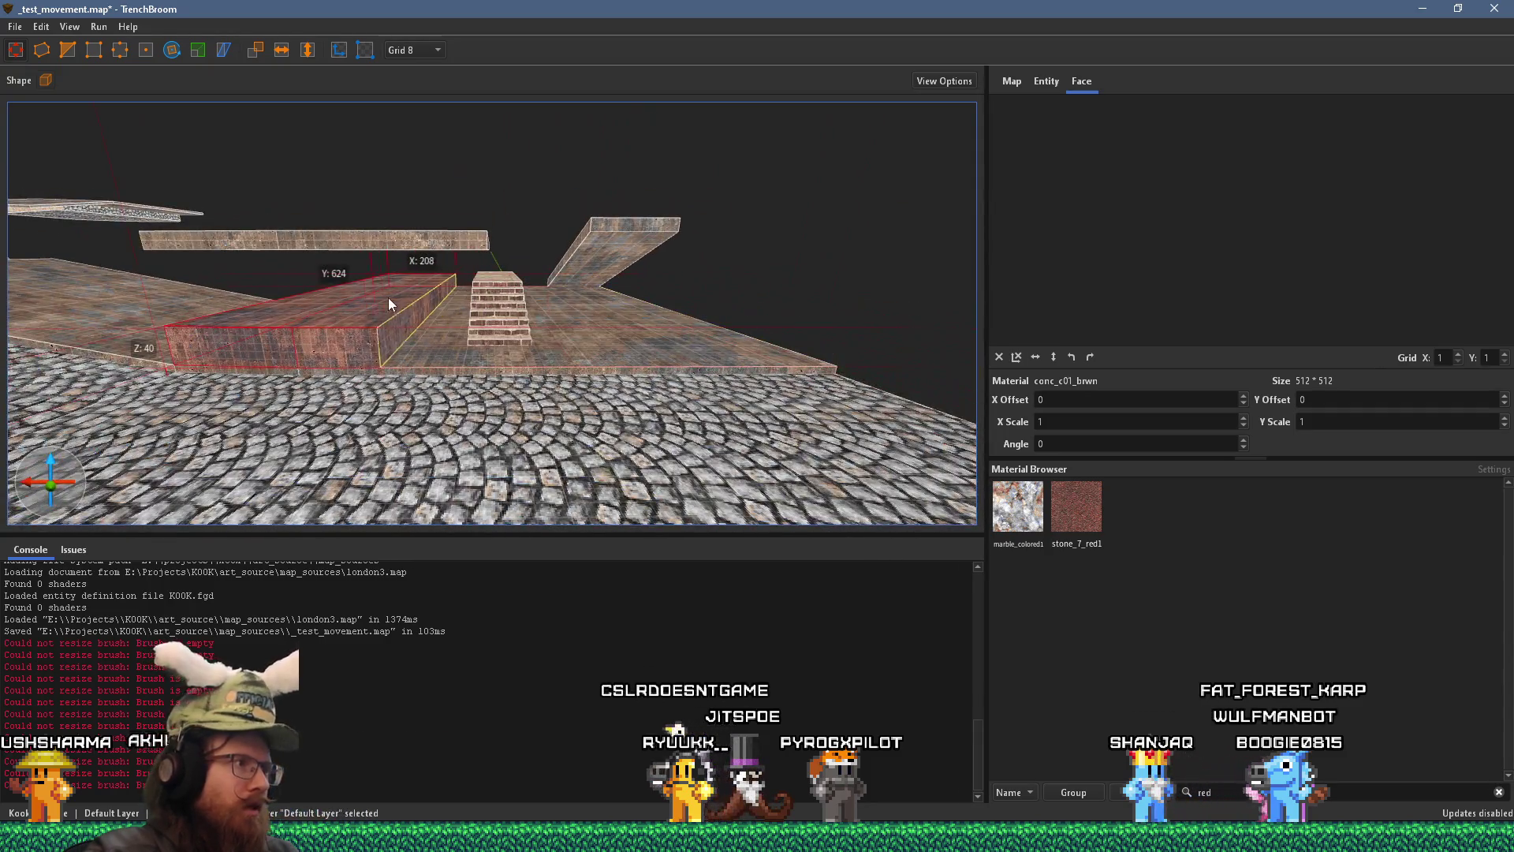
{"action": "mouse_move", "coordinate": [410, 295]}
{"action": "left_mouse_down"}
{"action": "mouse_move", "coordinate": [192, 248]}
{"action": "mouse_move", "coordinate": [400, 265]}
{"action": "mouse_move", "coordinate": [507, 211]}
{"action": "left_mouse_up"}
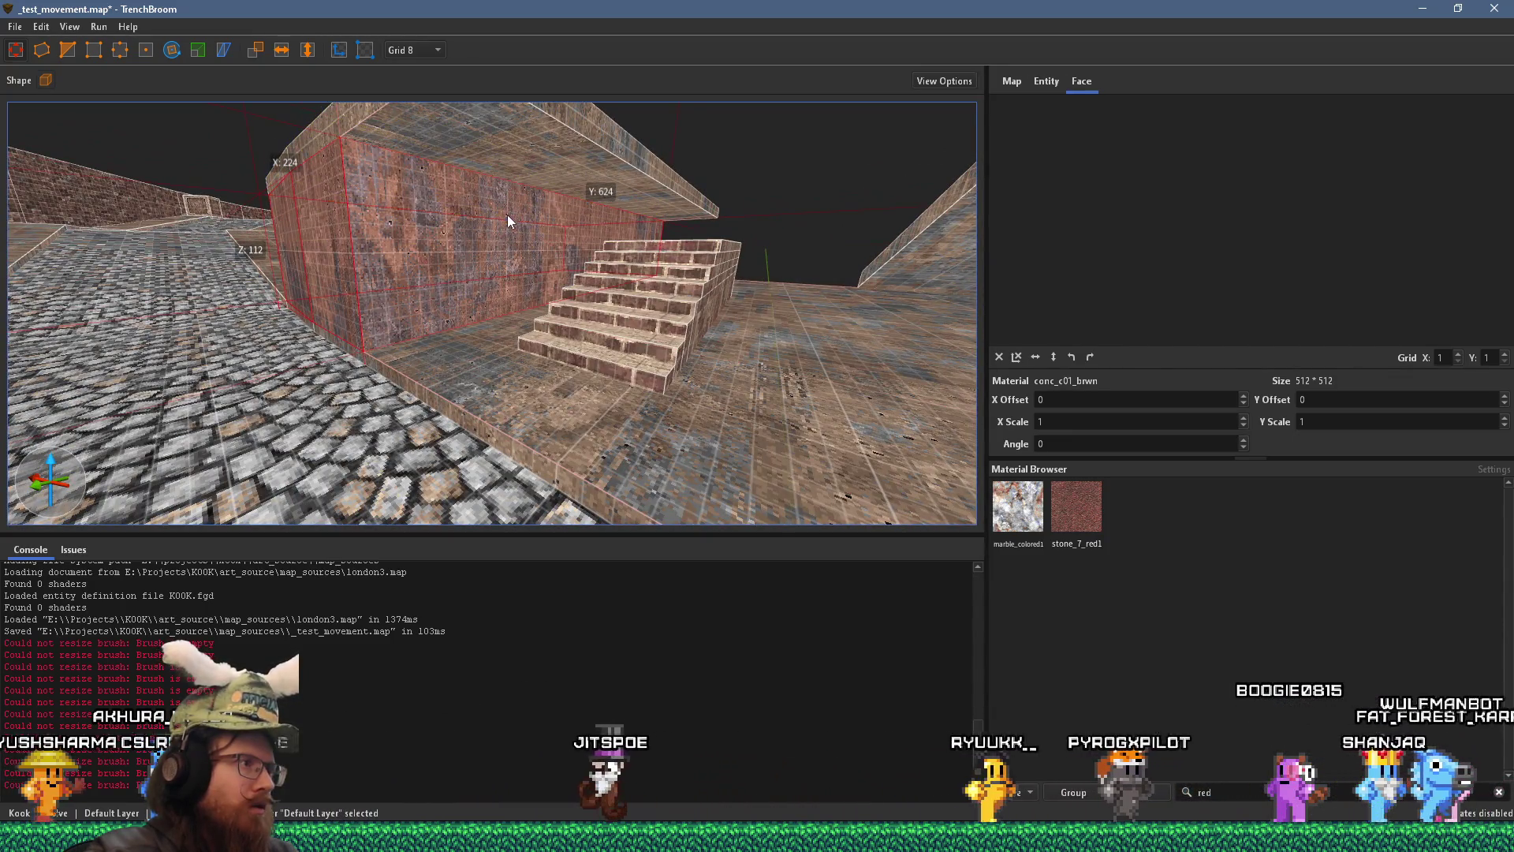
- Pull a top corner of the block beside the stairs down into a sloped wedge
{"action": "left_click", "coordinate": [67, 49]}
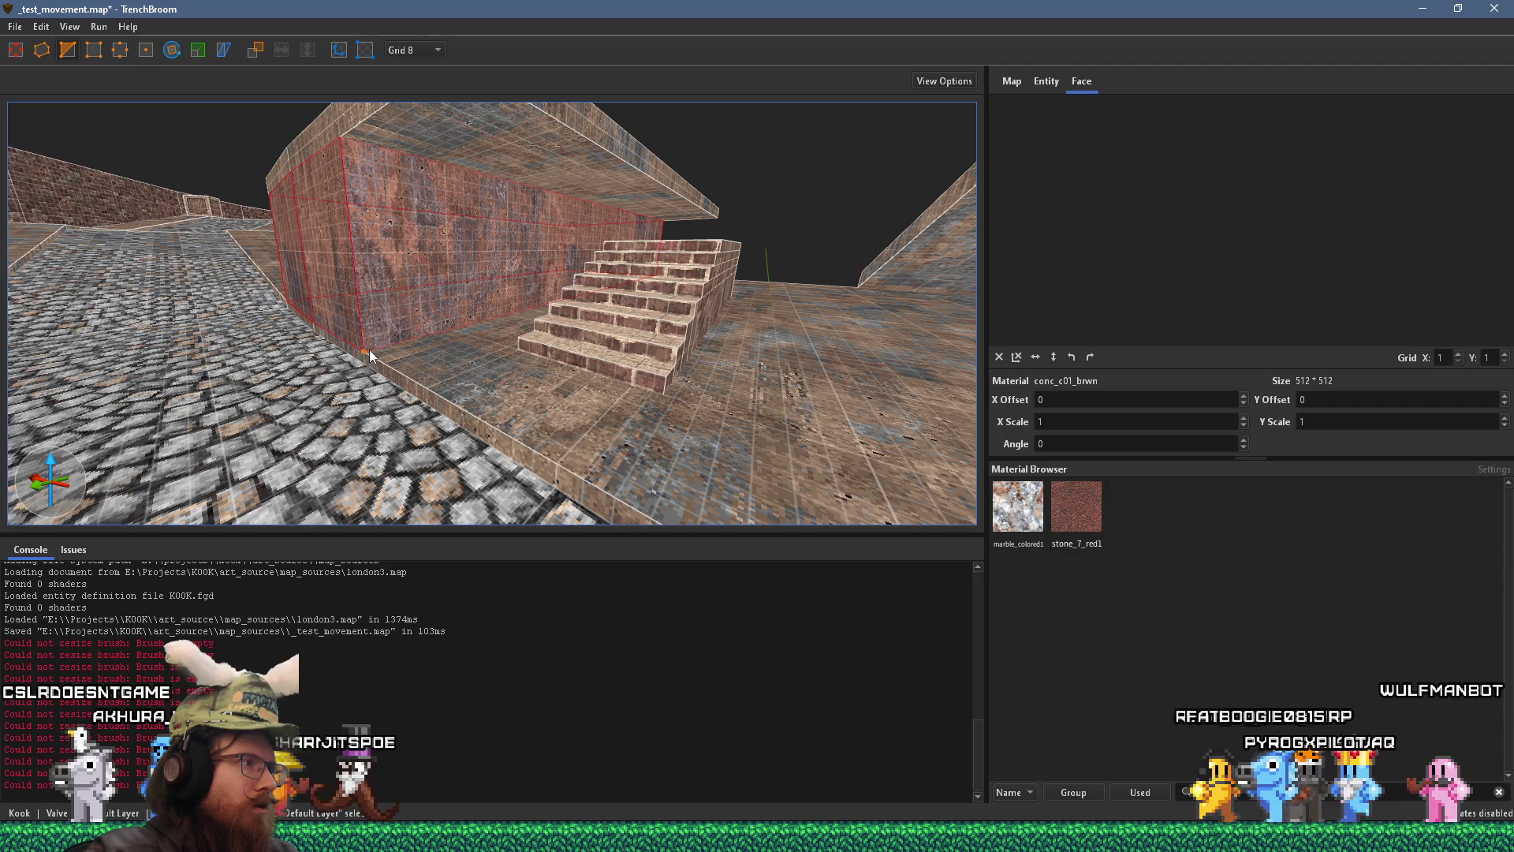
{"action": "left_click_drag", "start_coordinate": [381, 336], "coordinate": [383, 334]}
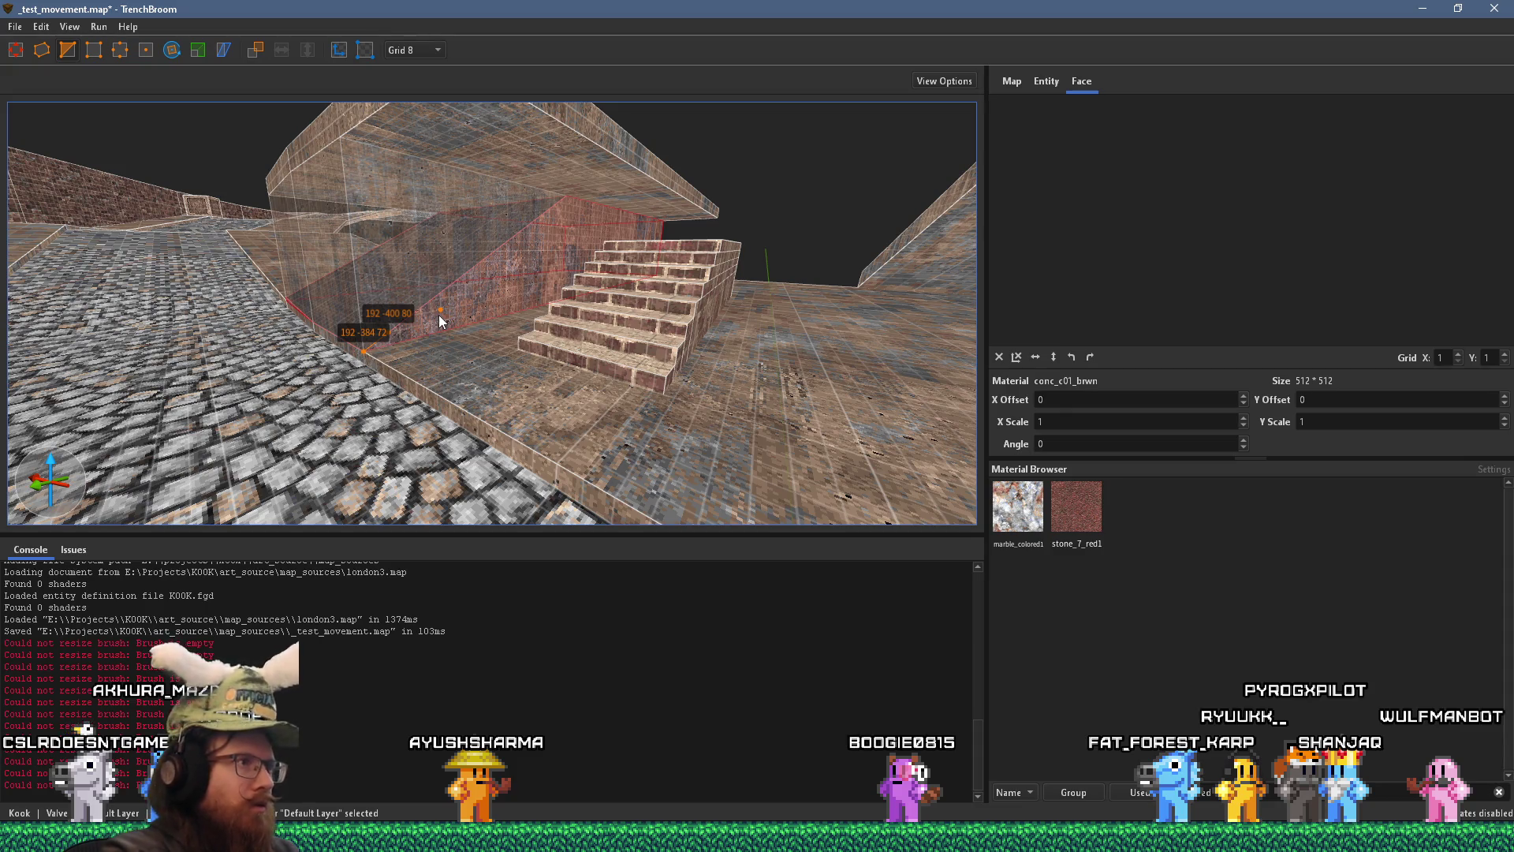
{"action": "key", "text": "Escape"}
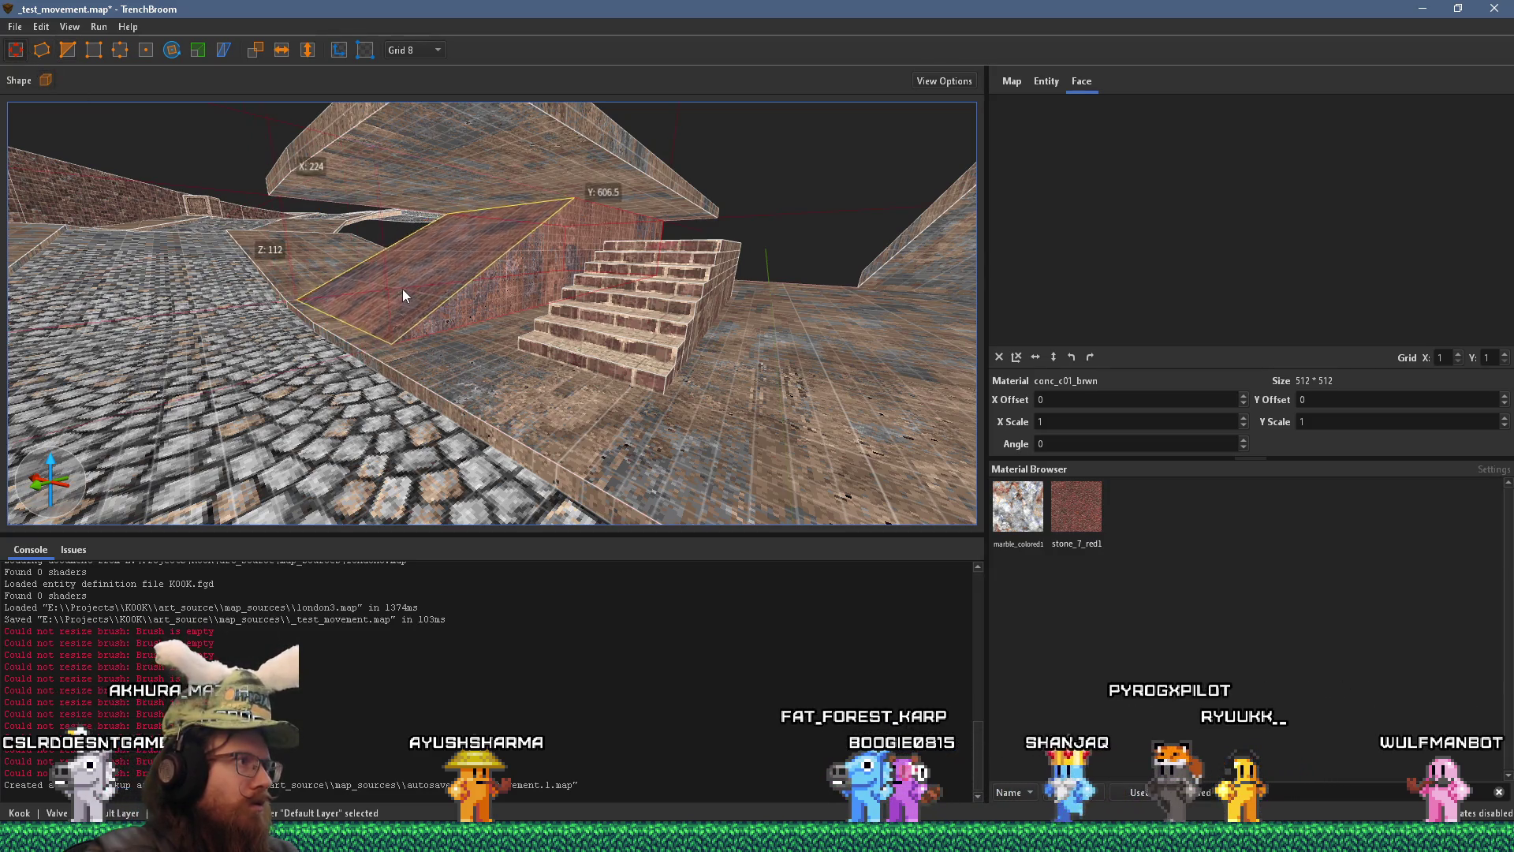
{"action": "left_click_drag", "start_coordinate": [451, 284], "coordinate": [439, 265]}
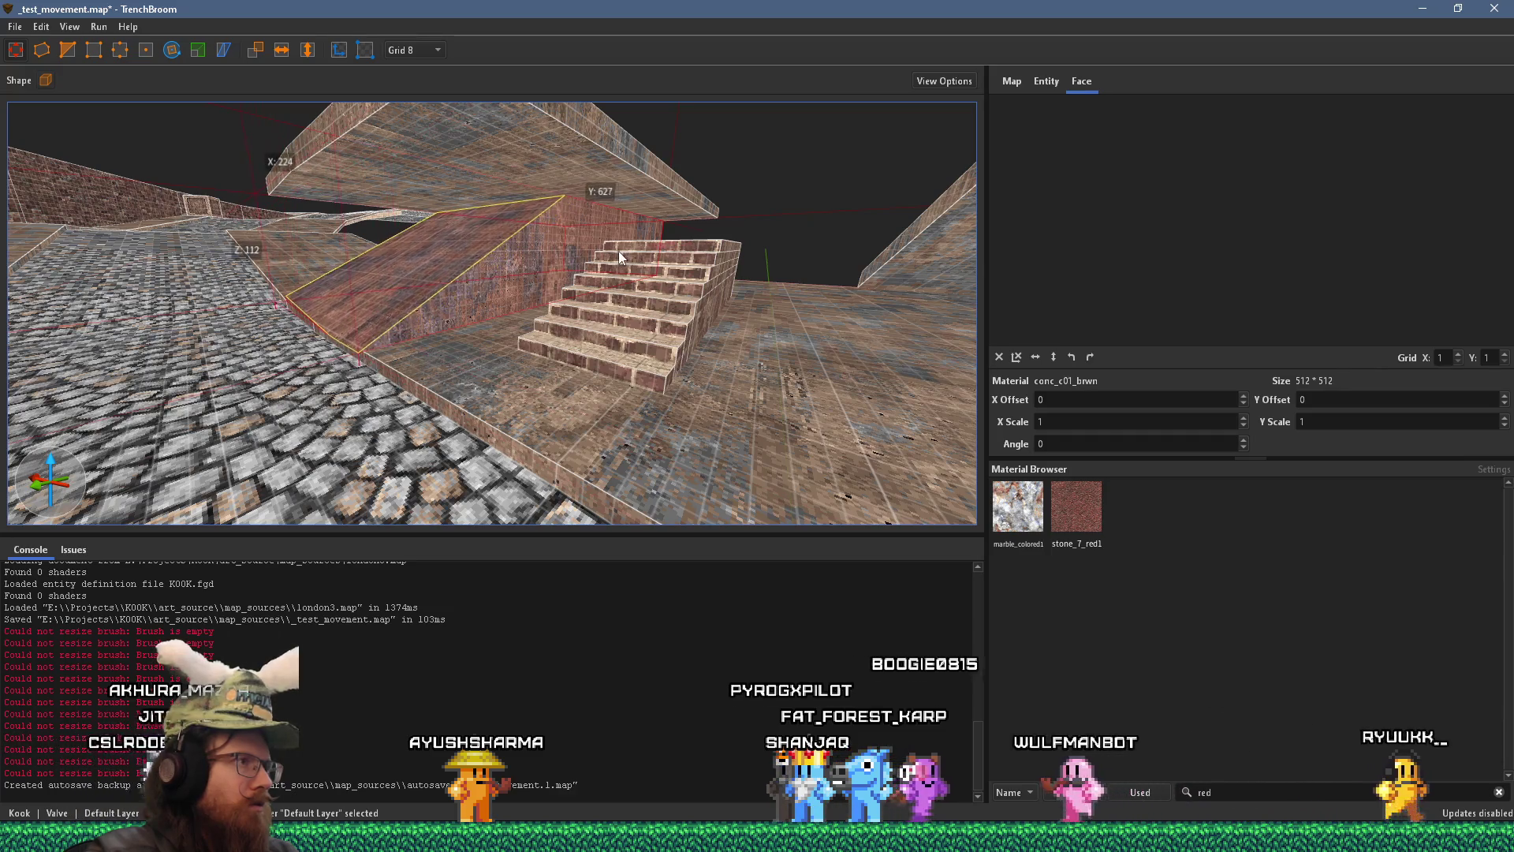
- Shorten the ramp from 560 to 480 units long
{"action": "scroll", "coordinate": [499, 248], "scroll_direction": "up", "scroll_amount": 3}
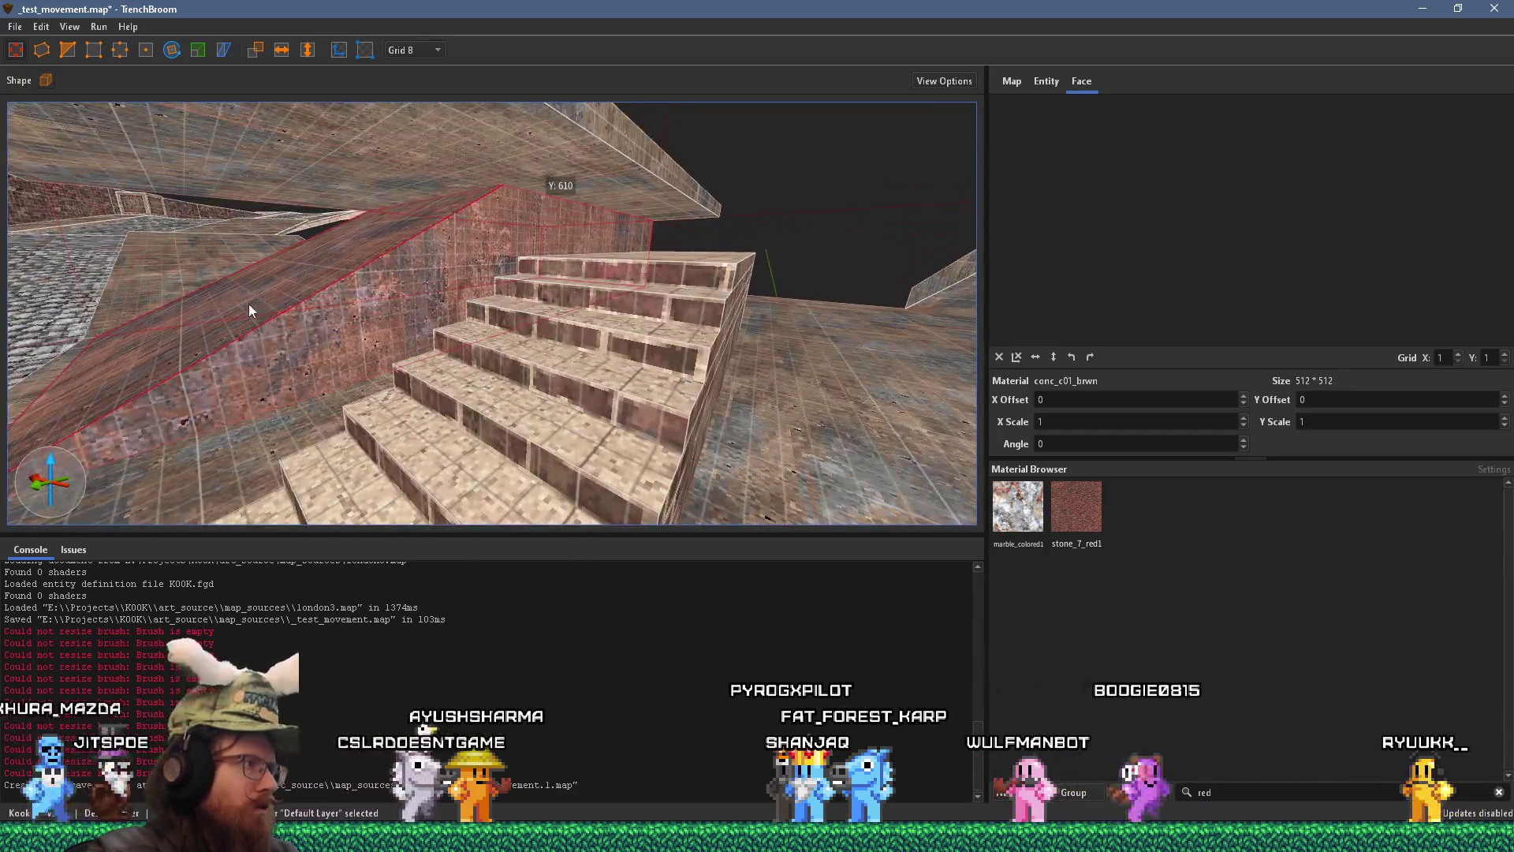
{"action": "scroll", "coordinate": [246, 304], "scroll_direction": "up", "scroll_amount": 3}
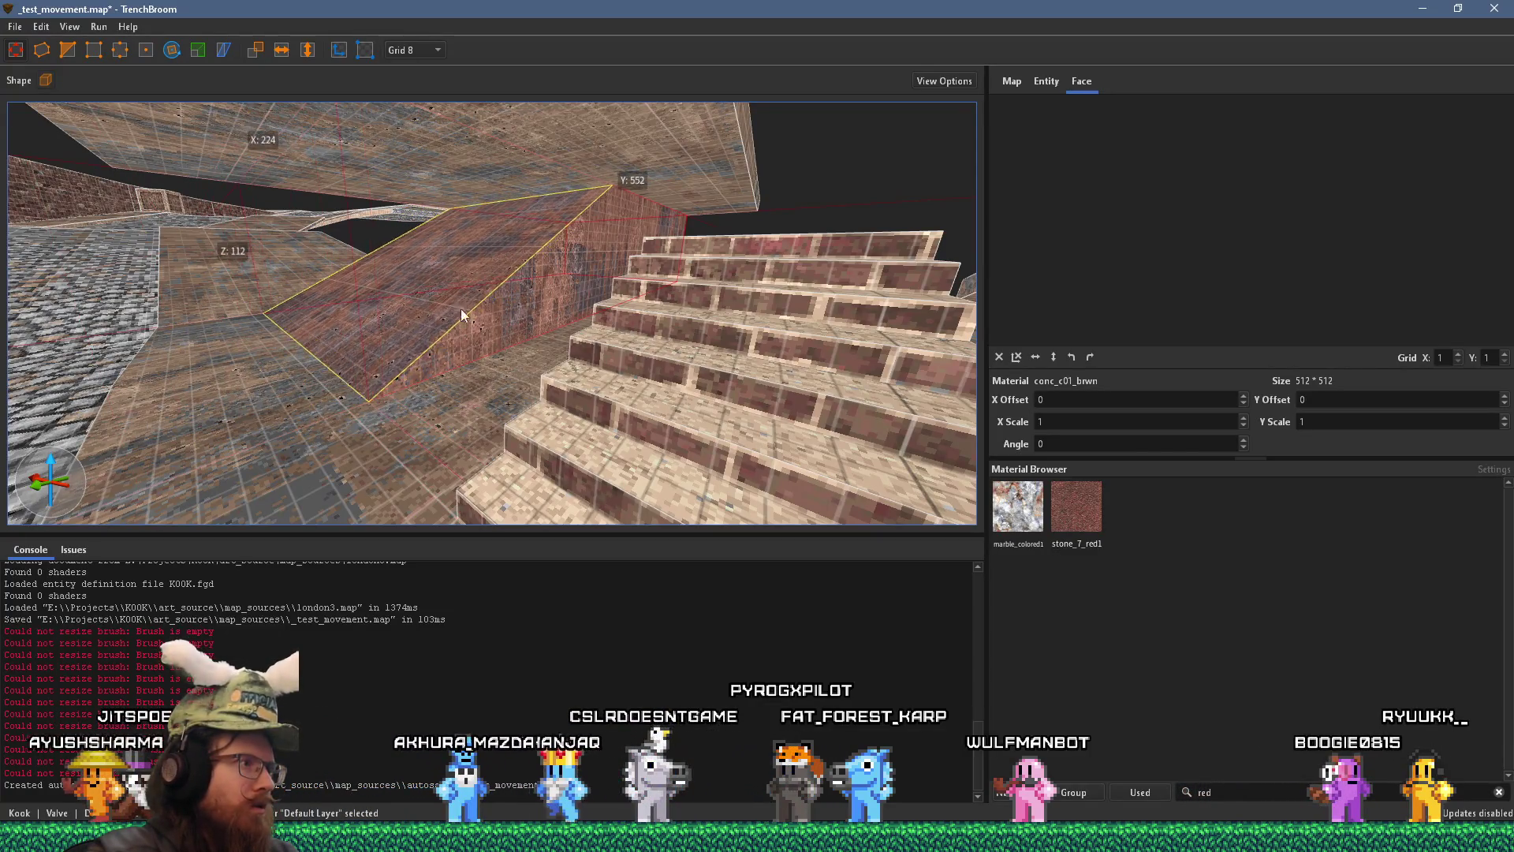
{"action": "left_click_drag", "start_coordinate": [445, 311], "coordinate": [454, 357]}
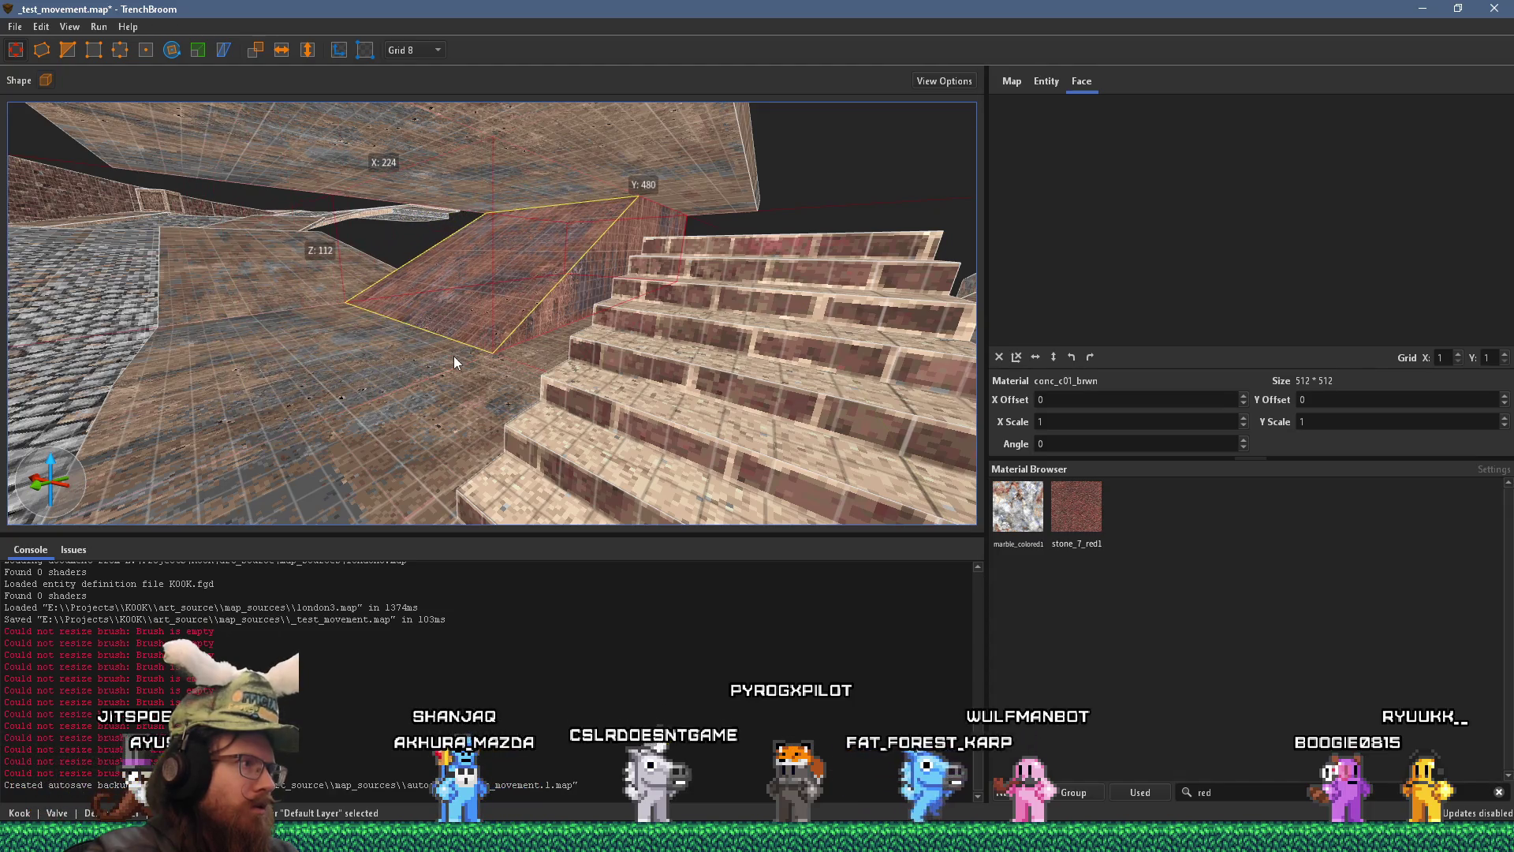
{"action": "key", "text": "Escape"}
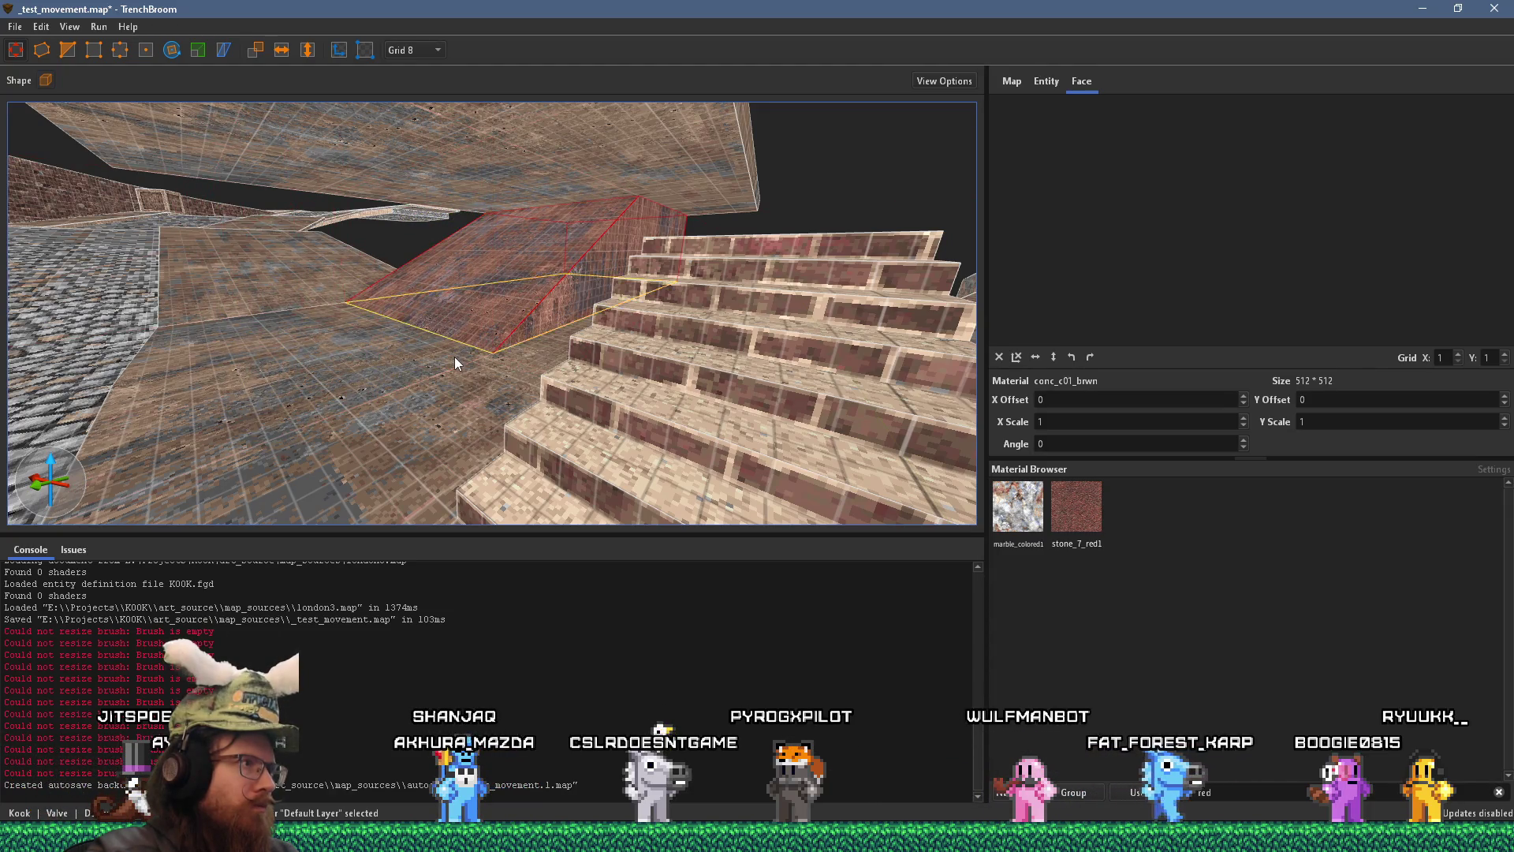
{"action": "scroll", "coordinate": [454, 356], "scroll_direction": "down", "scroll_amount": 10}
{"action": "scroll", "coordinate": [456, 342], "scroll_direction": "up", "scroll_amount": 5}
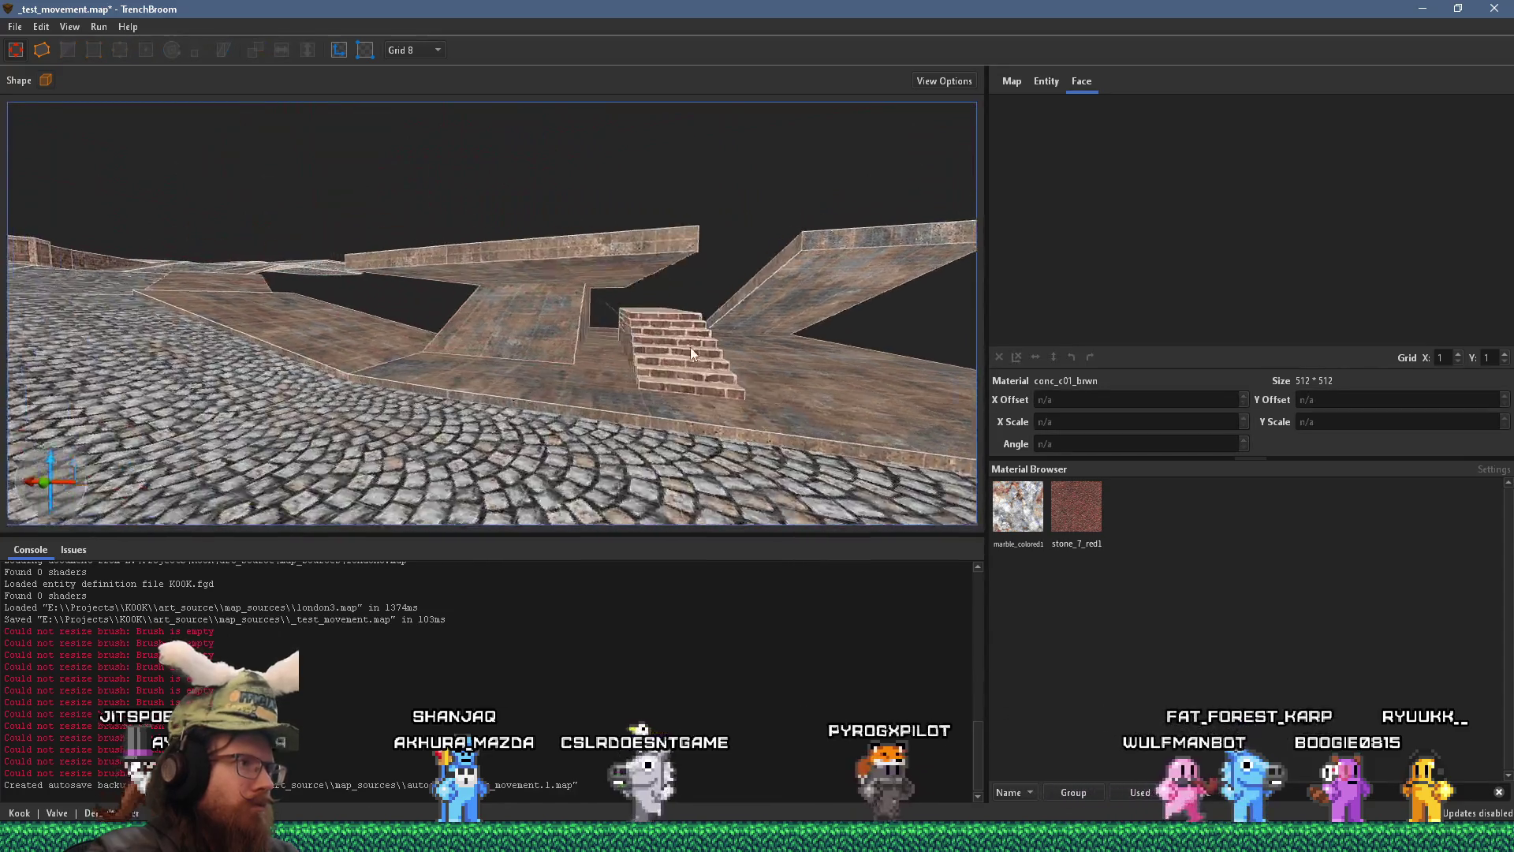
- Save the _test_movement map from the File menu
{"action": "scroll", "coordinate": [574, 359], "scroll_direction": "down", "scroll_amount": 5}
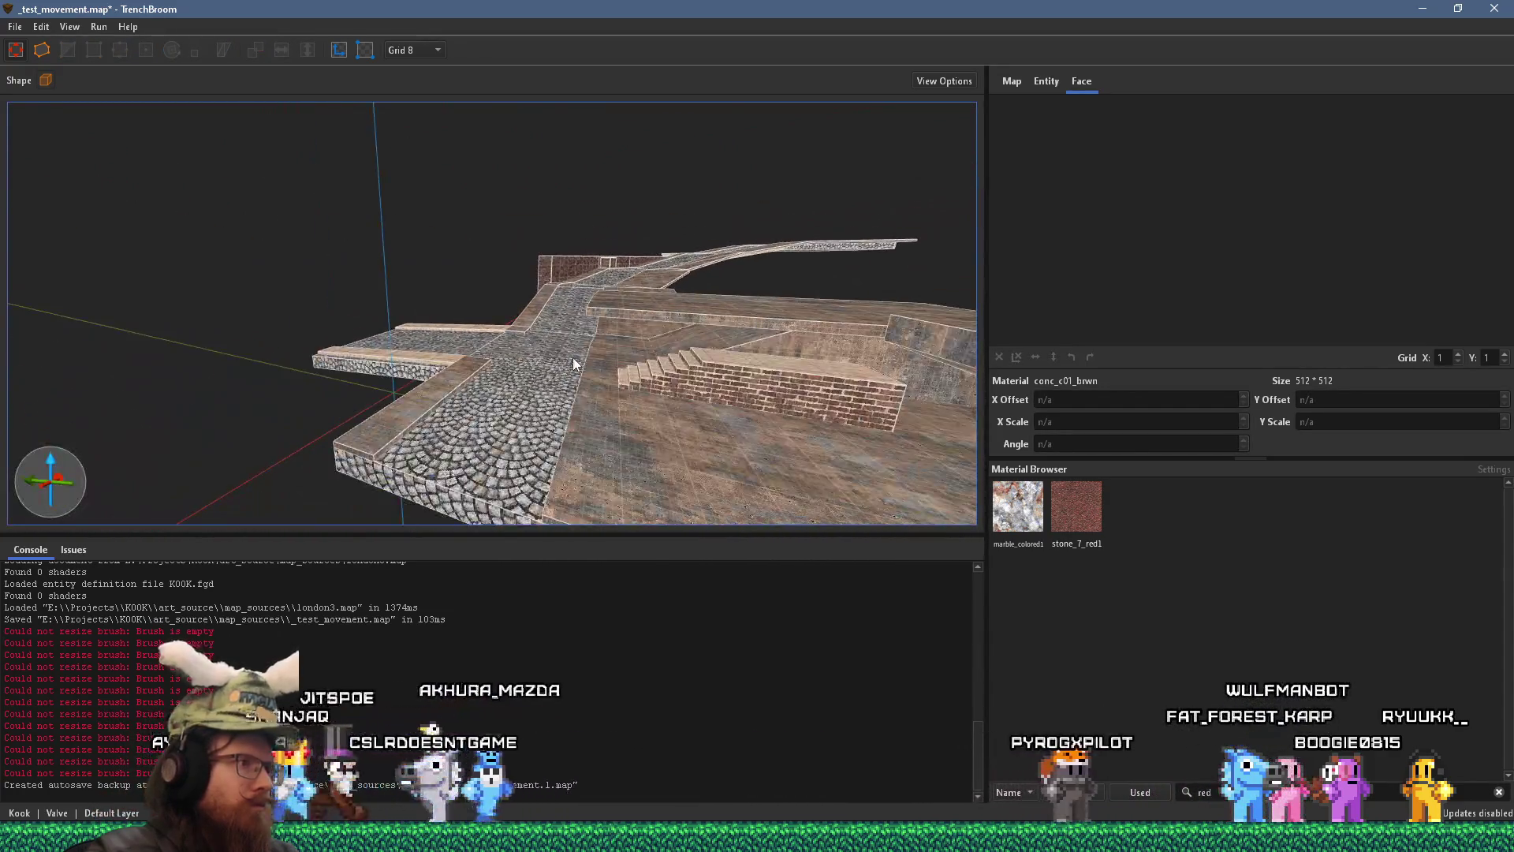
{"action": "scroll", "coordinate": [536, 330], "scroll_direction": "down", "scroll_amount": 2}
{"action": "mouse_move", "coordinate": [499, 325]}
{"action": "left_mouse_down"}
{"action": "mouse_move", "coordinate": [617, 308]}
{"action": "mouse_move", "coordinate": [465, 220]}
{"action": "left_mouse_up"}
{"action": "left_click", "coordinate": [15, 26]}
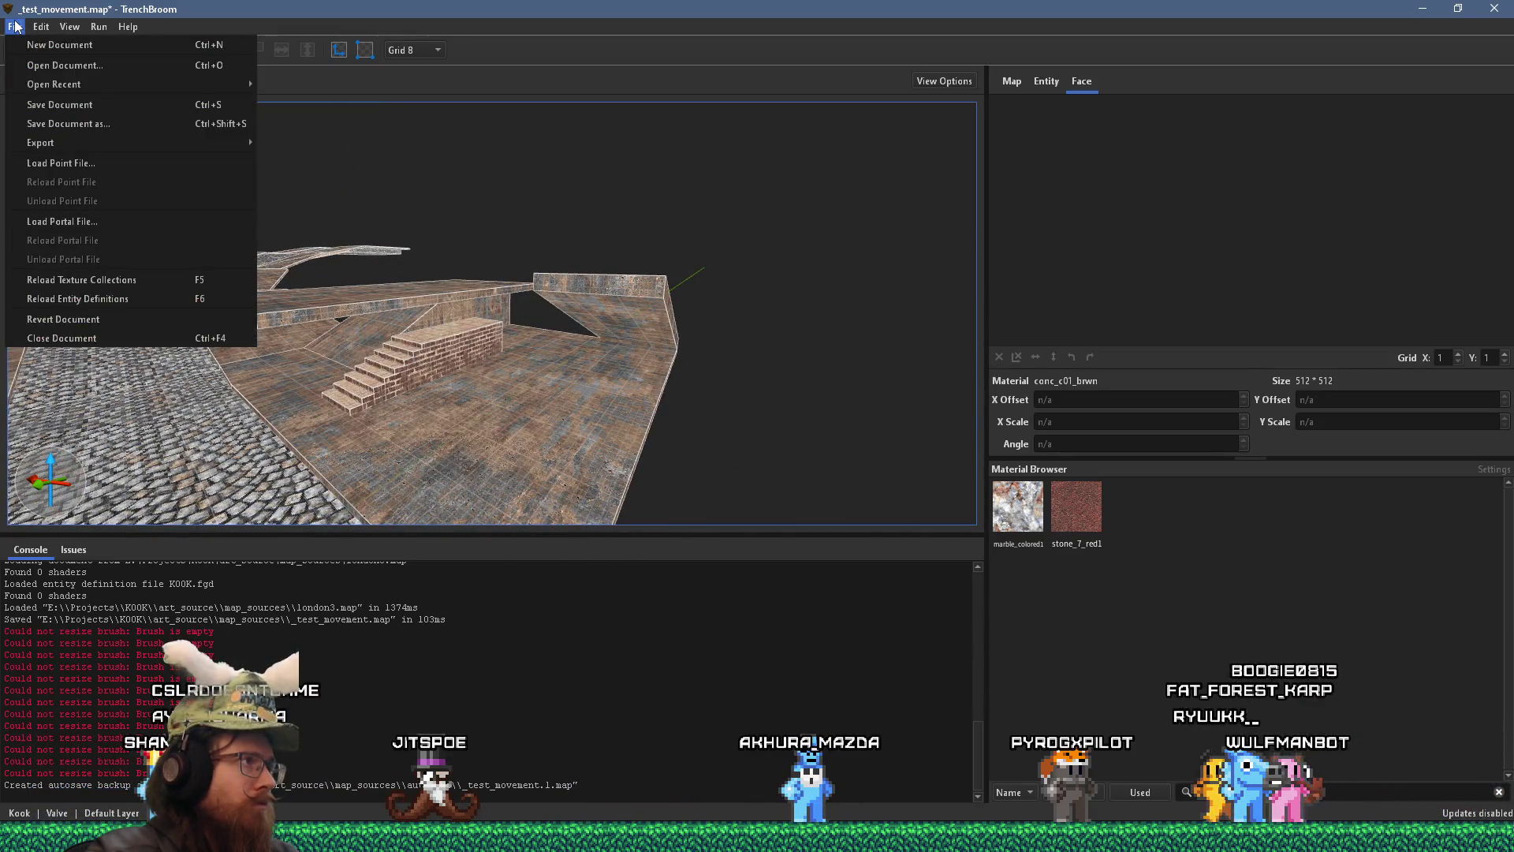
{"action": "left_click", "coordinate": [45, 109]}
- Compile the map to a BSP with the qbsp profile, then return to Godot
{"action": "mouse_move", "coordinate": [85, 218]}
{"action": "left_mouse_down"}
{"action": "mouse_move", "coordinate": [559, 233]}
{"action": "mouse_move", "coordinate": [619, 287]}
{"action": "mouse_move", "coordinate": [598, 162]}
{"action": "mouse_move", "coordinate": [632, 159]}
{"action": "mouse_move", "coordinate": [235, 37]}
{"action": "mouse_move", "coordinate": [560, 347]}
{"action": "mouse_move", "coordinate": [575, 382]}
{"action": "left_mouse_up"}
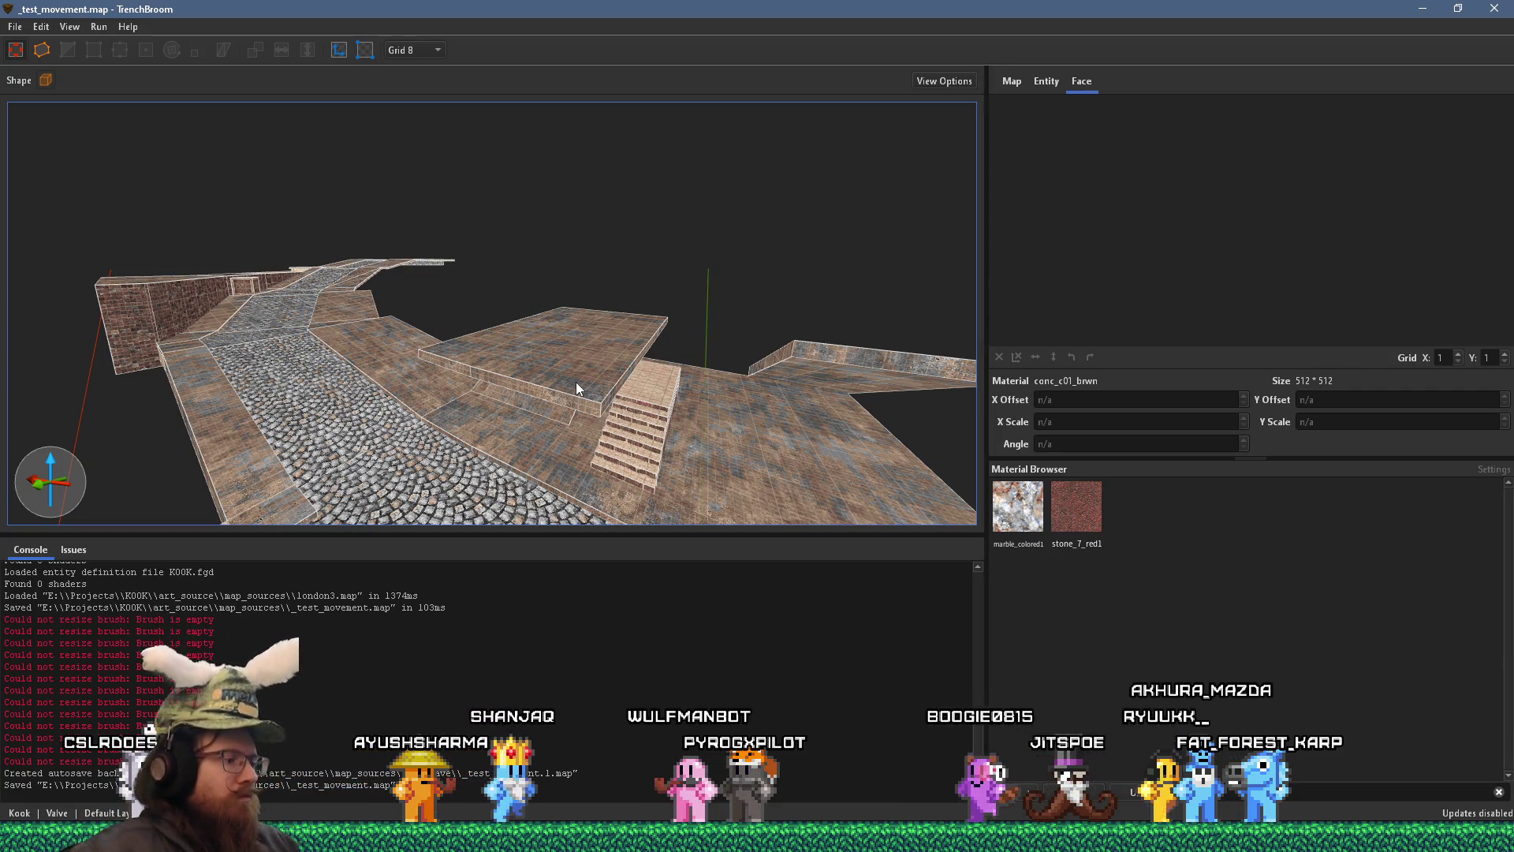
{"action": "mouse_move", "coordinate": [535, 353]}
{"action": "left_mouse_down"}
{"action": "mouse_move", "coordinate": [340, 360]}
{"action": "mouse_move", "coordinate": [602, 186]}
{"action": "mouse_move", "coordinate": [524, 260]}
{"action": "mouse_move", "coordinate": [564, 300]}
{"action": "mouse_move", "coordinate": [457, 306]}
{"action": "left_mouse_up"}
{"action": "left_click", "coordinate": [99, 26]}
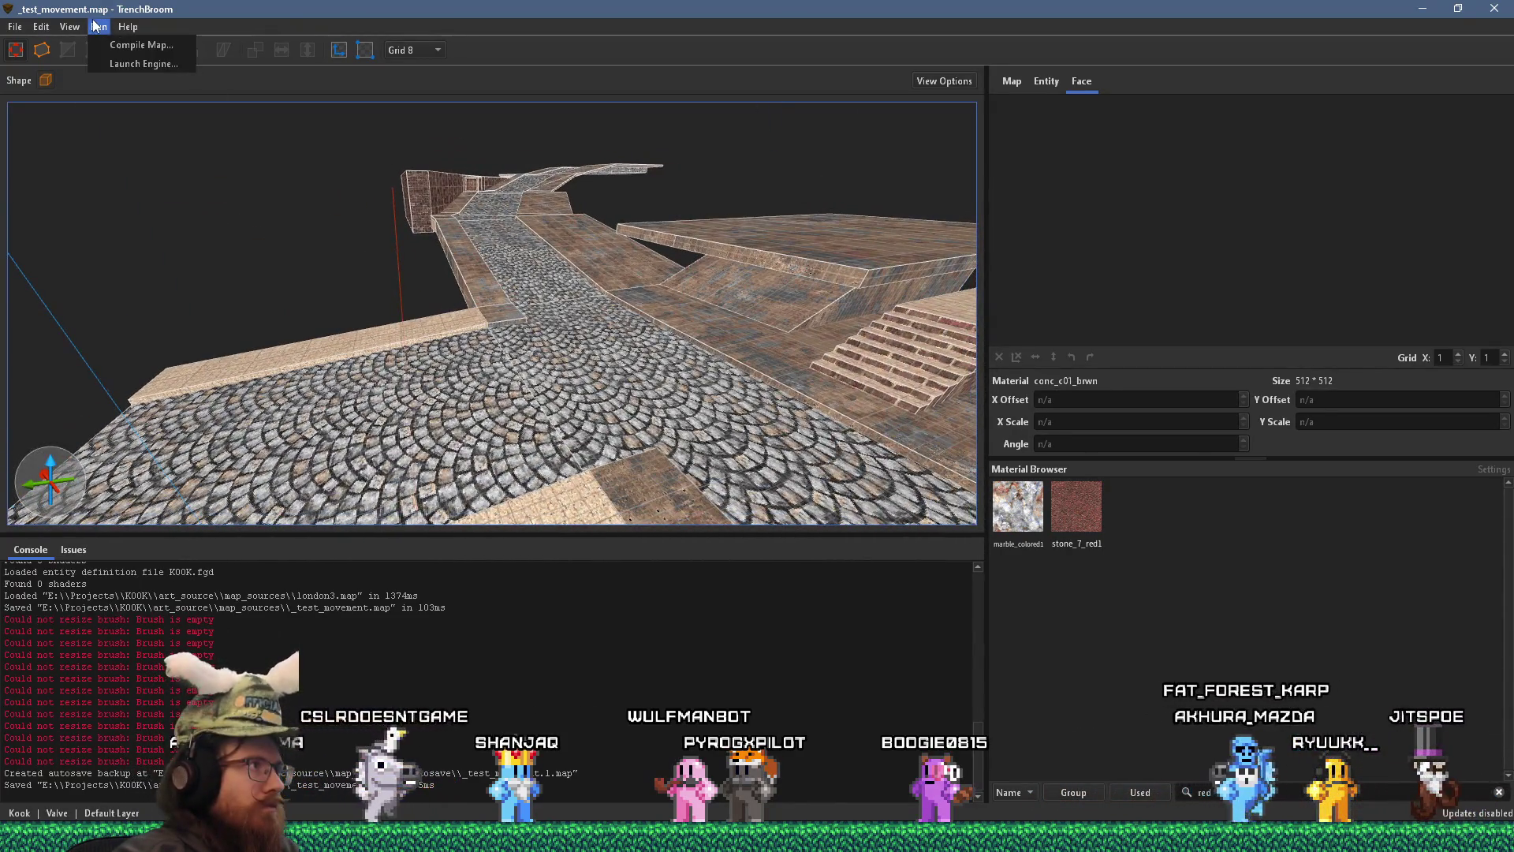
{"action": "left_click", "coordinate": [130, 40]}
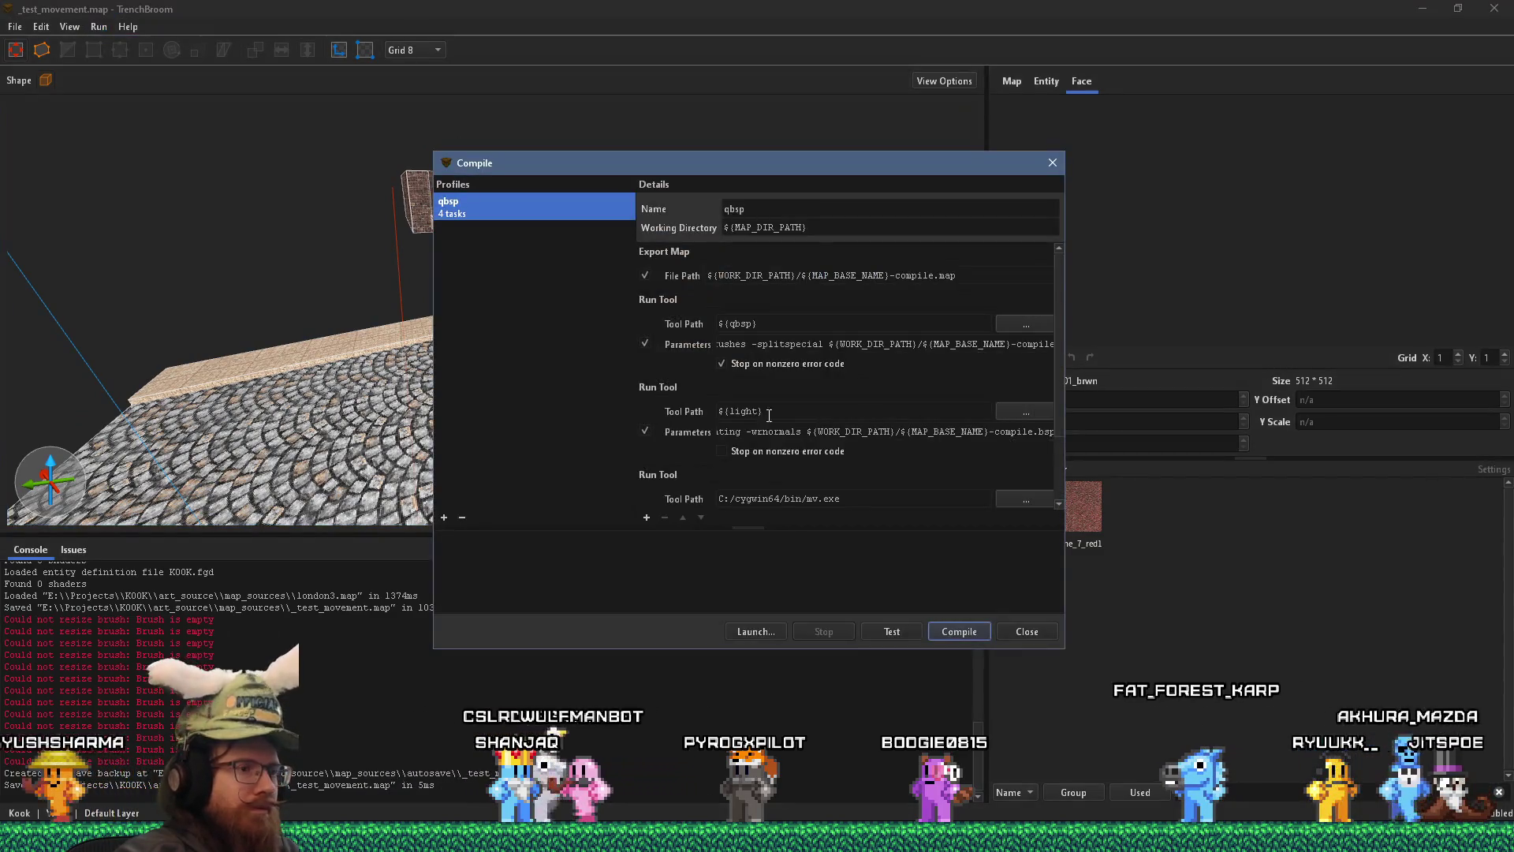
{"action": "left_click", "coordinate": [958, 631]}
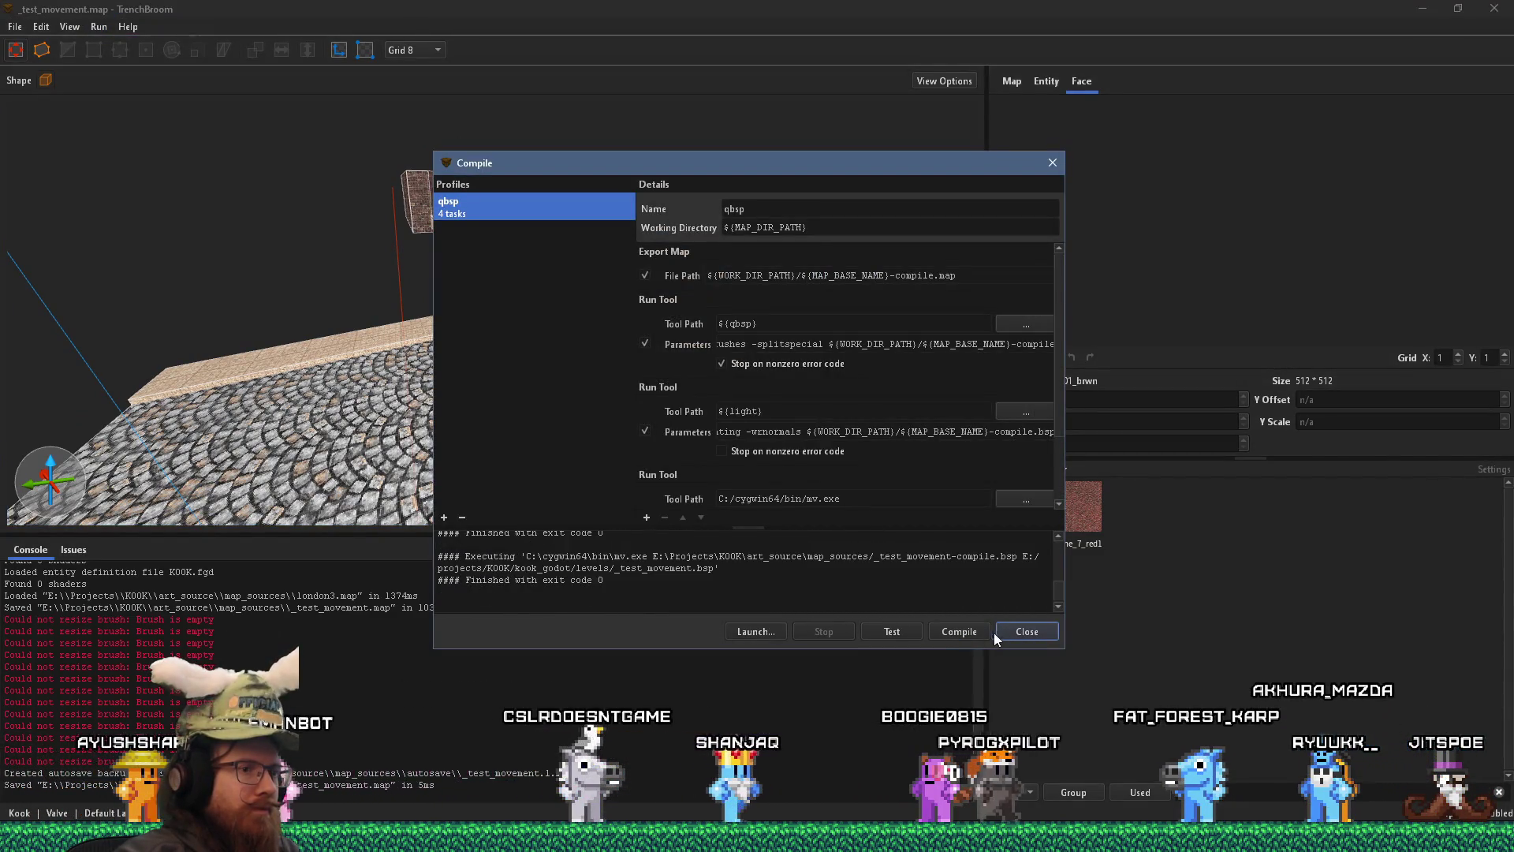
{"action": "left_click", "coordinate": [1015, 632]}
{"action": "scroll", "coordinate": [675, 406], "scroll_direction": "down", "scroll_amount": 3}
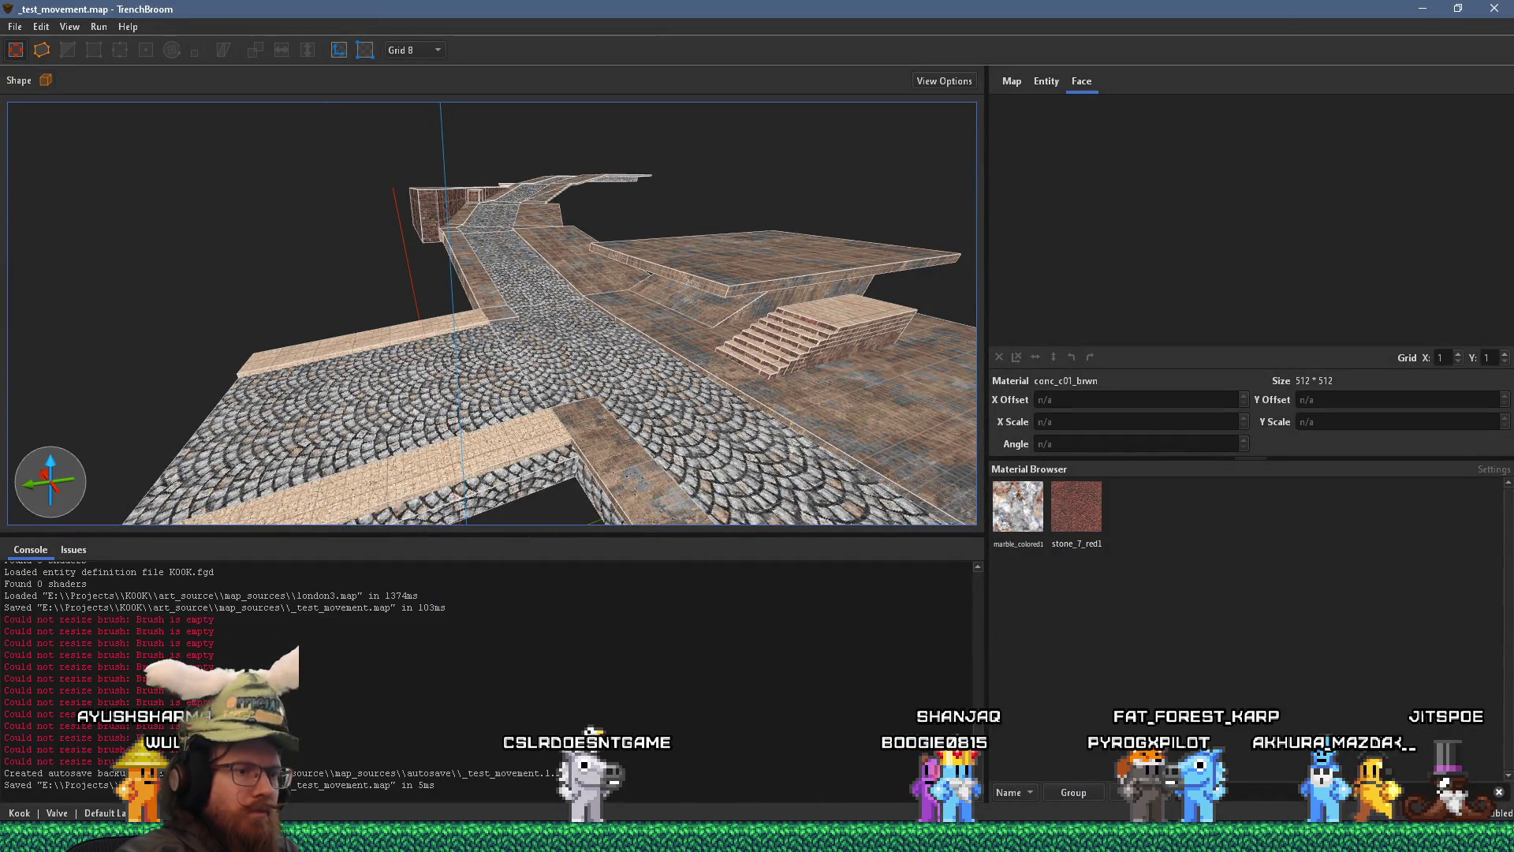
{"action": "key", "text": "alt+Tab"}
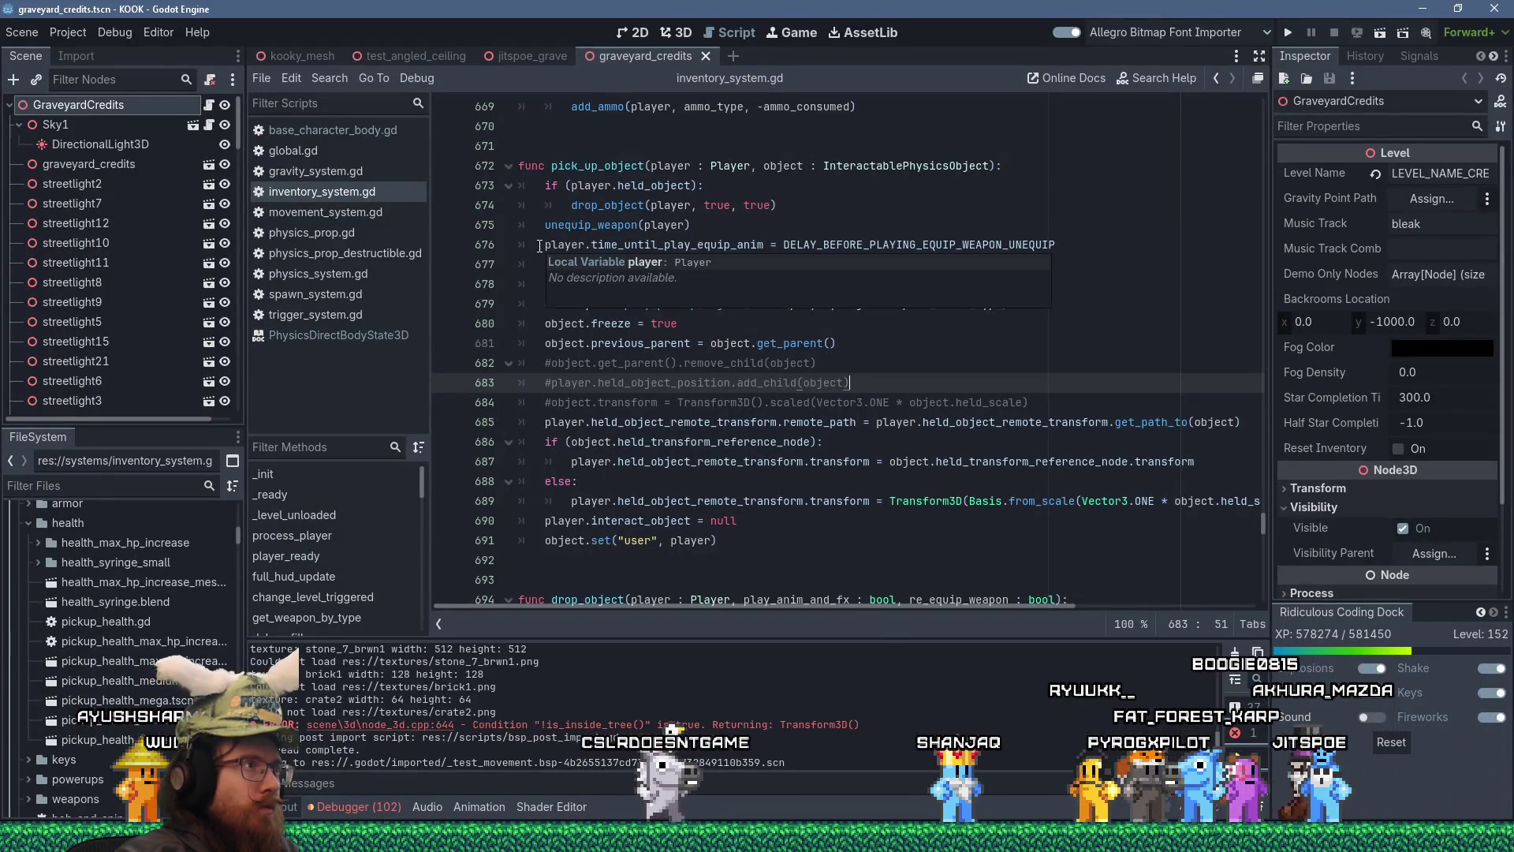
- Create a new 3D scene and rename its root node TestMovement
{"action": "type", "text": "test_move"}
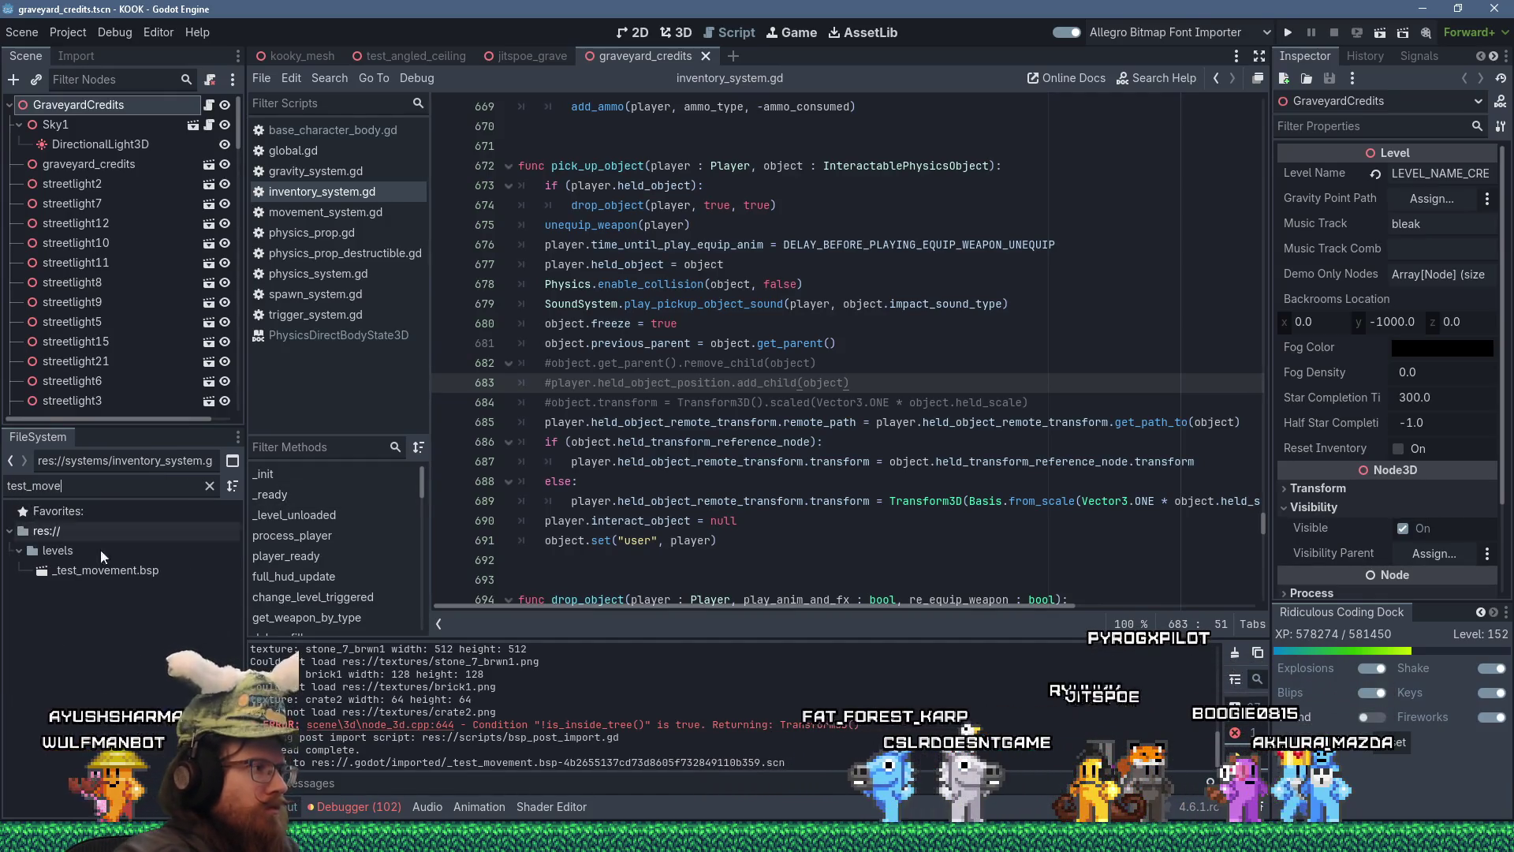
{"action": "right_click", "coordinate": [98, 569]}
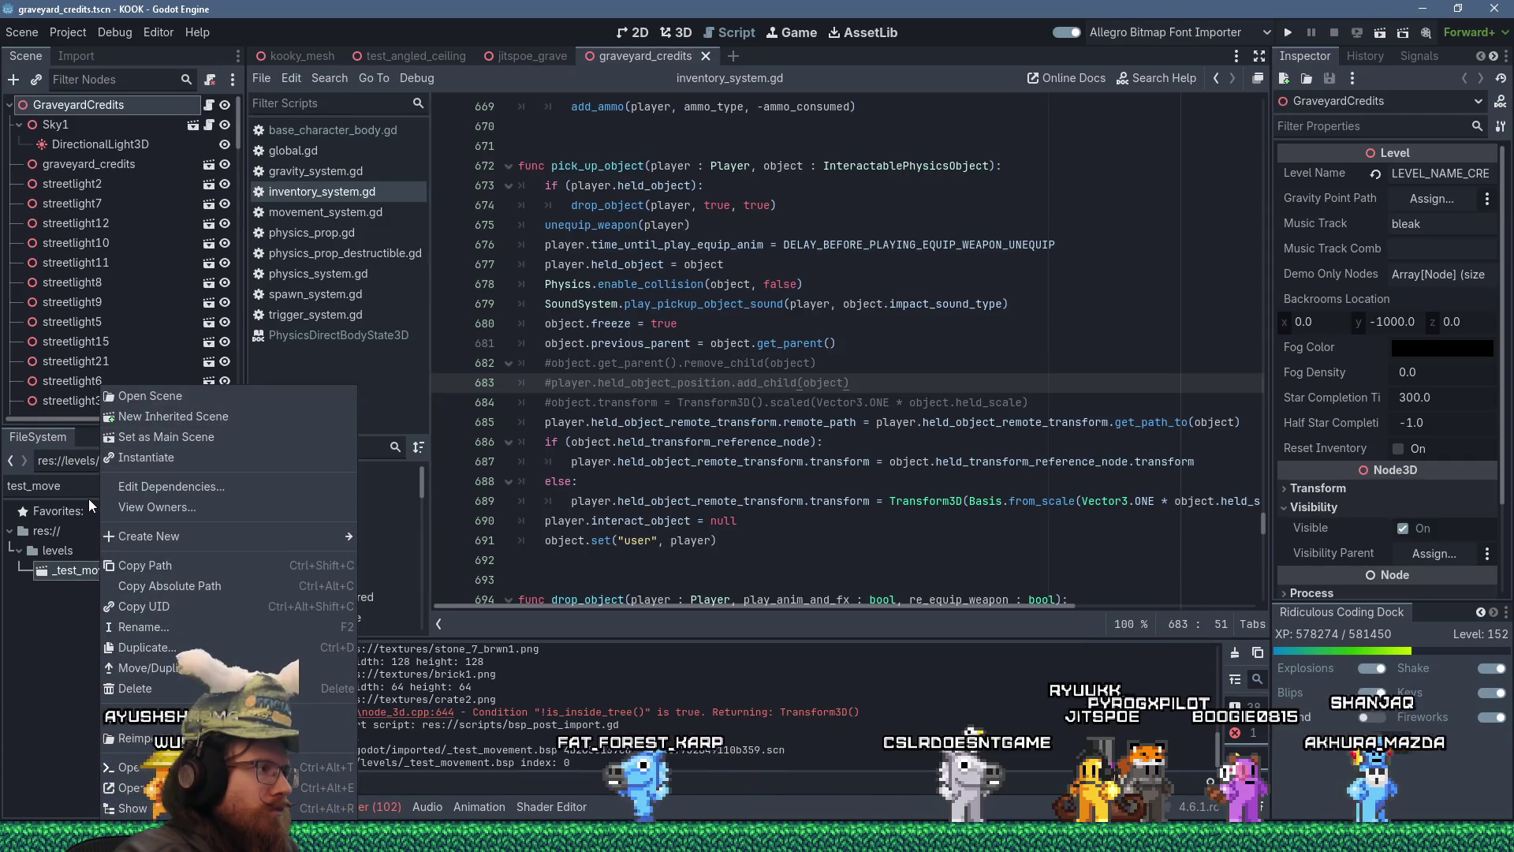
{"action": "left_click", "coordinate": [72, 164]}
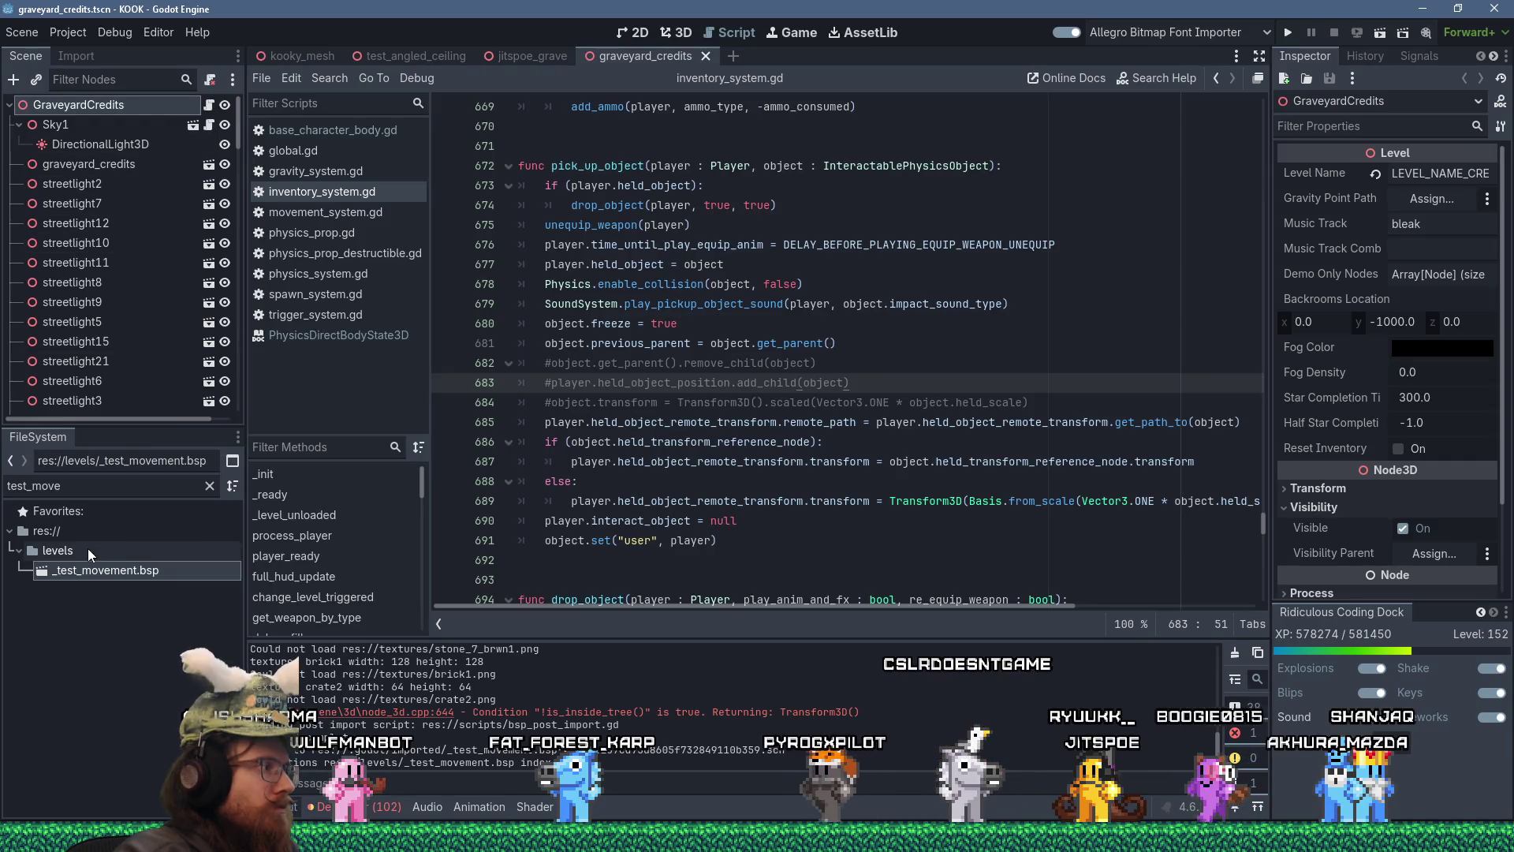
{"action": "left_click", "coordinate": [22, 32]}
{"action": "left_click", "coordinate": [36, 49]}
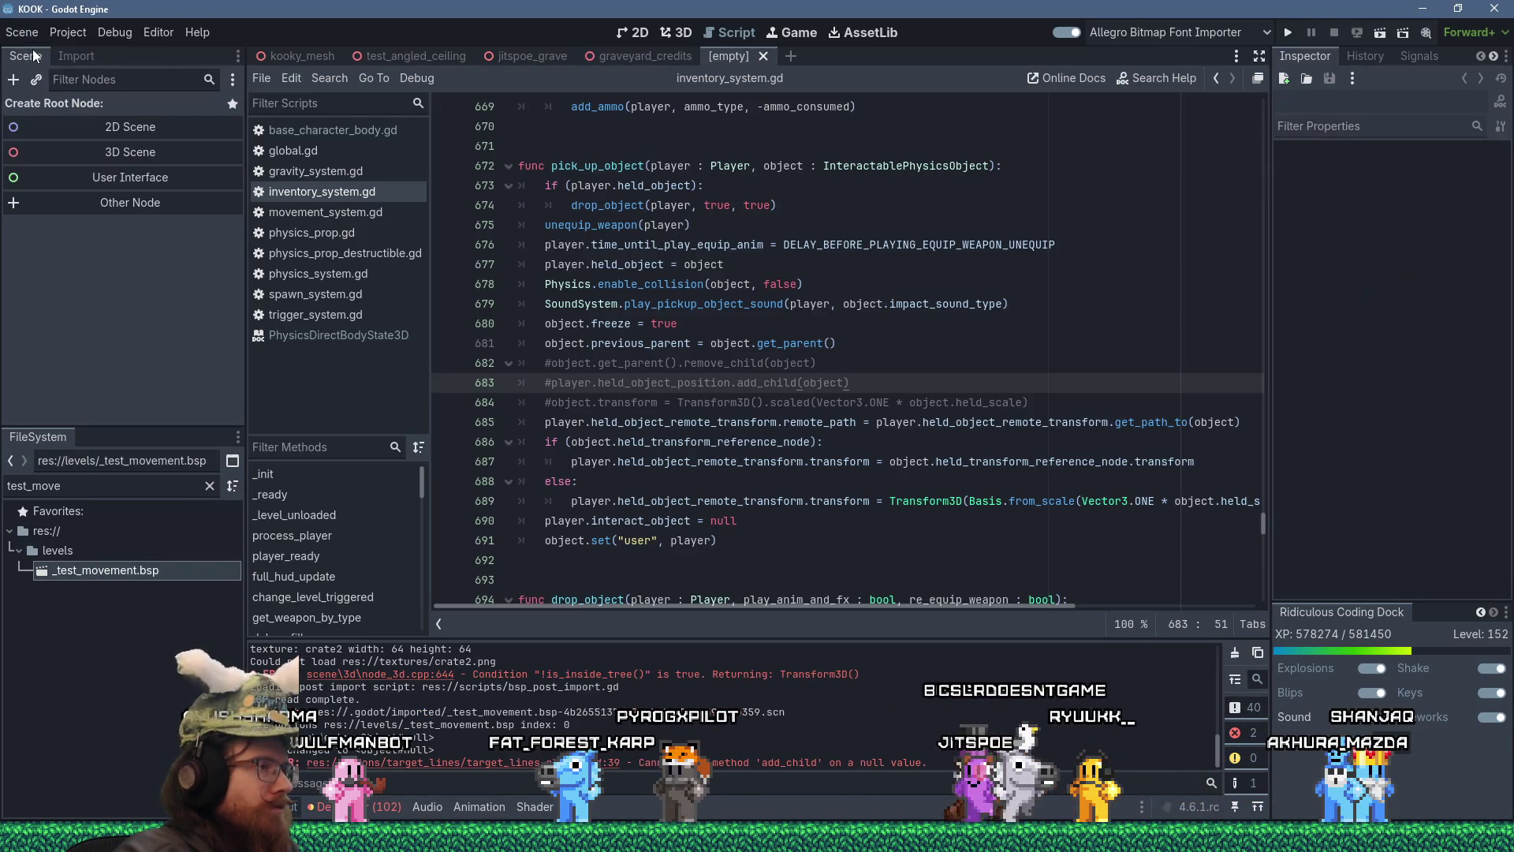
{"action": "left_click", "coordinate": [126, 155]}
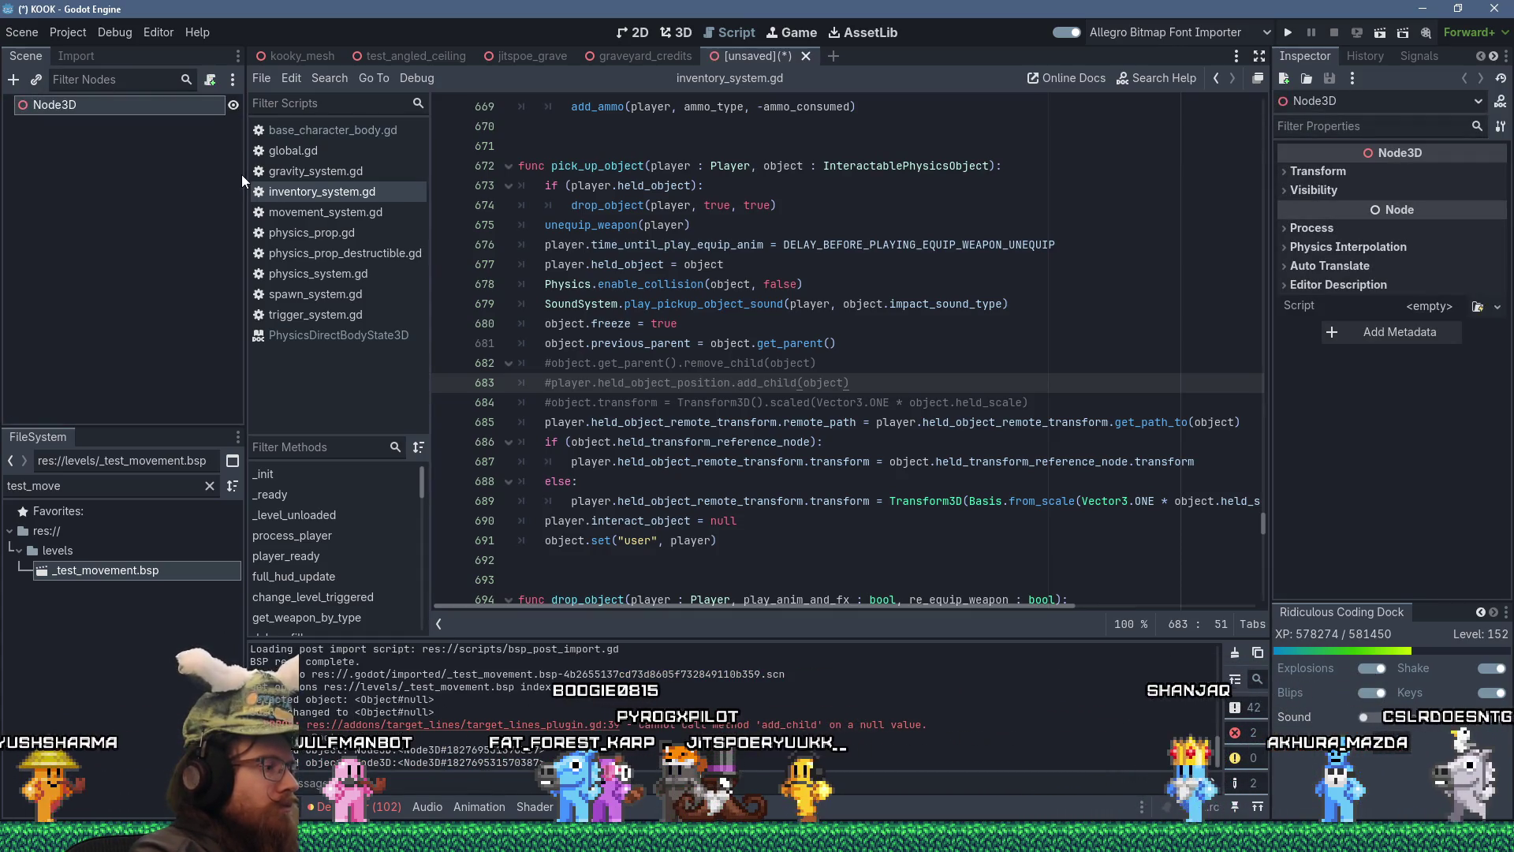
{"action": "key", "text": "F2"}
{"action": "type", "text": "TestMovement"}
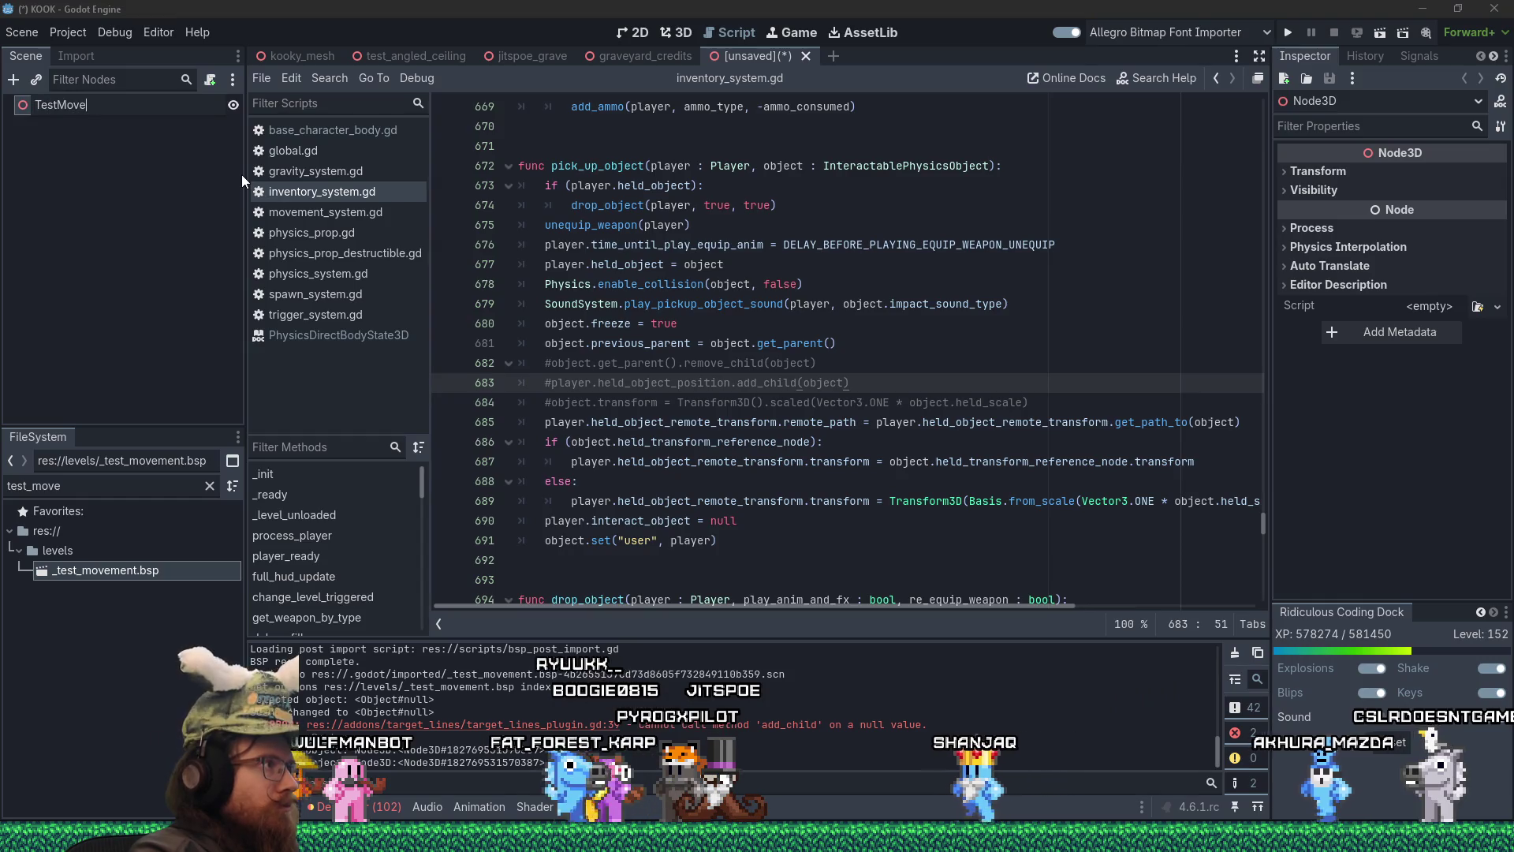
{"action": "key", "text": "Return"}
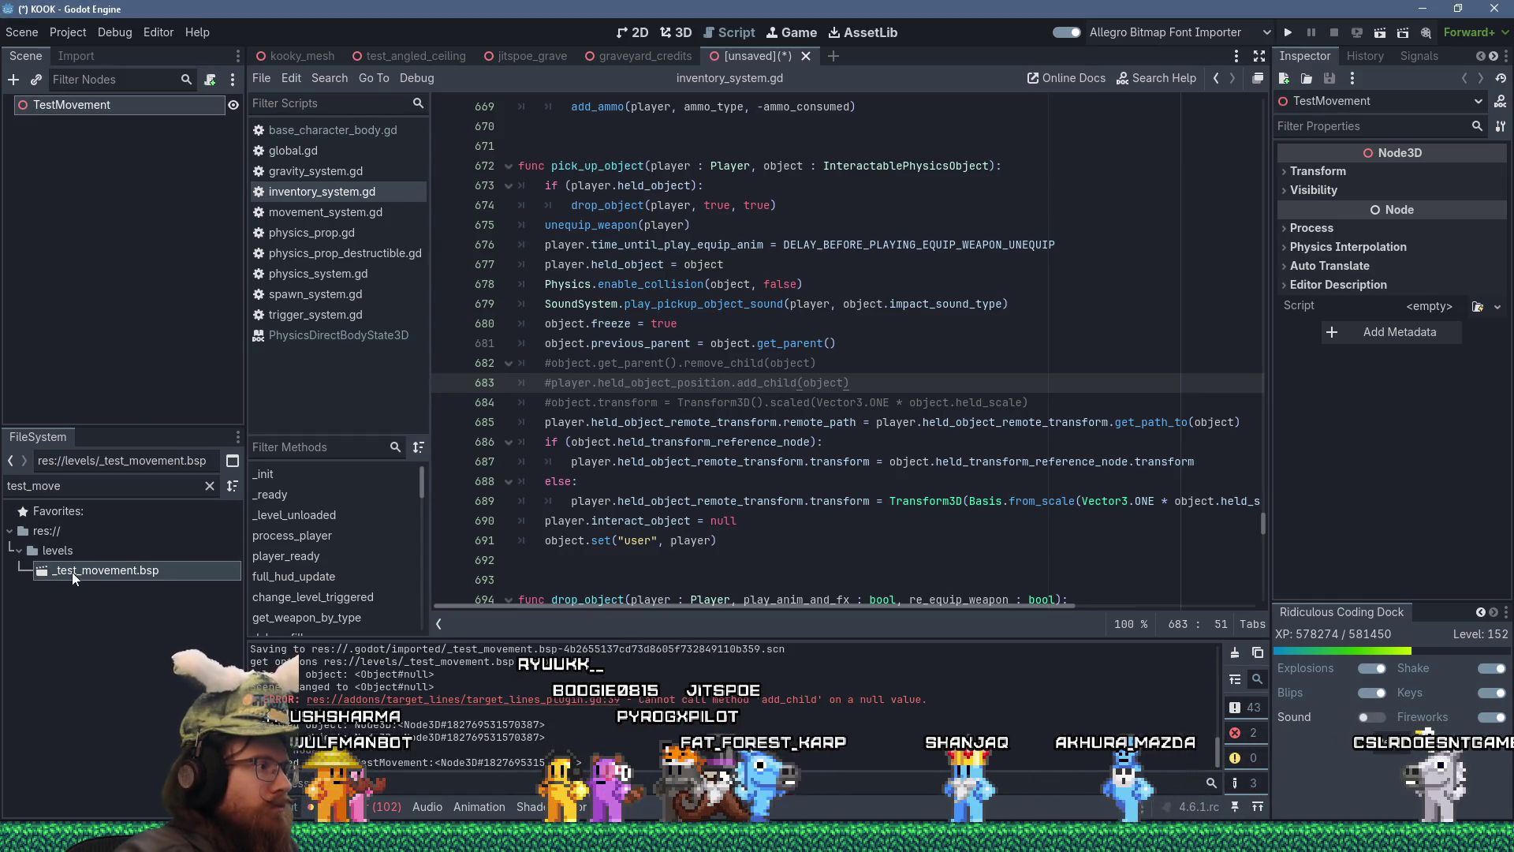
- Place _test_movement.bsp under TestMovement and add a DirectionalLight3D child
{"action": "left_click_drag", "start_coordinate": [91, 117], "coordinate": [92, 105]}
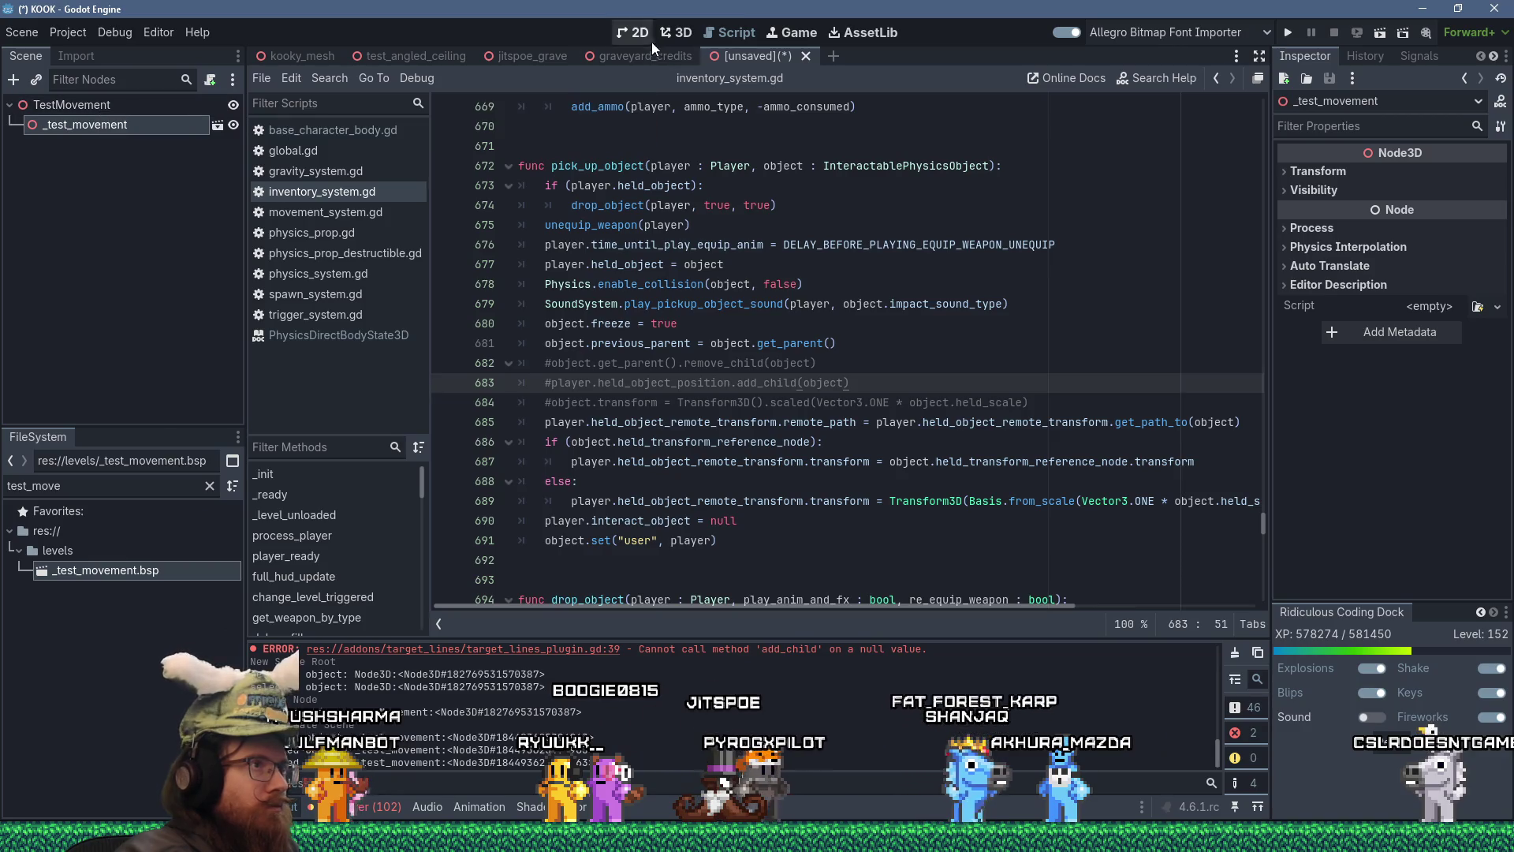
{"action": "key", "text": "ctrl+F2"}
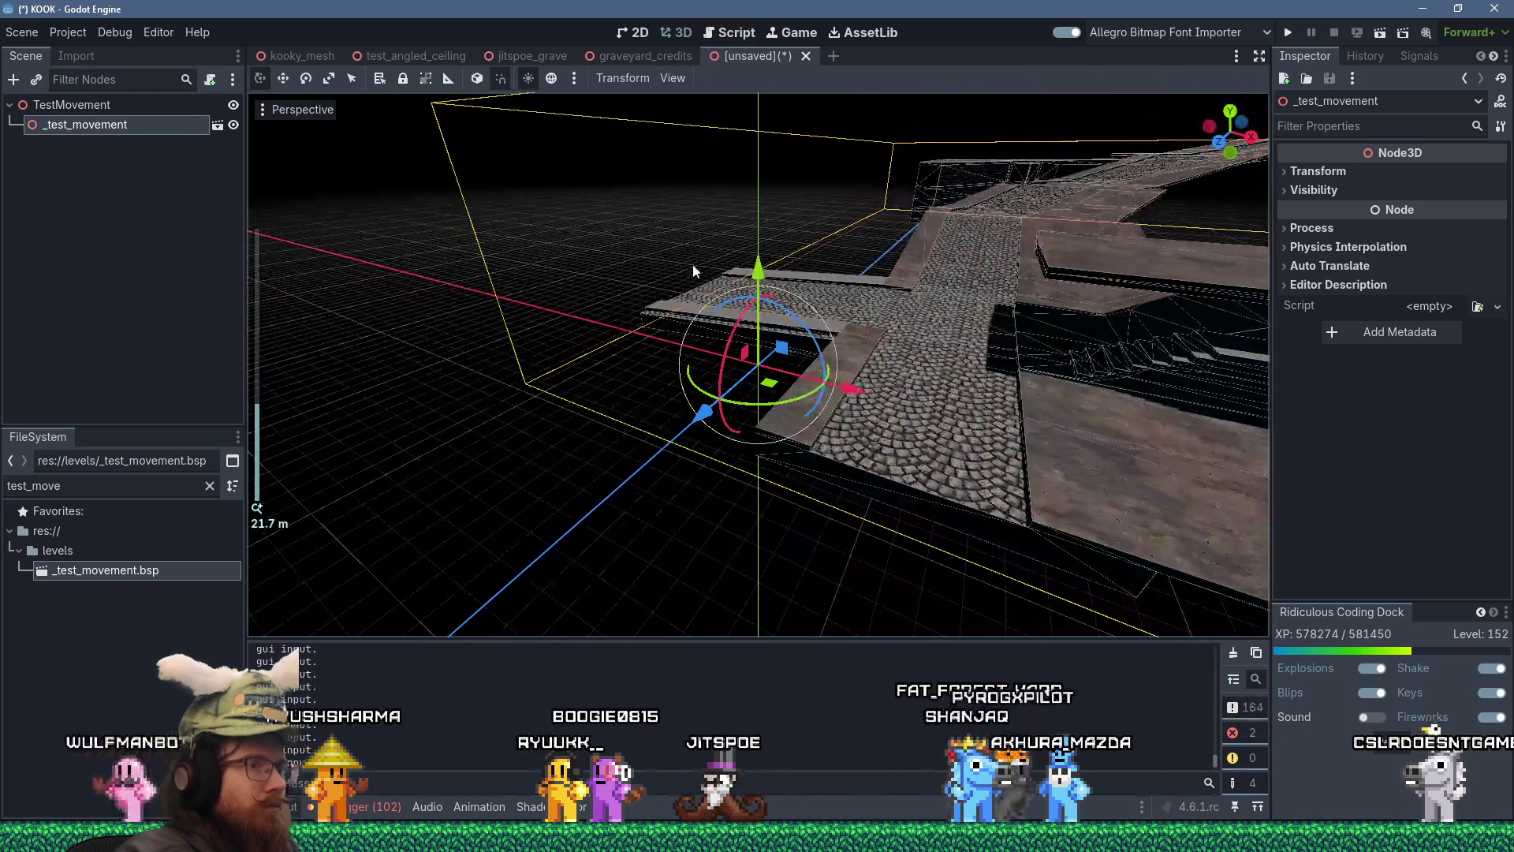
{"action": "scroll", "coordinate": [682, 271], "scroll_direction": "up", "scroll_amount": 5}
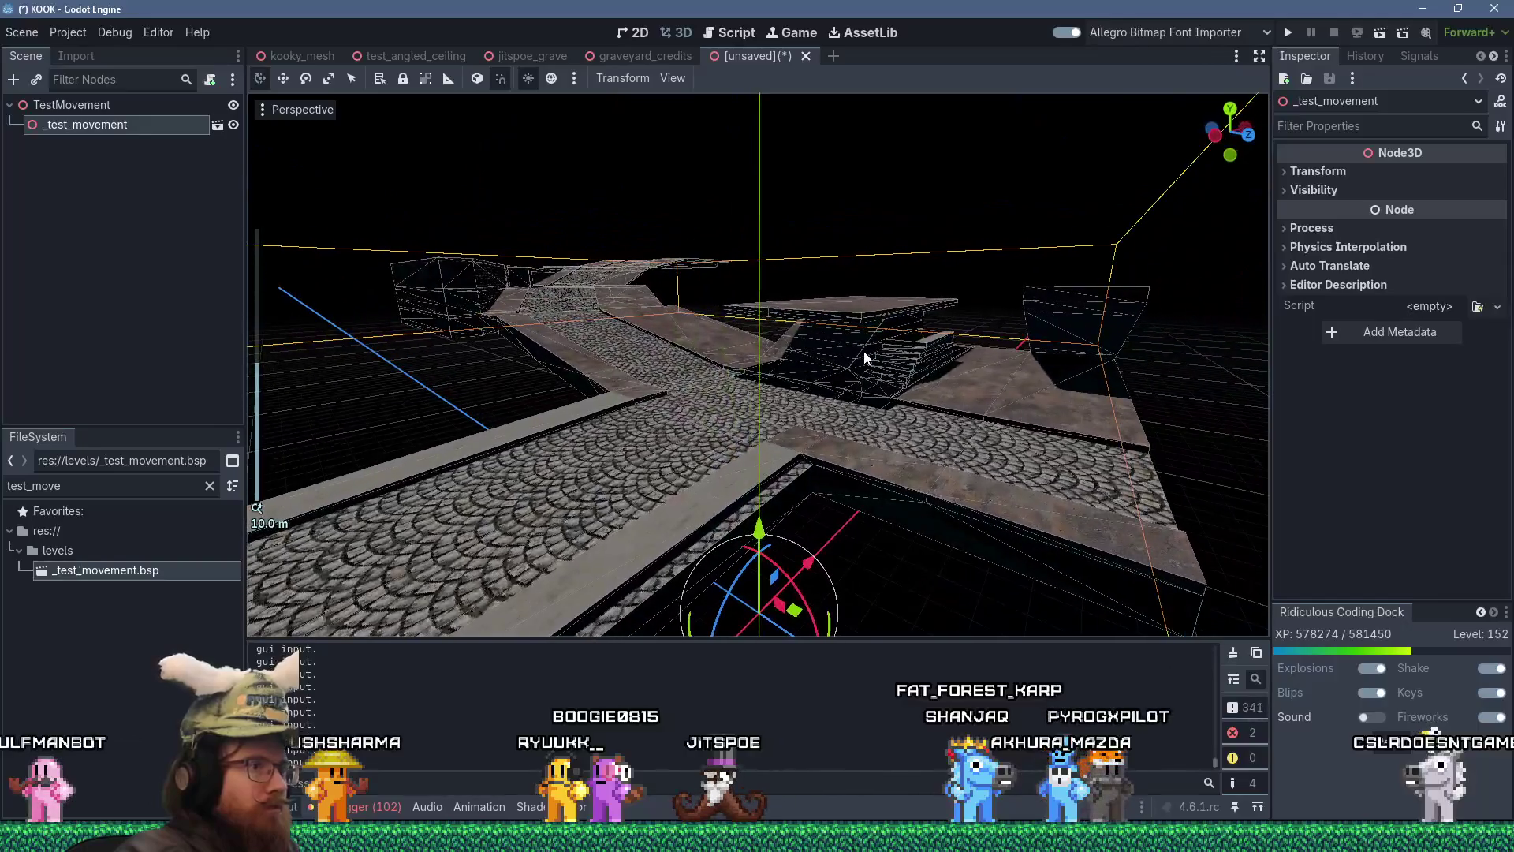
{"action": "left_click", "coordinate": [25, 79]}
{"action": "type", "text": "dire"}
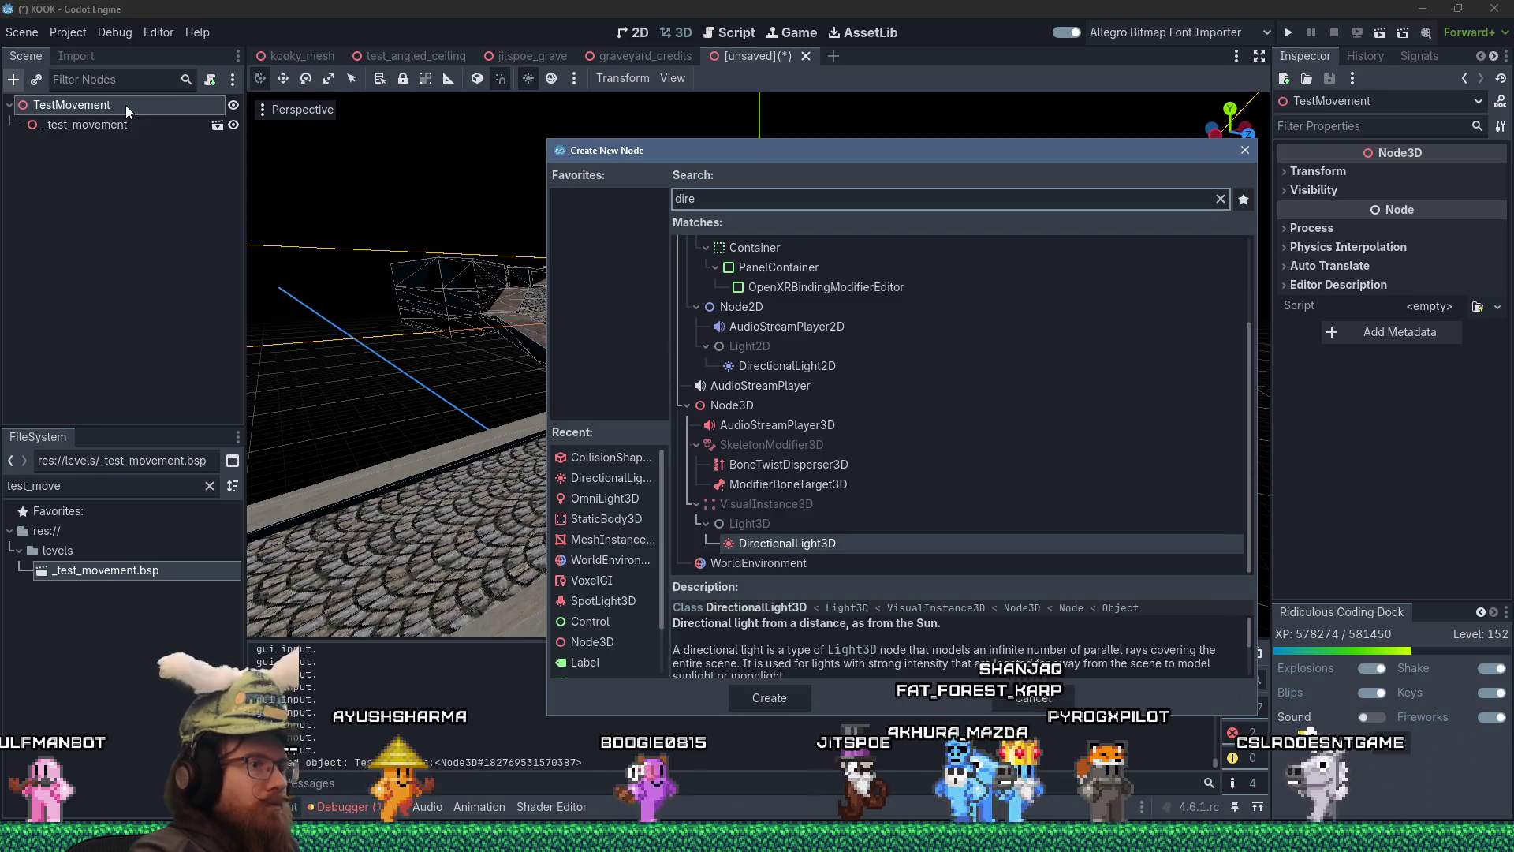
{"action": "key", "text": "Return"}
- Tilt the light around X and move it up and to the left
{"action": "scroll", "coordinate": [477, 321], "scroll_direction": "down", "scroll_amount": 3}
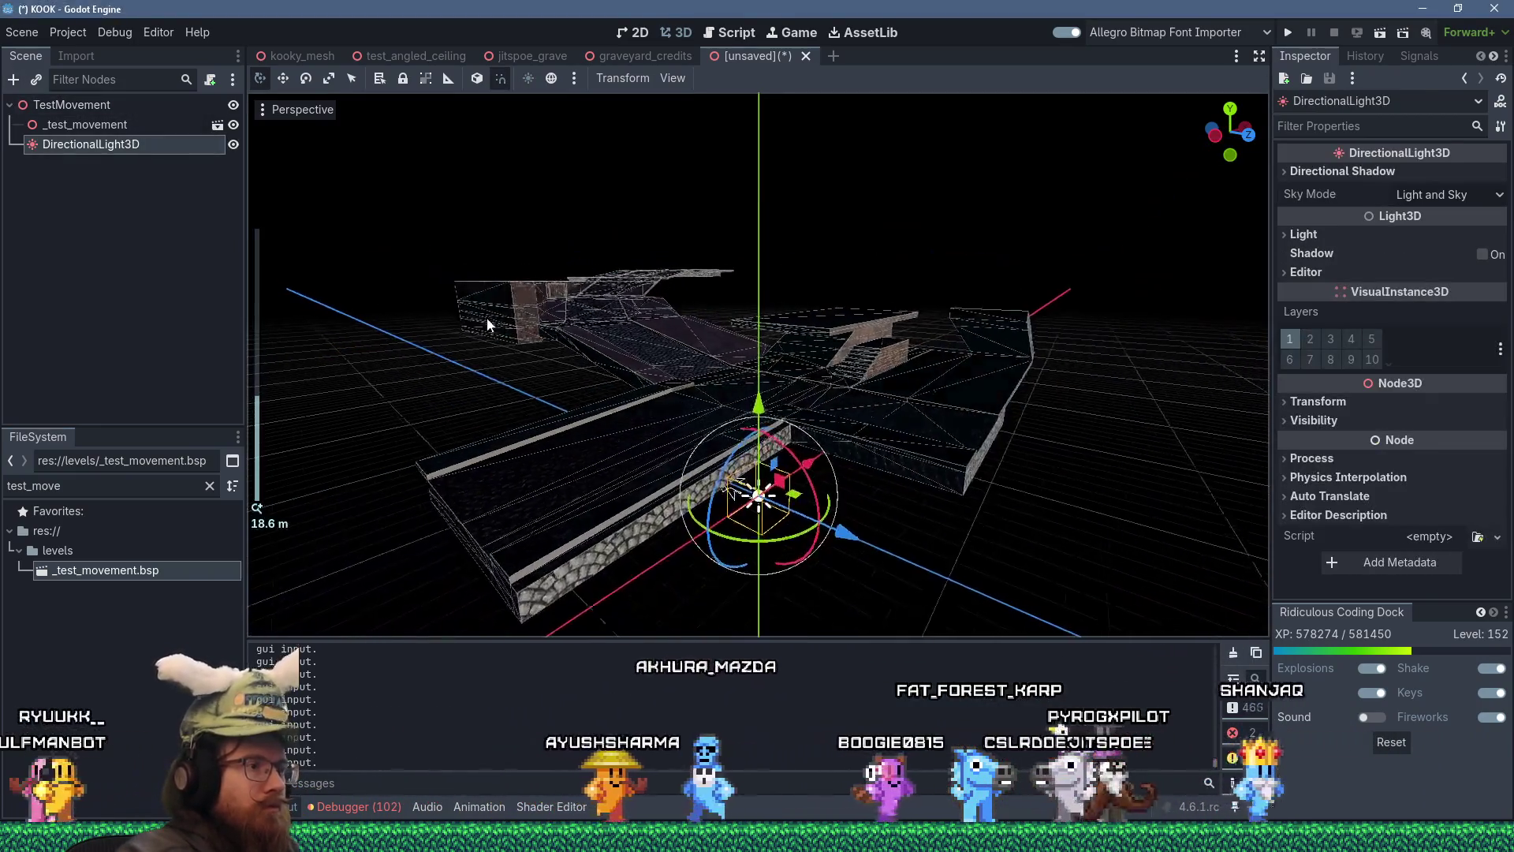
{"action": "key", "text": "r"}
{"action": "key", "text": "x"}
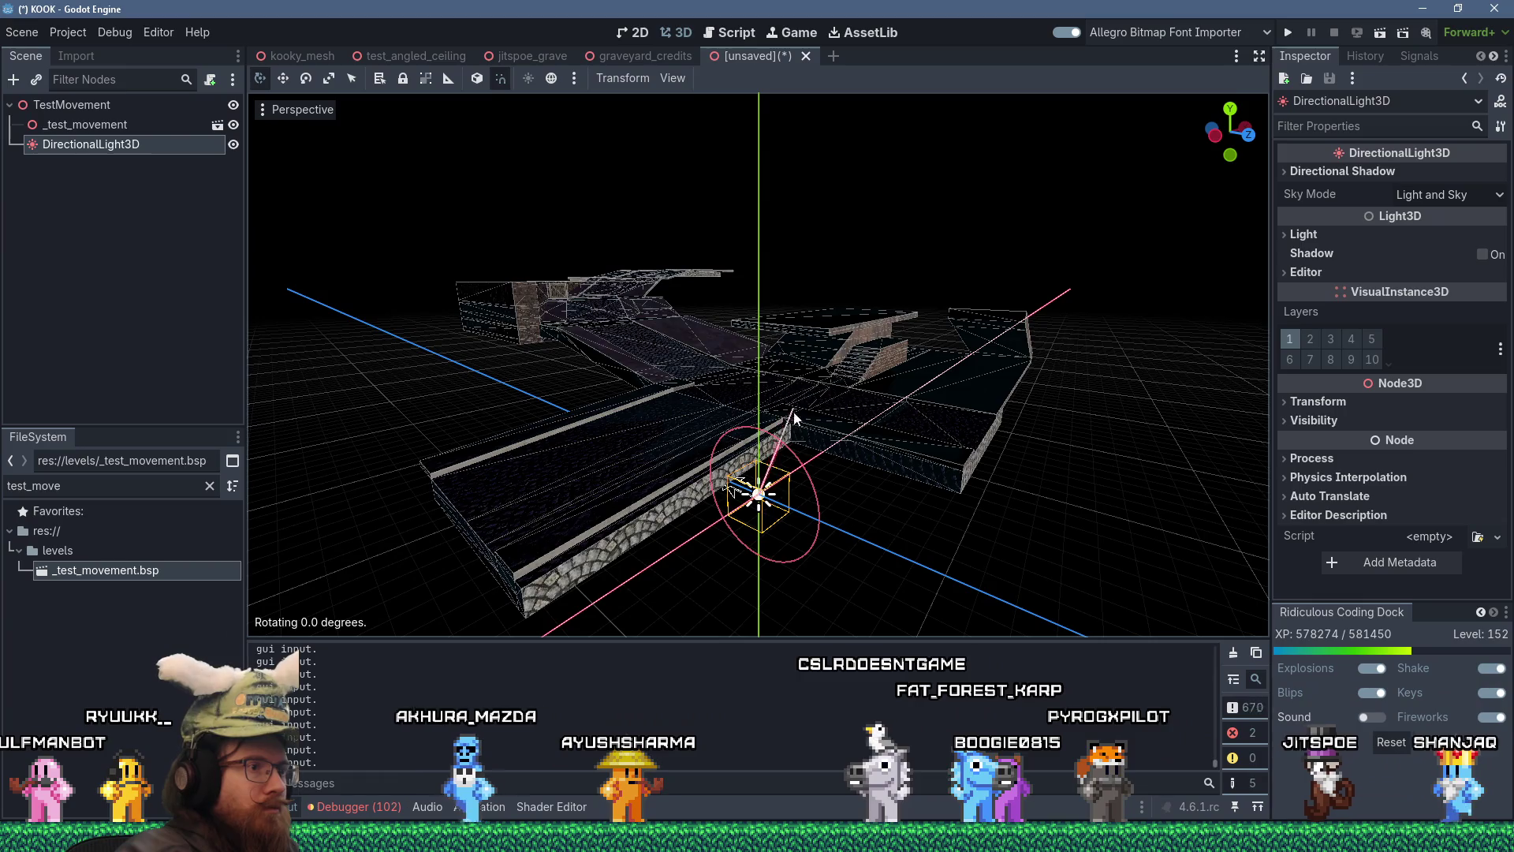
{"action": "left_click", "coordinate": [810, 491]}
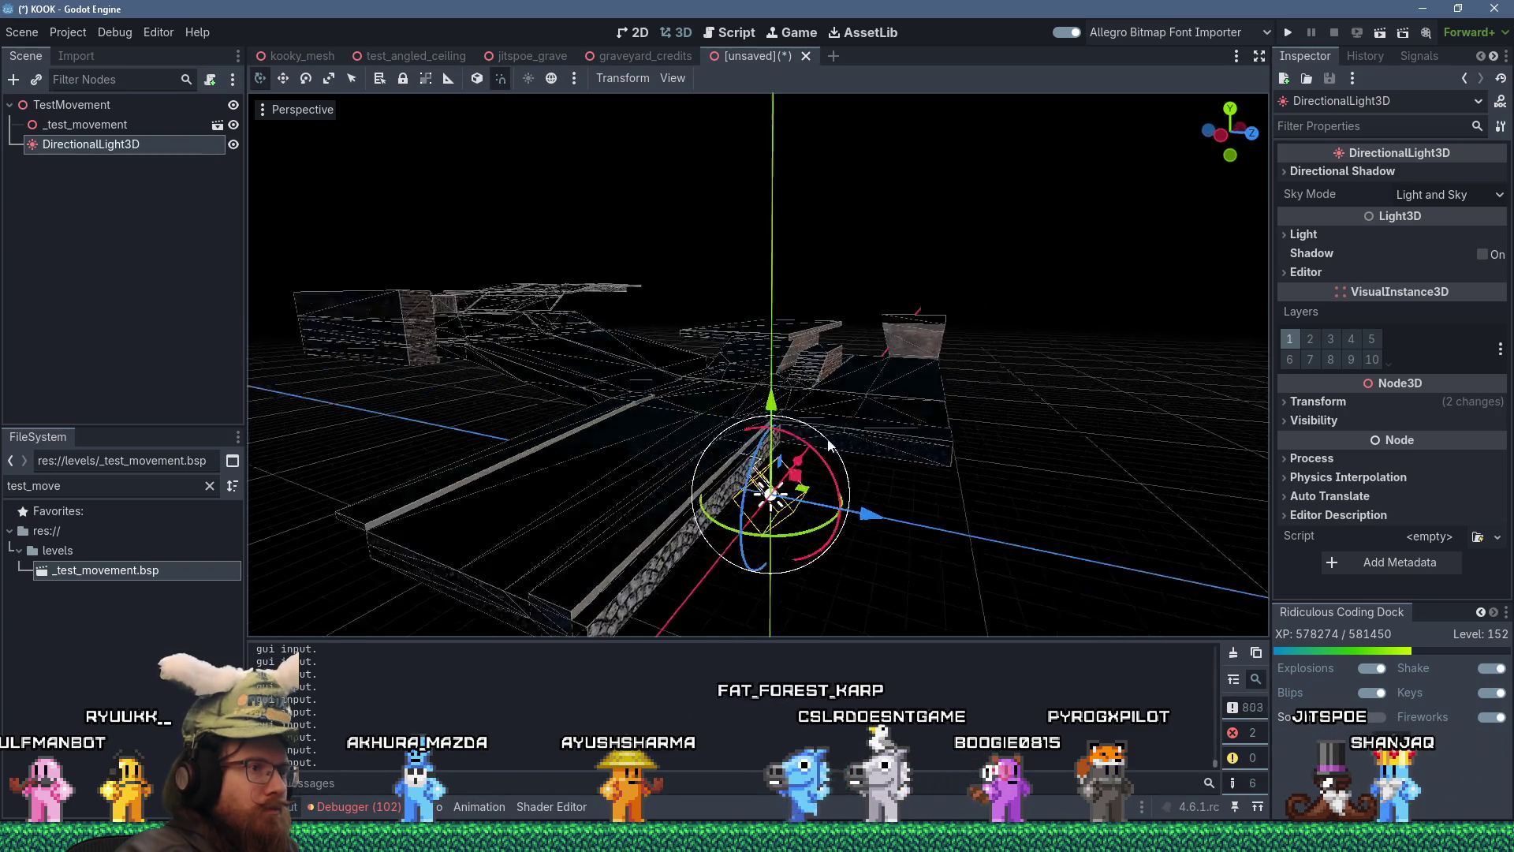
{"action": "key", "text": "g"}
{"action": "left_click", "coordinate": [870, 330]}
{"action": "scroll", "coordinate": [698, 363], "scroll_direction": "down", "scroll_amount": 5}
{"action": "key", "text": "f"}
{"action": "key", "text": "g"}
{"action": "key", "text": "x"}
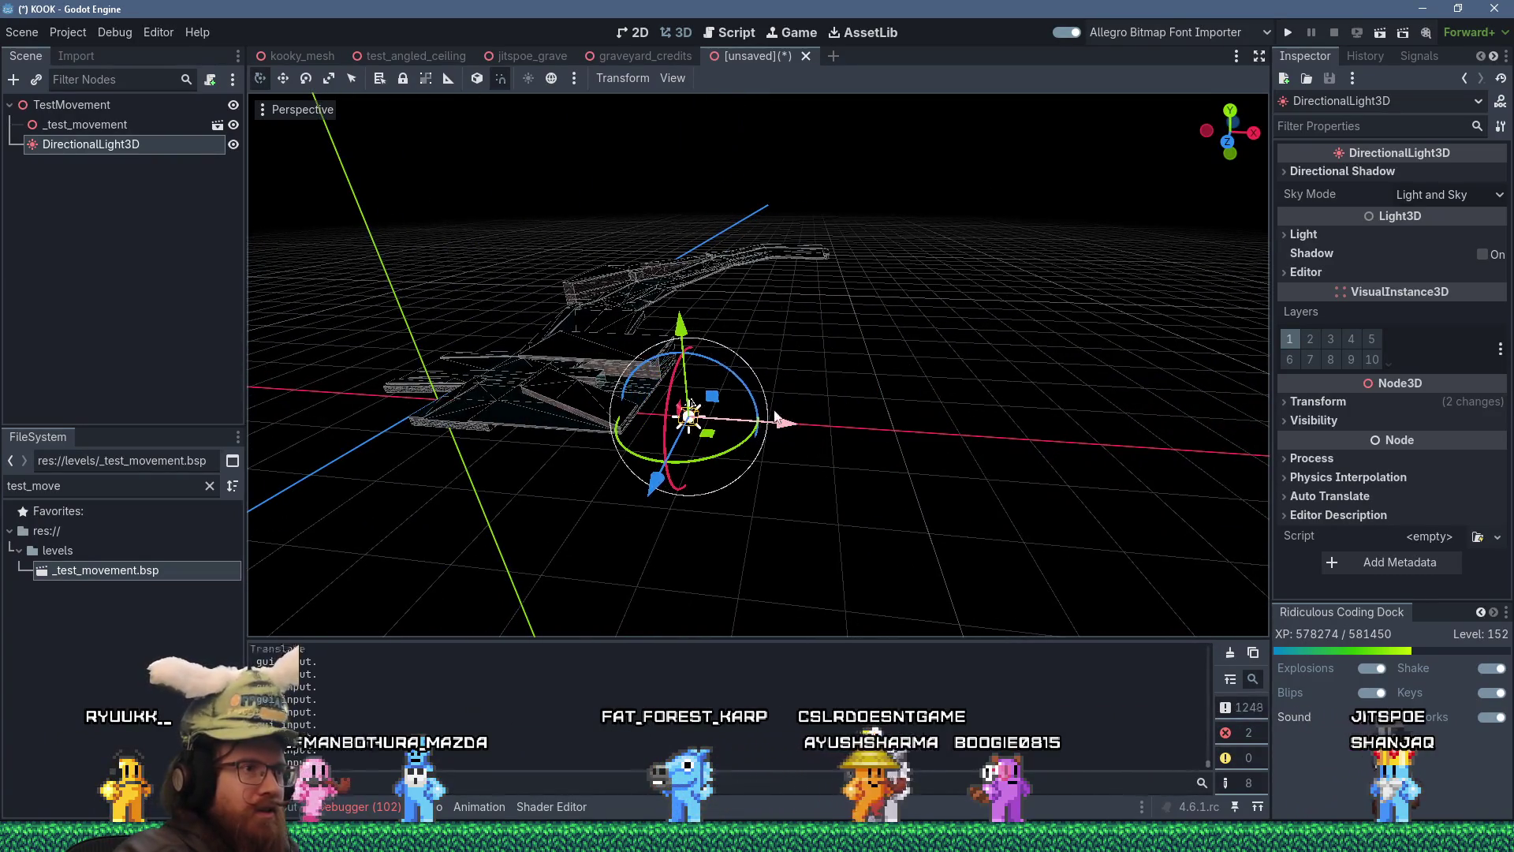
{"action": "left_click", "coordinate": [643, 220]}
- Rotate the light around X several more times to refine its angle
{"action": "key", "text": "r"}
{"action": "key", "text": "x"}
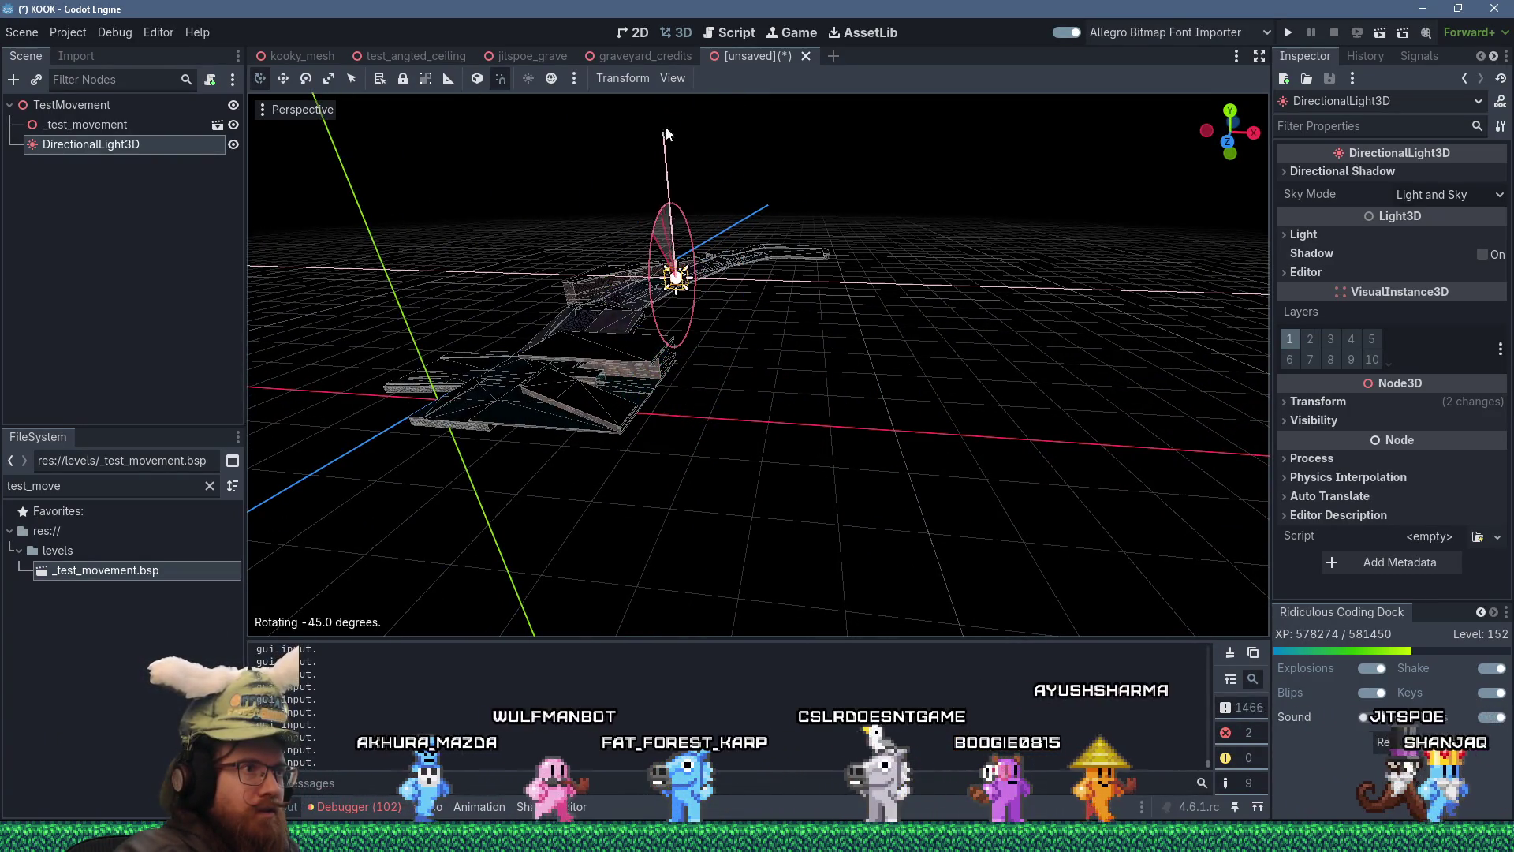
{"action": "left_click", "coordinate": [743, 88]}
{"action": "key", "text": "r"}
{"action": "key", "text": "x"}
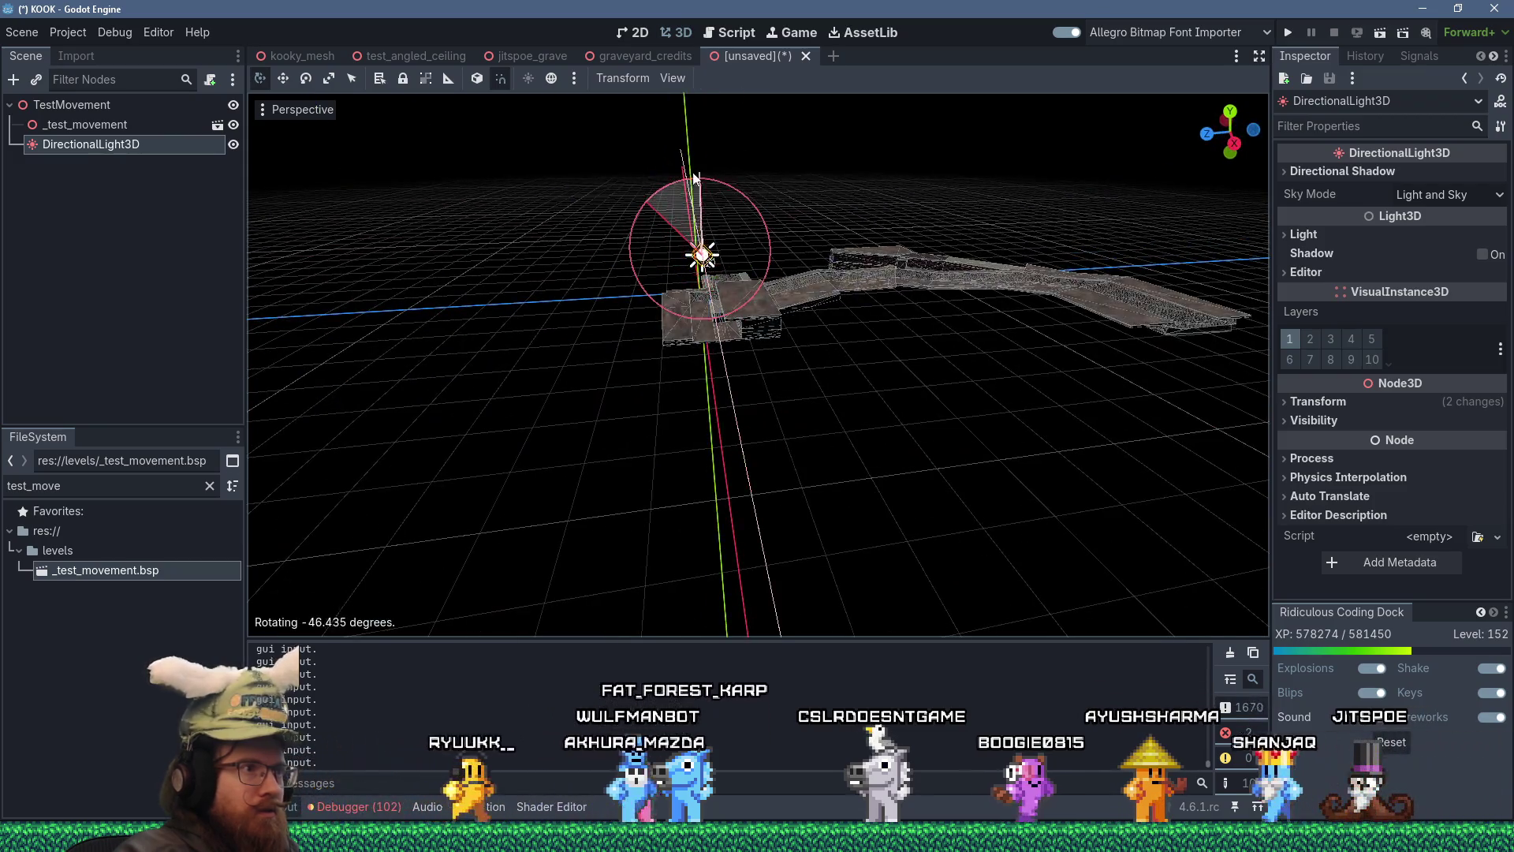
{"action": "left_click", "coordinate": [709, 236]}
{"action": "left_click_drag", "start_coordinate": [750, 237], "coordinate": [873, 259]}
{"action": "key", "text": "r"}
{"action": "key", "text": "x"}
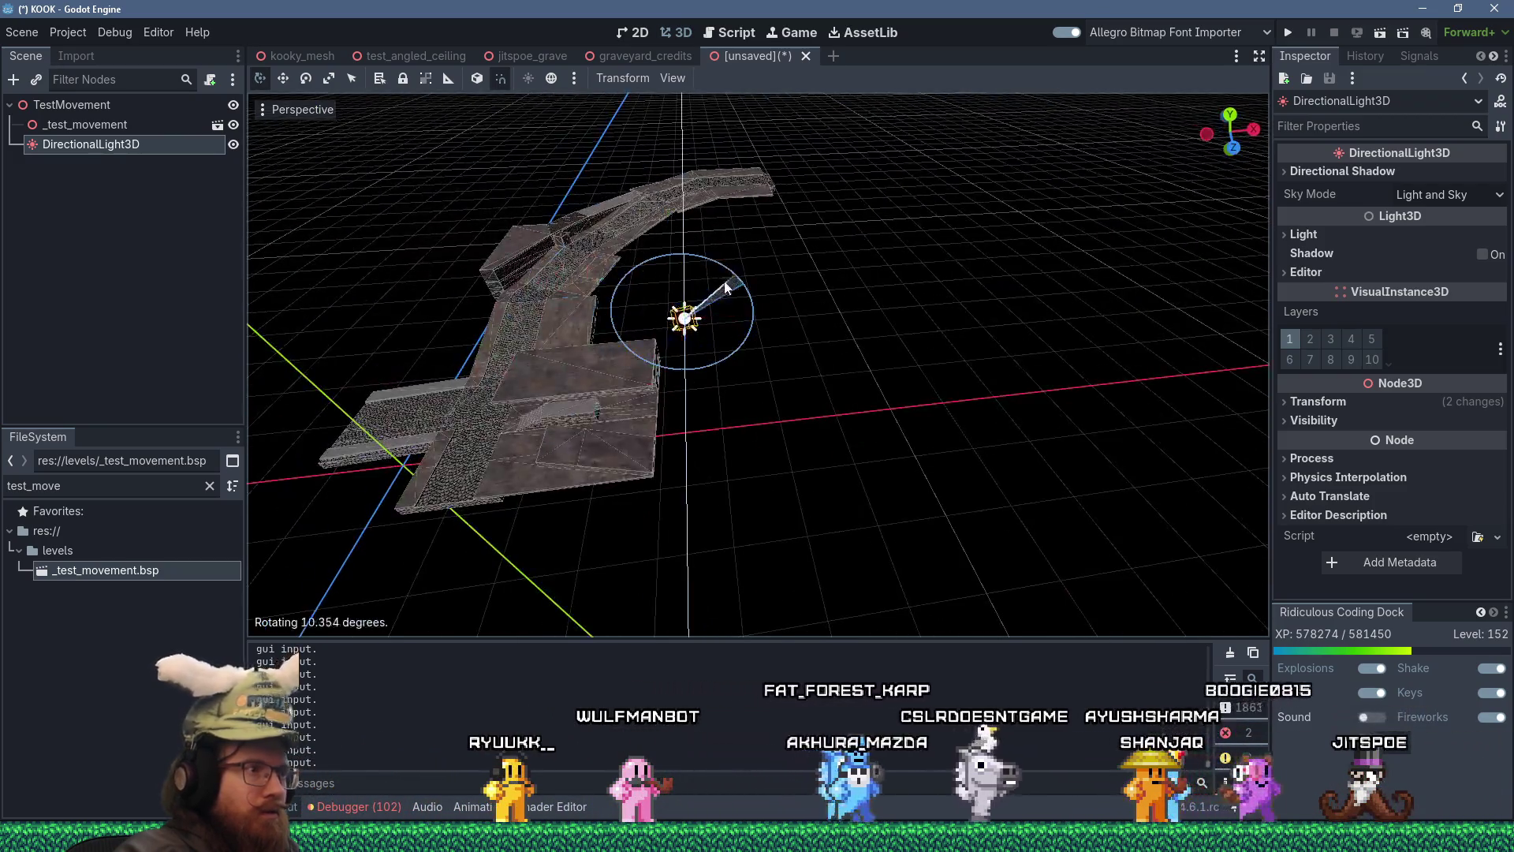
{"action": "left_click", "coordinate": [702, 272]}
{"action": "left_click_drag", "start_coordinate": [702, 271], "coordinate": [786, 333]}
- Move the light further left and lower it about six units
{"action": "key", "text": "r"}
{"action": "key", "text": "x"}
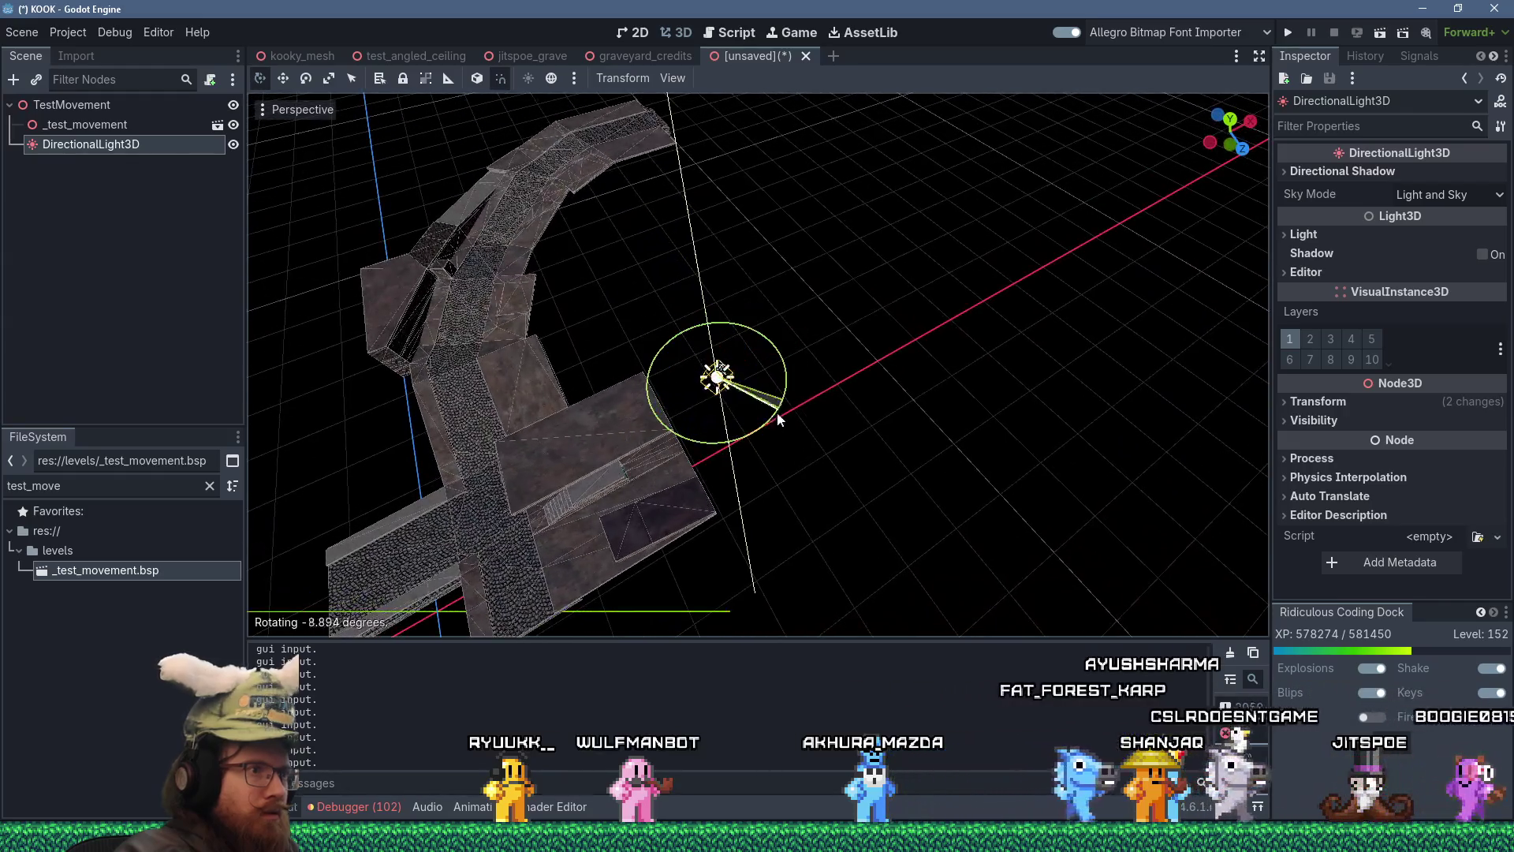
{"action": "key", "text": "g"}
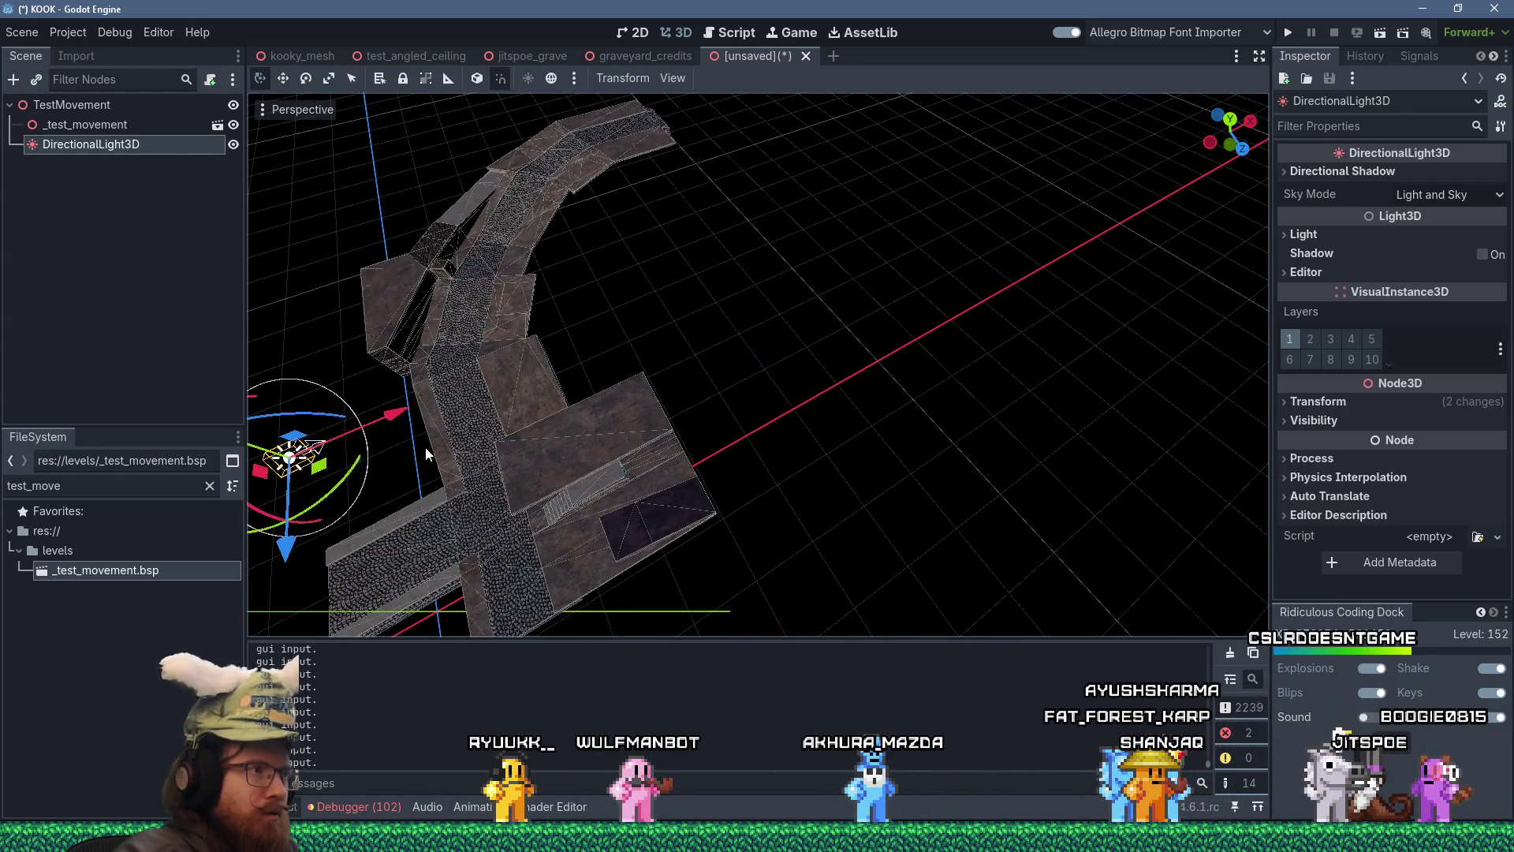
{"action": "left_click", "coordinate": [340, 552]}
{"action": "scroll", "coordinate": [755, 201], "scroll_direction": "up", "scroll_amount": 3}
{"action": "scroll", "coordinate": [755, 200], "scroll_direction": "down", "scroll_amount": 5}
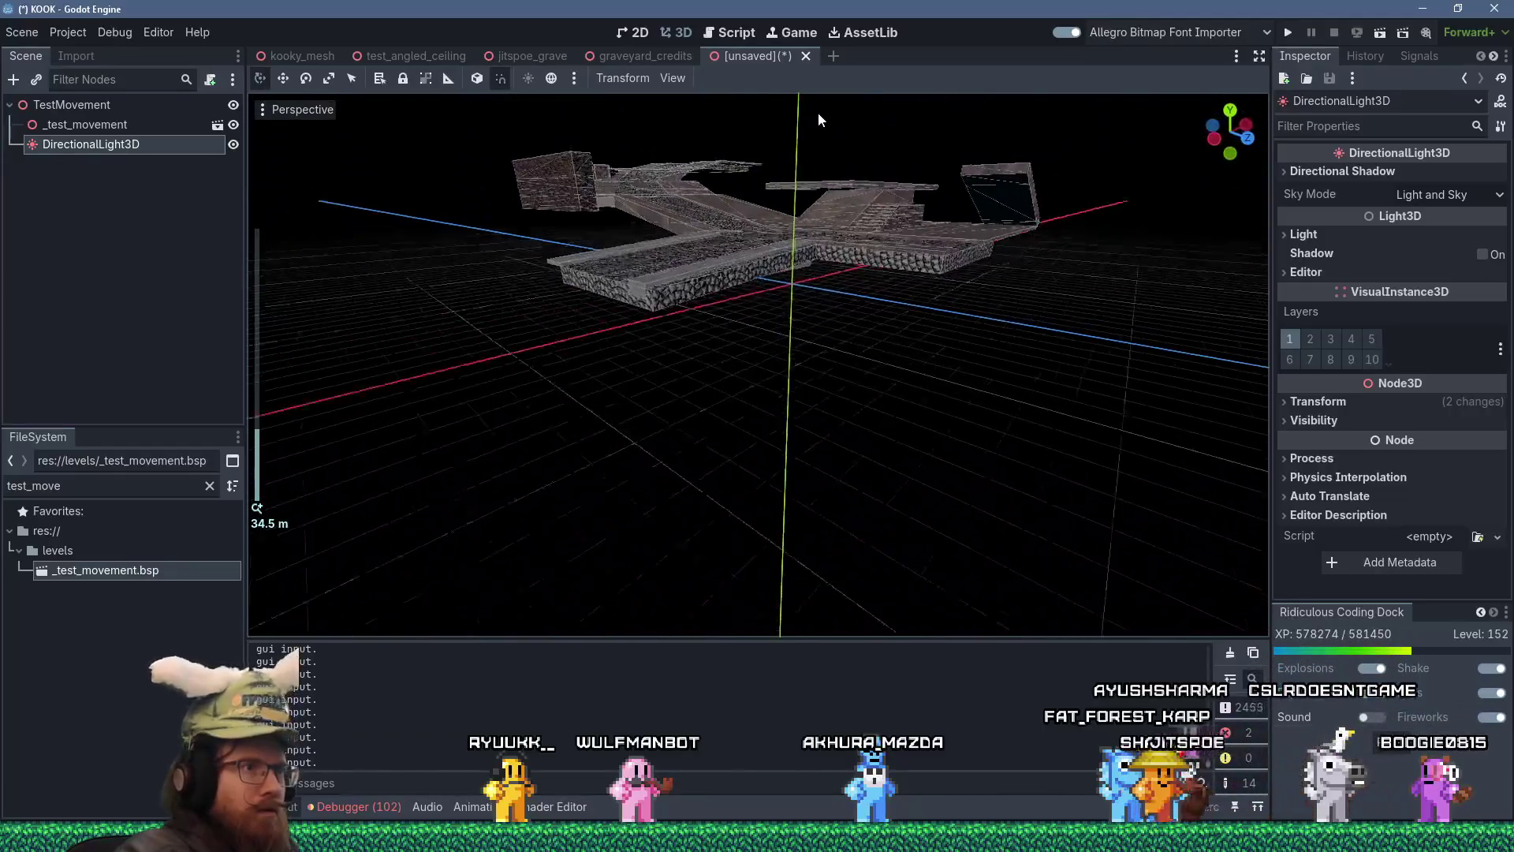
{"action": "scroll", "coordinate": [828, 261], "scroll_direction": "up", "scroll_amount": 3}
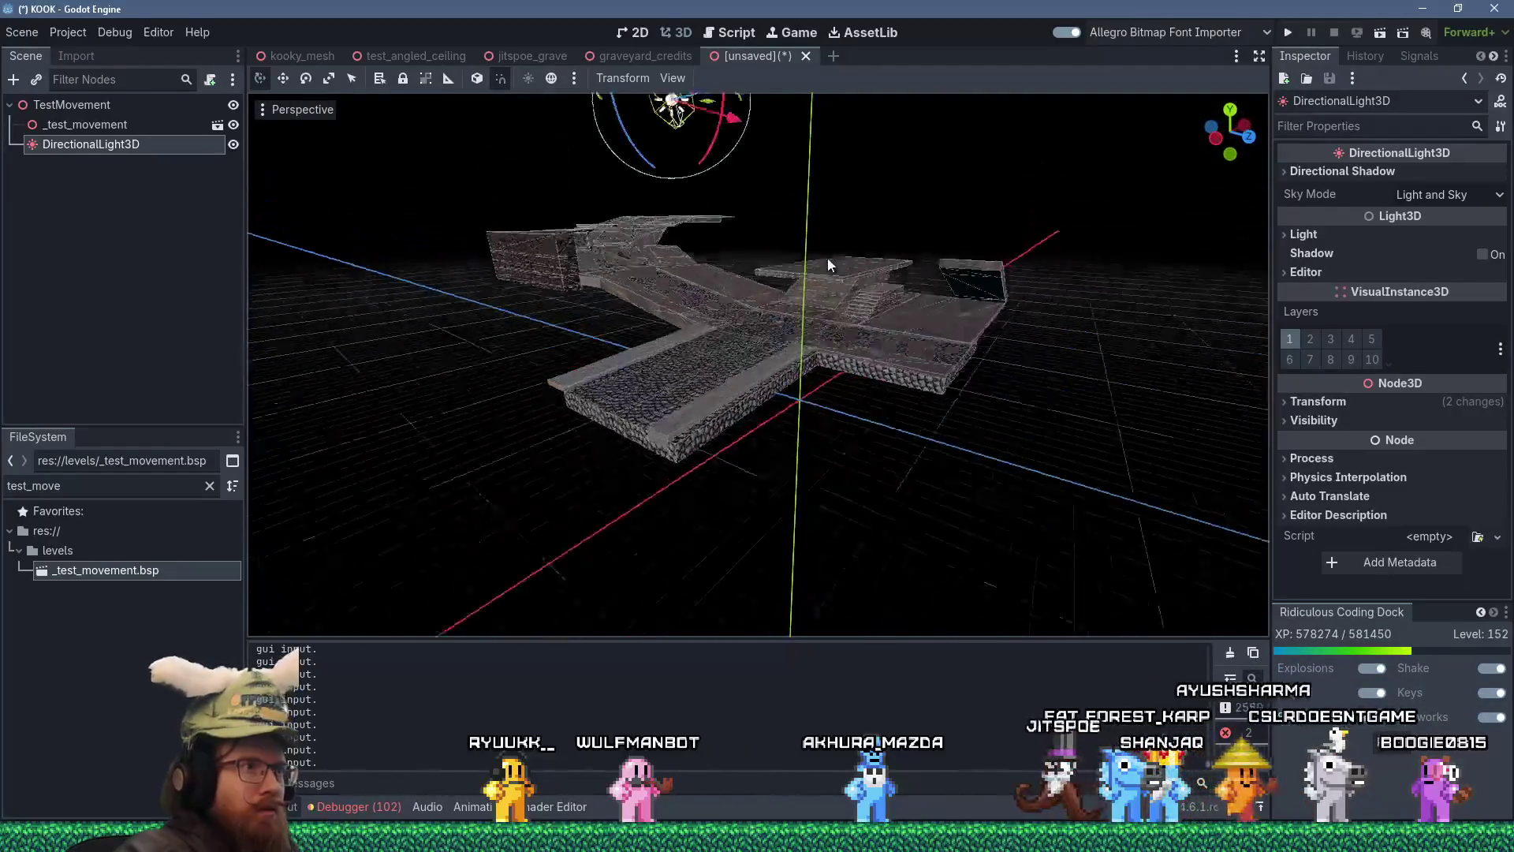
{"action": "left_click_drag", "start_coordinate": [682, 131], "coordinate": [685, 215]}
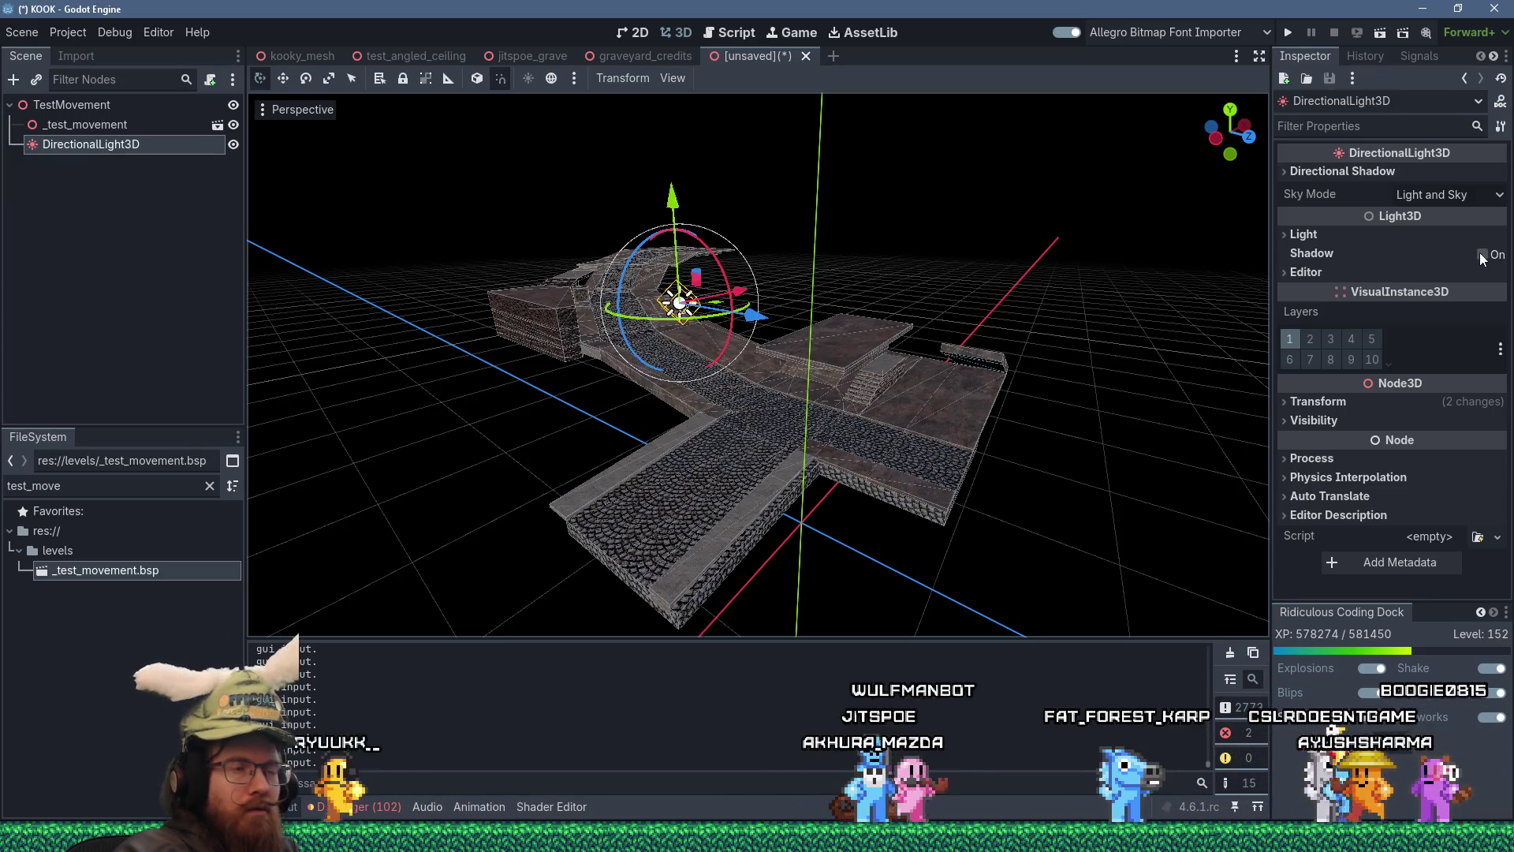
{"action": "scroll", "coordinate": [895, 378], "scroll_direction": "up", "scroll_amount": 4}
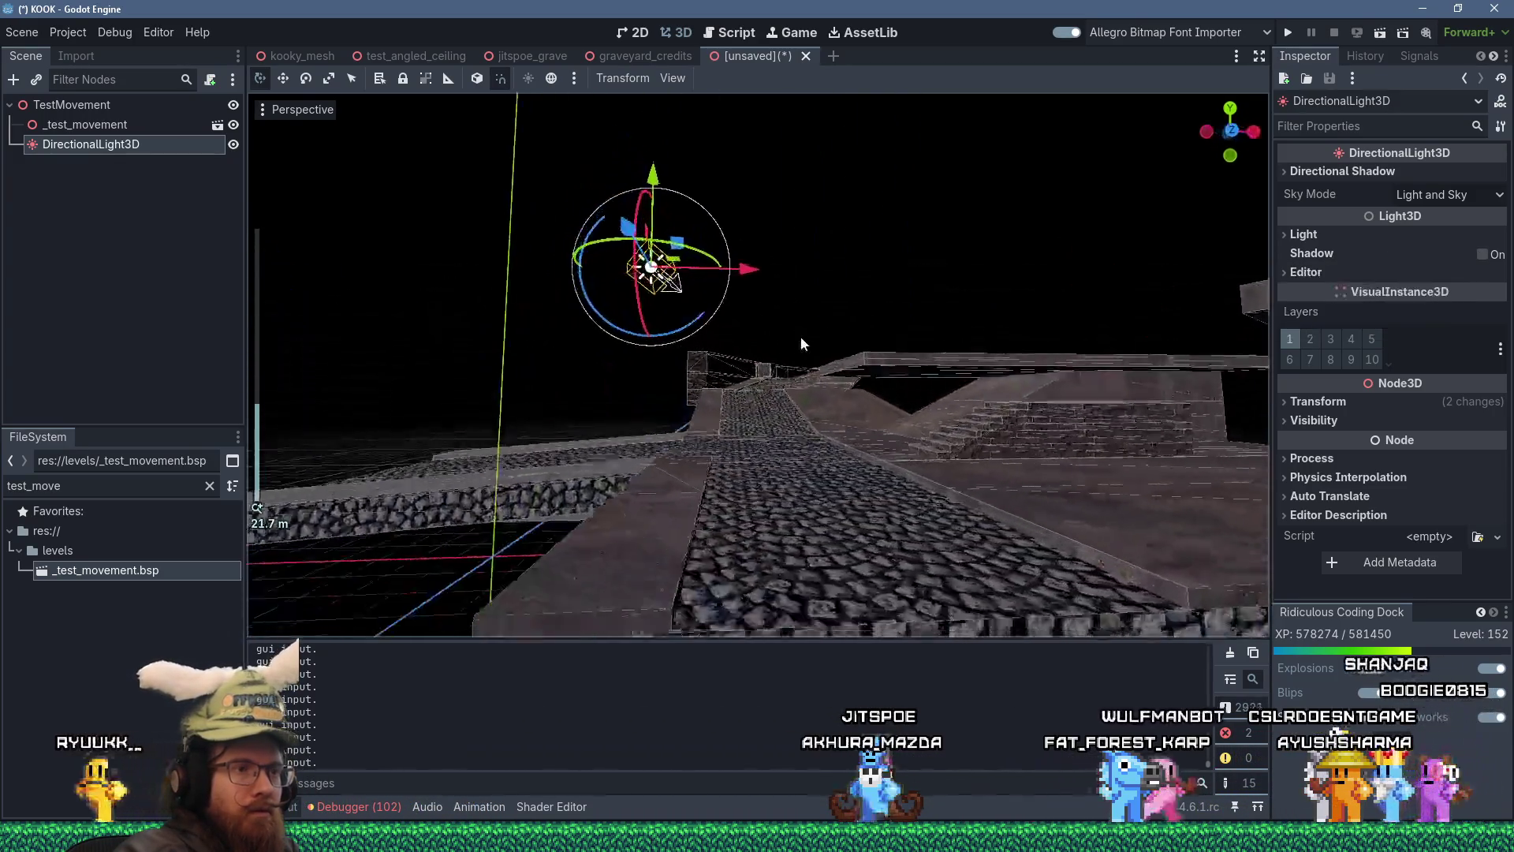
{"action": "scroll", "coordinate": [800, 339], "scroll_direction": "down", "scroll_amount": 3}
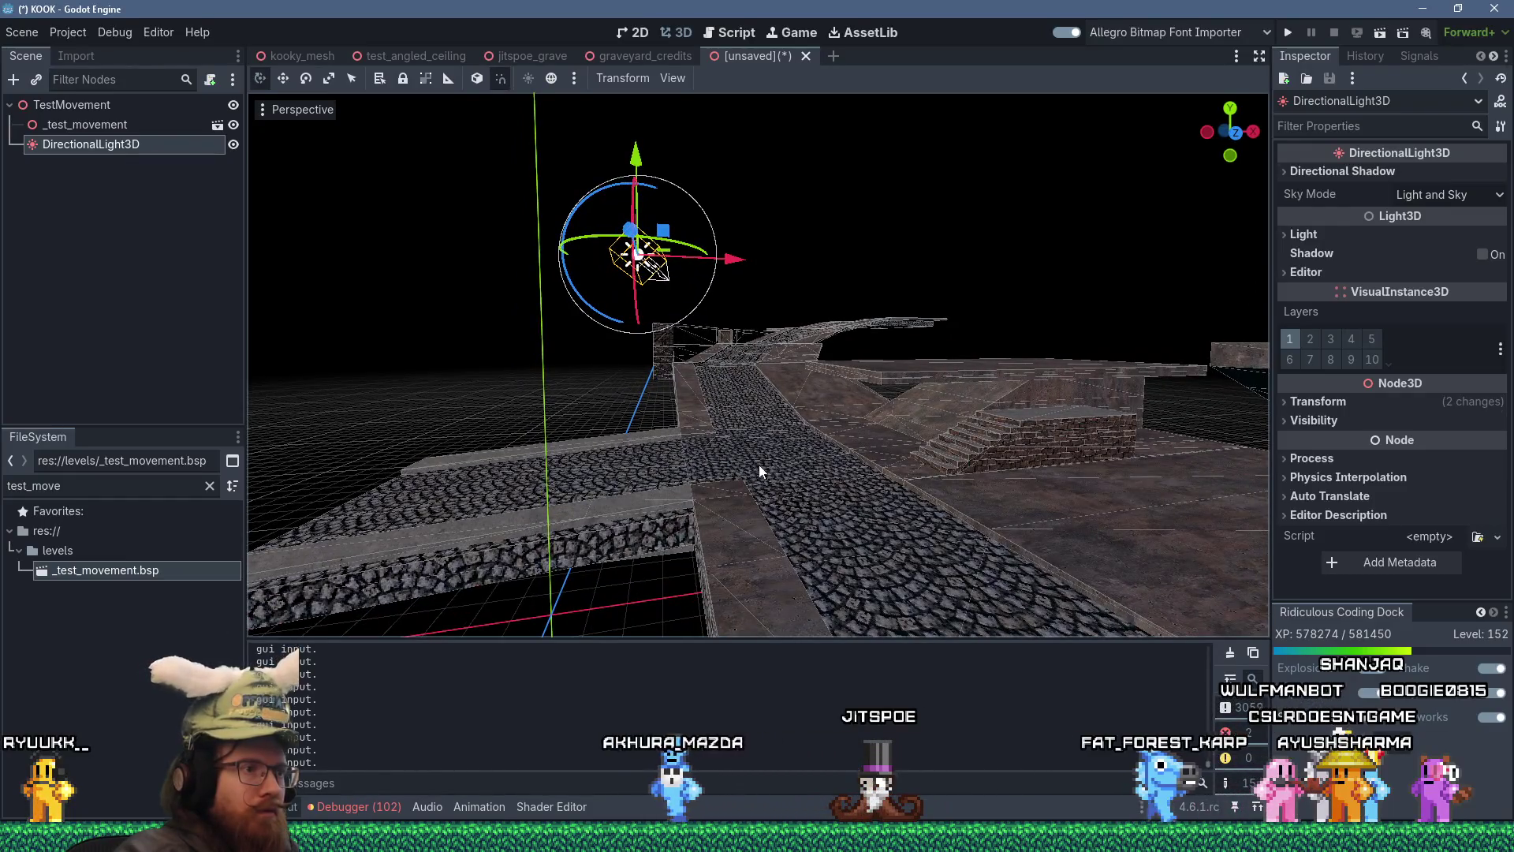
- Drop player_spawn_point.tscn into the level and start a test run of the scene
{"action": "left_click_drag", "start_coordinate": [63, 486], "coordinate": [7, 486]}
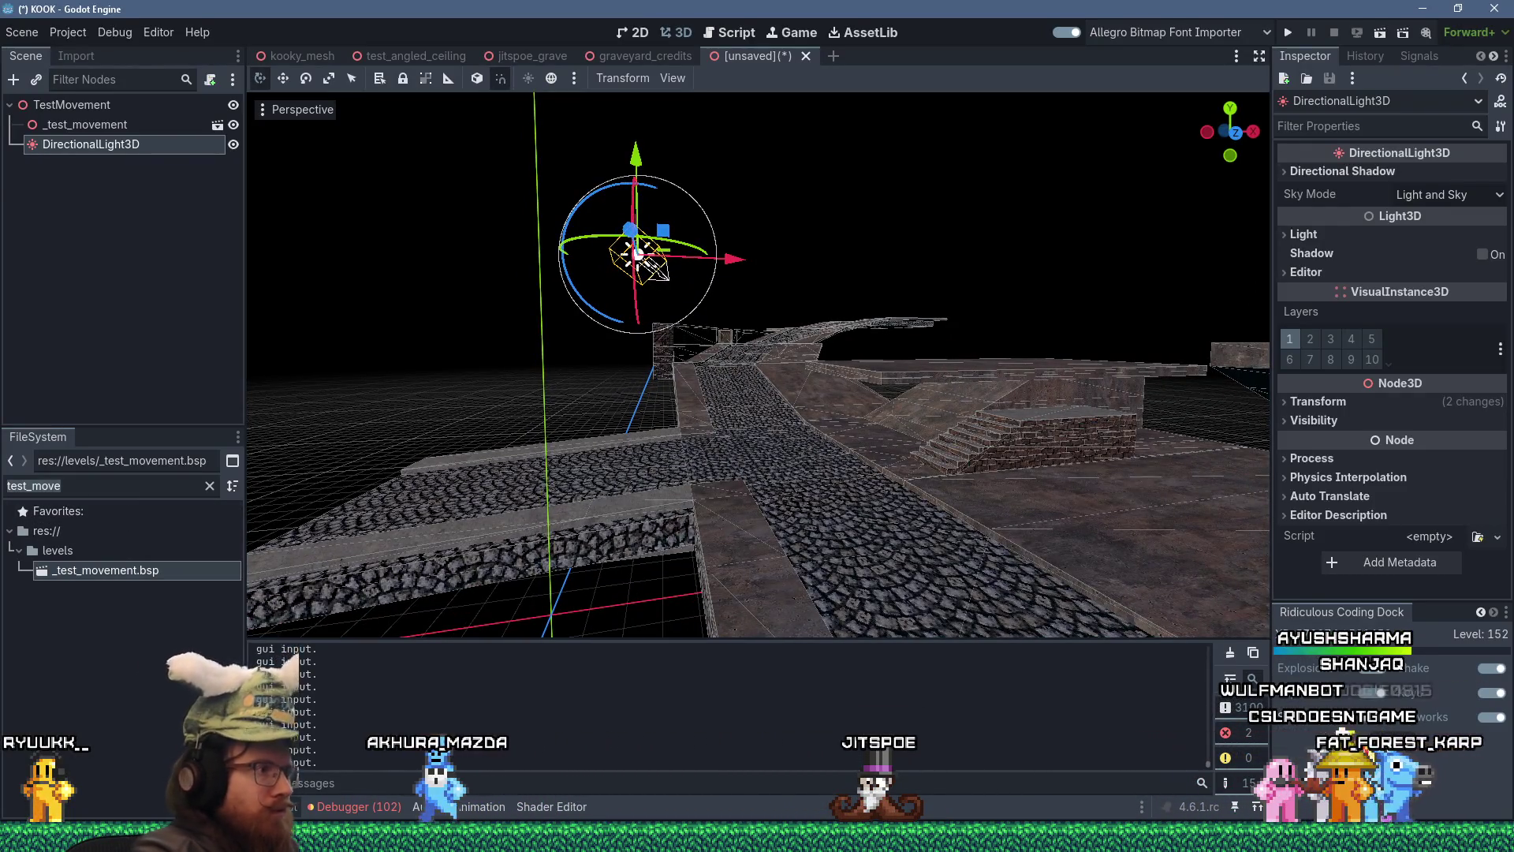
{"action": "type", "text": "player_spawn"}
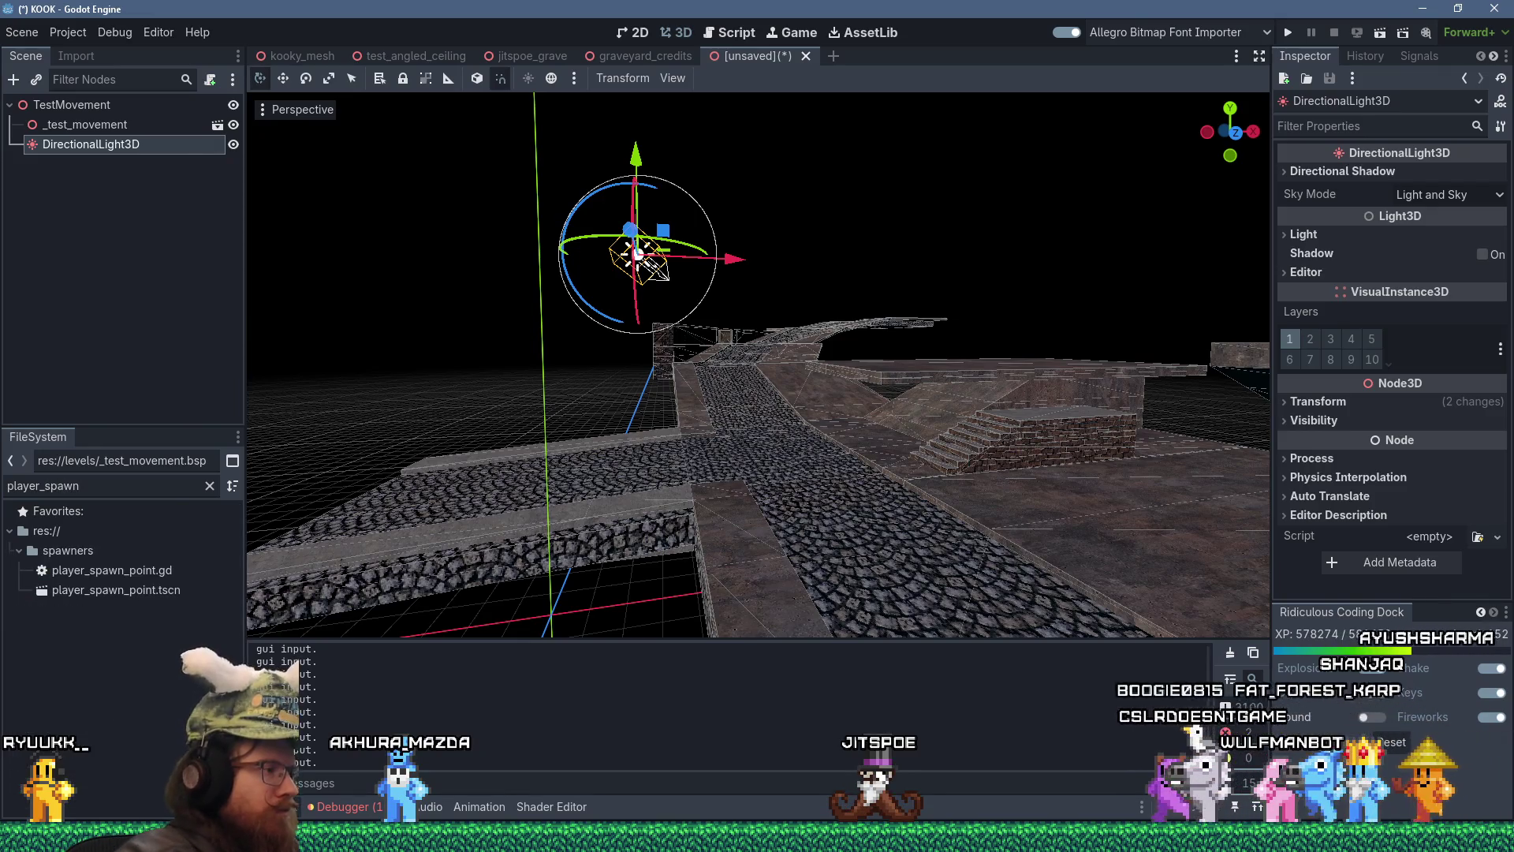
{"action": "mouse_move", "coordinate": [110, 590]}
{"action": "left_mouse_down"}
{"action": "mouse_move", "coordinate": [804, 458]}
{"action": "mouse_move", "coordinate": [793, 472]}
{"action": "left_mouse_up"}
{"action": "left_click", "coordinate": [1297, 31]}
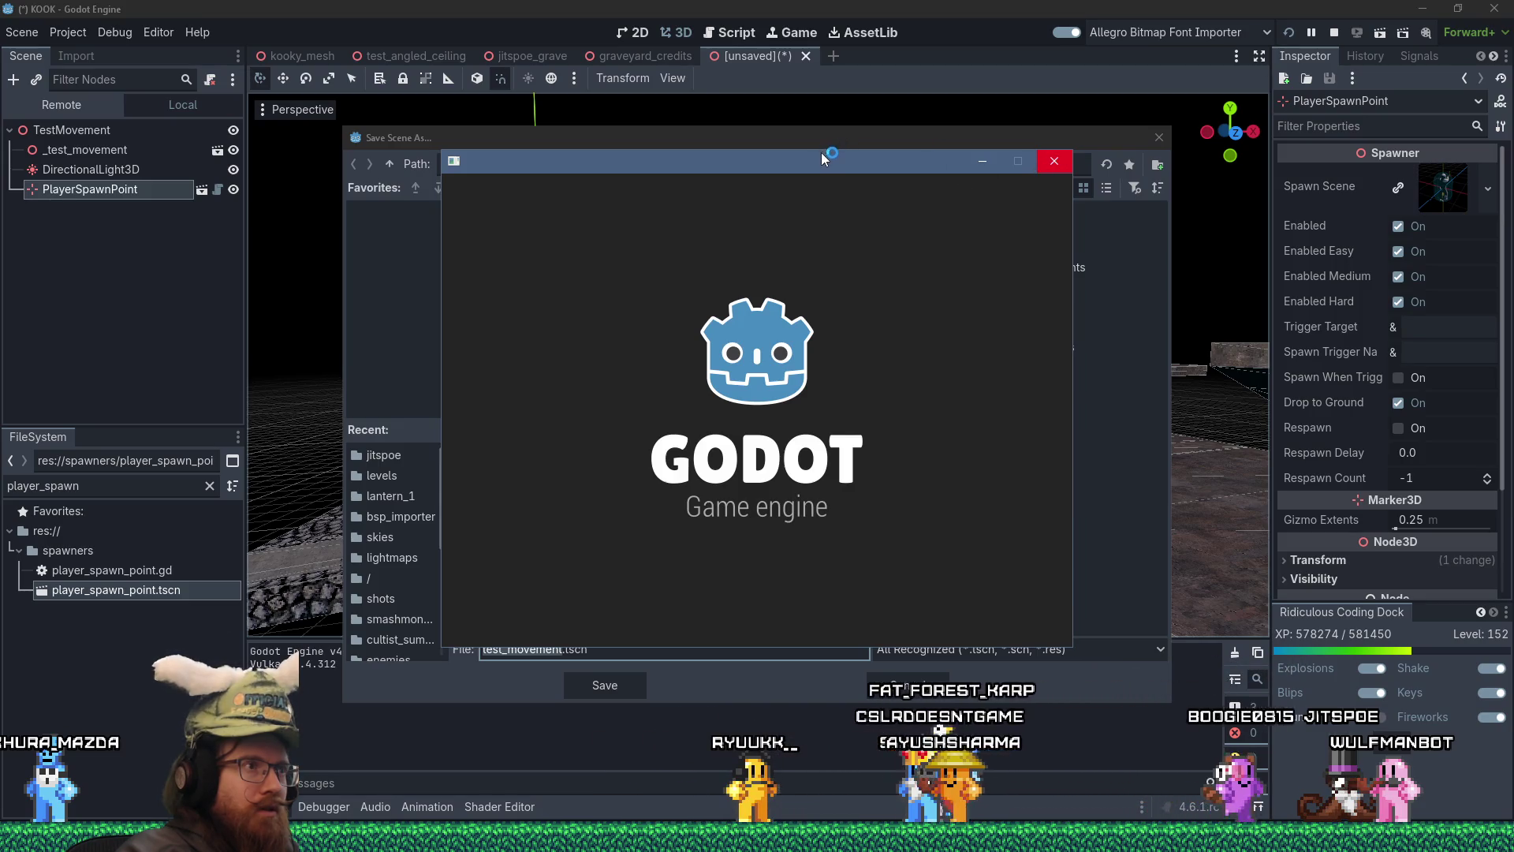
{"action": "left_click_drag", "start_coordinate": [973, 169], "coordinate": [1103, 169]}
- Save the scene as _test_movement.tscn in the levels folder and launch the game
{"action": "left_click", "coordinate": [1187, 162]}
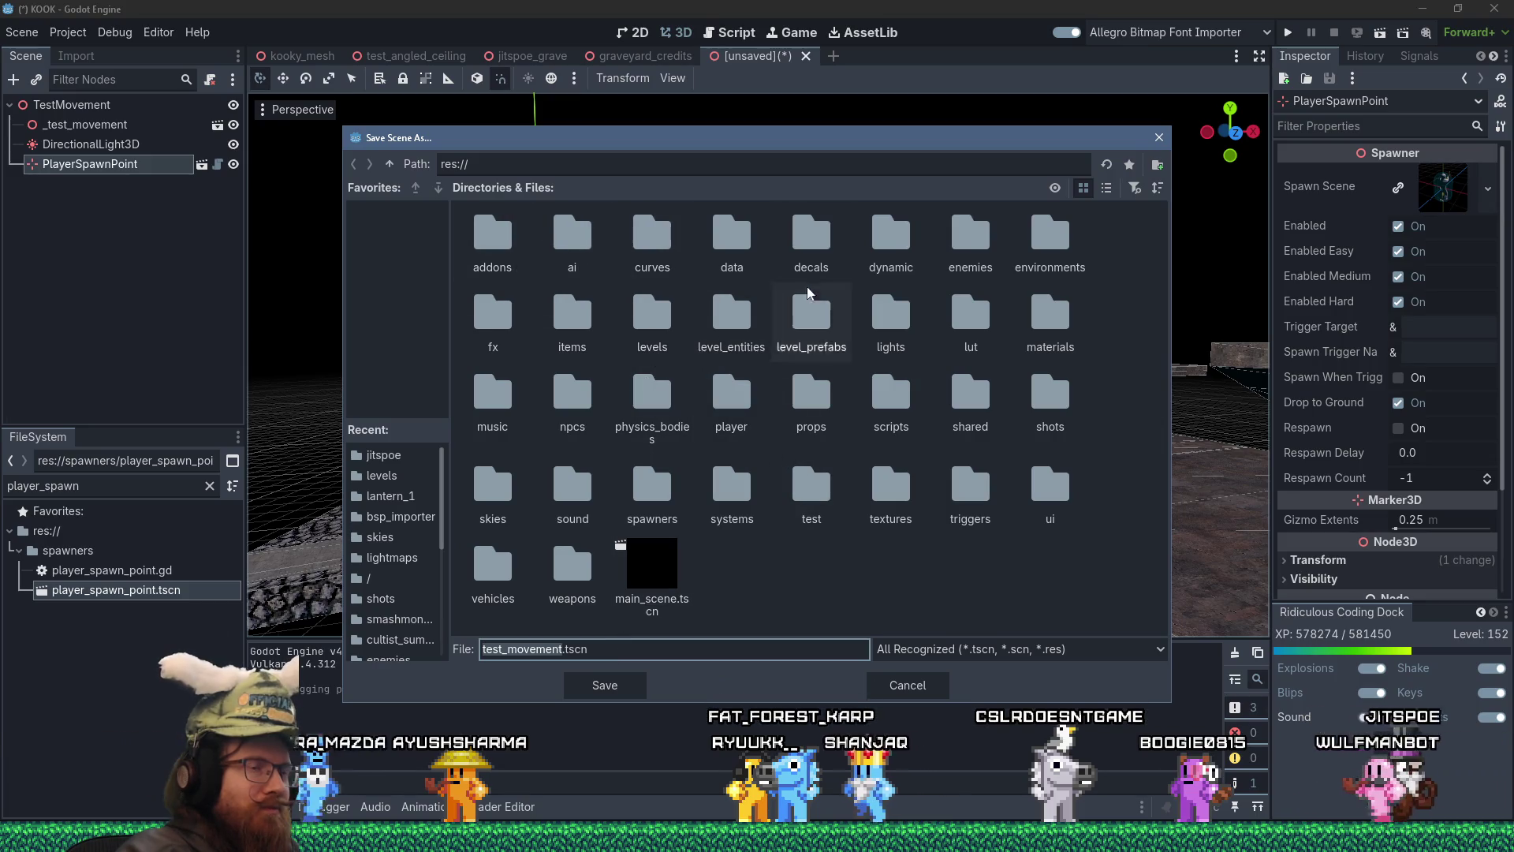
{"action": "left_click", "coordinate": [1107, 188]}
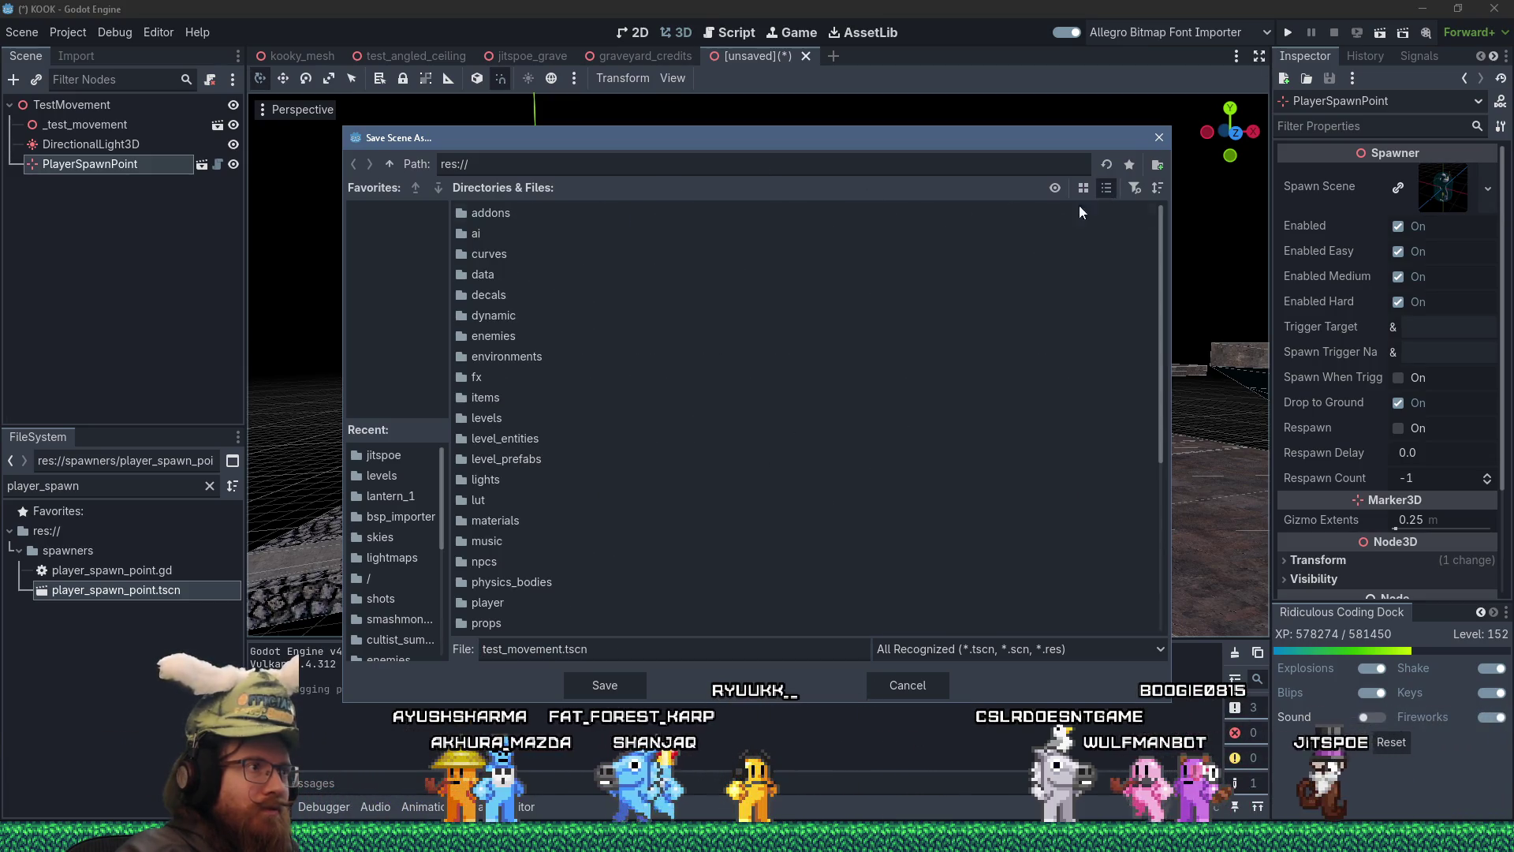
{"action": "double_click", "coordinate": [482, 422]}
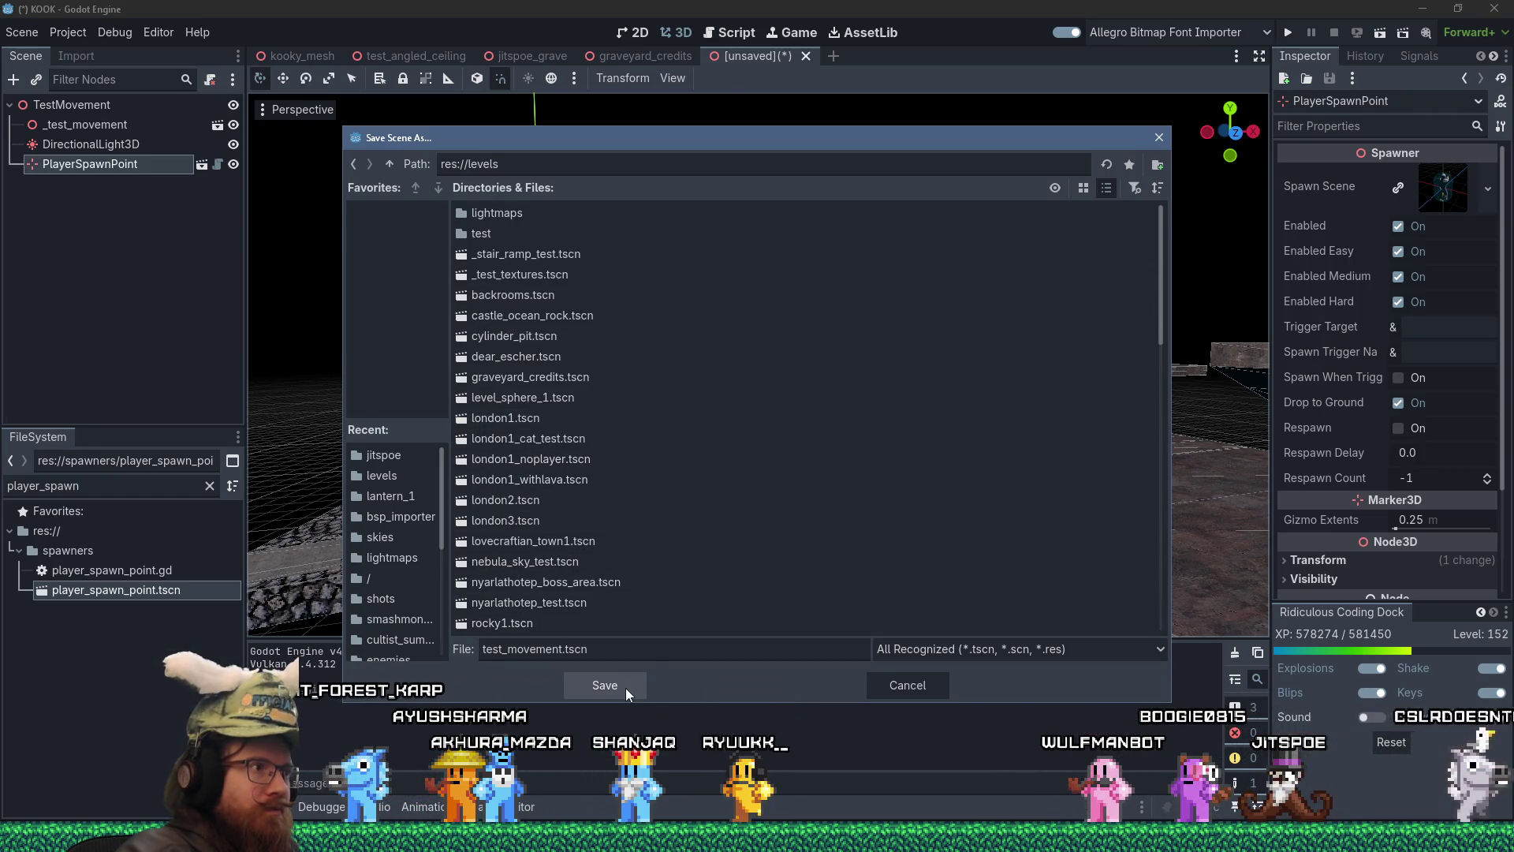
{"action": "left_click", "coordinate": [652, 645]}
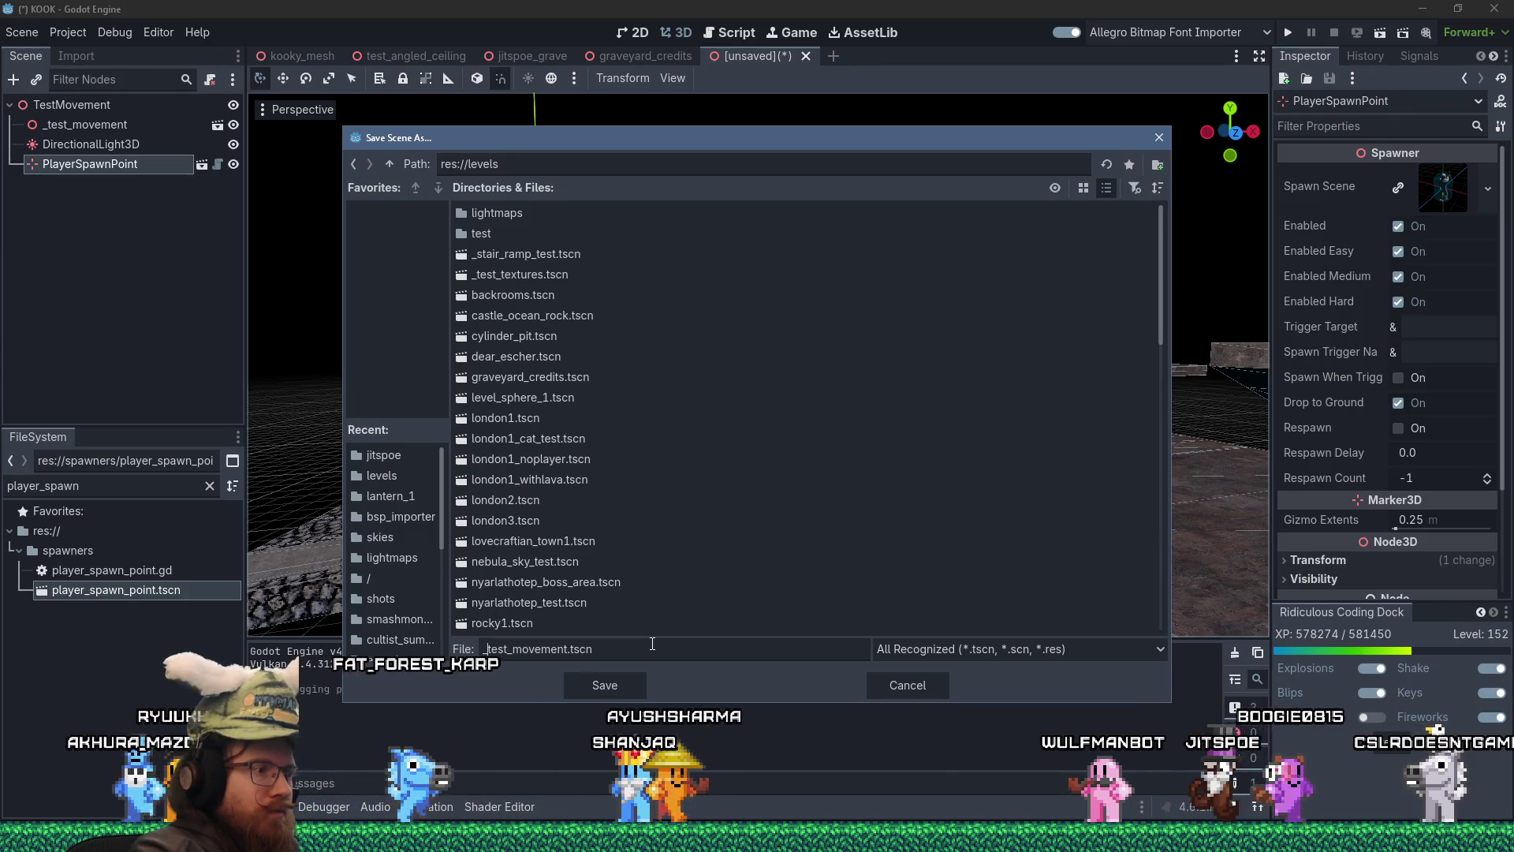
{"action": "key", "text": "Return"}
{"action": "left_click", "coordinate": [1289, 34]}
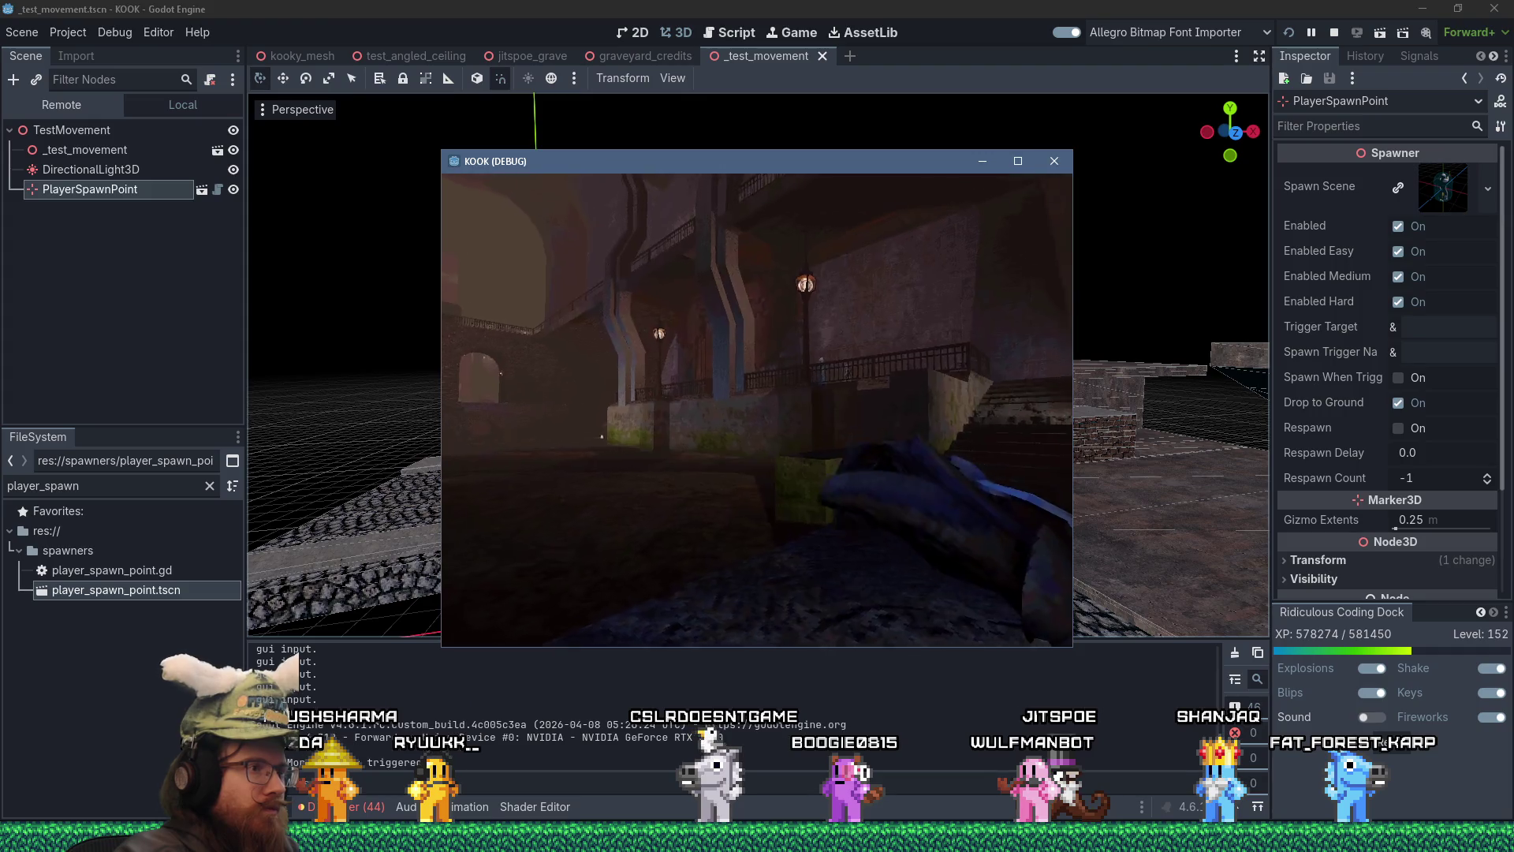
- Maximize the game window and load the level with the map _test_movement command
{"action": "left_click", "coordinate": [1019, 161]}
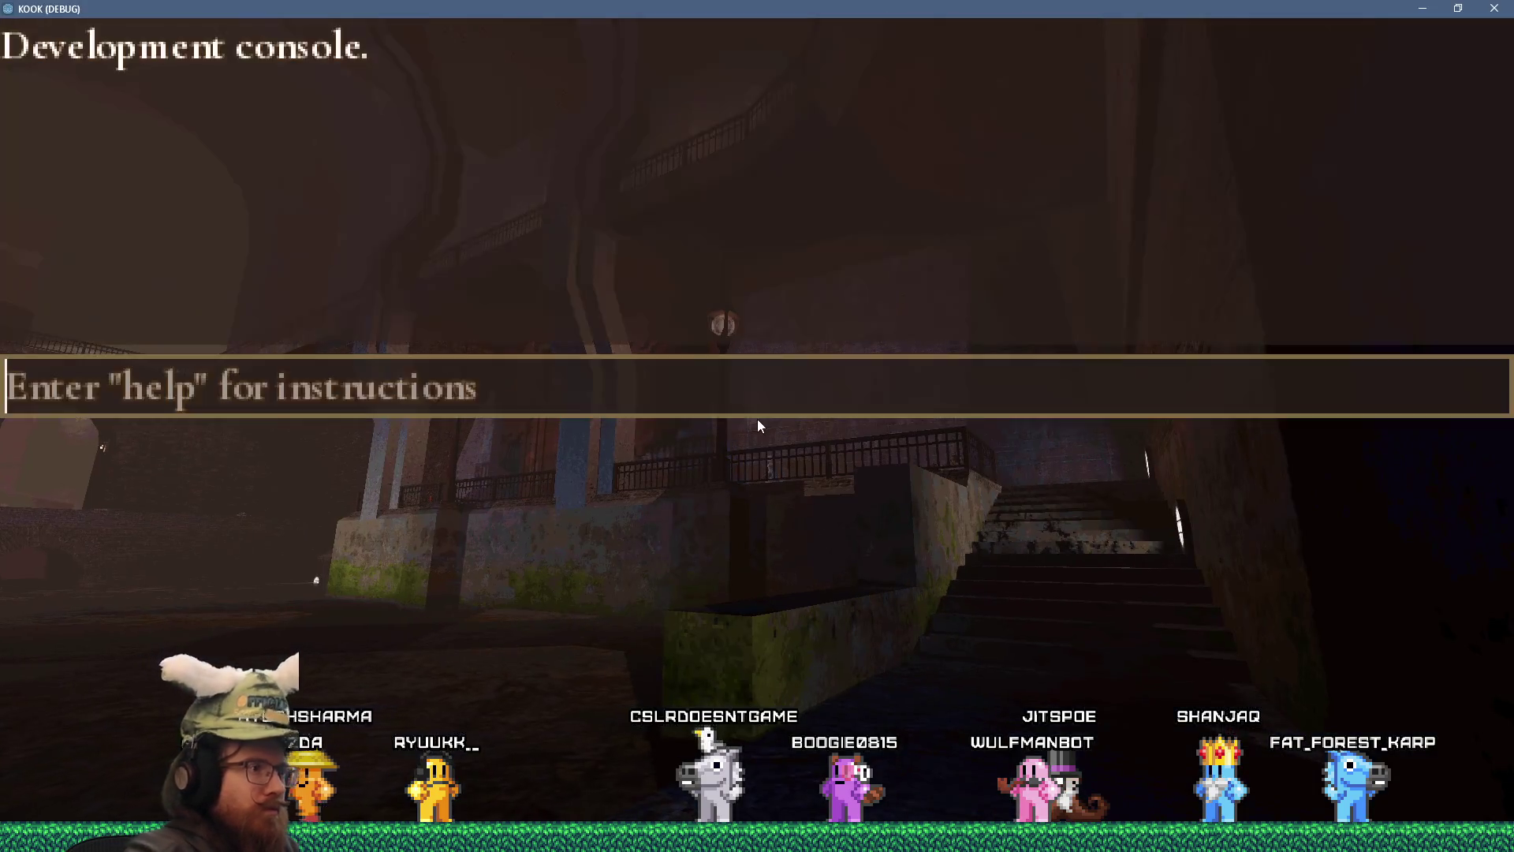
{"action": "type", "text": "map _test_movement"}
{"action": "key", "text": "Return"}
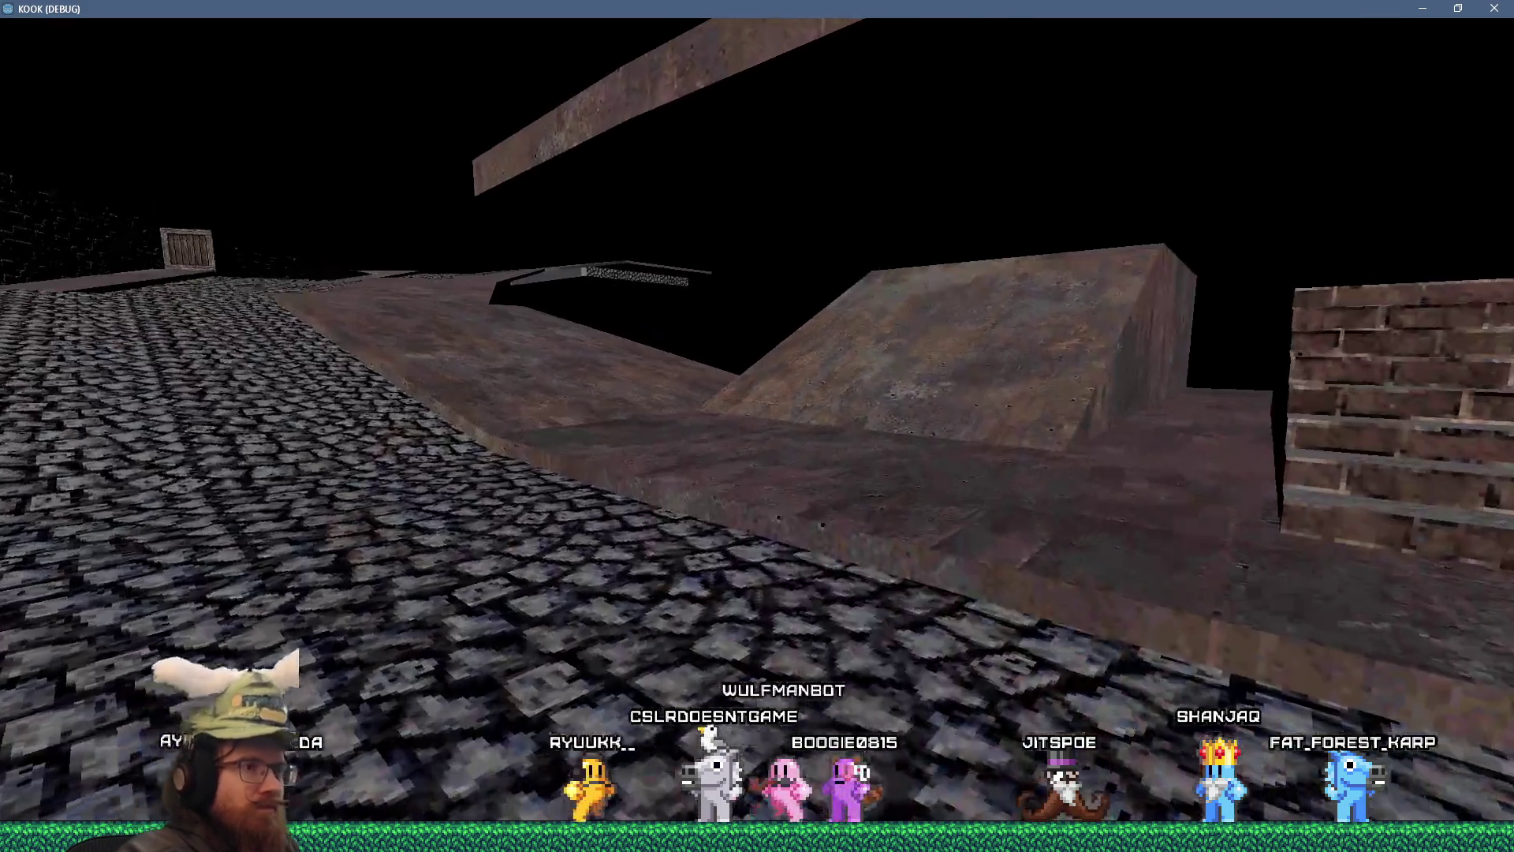
- Walk over the ramp, raised platform, slope and cobblestone path, jumping onto the crate
{"action": "key", "text": "w"}
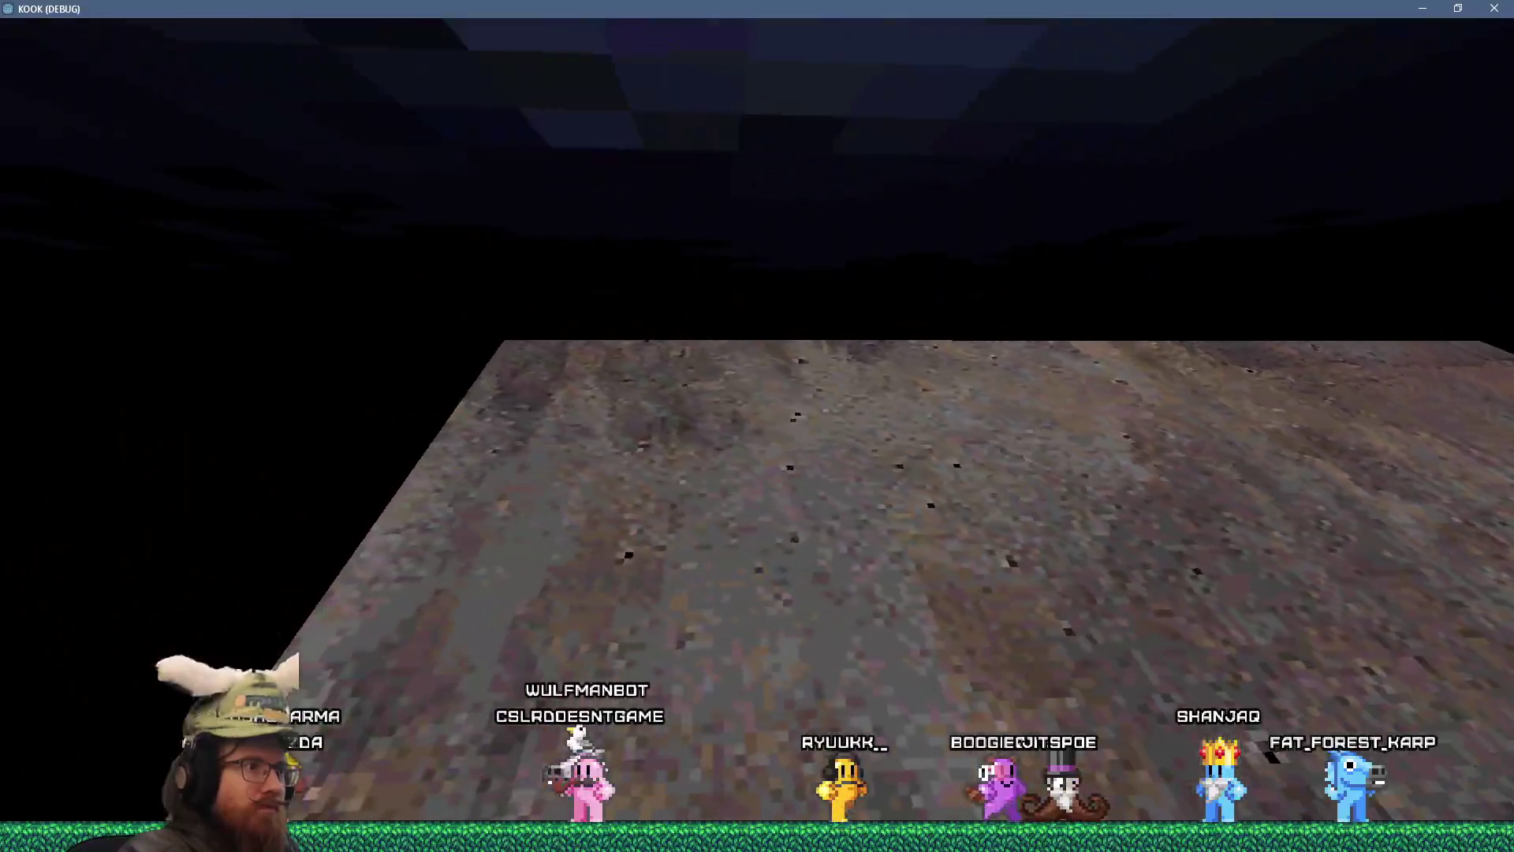
{"action": "key", "text": "w"}
{"action": "key", "text": "w"}
{"action": "key", "text": "w"}
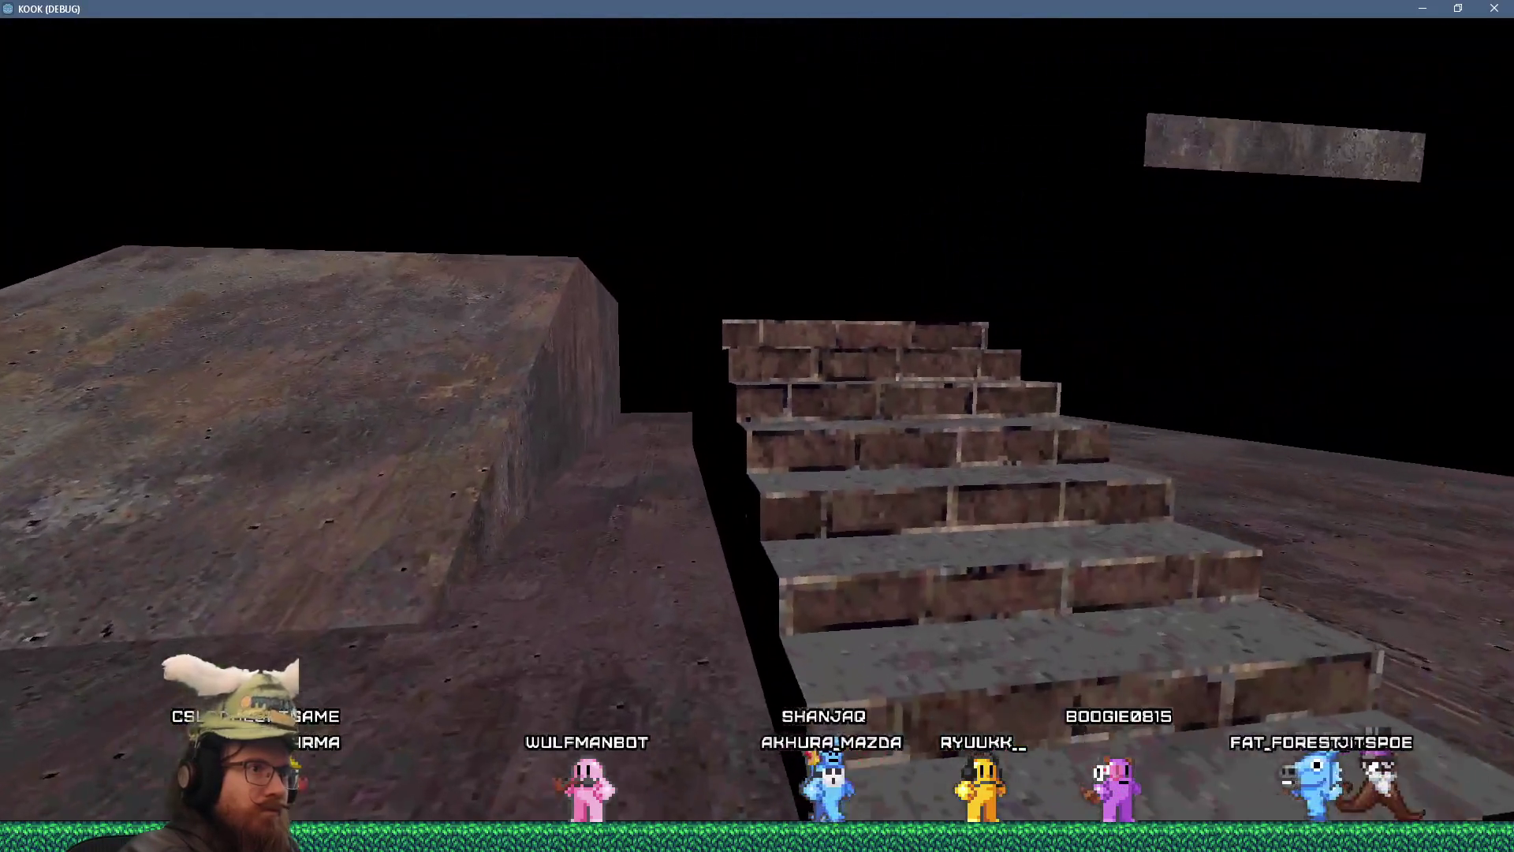
{"action": "key", "text": "w"}
{"action": "key", "text": "w"}
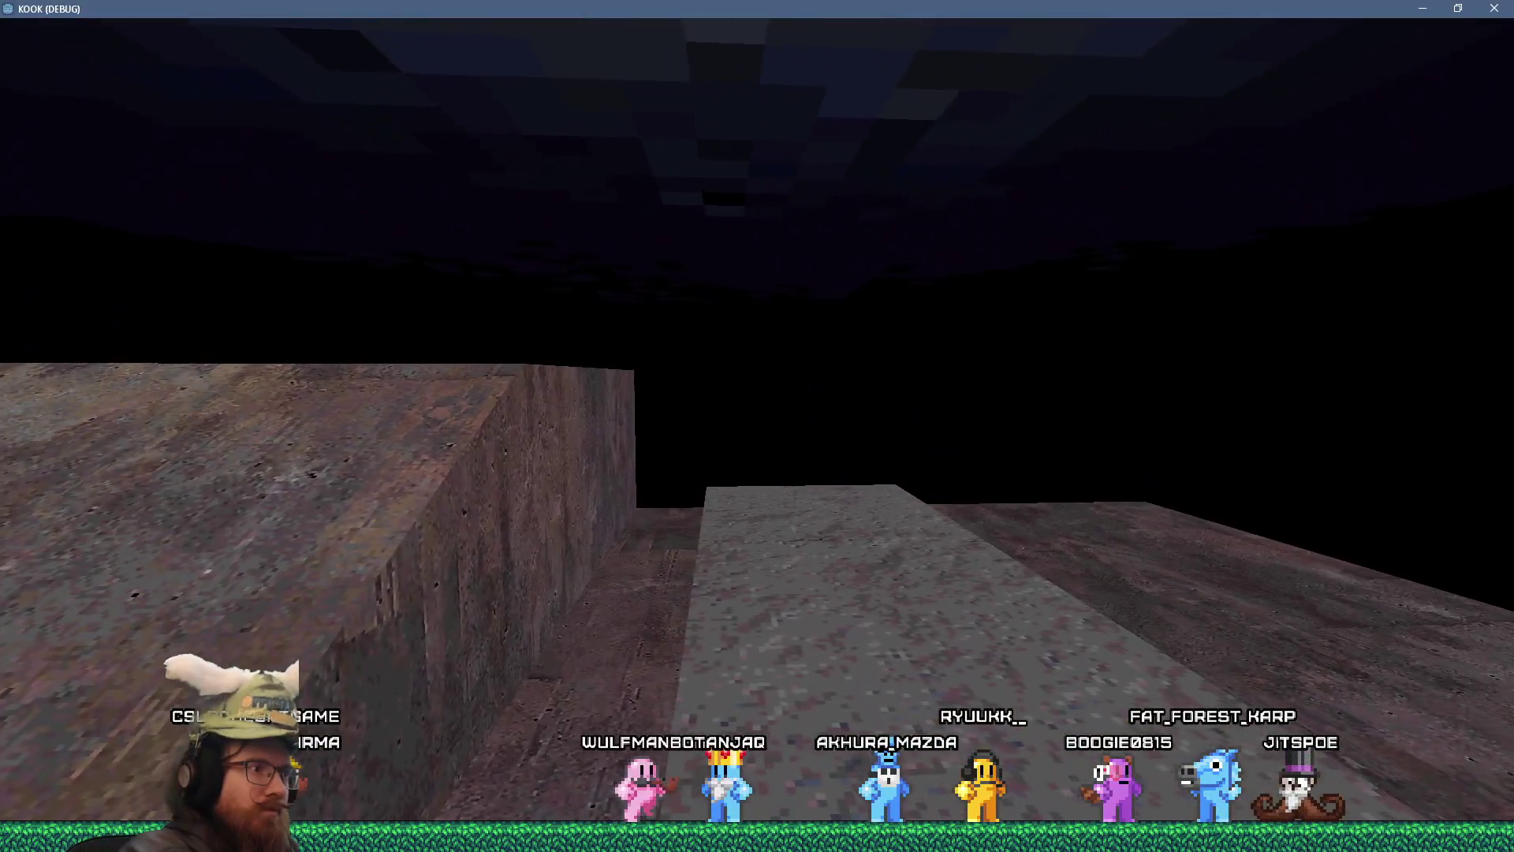
{"action": "key", "text": "w"}
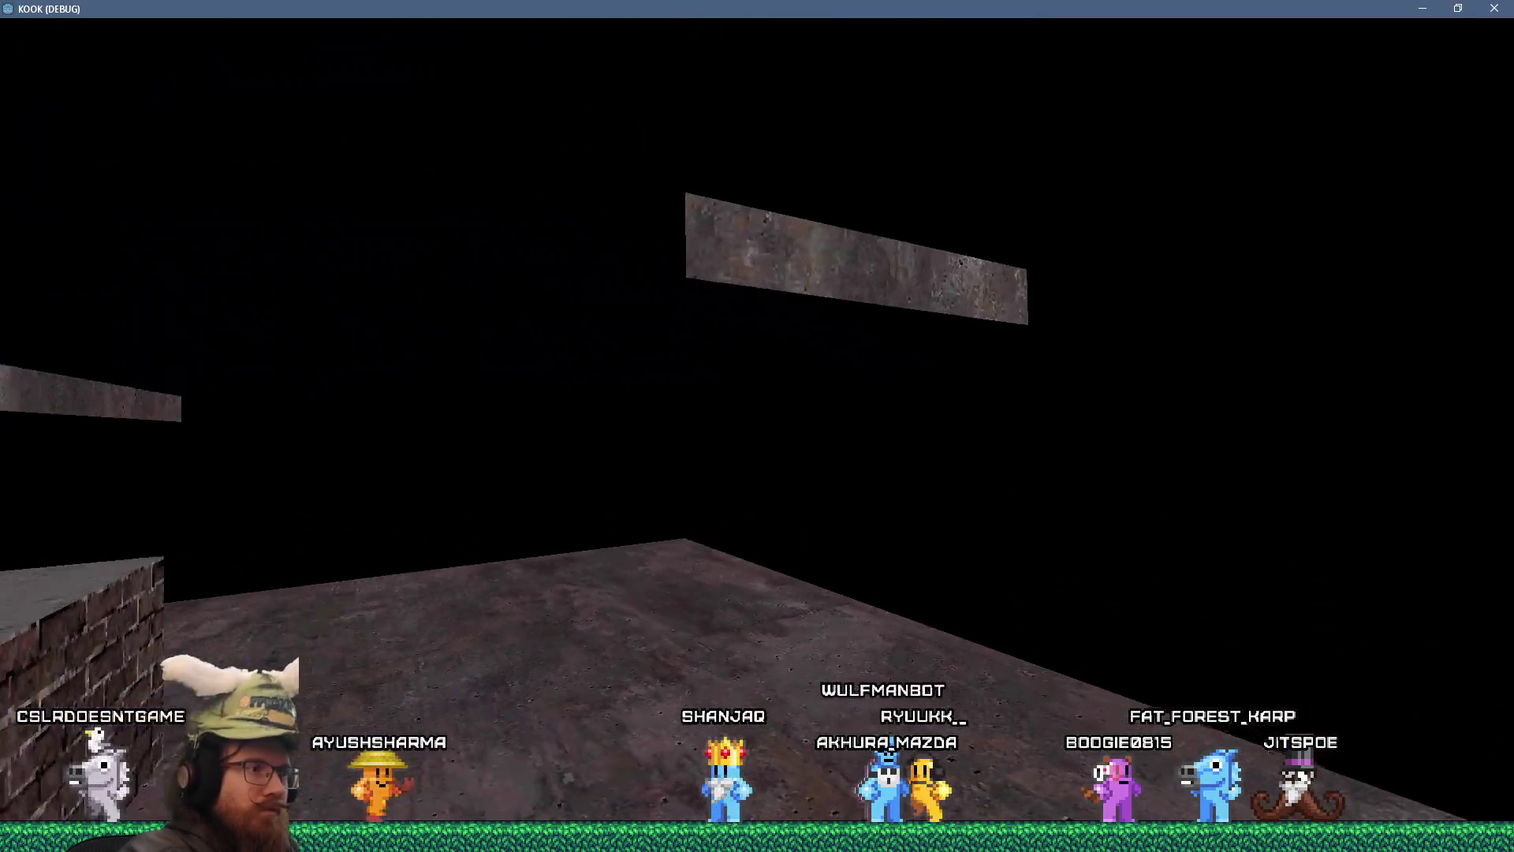
{"action": "key", "text": "w"}
{"action": "key", "text": "w"}
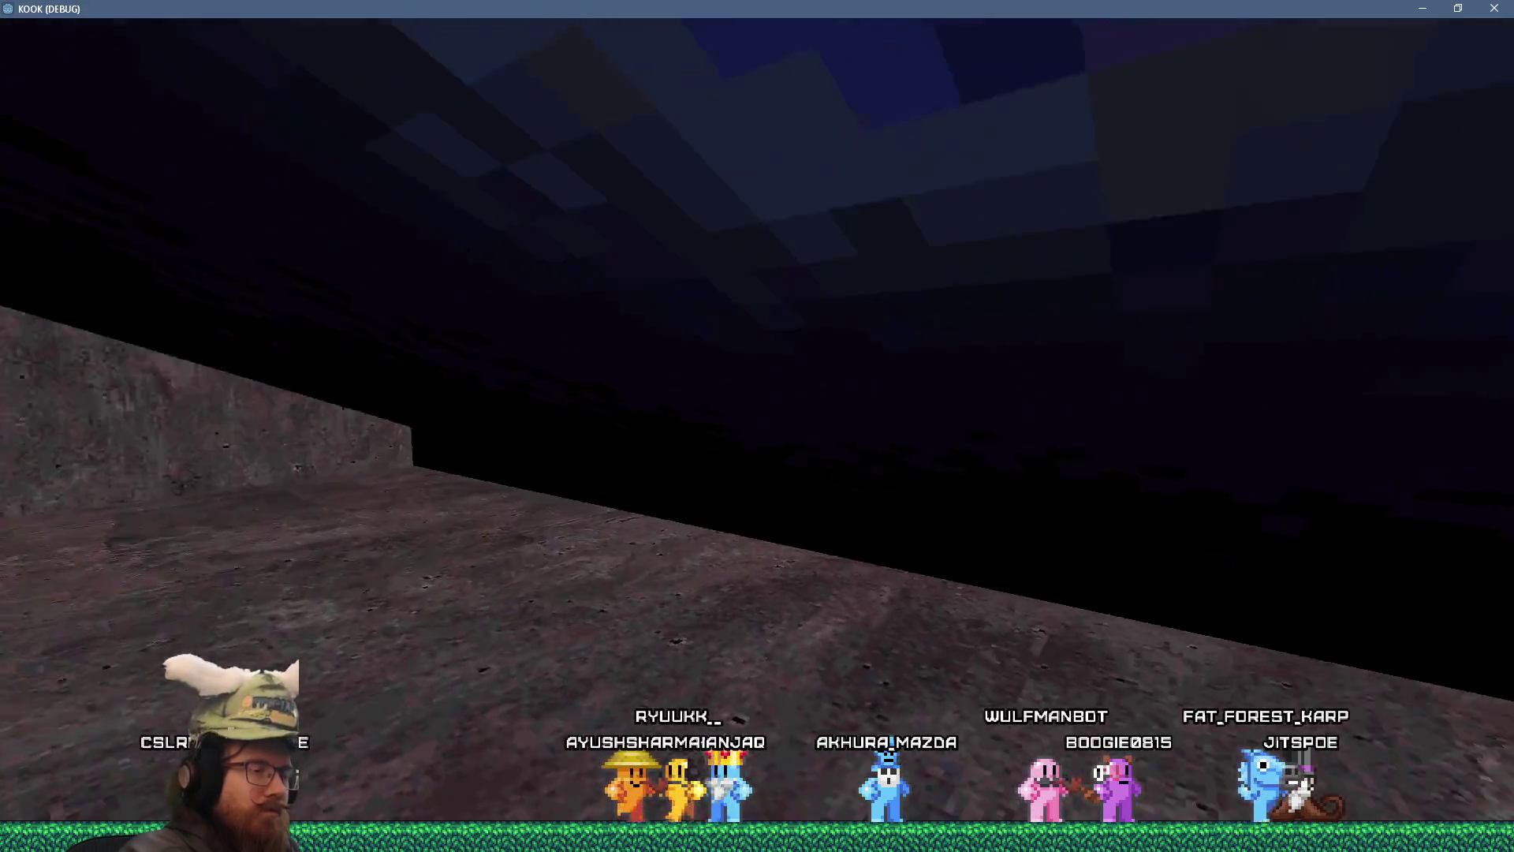
{"action": "key", "text": "w"}
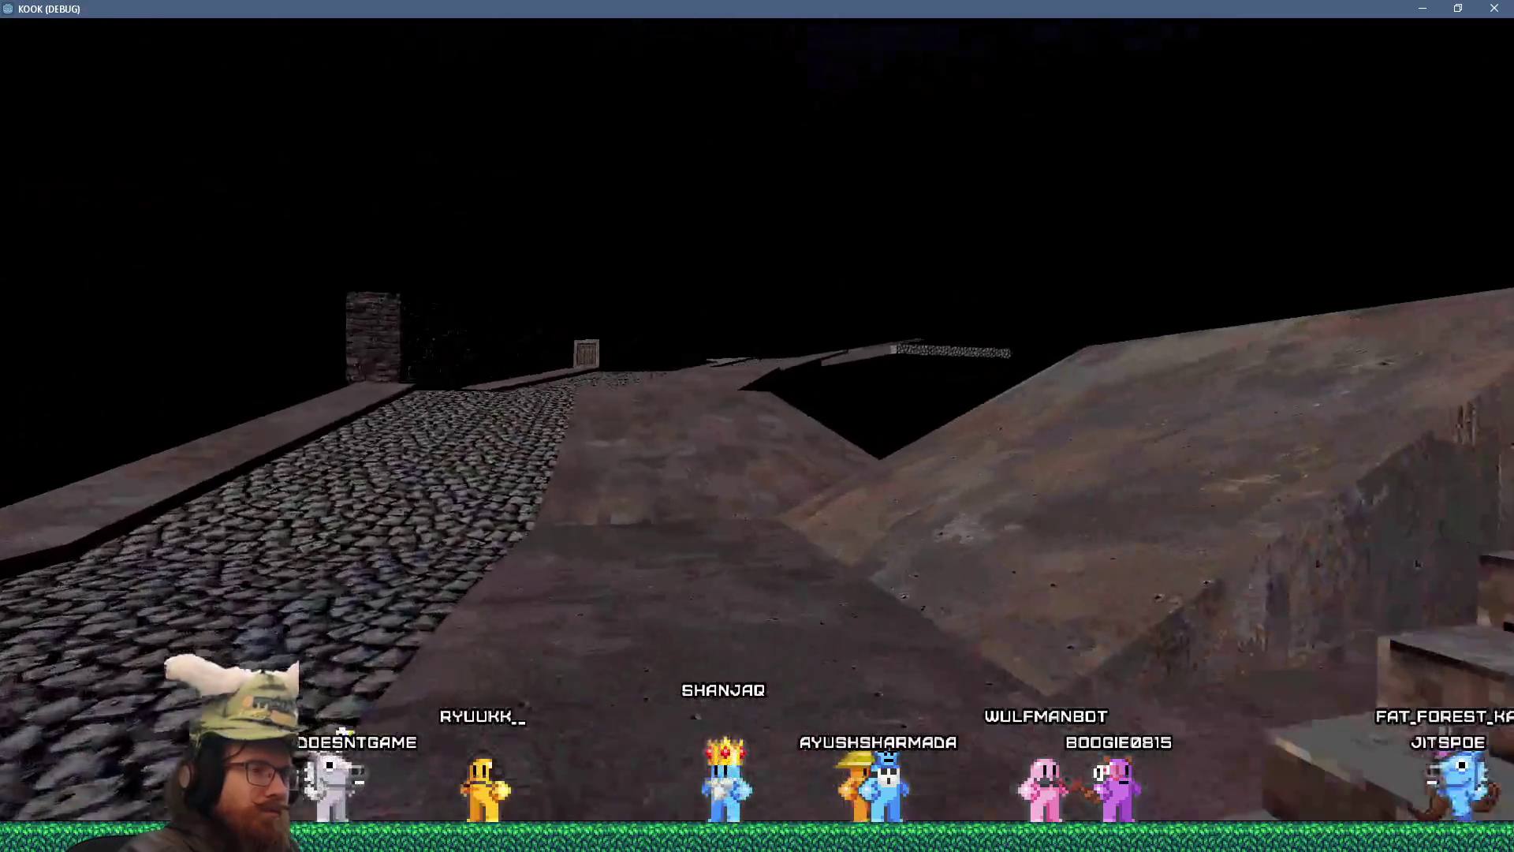
{"action": "key", "text": "w"}
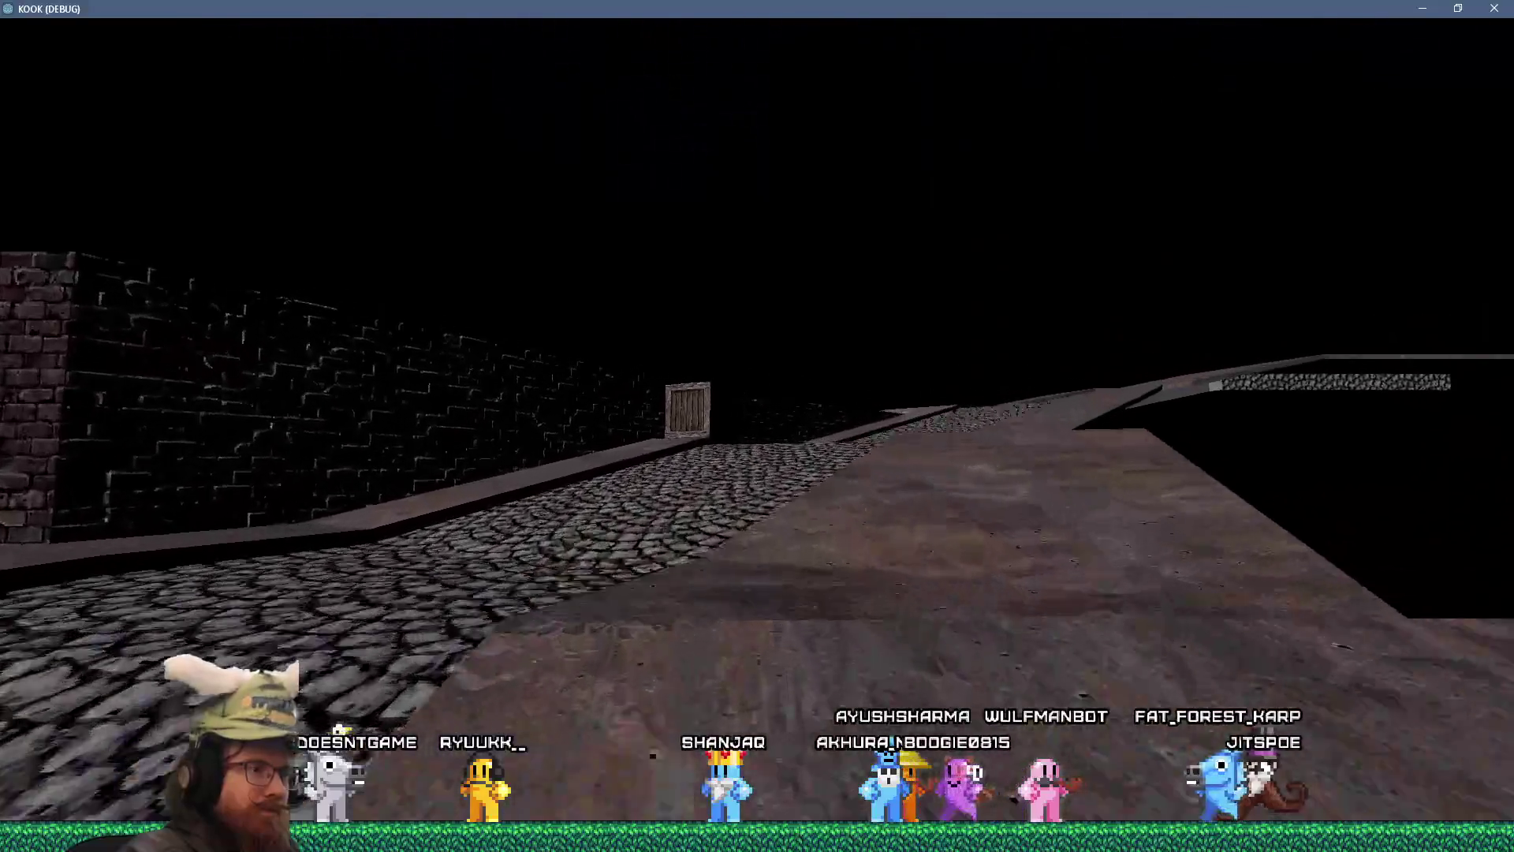
{"action": "key", "text": "w"}
{"action": "key", "text": "space"}
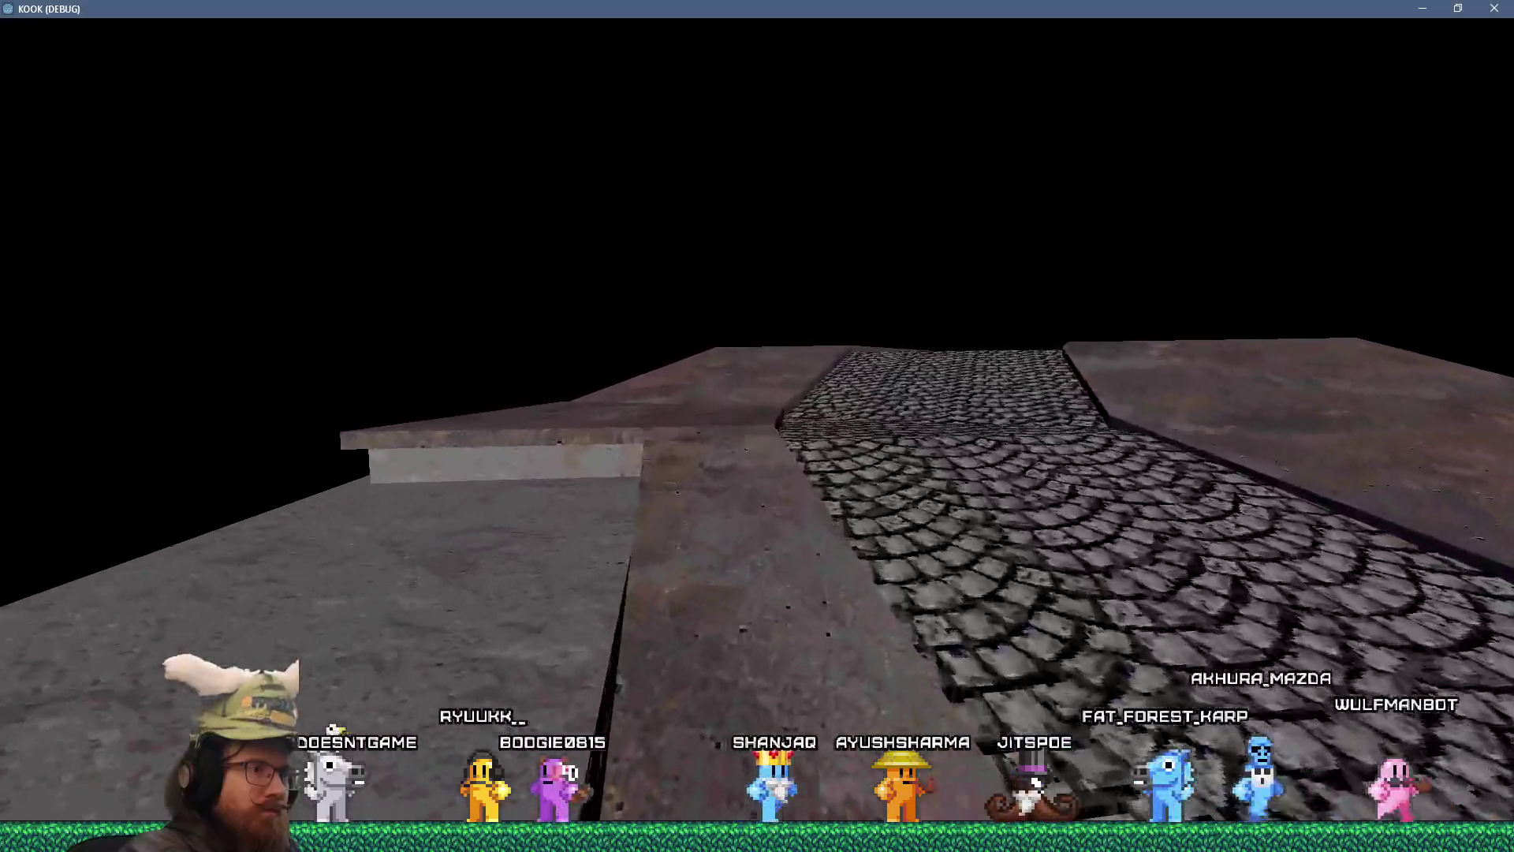
{"action": "key", "text": "w"}
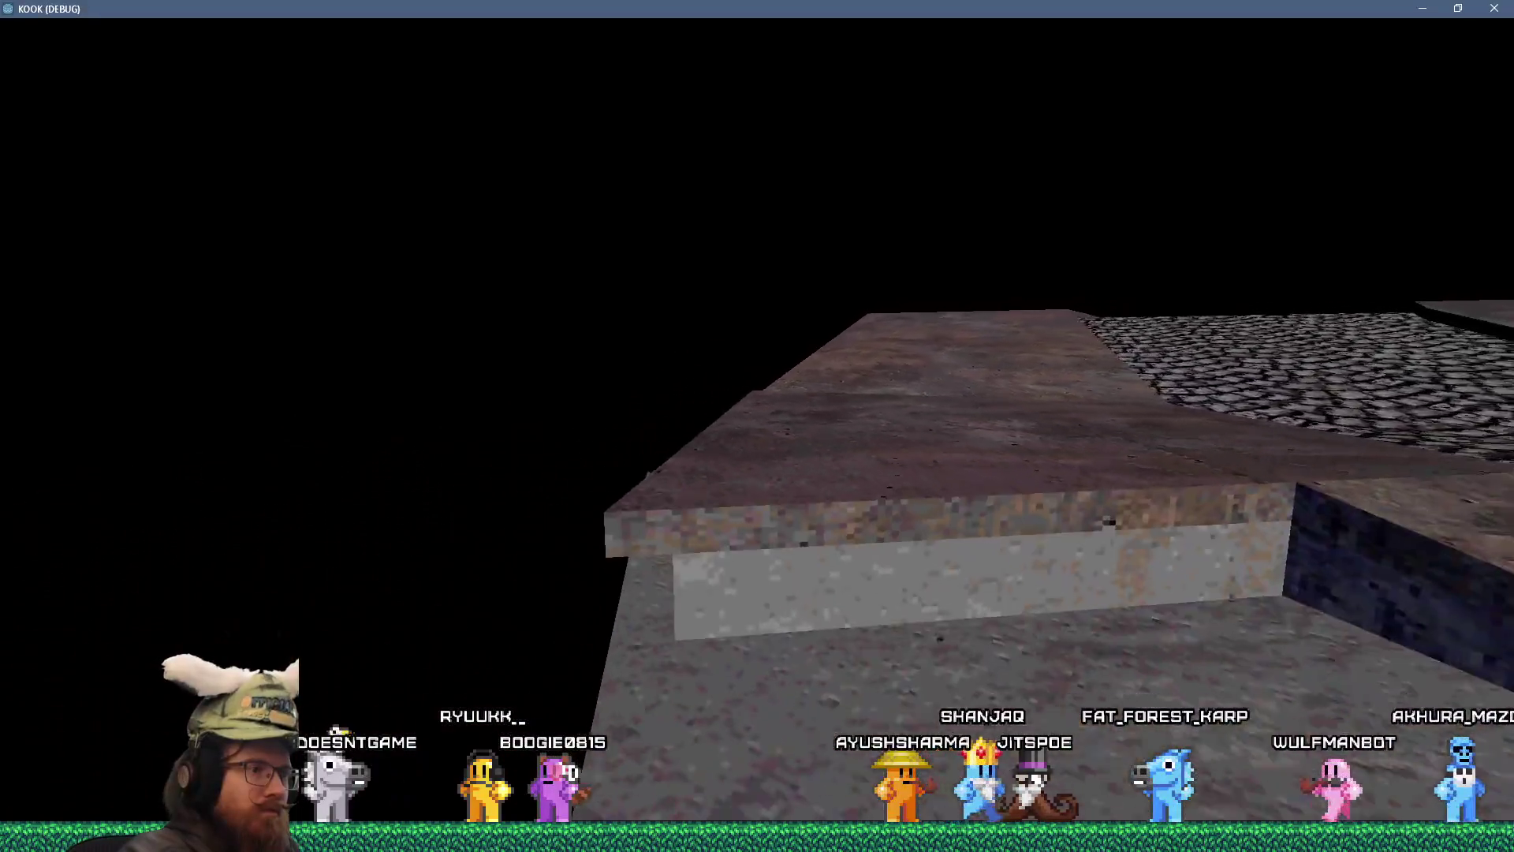
{"action": "key", "text": "w"}
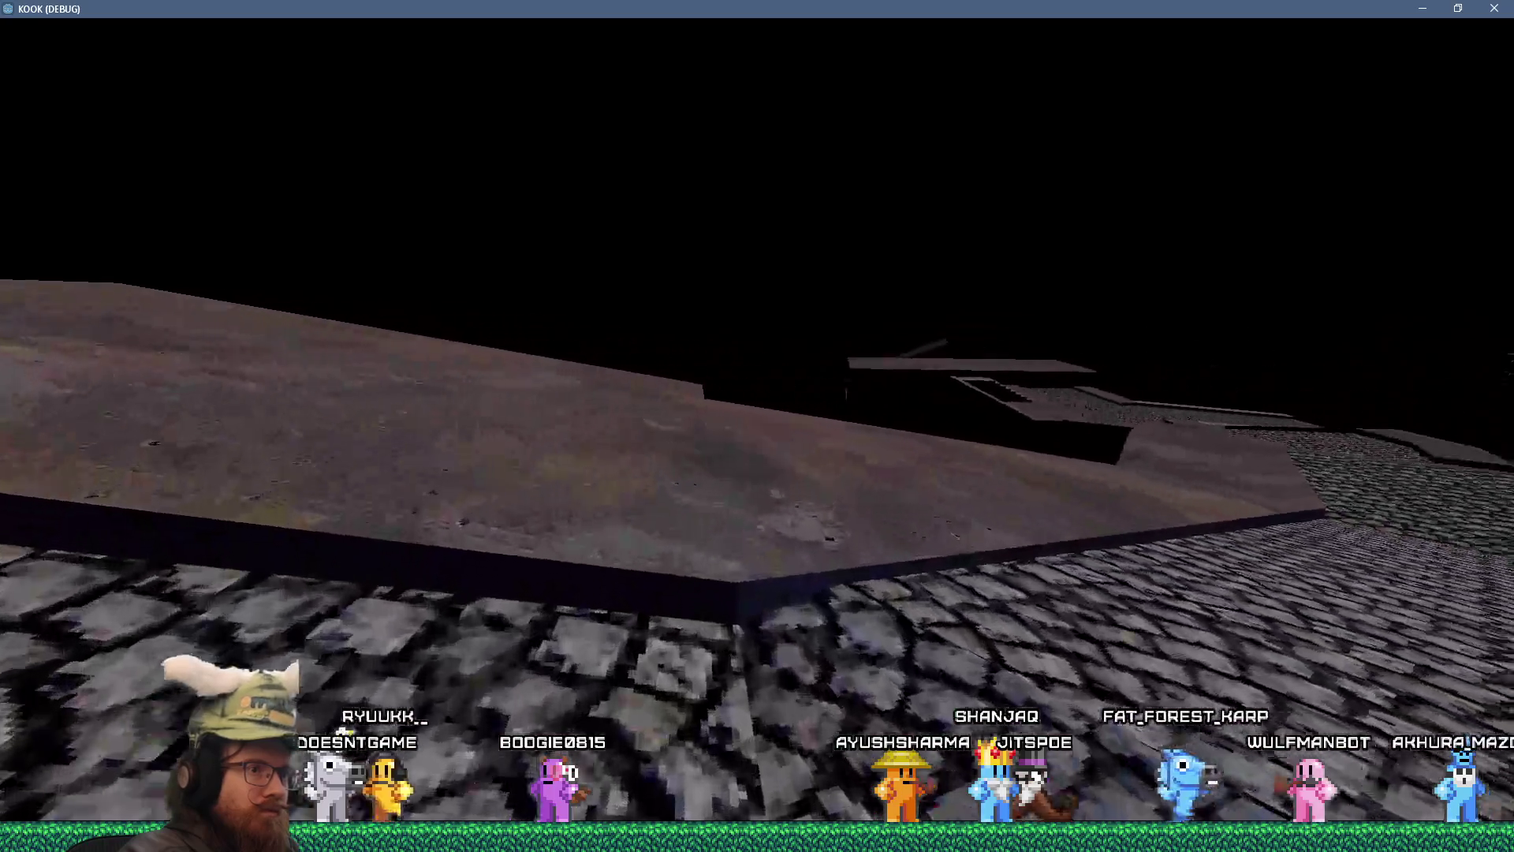
{"action": "key", "text": "w"}
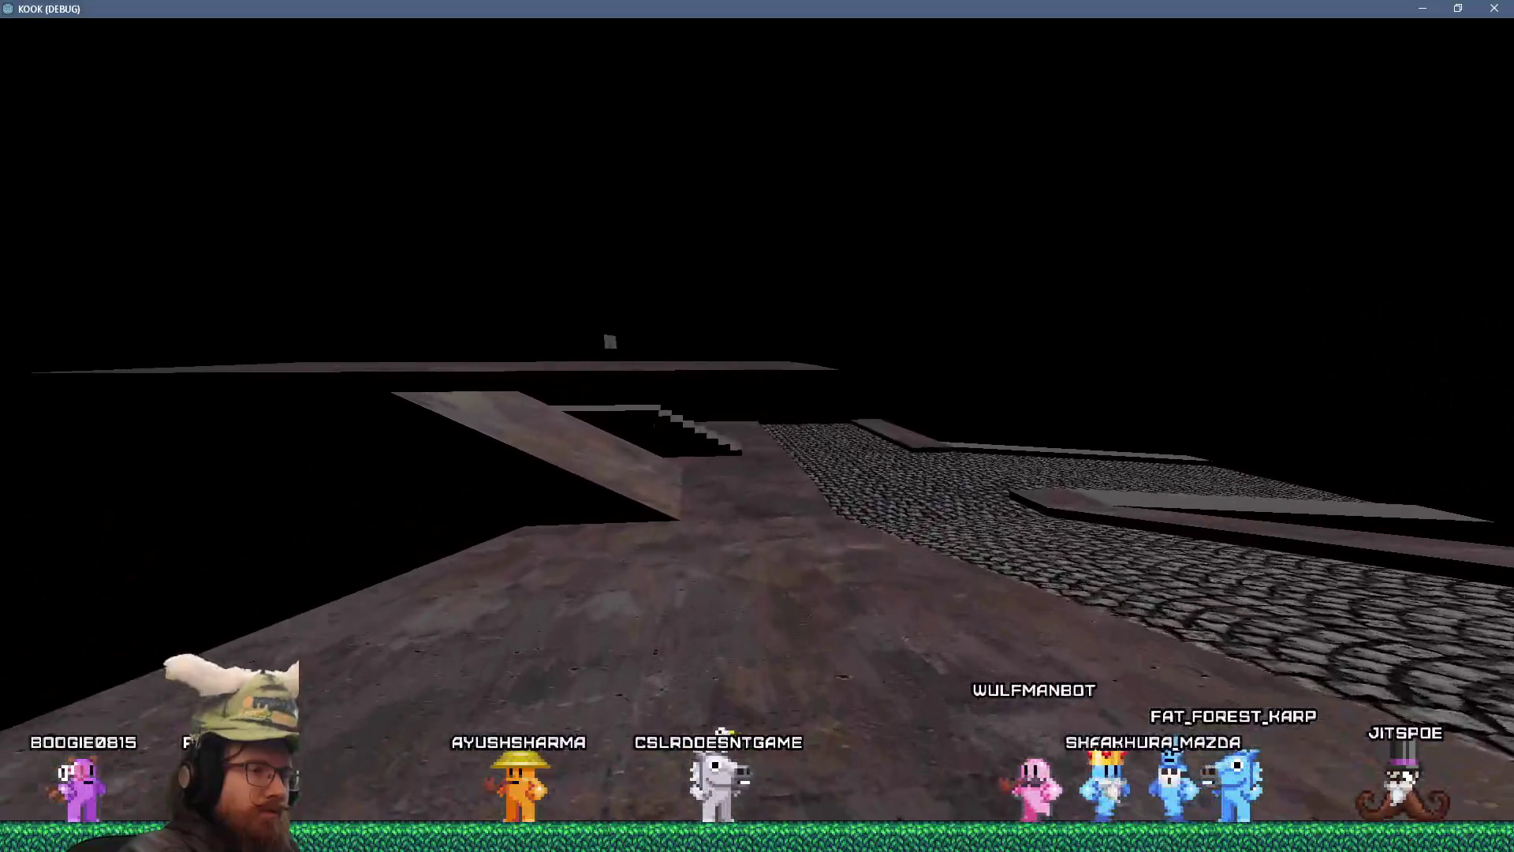
- Walk down the cobblestone path and up the stairs to the upper walkway, then open the console
{"action": "key", "text": "w"}
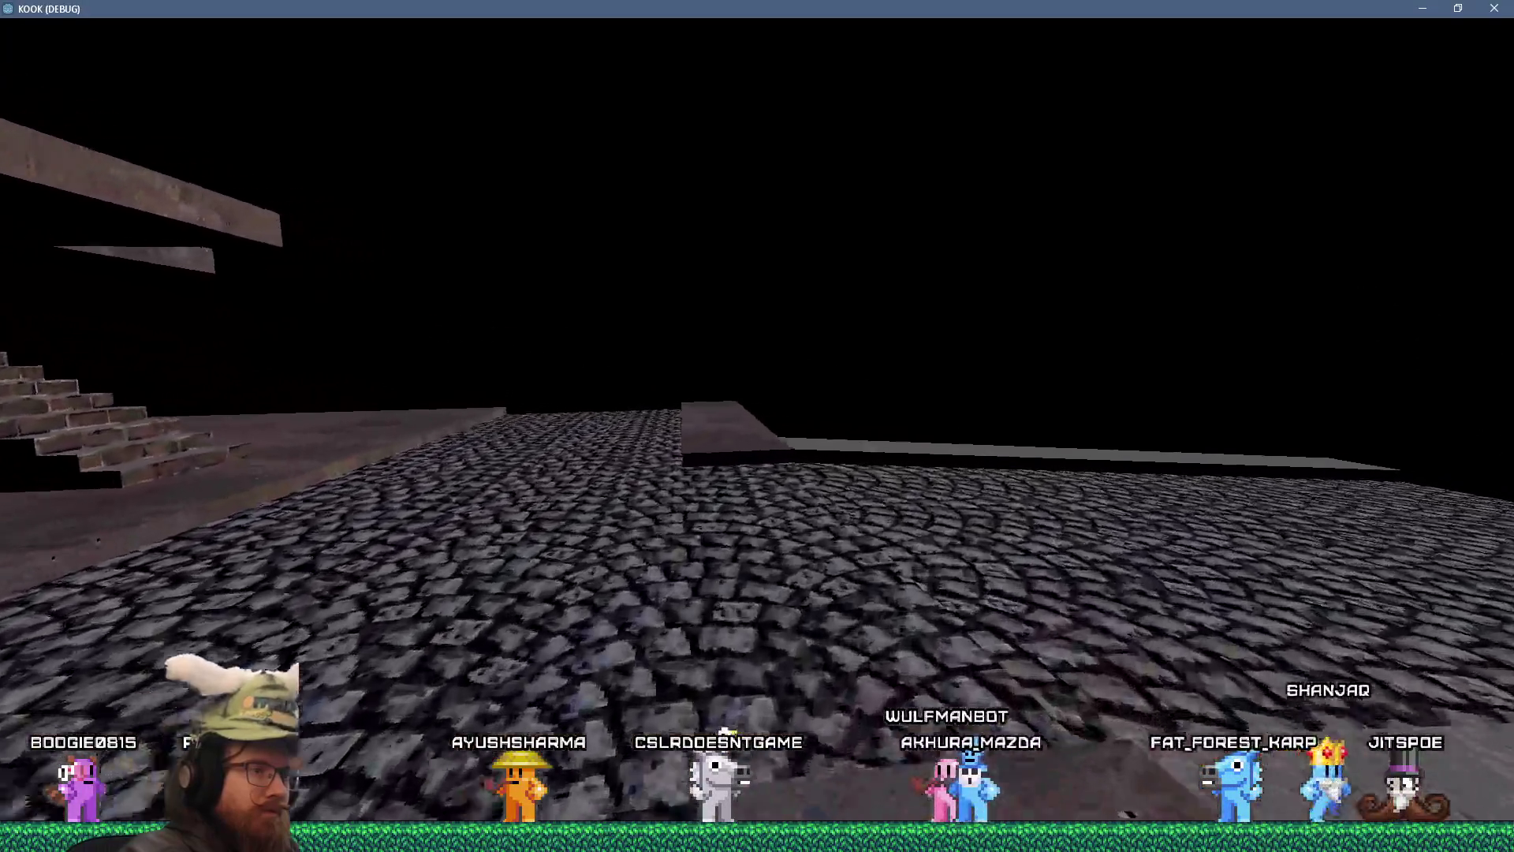
{"action": "key", "text": "w"}
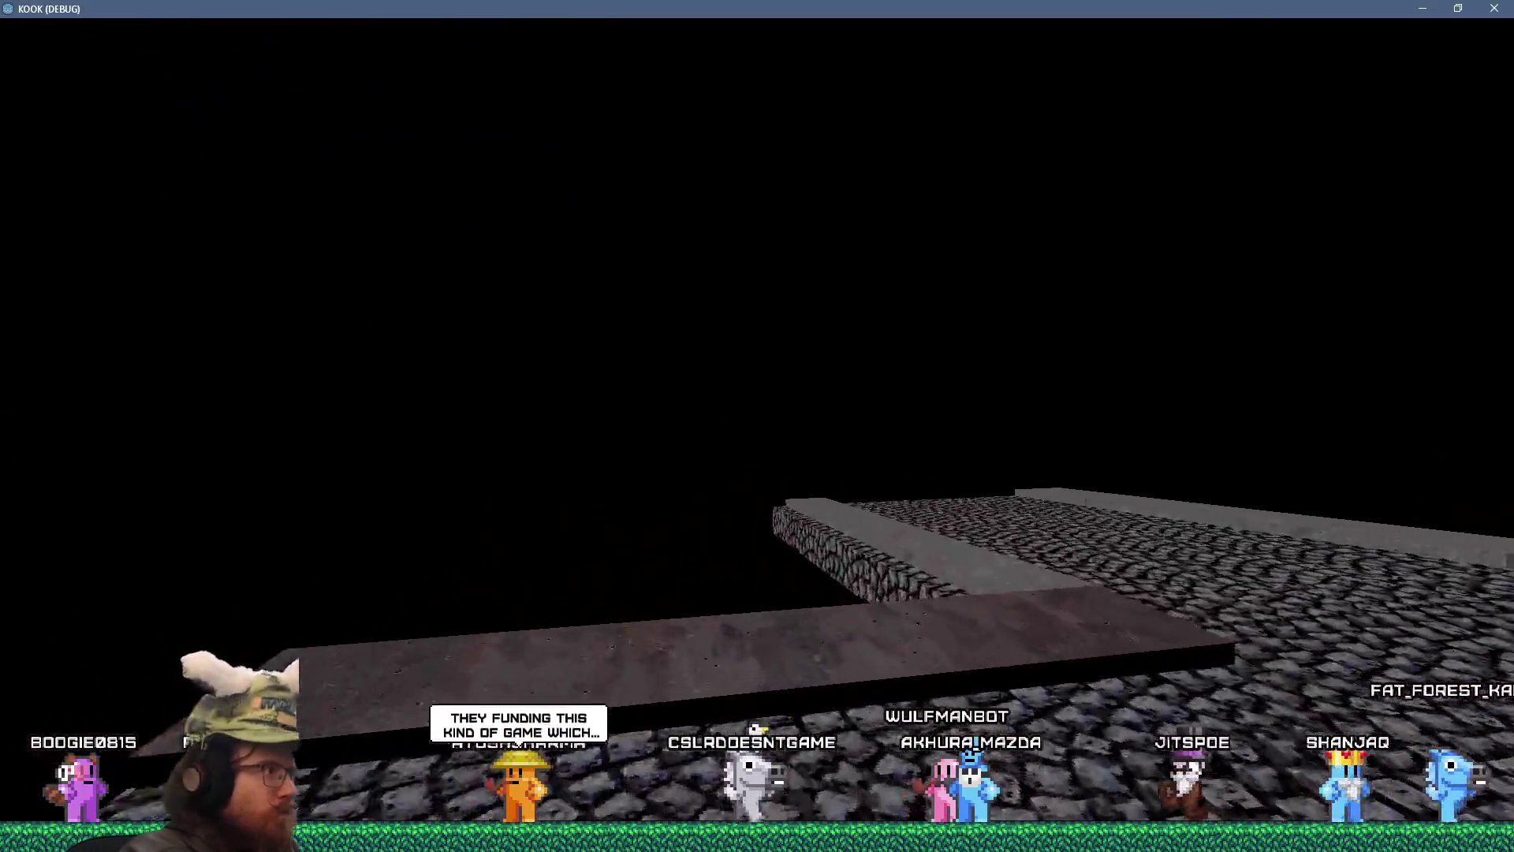
{"action": "key", "text": "w"}
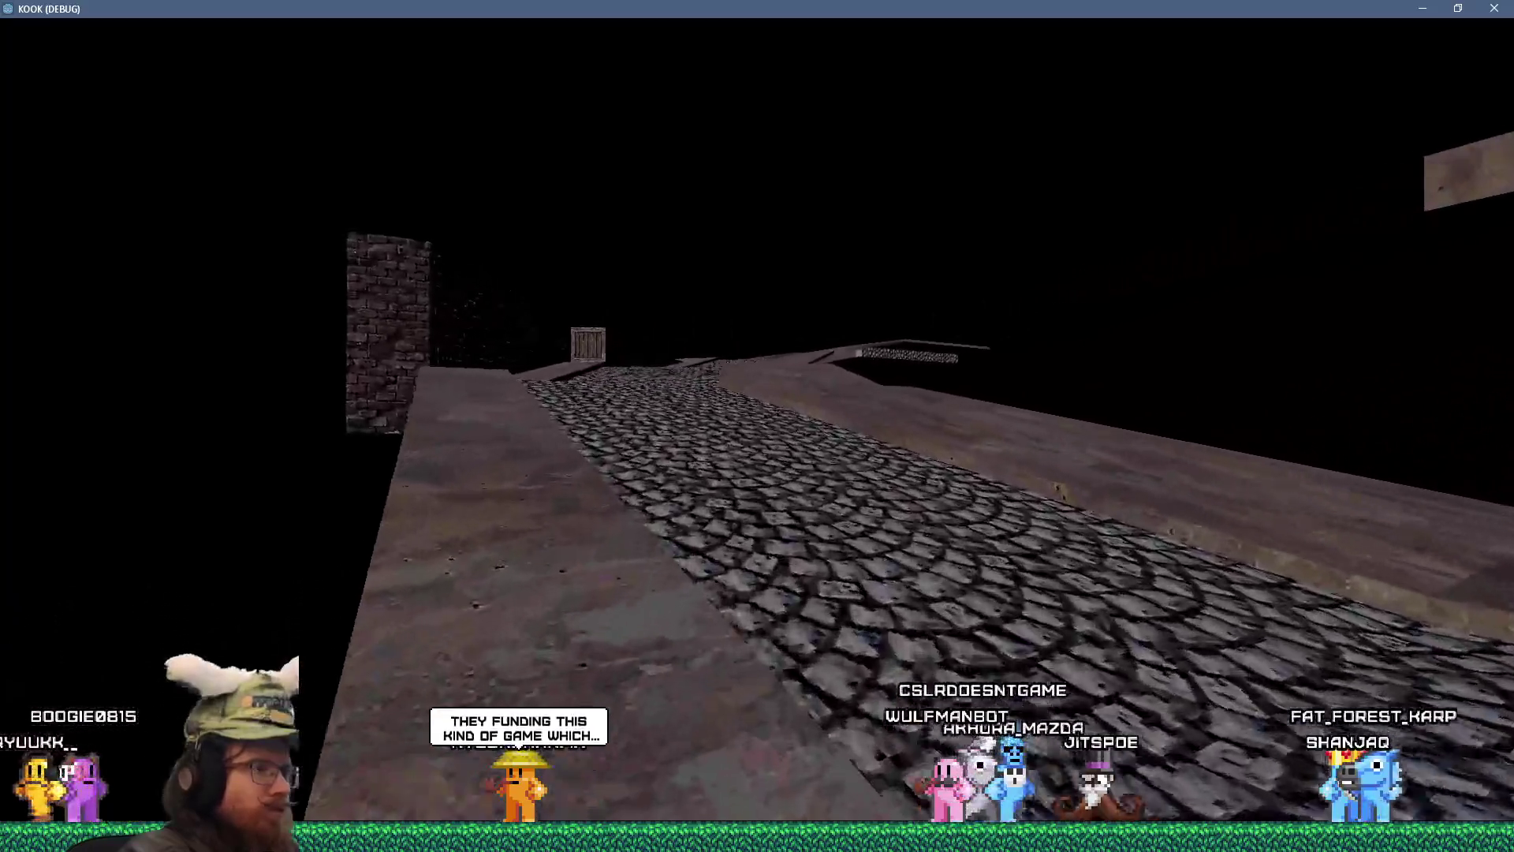
{"action": "key", "text": "w"}
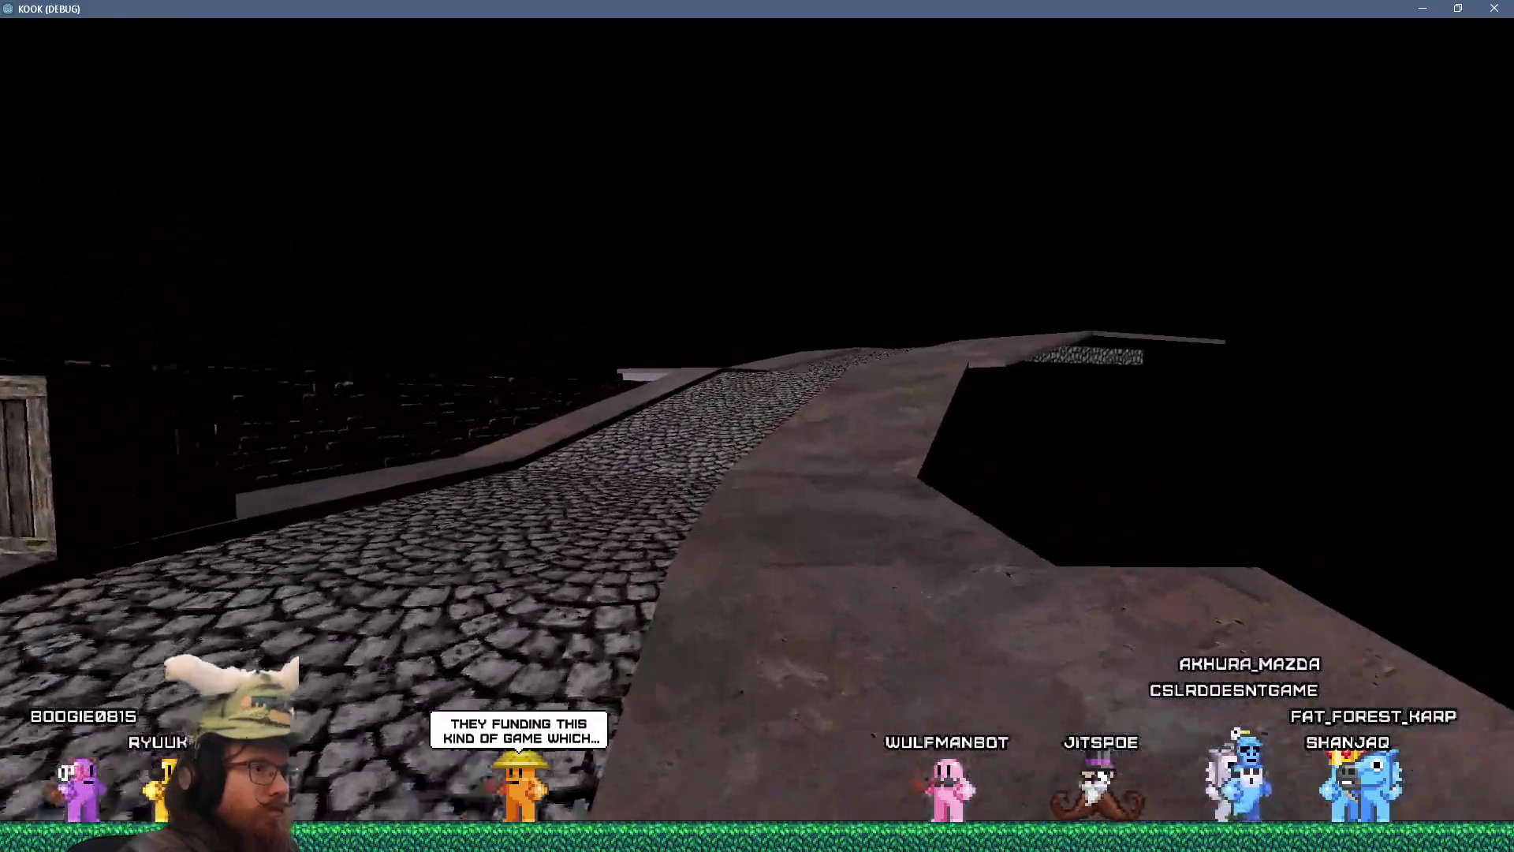
{"action": "key", "text": "w"}
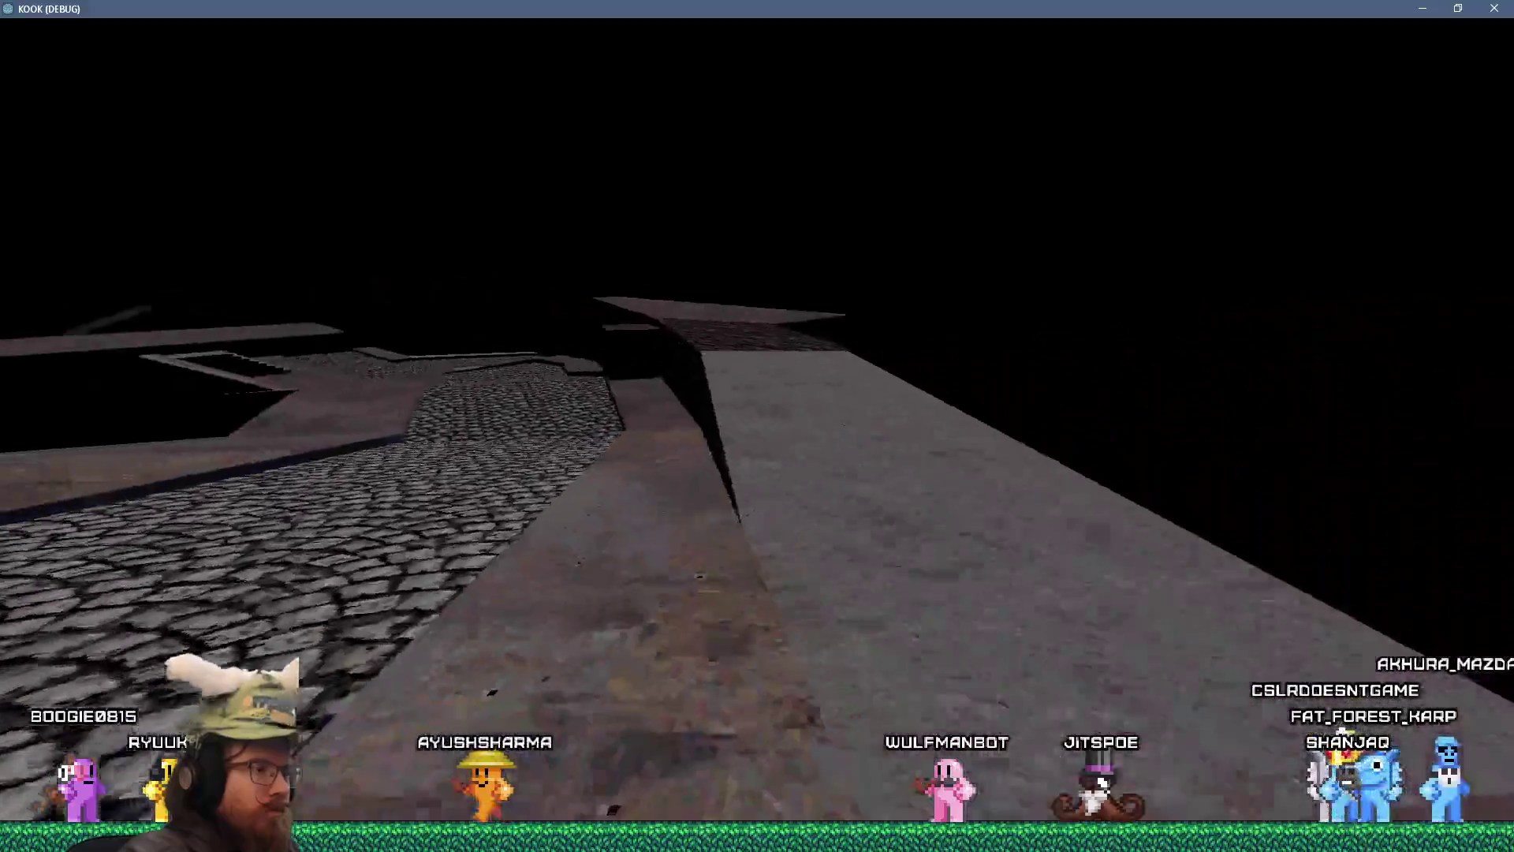
{"action": "key", "text": "w"}
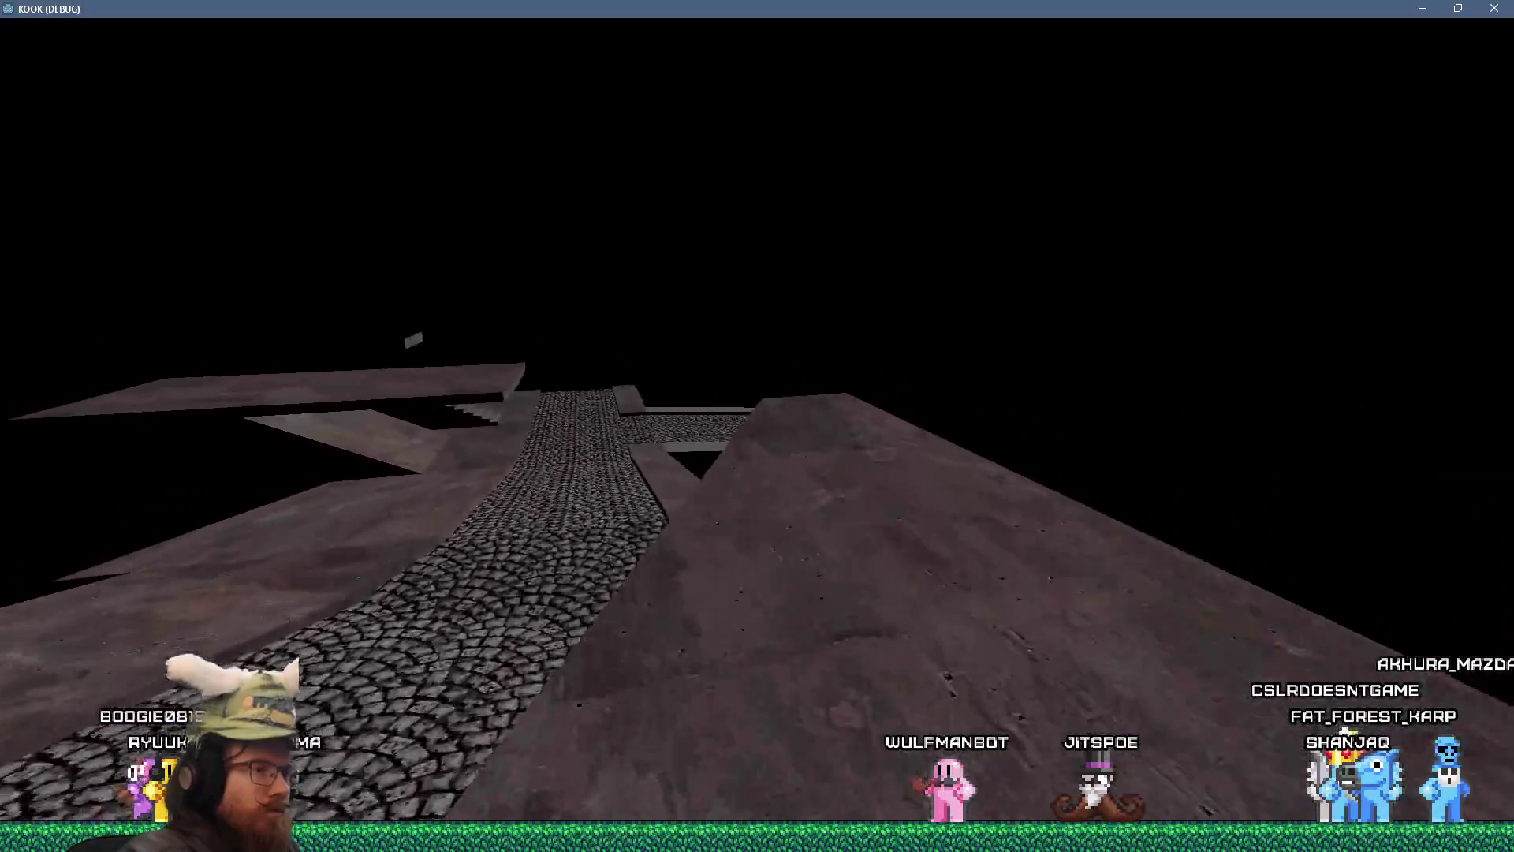
{"action": "key", "text": "w"}
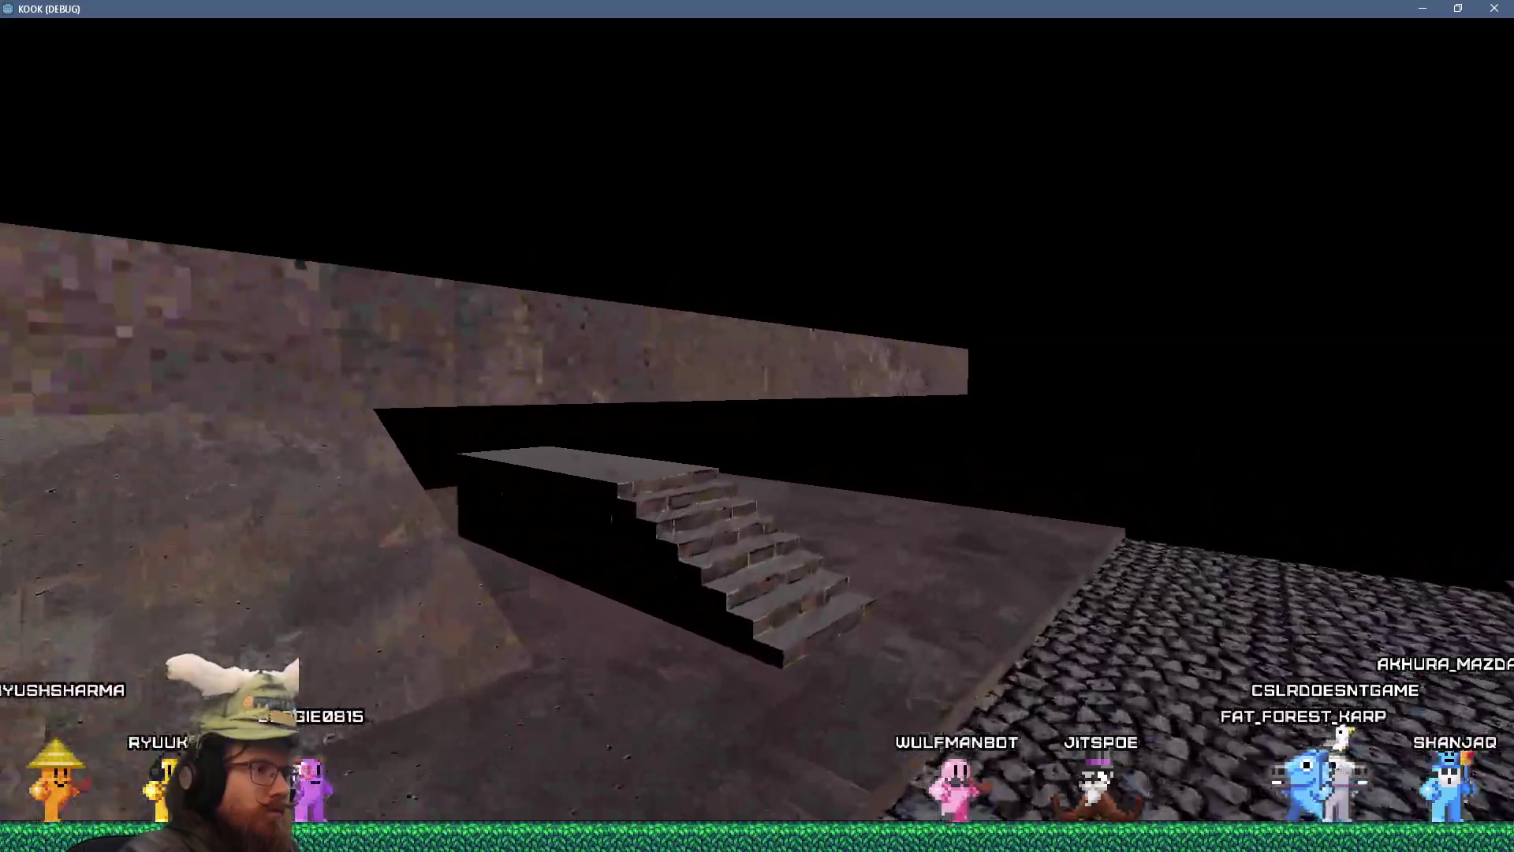
{"action": "key", "text": "w"}
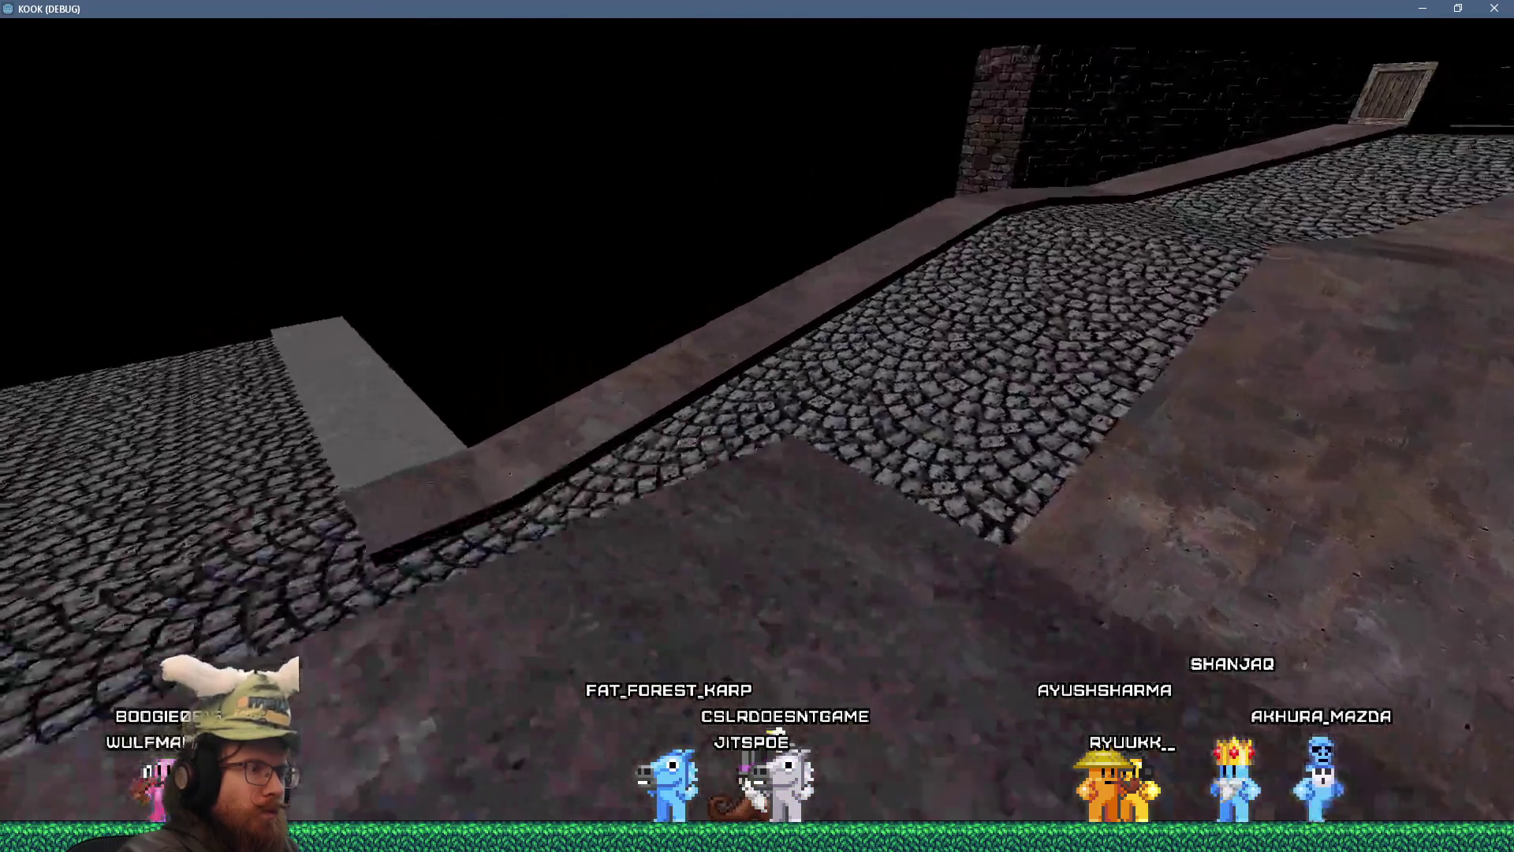
{"action": "key", "text": "grave"}
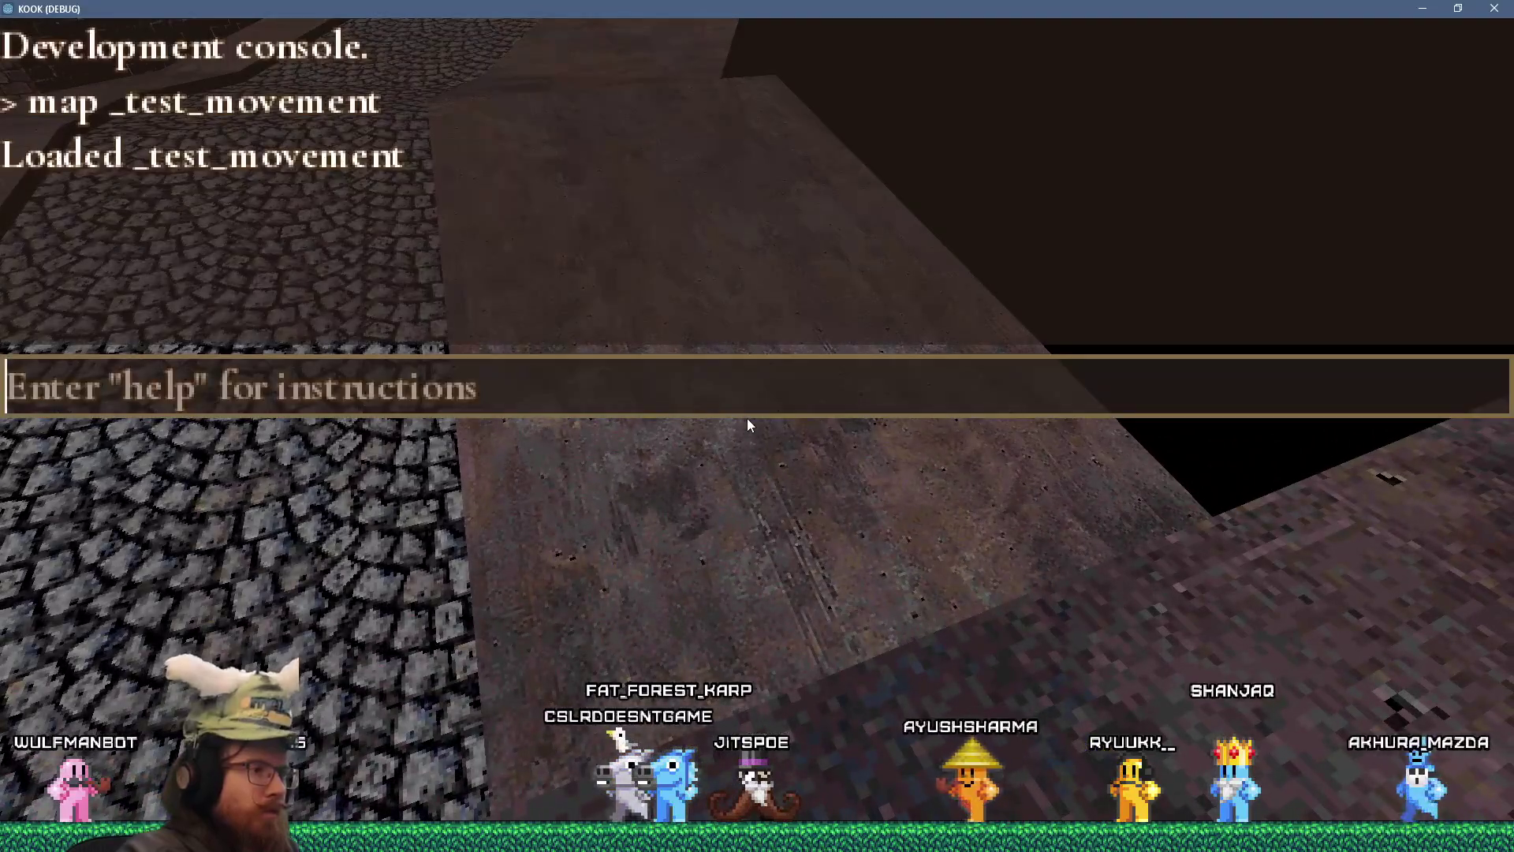
- Quit the game with the quit command and switch to the Firefox image search
{"action": "type", "text": "quit"}
{"action": "key", "text": "Return"}
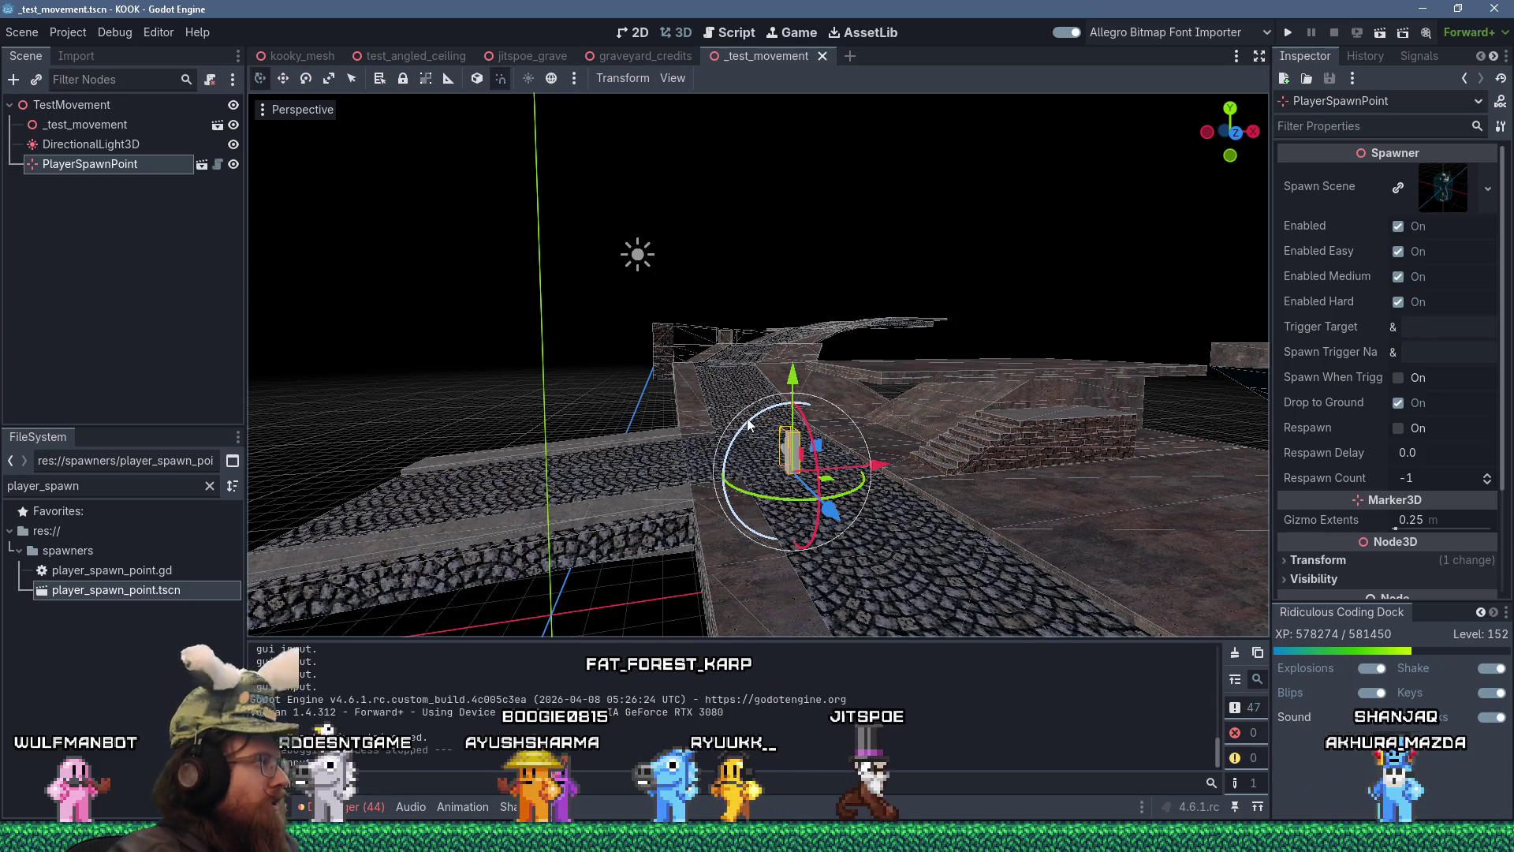
{"action": "key", "text": "alt+Tab"}
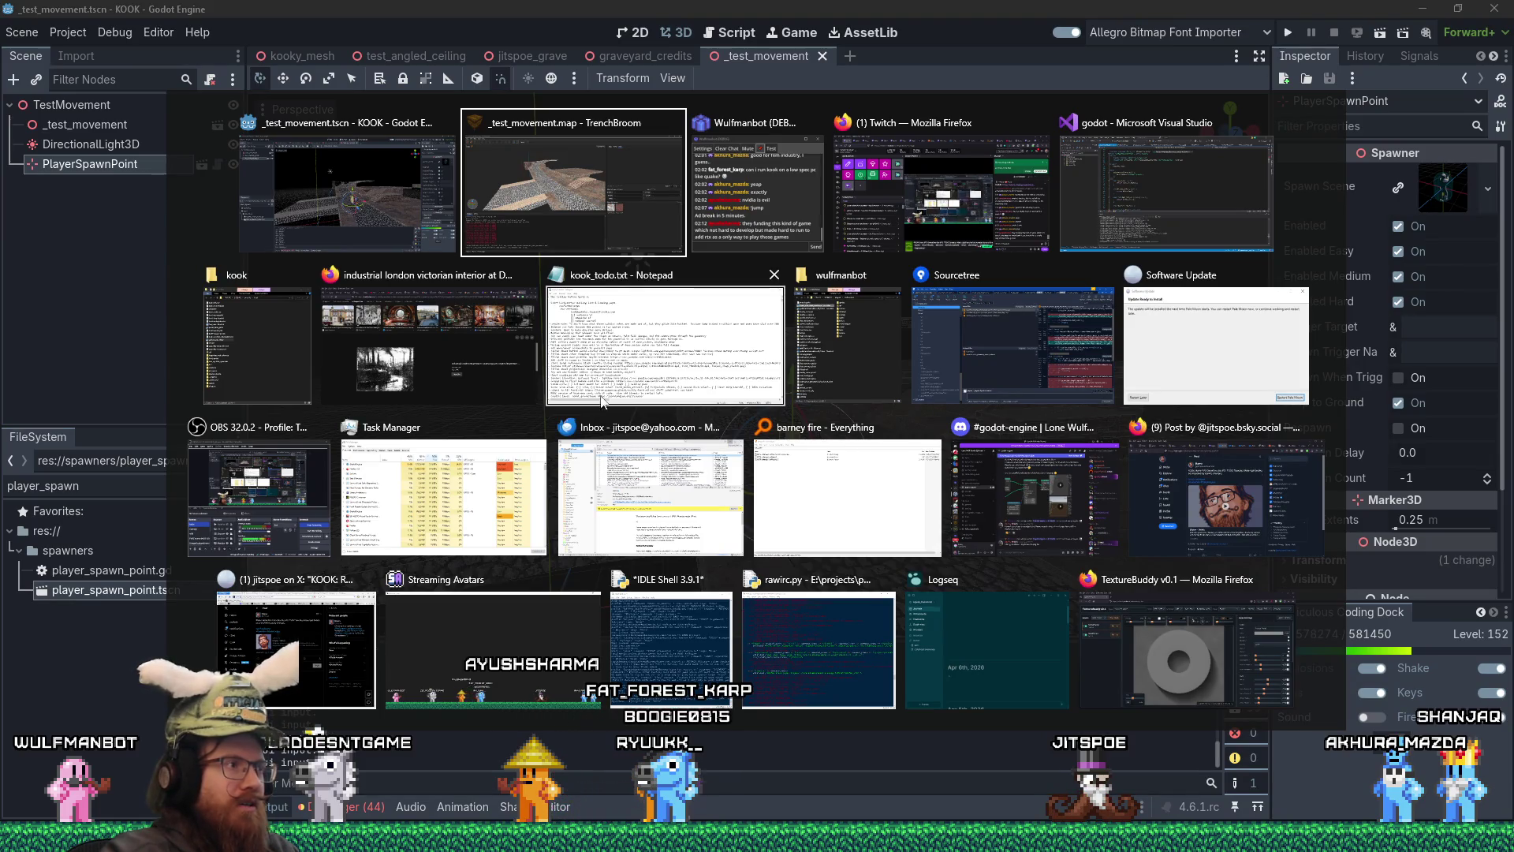
{"action": "key", "text": "Escape"}
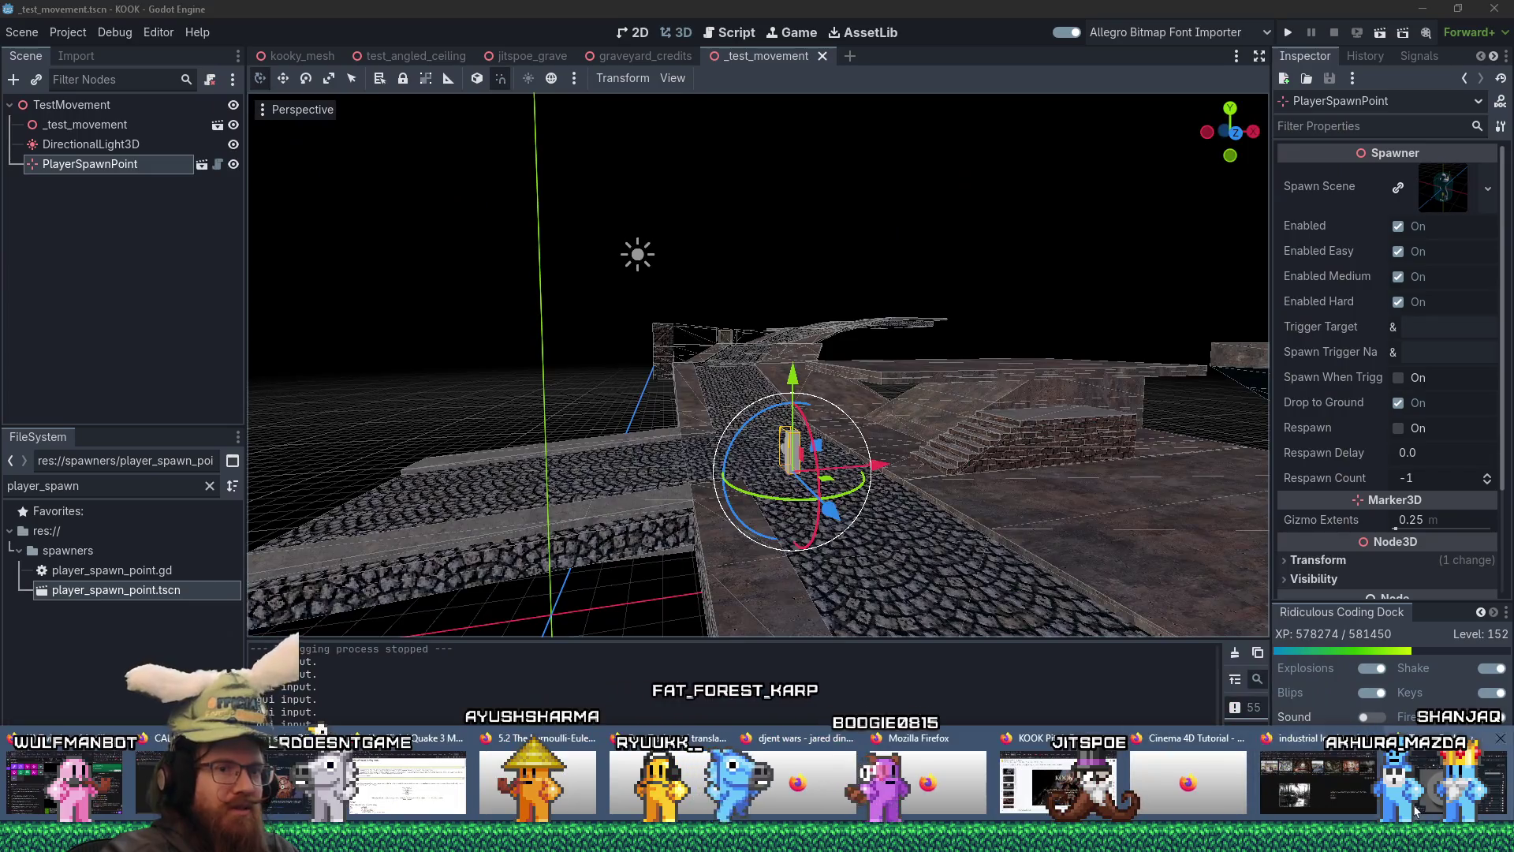
{"action": "left_click", "coordinate": [1325, 790]}
- Browse the image results and preview the Battersea Power Station interior photo
{"action": "scroll", "coordinate": [1327, 359], "scroll_direction": "down", "scroll_amount": 6}
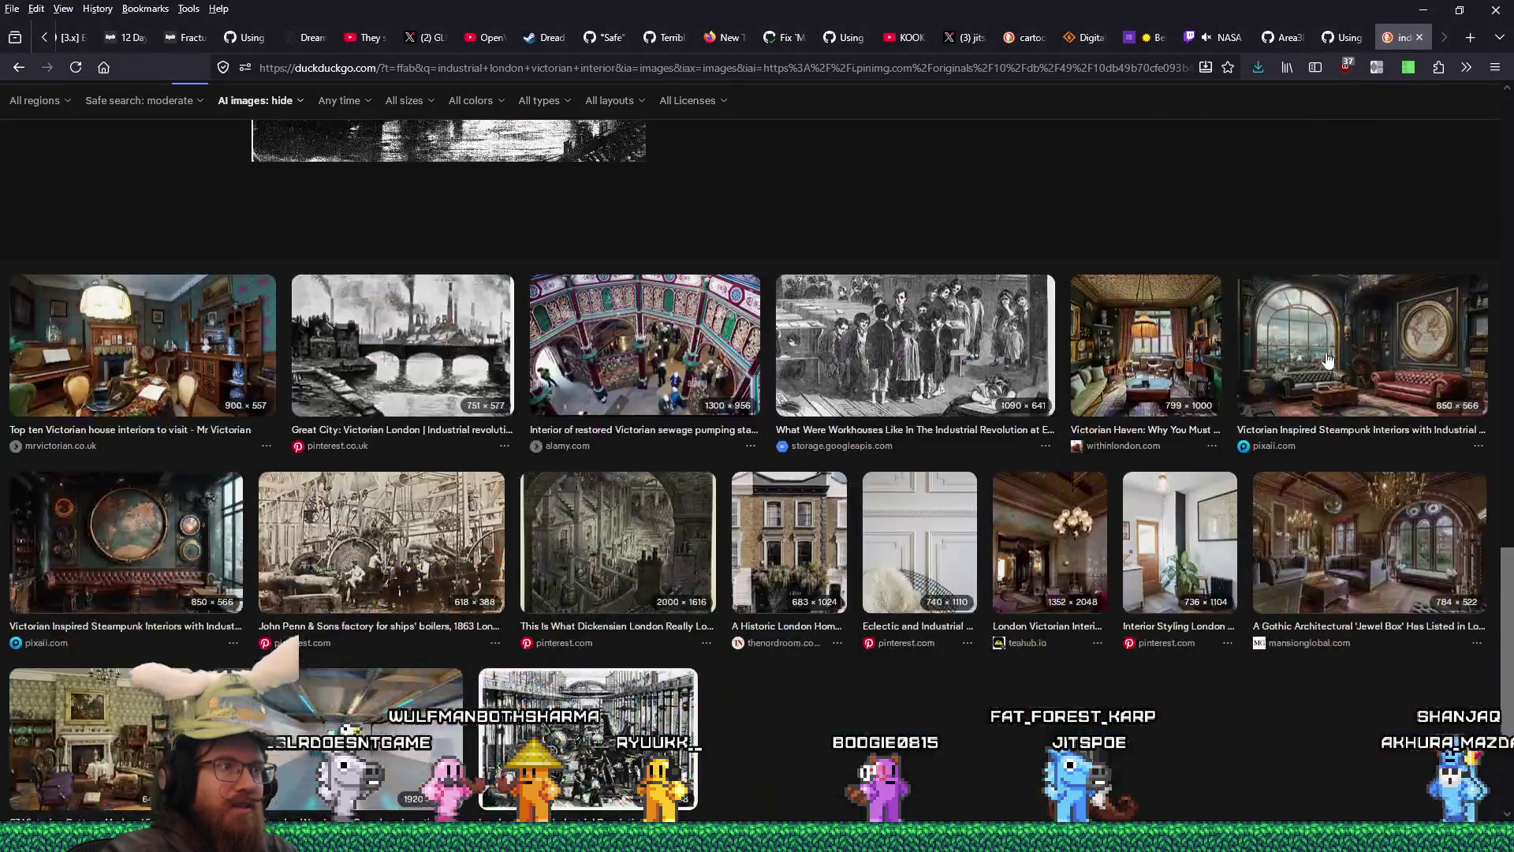
{"action": "left_click", "coordinate": [627, 541]}
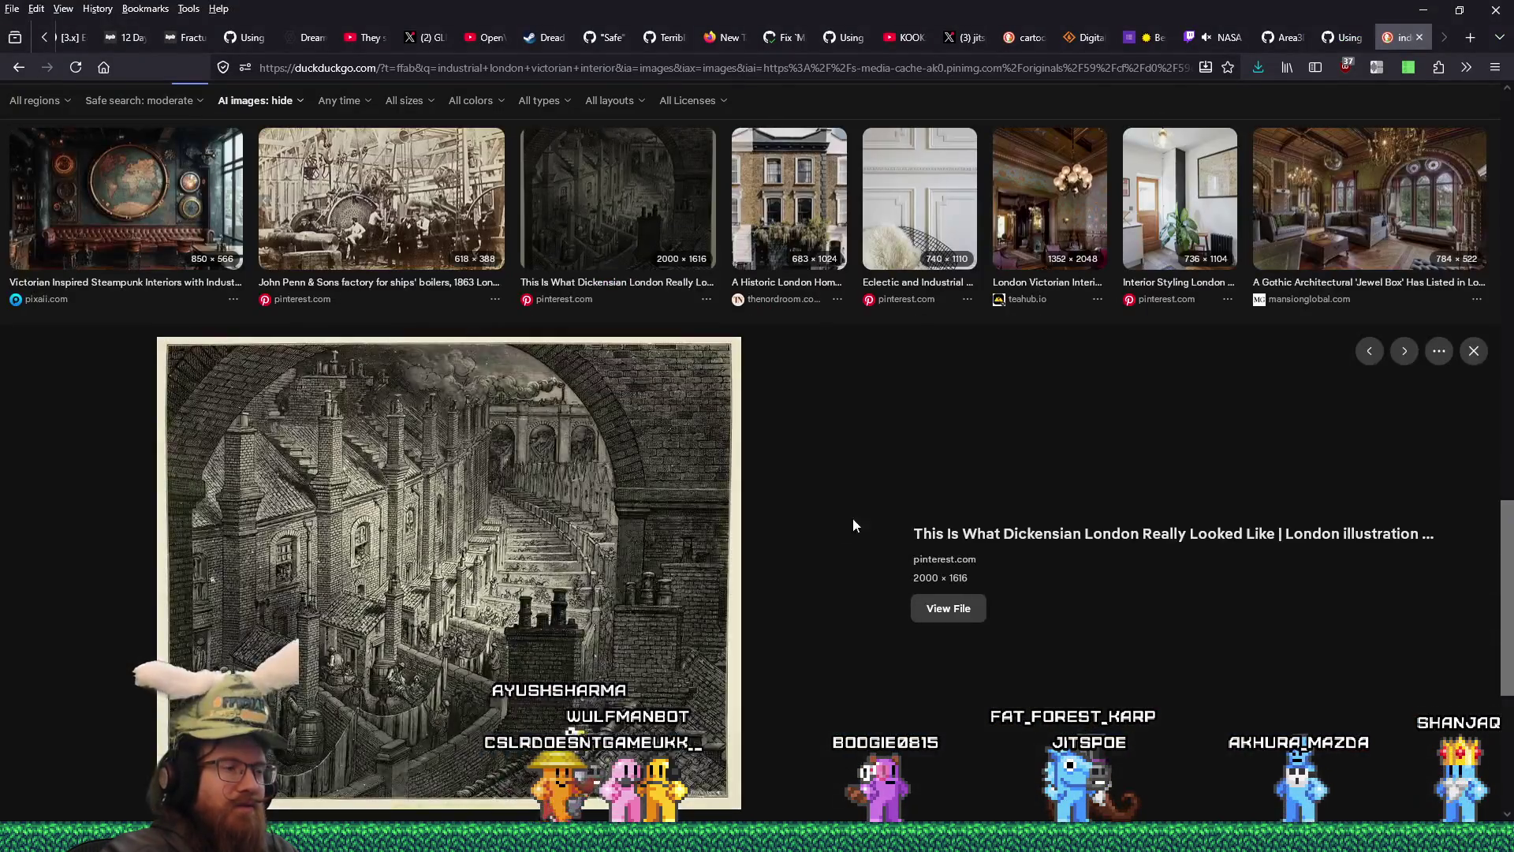
{"action": "scroll", "coordinate": [883, 516], "scroll_direction": "down", "scroll_amount": 5}
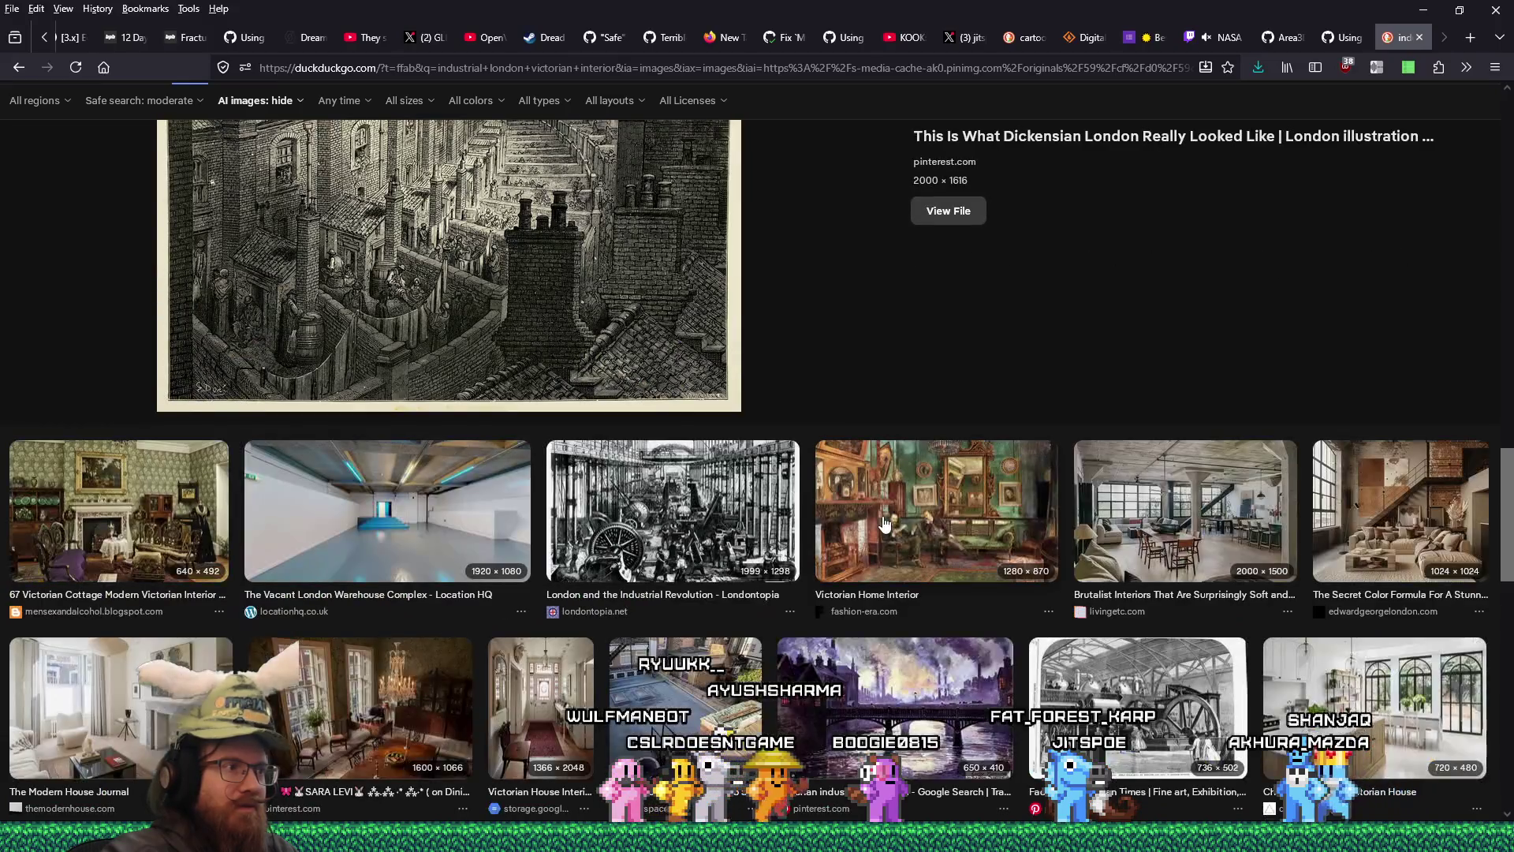
{"action": "scroll", "coordinate": [885, 524], "scroll_direction": "down", "scroll_amount": 2}
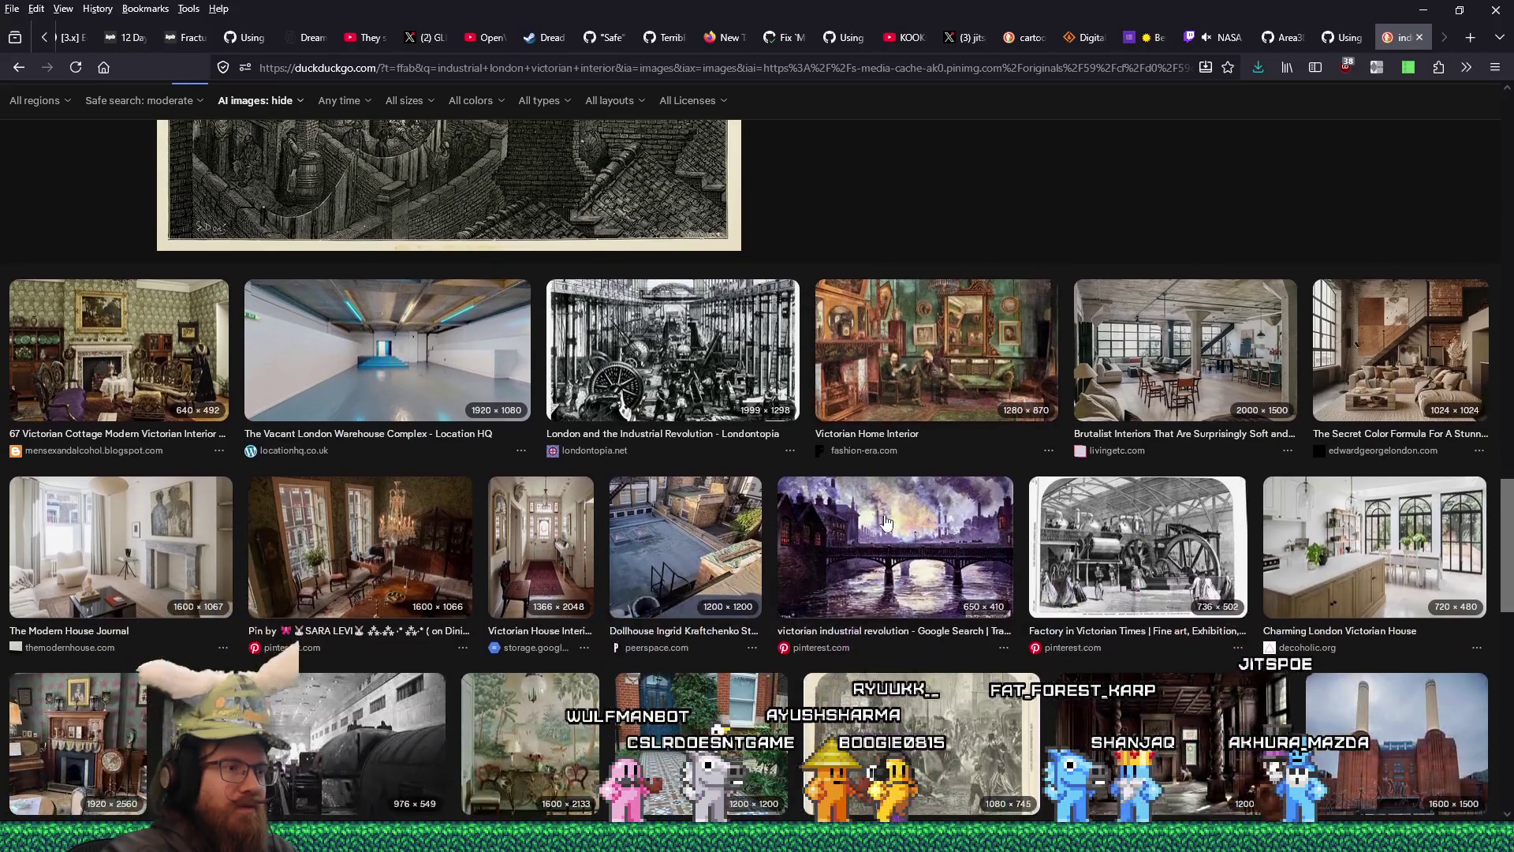
{"action": "scroll", "coordinate": [711, 554], "scroll_direction": "down", "scroll_amount": 5}
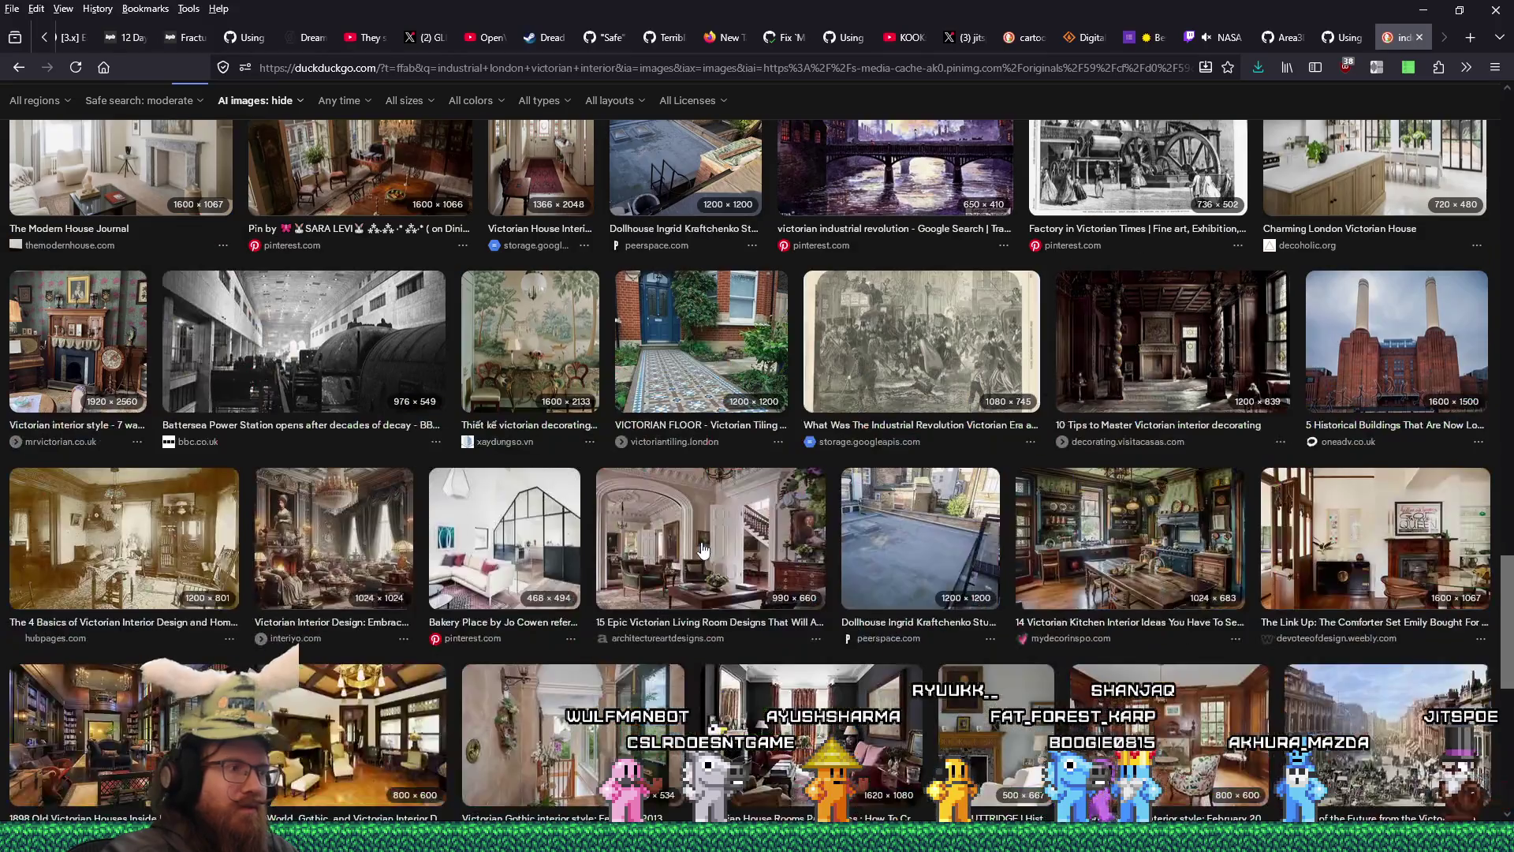
{"action": "left_click", "coordinate": [359, 349]}
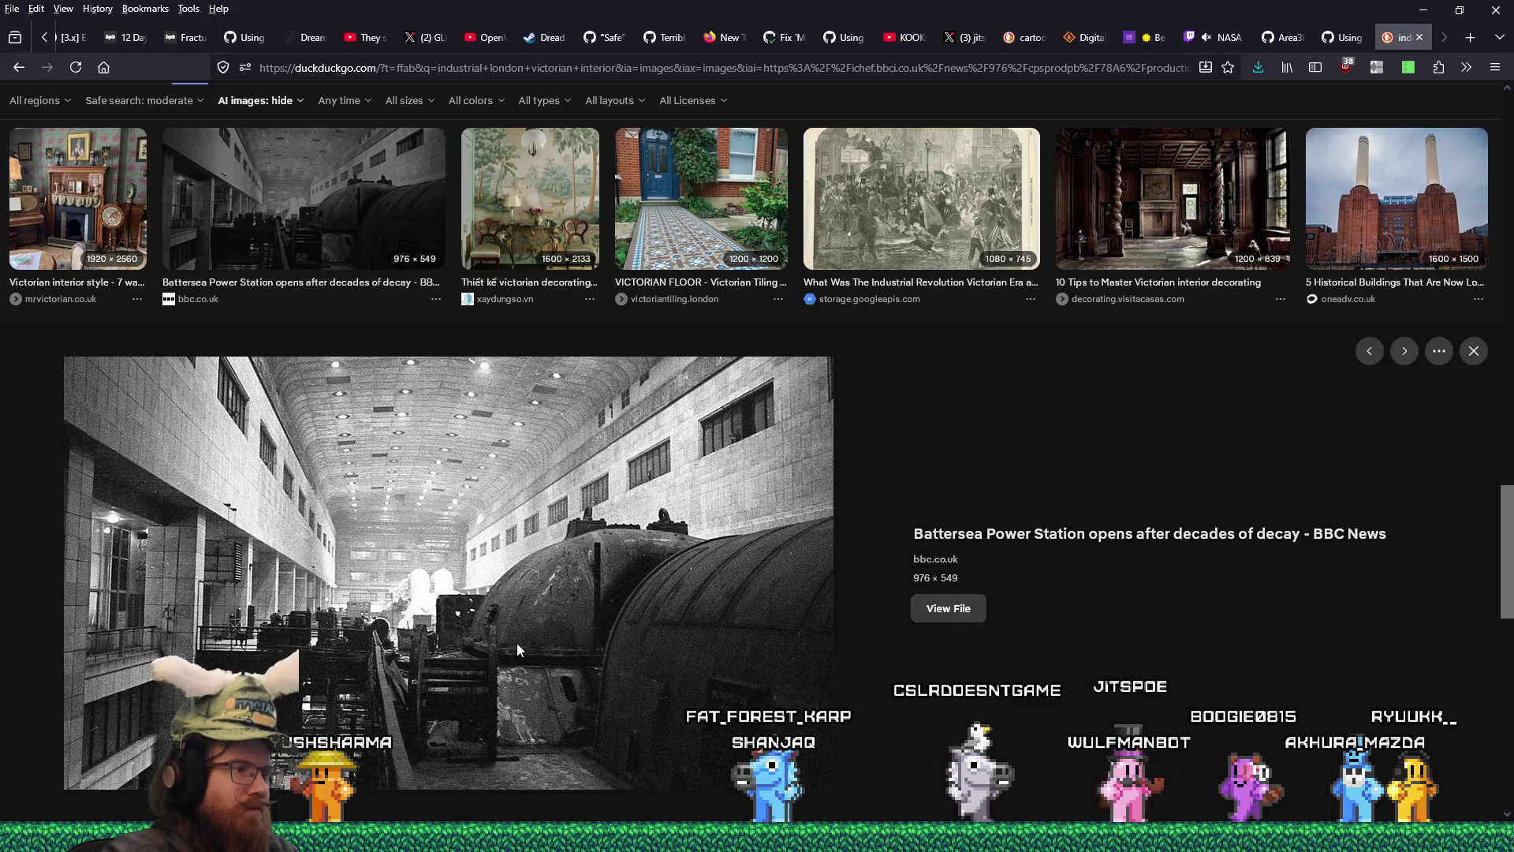
- Save the full-size Battersea image into the industrial_steampunk folder and close its tab
{"action": "left_click", "coordinate": [933, 623]}
{"action": "right_click", "coordinate": [904, 431]}
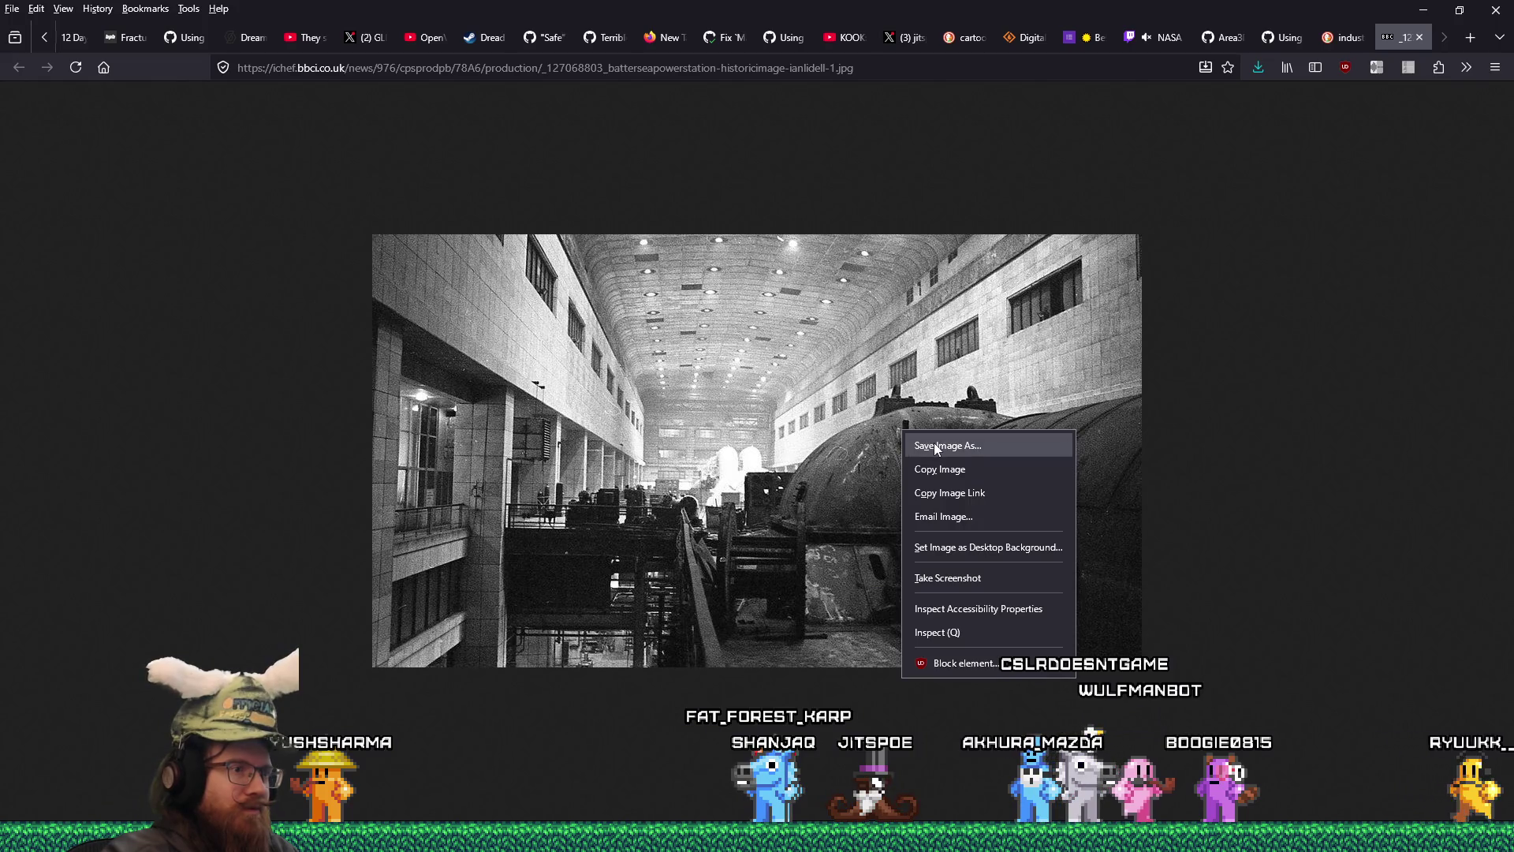
{"action": "left_click", "coordinate": [934, 445]}
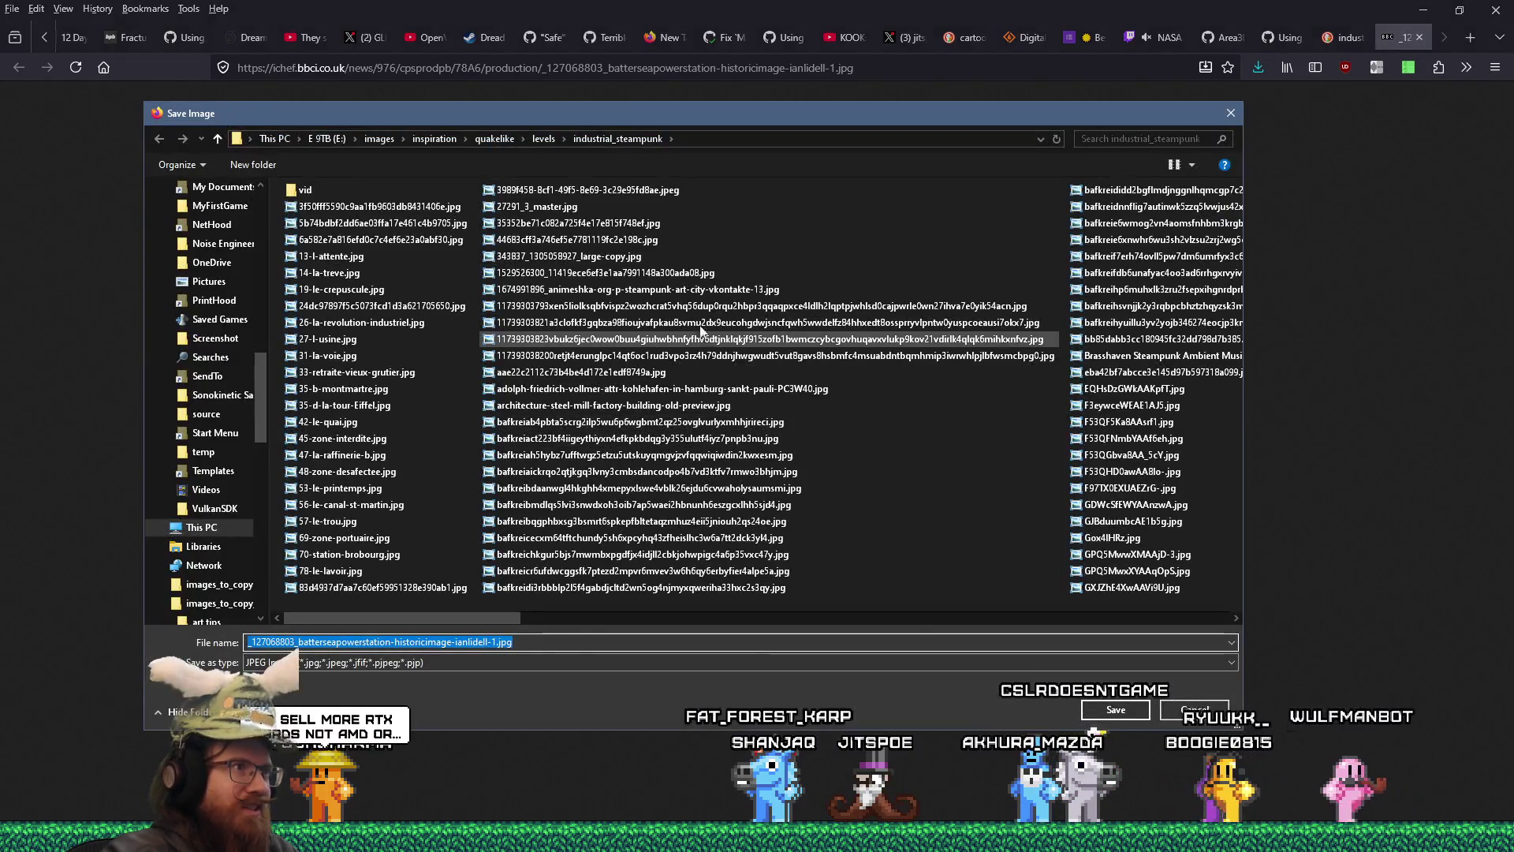
{"action": "left_click", "coordinate": [1115, 709]}
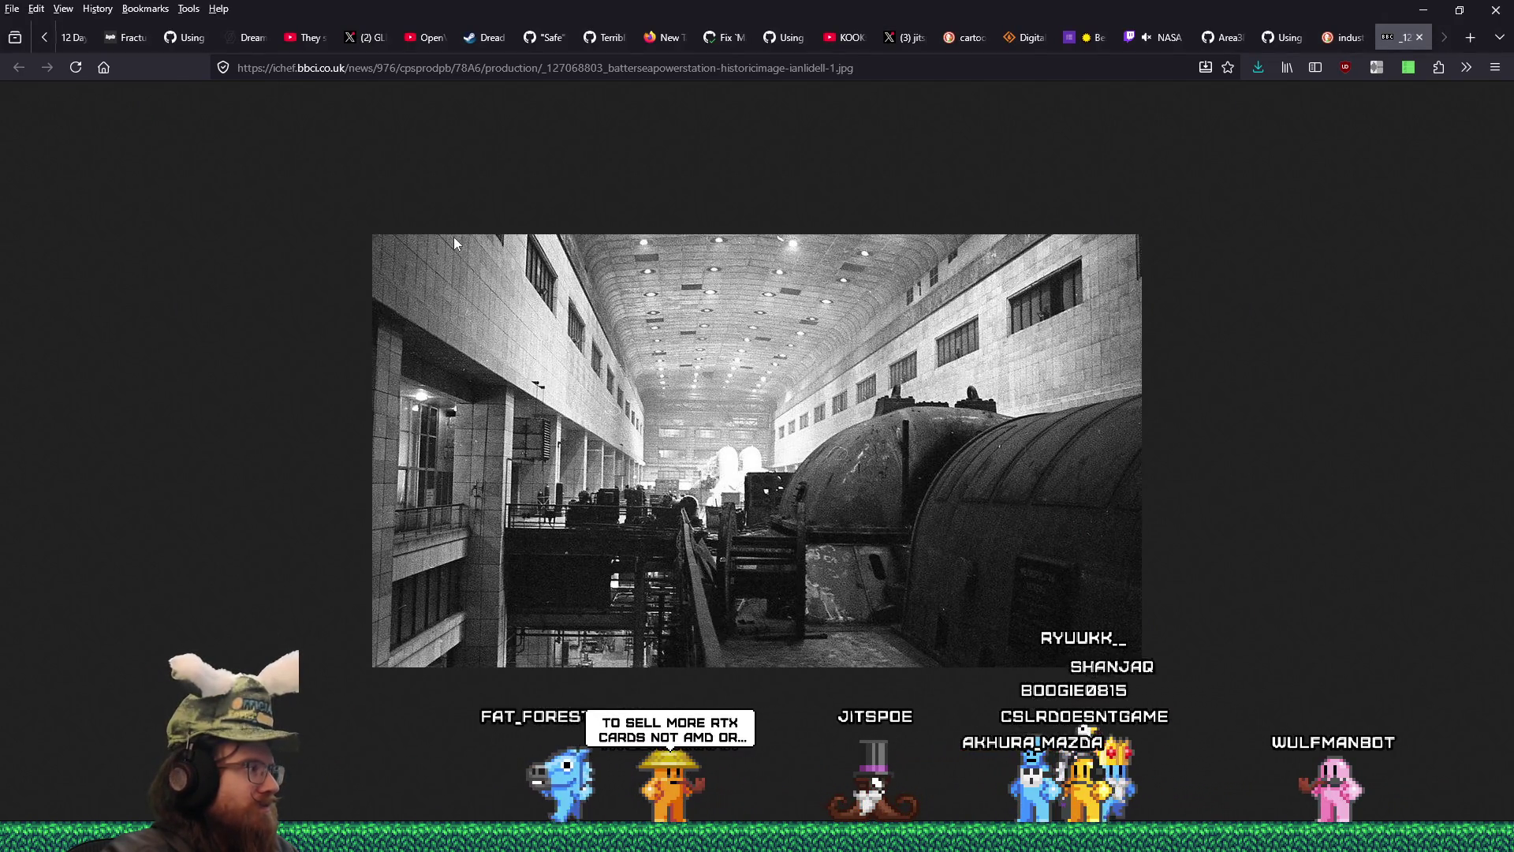
{"action": "left_click", "coordinate": [1419, 38]}
{"action": "scroll", "coordinate": [1247, 461], "scroll_direction": "down", "scroll_amount": 4}
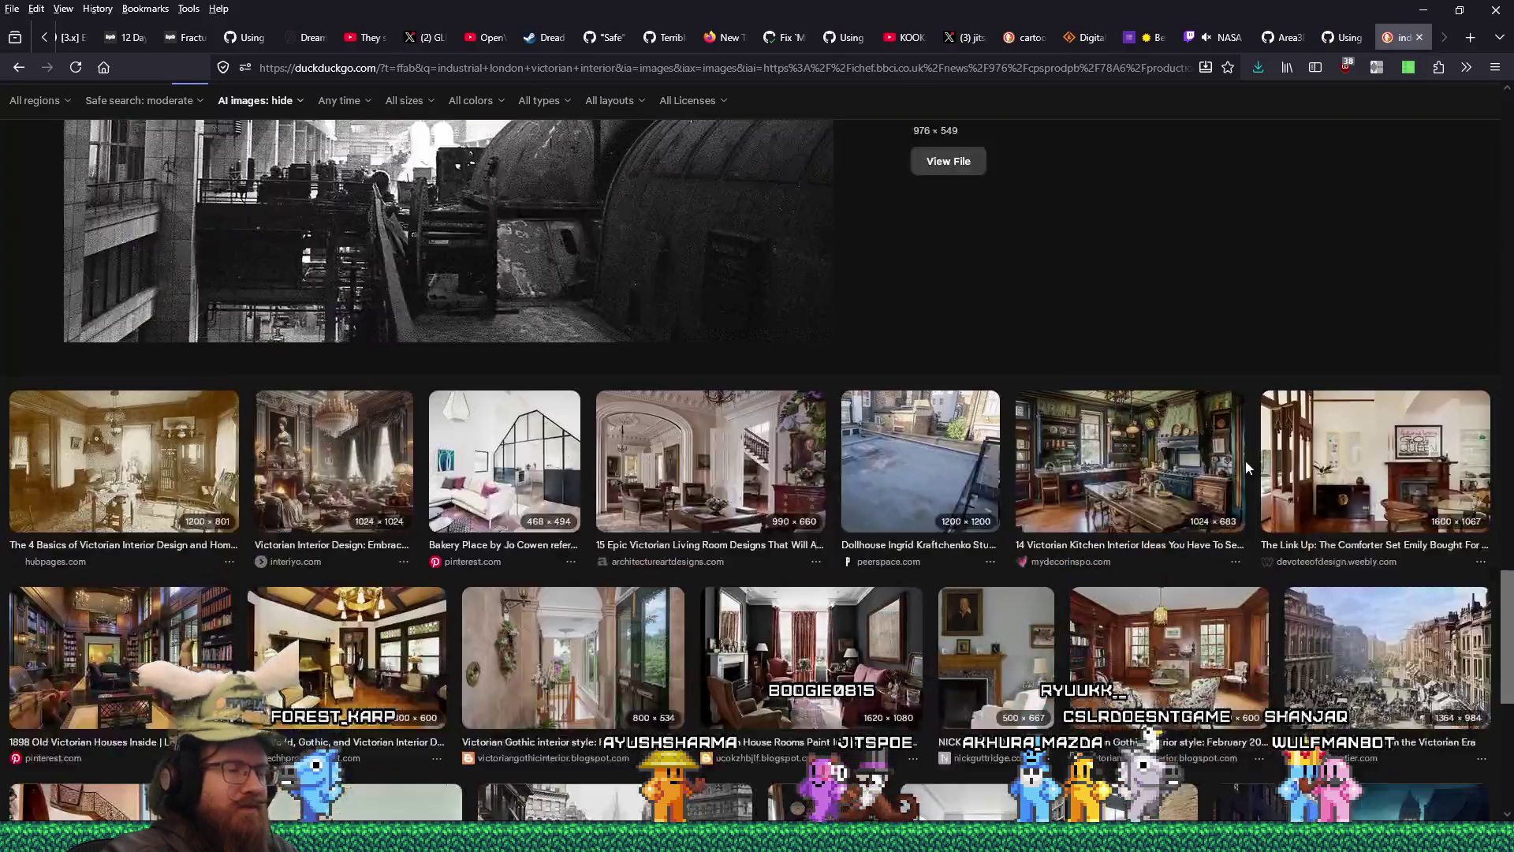
- Save the full-size Victorian London street photo into the london folder, replacing the existing file
{"action": "scroll", "coordinate": [1246, 468], "scroll_direction": "down", "scroll_amount": 2}
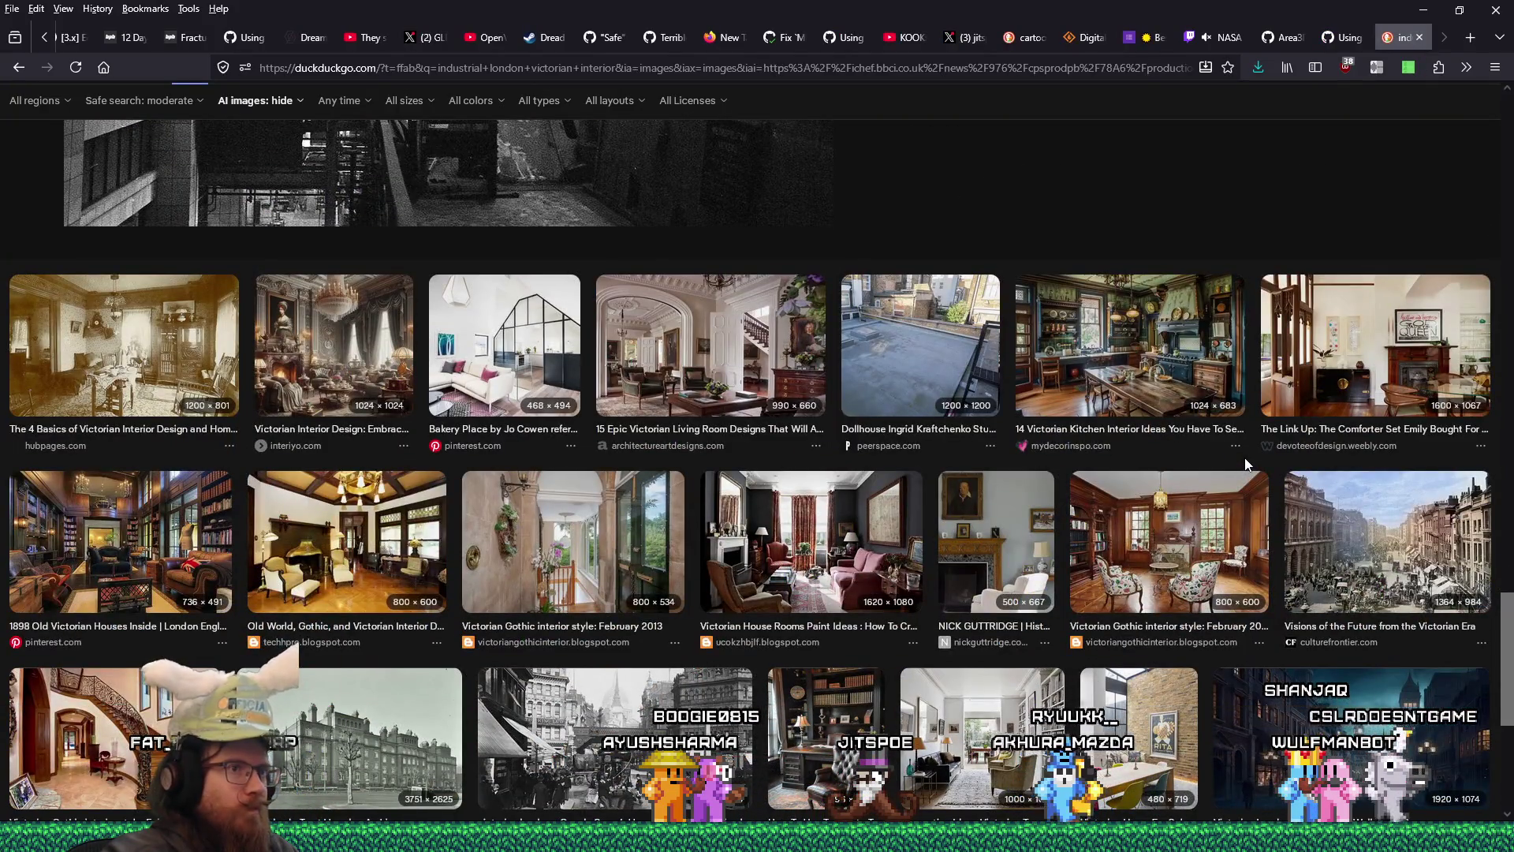
{"action": "scroll", "coordinate": [1247, 463], "scroll_direction": "down", "scroll_amount": 5}
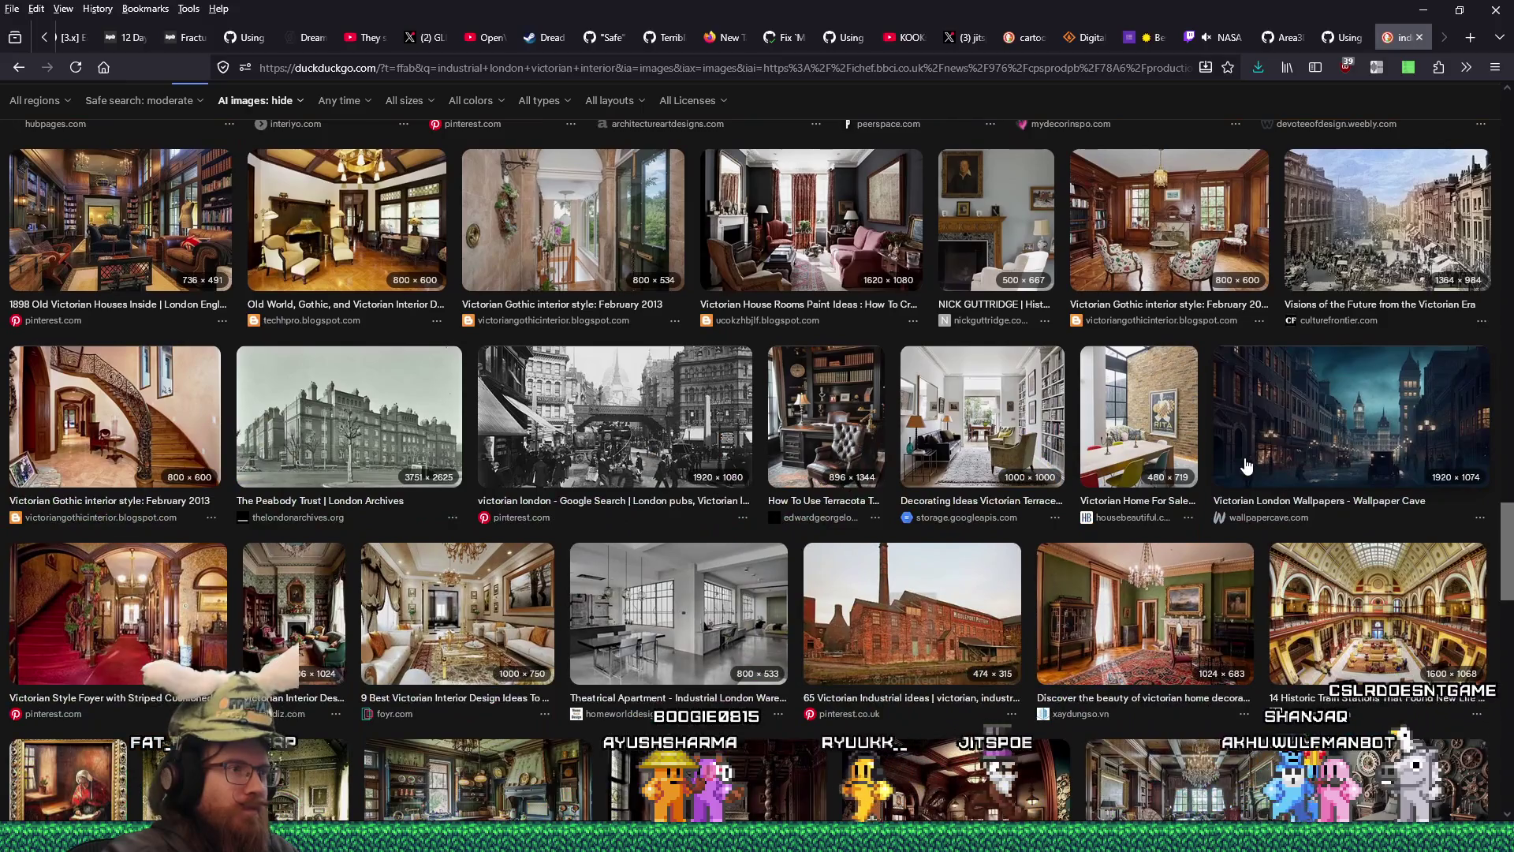
{"action": "left_click", "coordinate": [677, 403]}
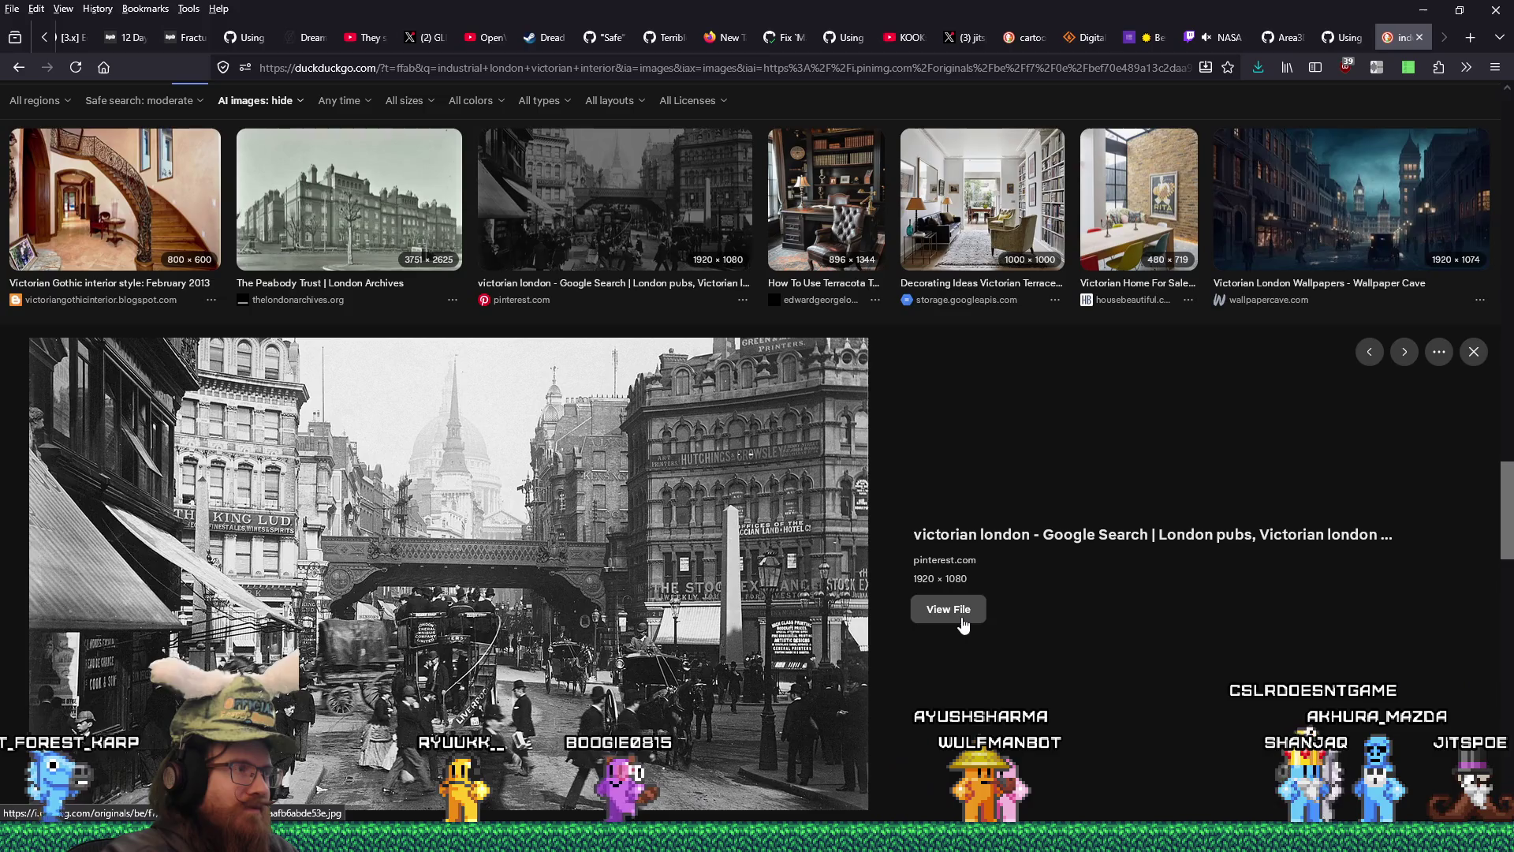
{"action": "left_click", "coordinate": [961, 618]}
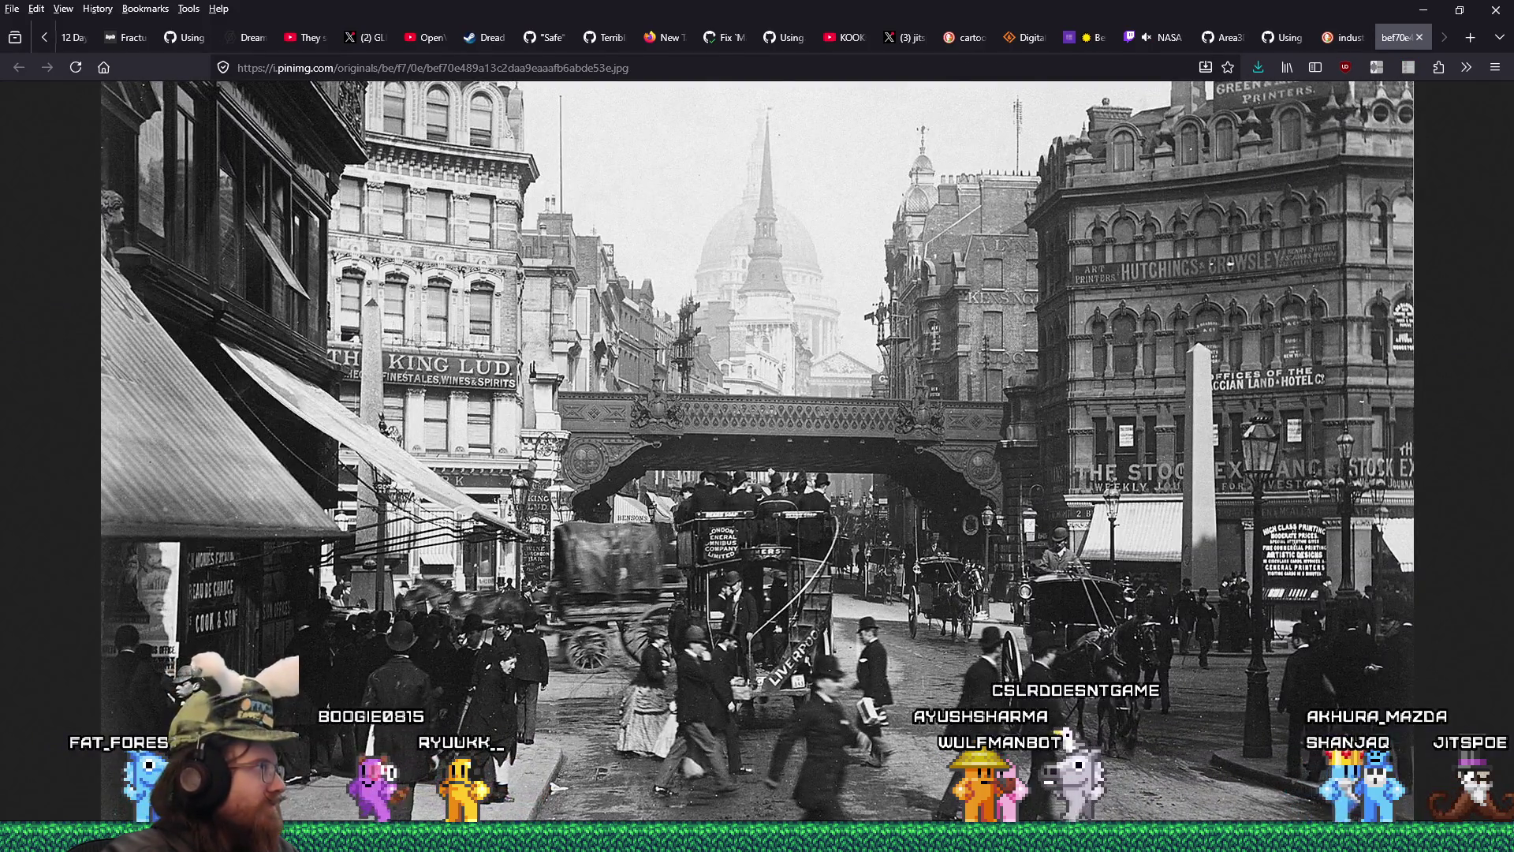
{"action": "right_click", "coordinate": [715, 356]}
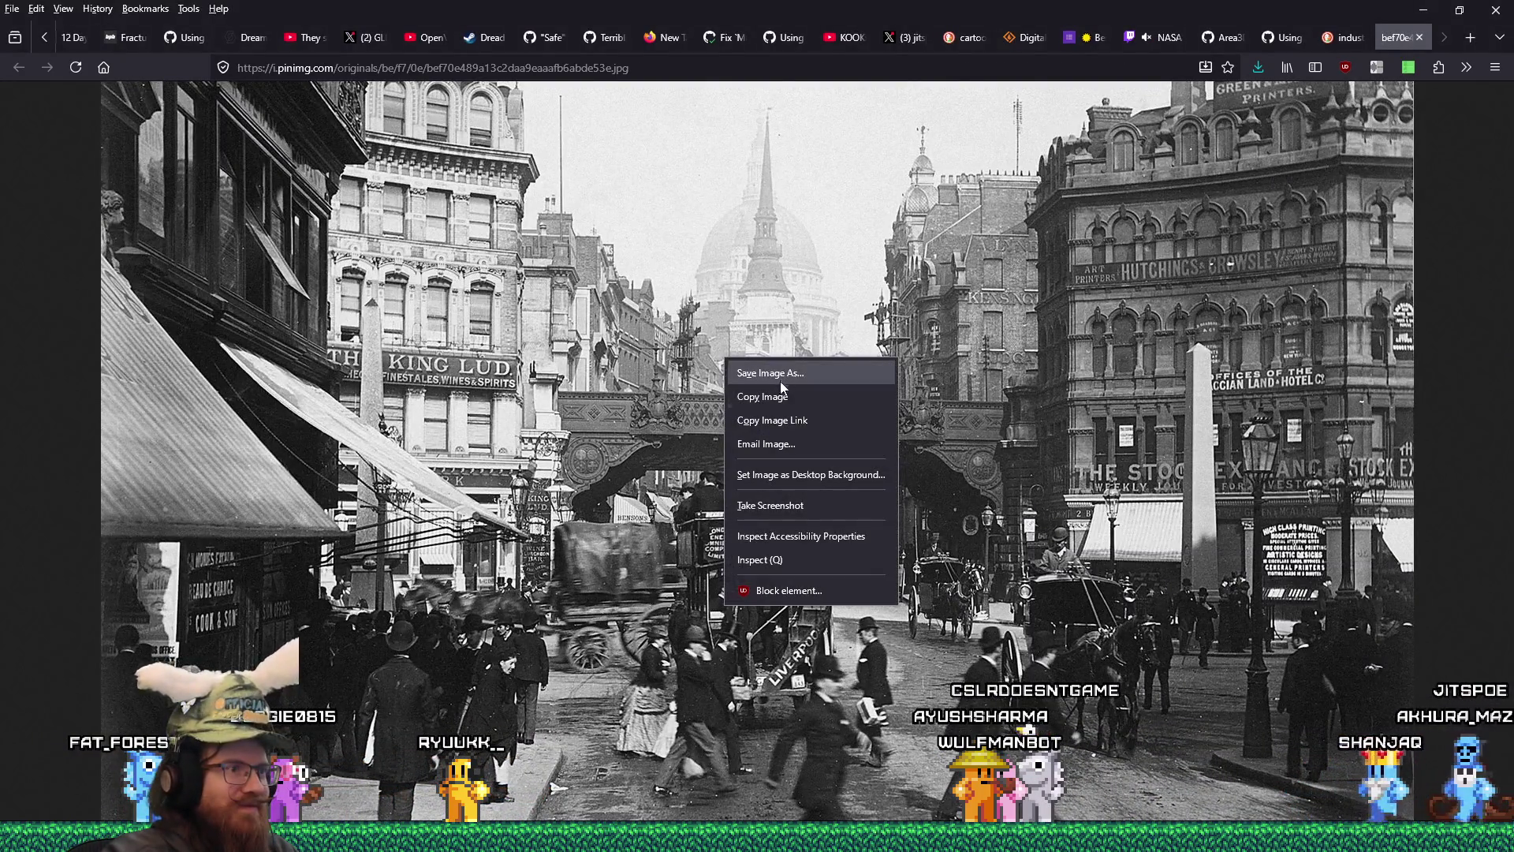
{"action": "left_click", "coordinate": [774, 385]}
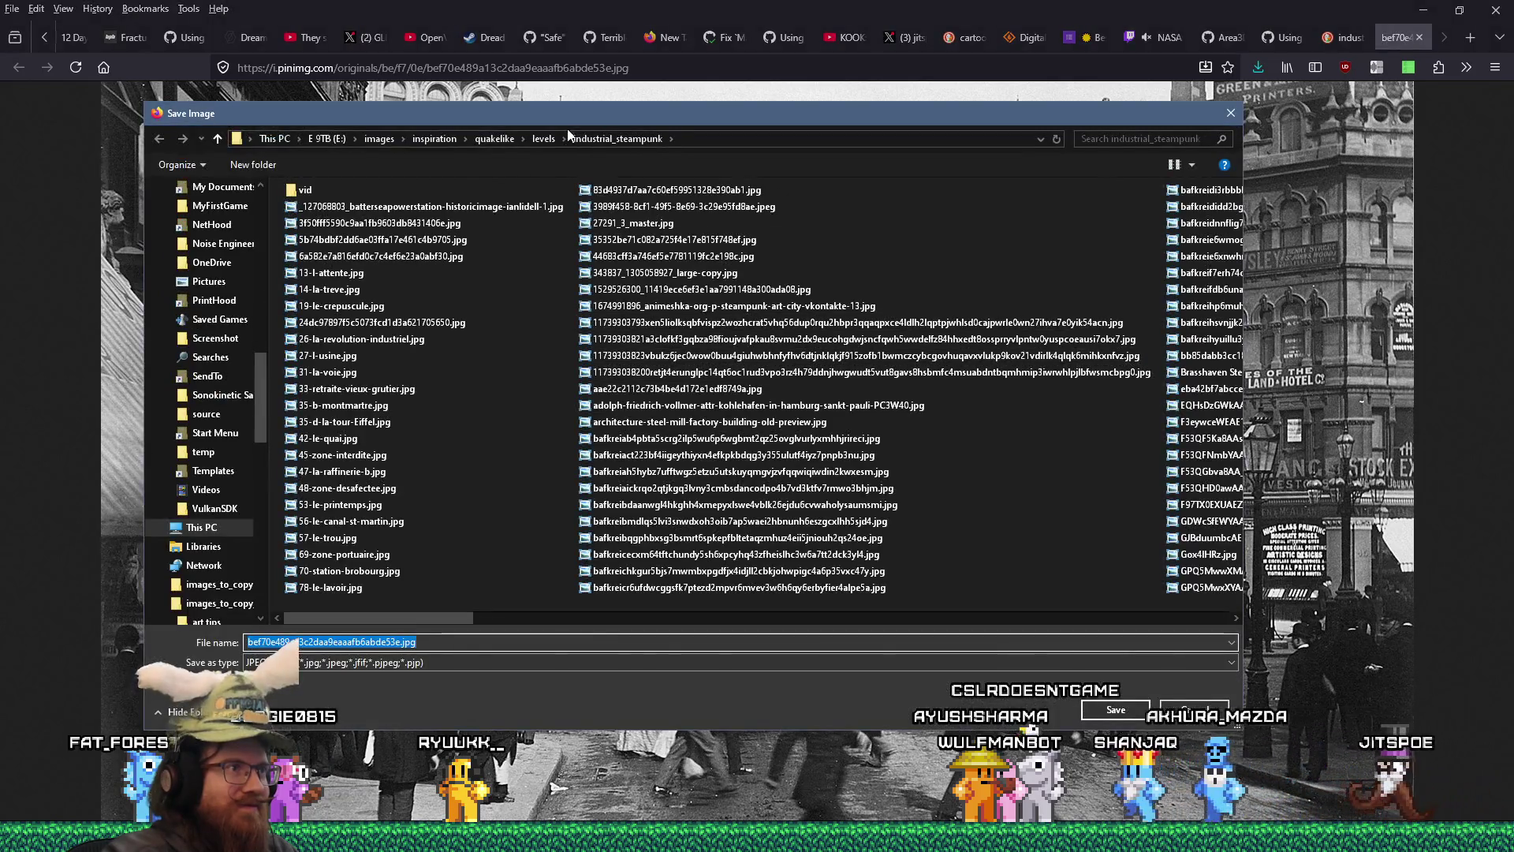
{"action": "left_click", "coordinate": [316, 375]}
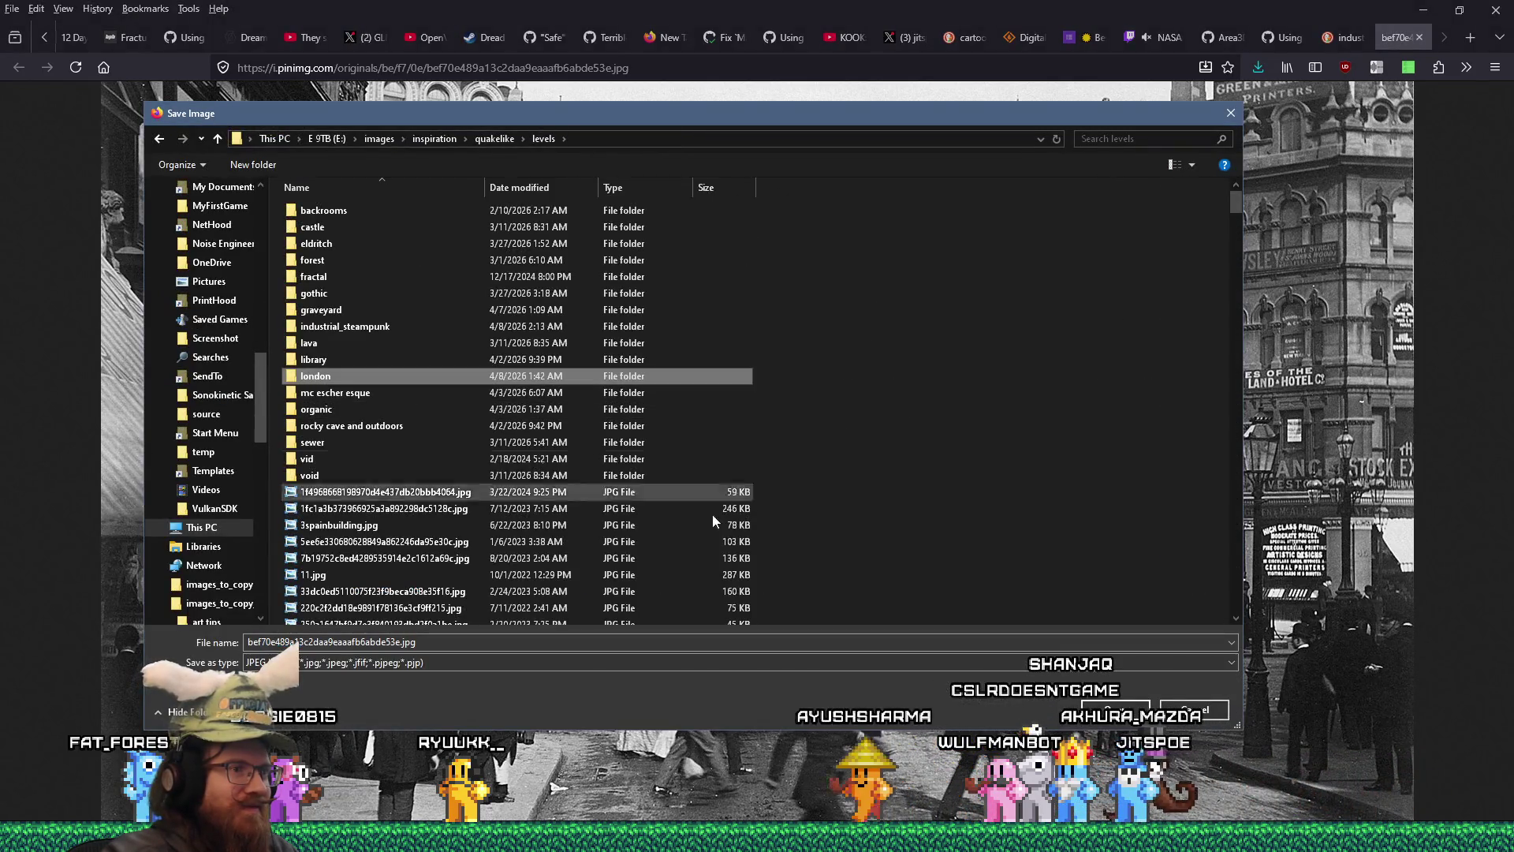
{"action": "key", "text": "Return"}
{"action": "key", "text": "Return"}
{"action": "key", "text": "y"}
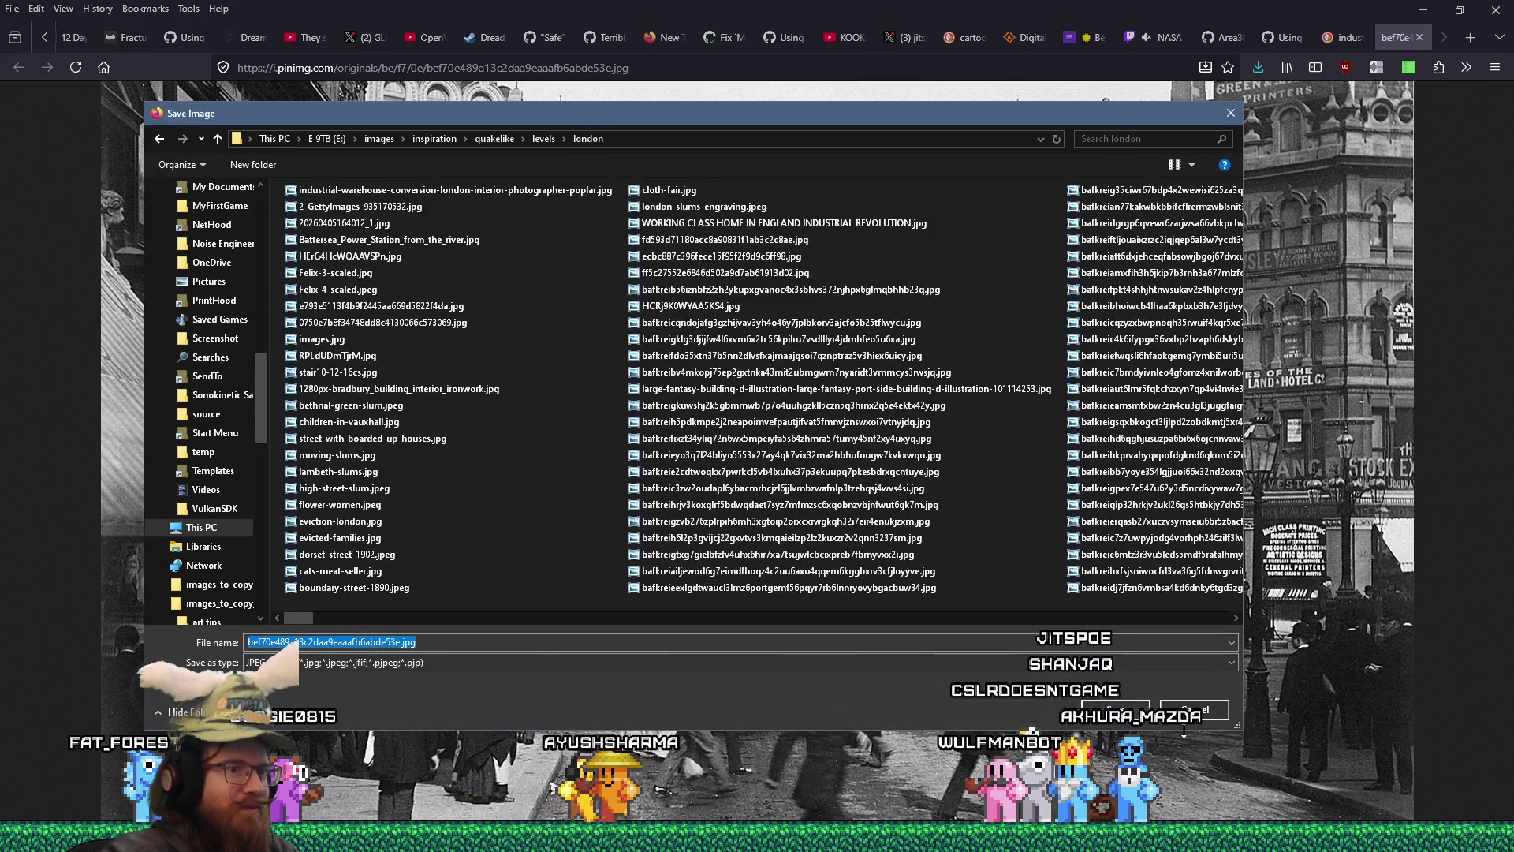
{"action": "left_click", "coordinate": [1422, 38]}
- Save the full-size Peabody Trust building photo into the london folder
{"action": "key", "text": "Left"}
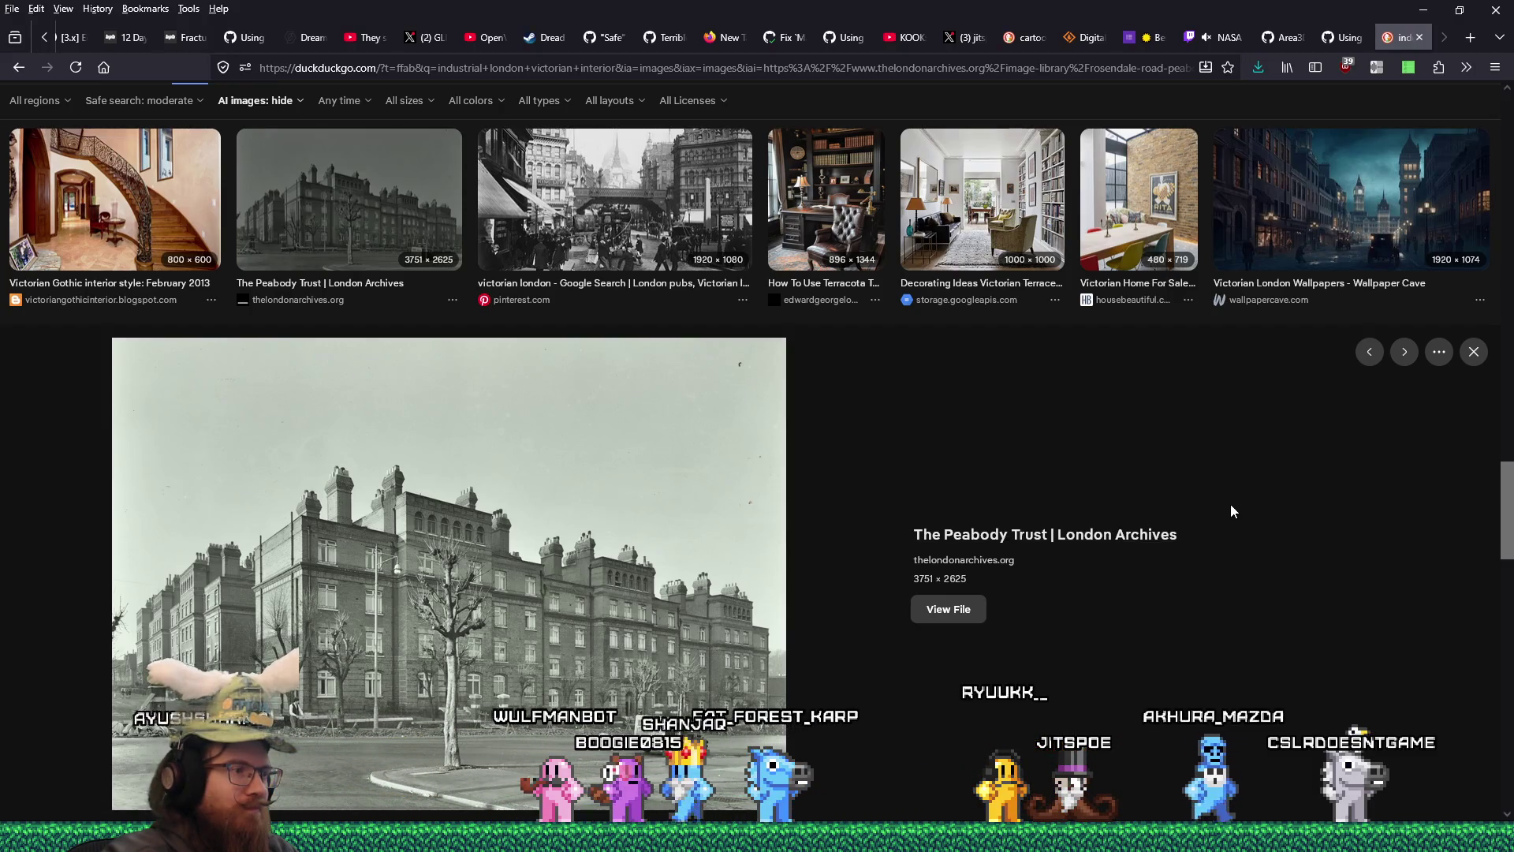
{"action": "left_click", "coordinate": [939, 606]}
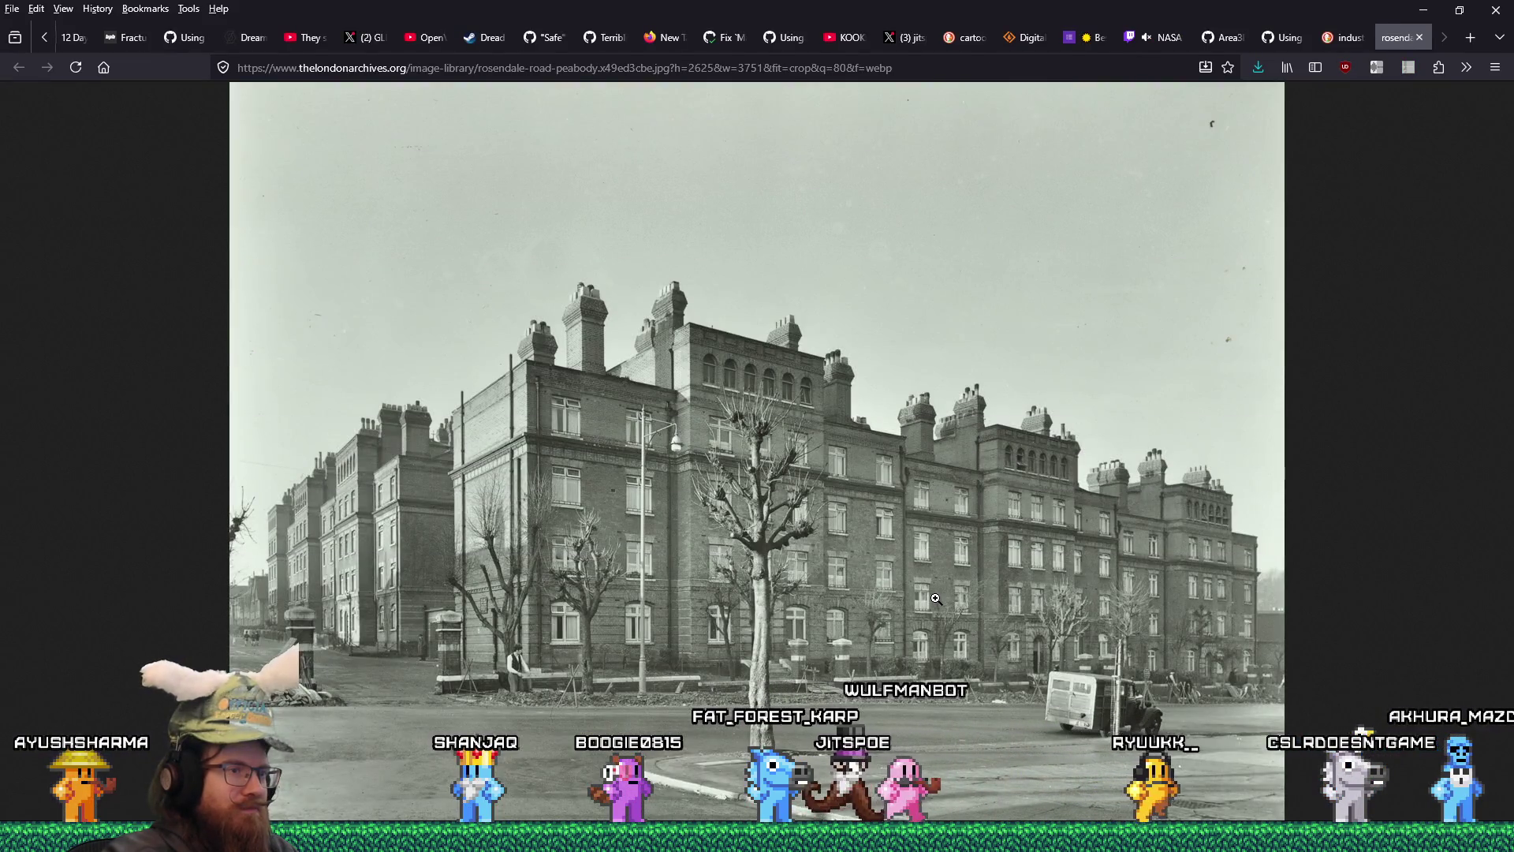
{"action": "right_click", "coordinate": [956, 482]}
{"action": "left_click", "coordinate": [1026, 504]}
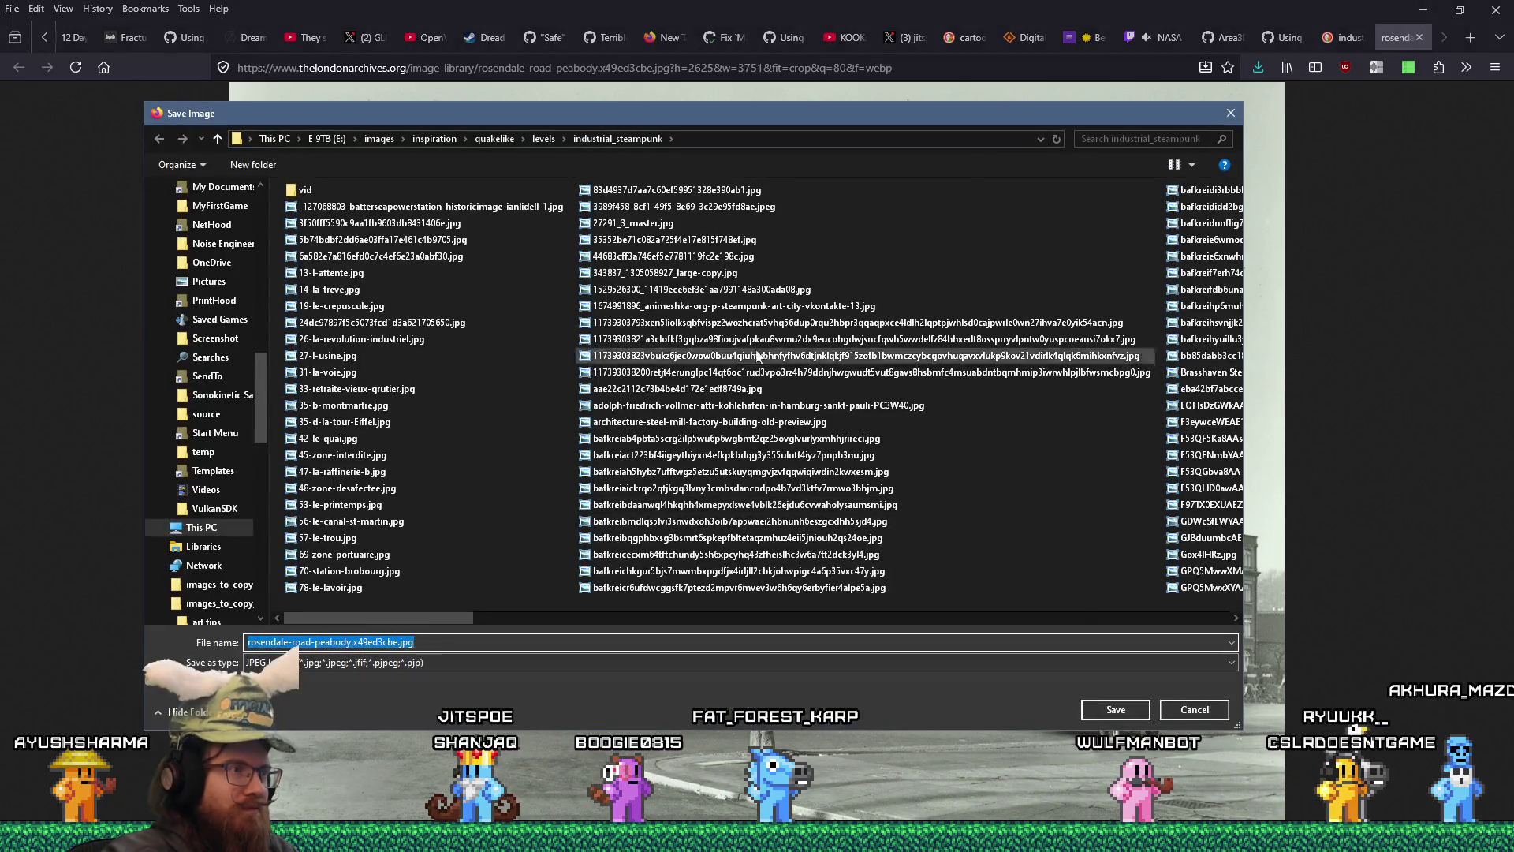
{"action": "left_click", "coordinate": [550, 141]}
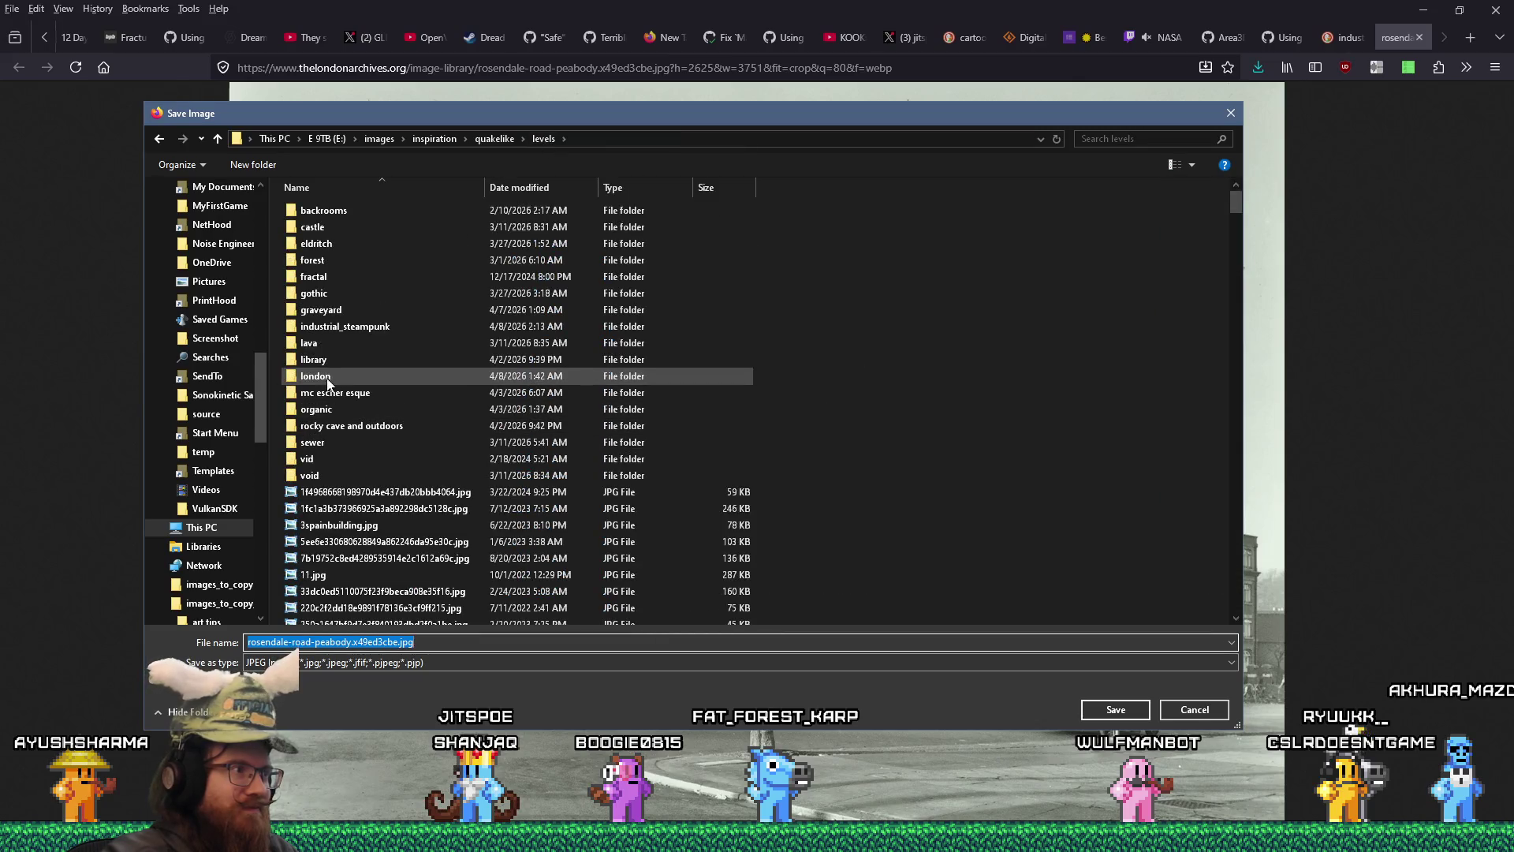
{"action": "left_click", "coordinate": [1115, 709]}
{"action": "left_click", "coordinate": [1115, 709]}
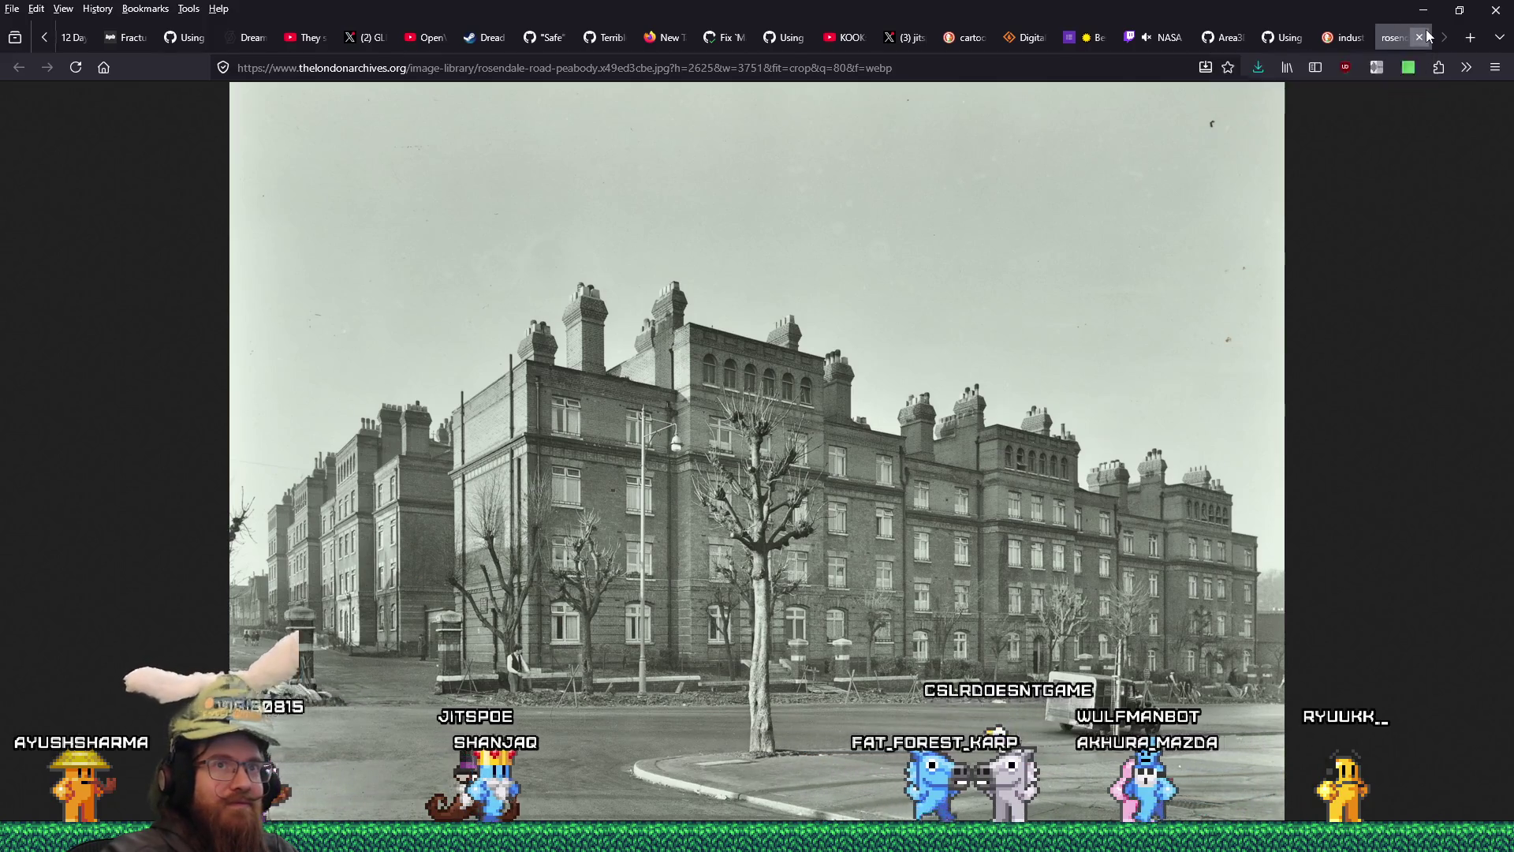
{"action": "left_click", "coordinate": [1420, 37]}
- Save the full-size Victorian London wallpaper image into the london folder
{"action": "left_click", "coordinate": [1328, 294]}
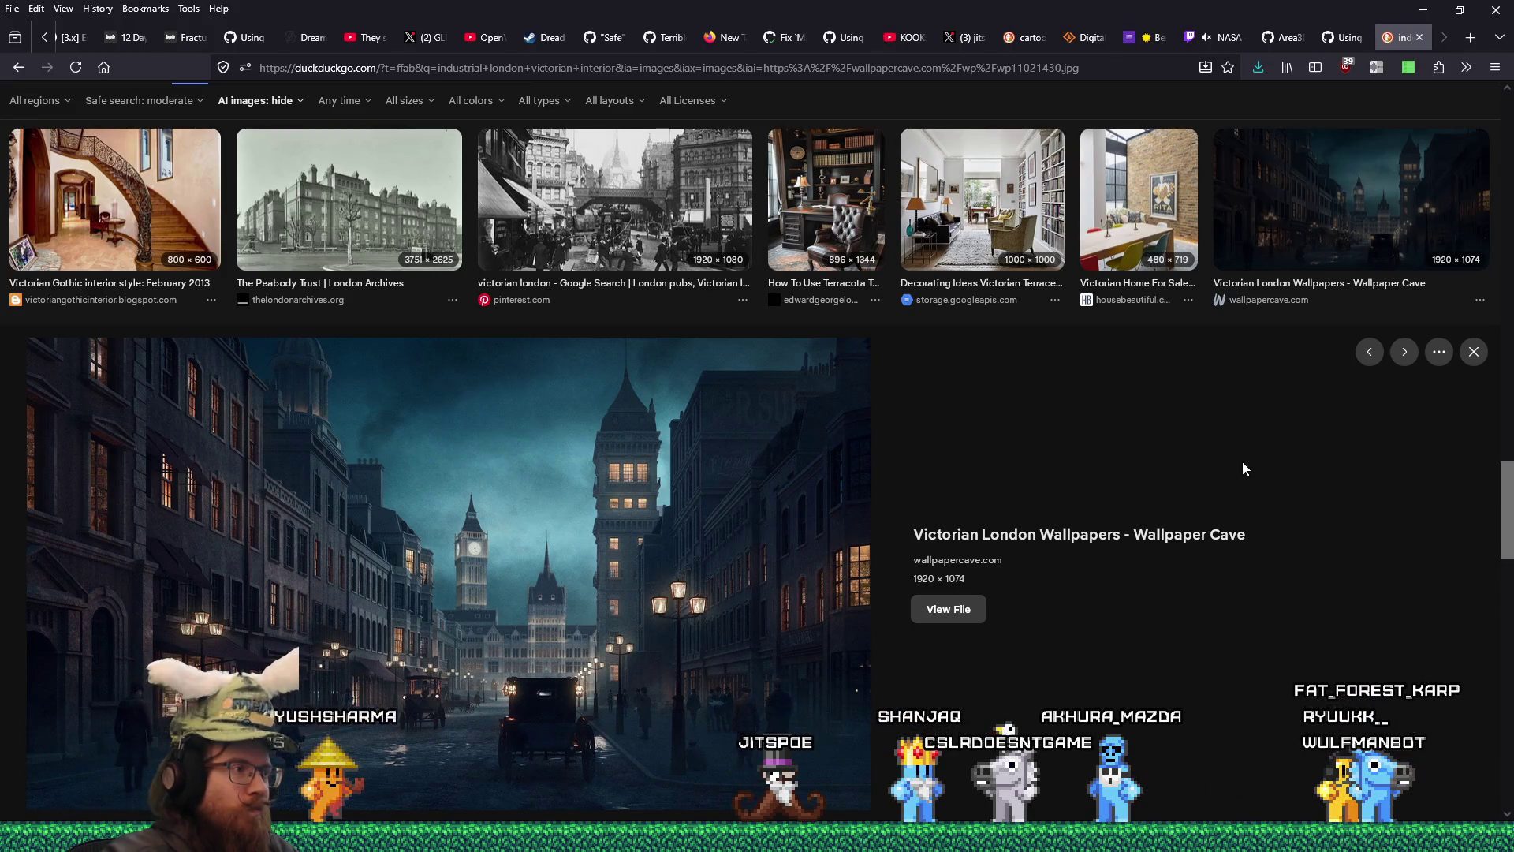
{"action": "left_click", "coordinate": [970, 616]}
{"action": "right_click", "coordinate": [896, 394]}
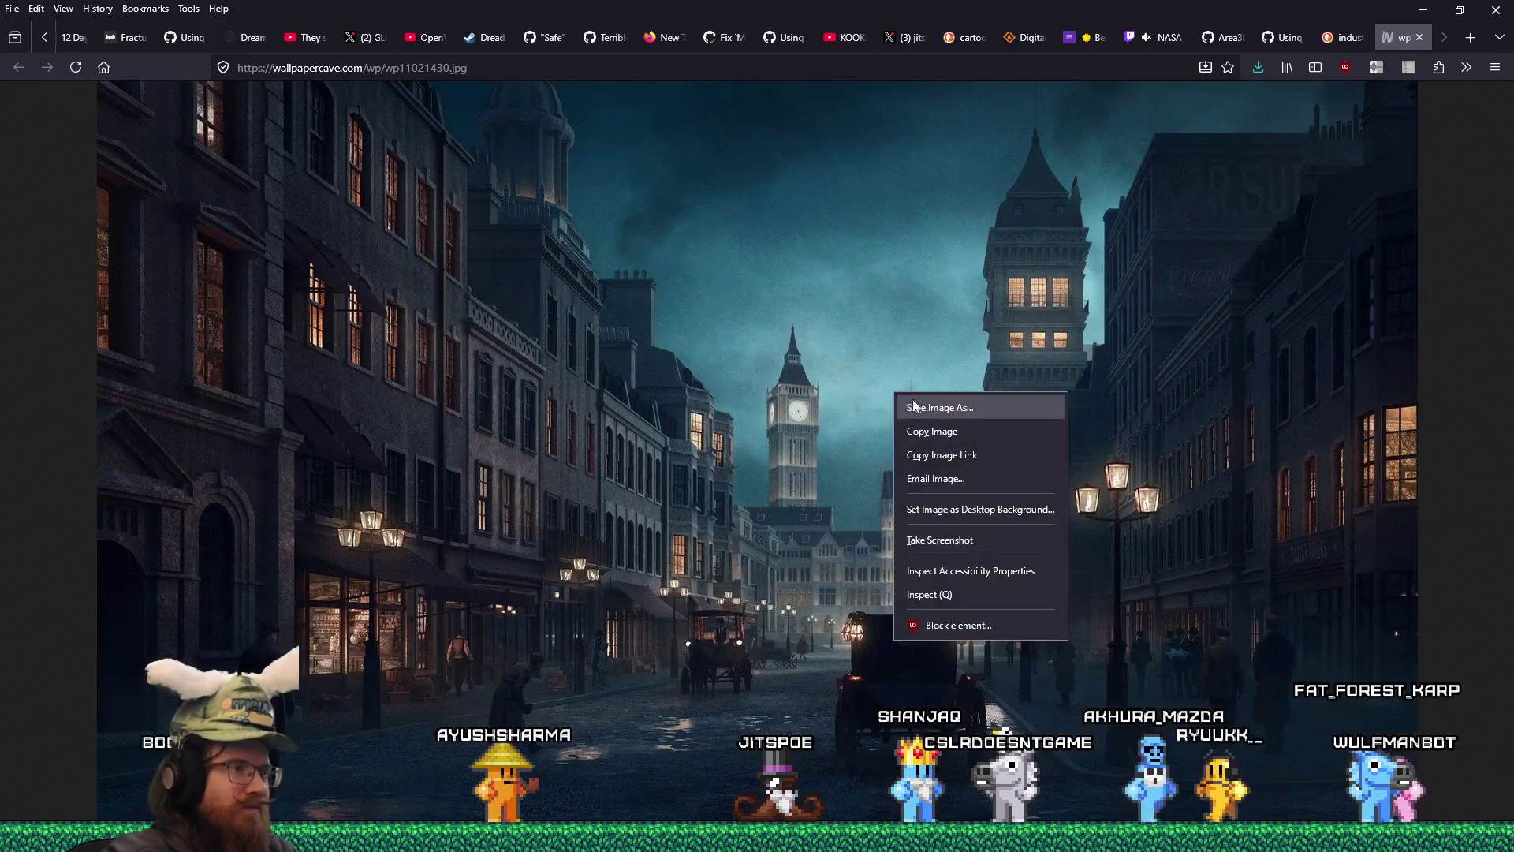
{"action": "left_click", "coordinate": [929, 405]}
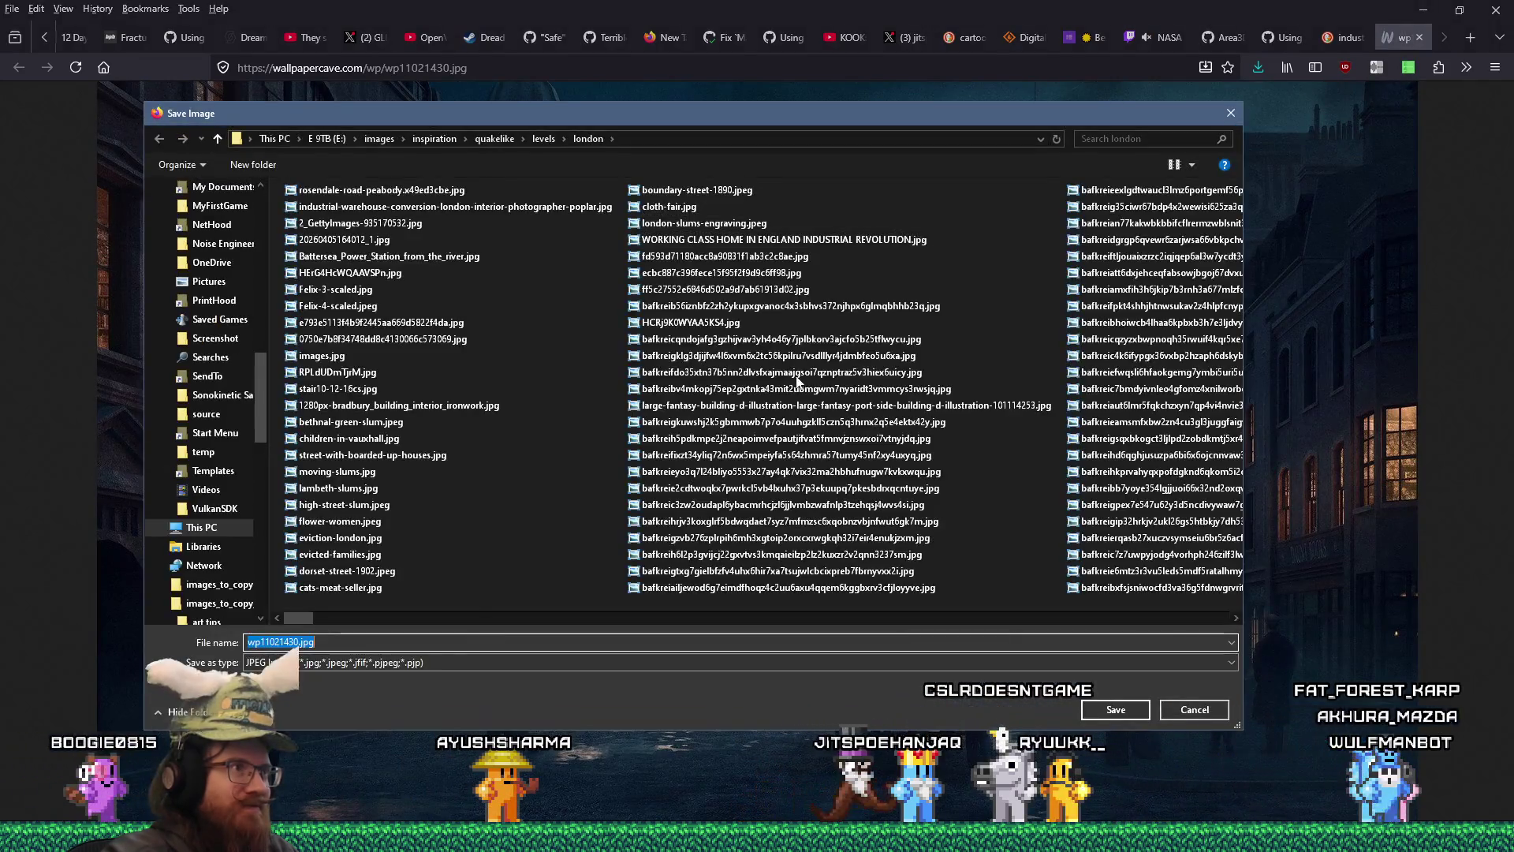
{"action": "left_click", "coordinate": [1116, 710]}
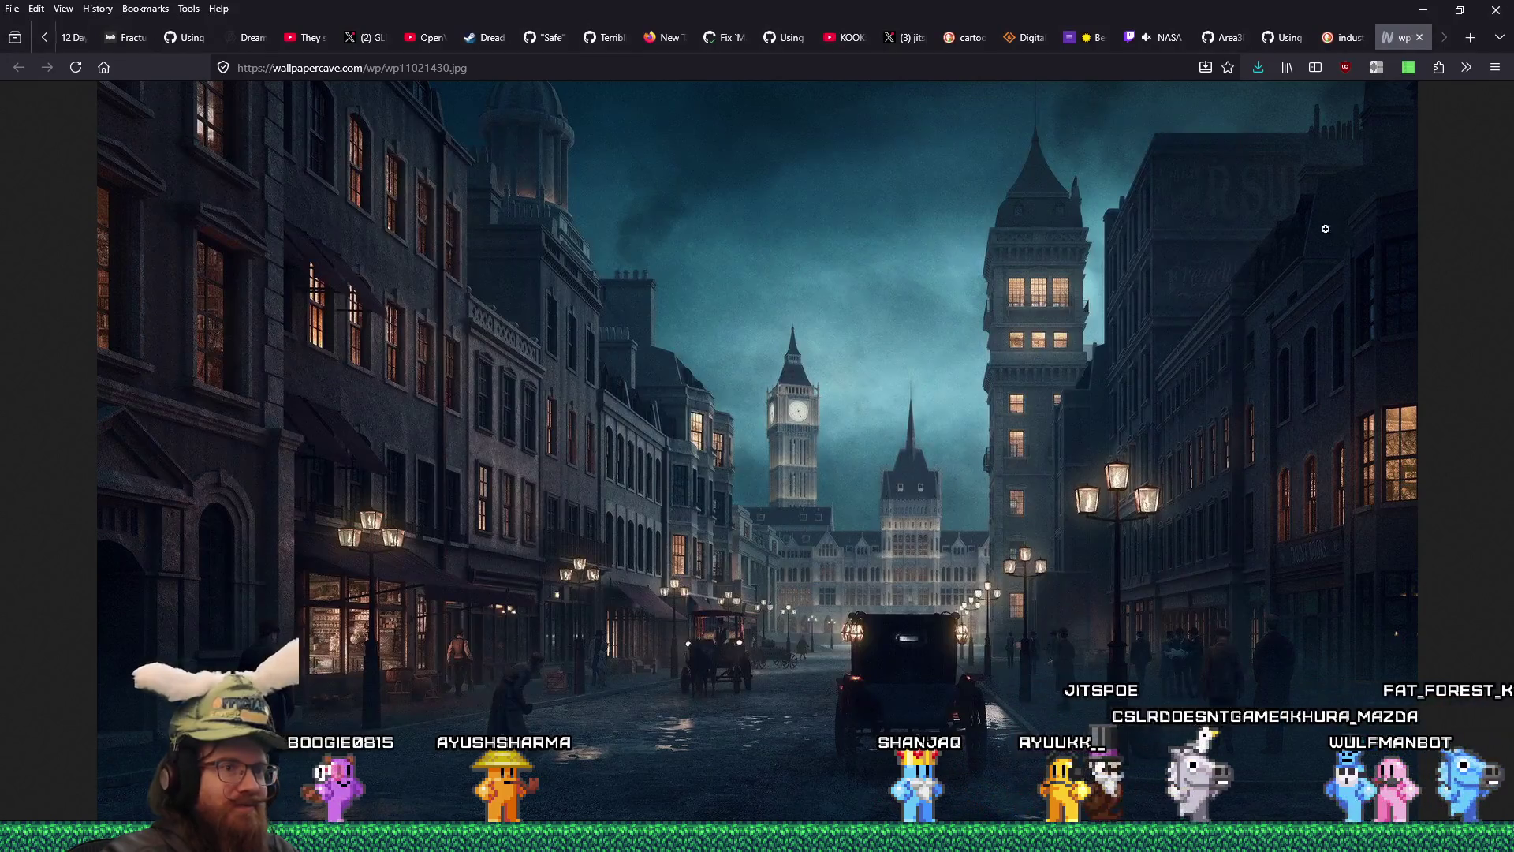
{"action": "left_click", "coordinate": [1420, 37]}
{"action": "scroll", "coordinate": [1319, 456], "scroll_direction": "down", "scroll_amount": 5}
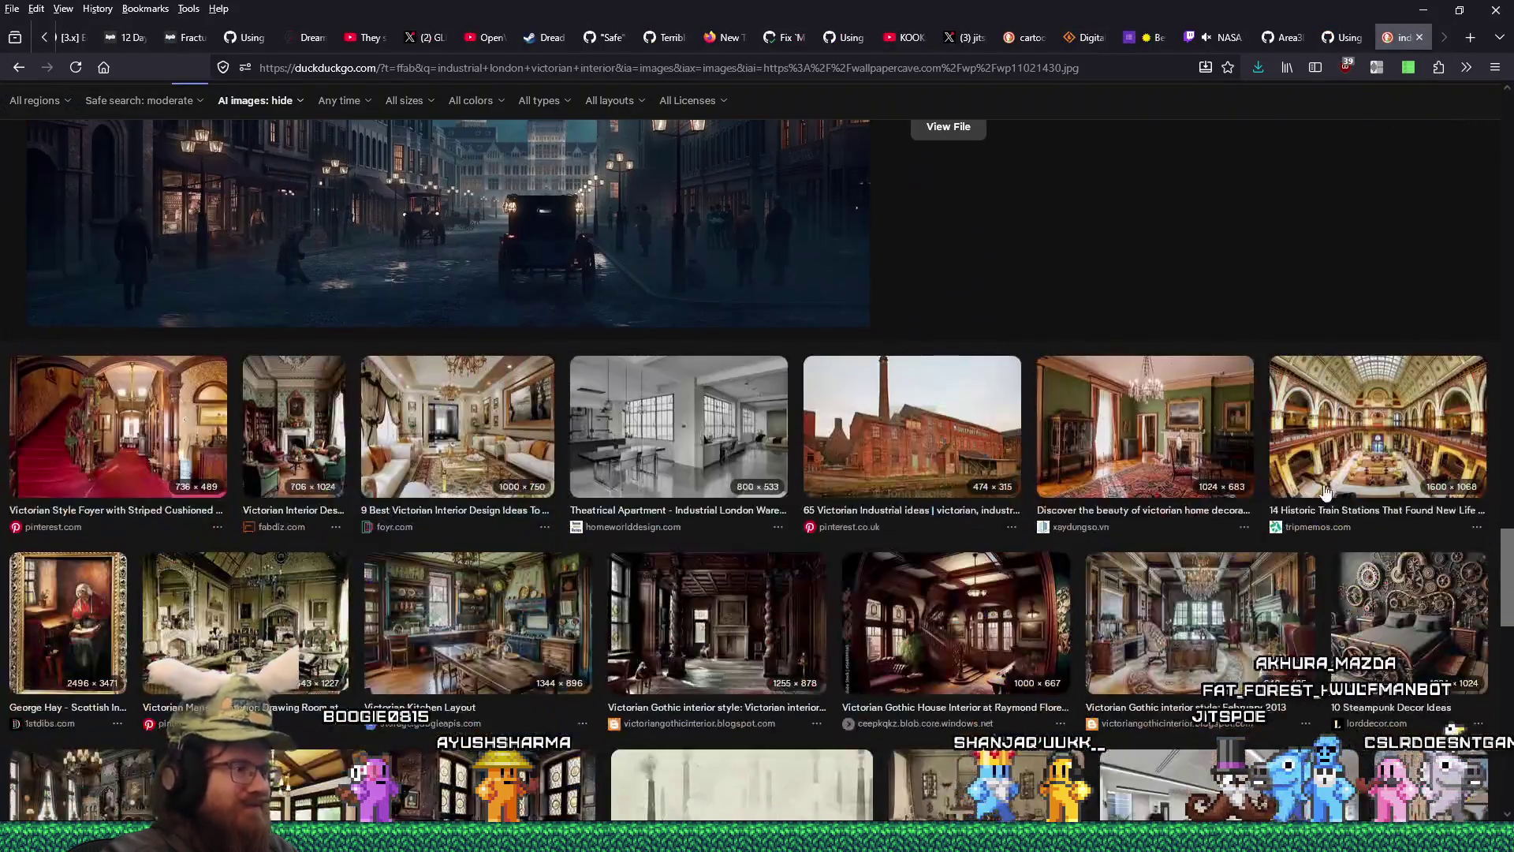
- Preview the Victorian Breweries, Gothic mansion fireplace and Hidden Lives Revealed - Poverty results
{"action": "scroll", "coordinate": [1325, 493], "scroll_direction": "down", "scroll_amount": 6}
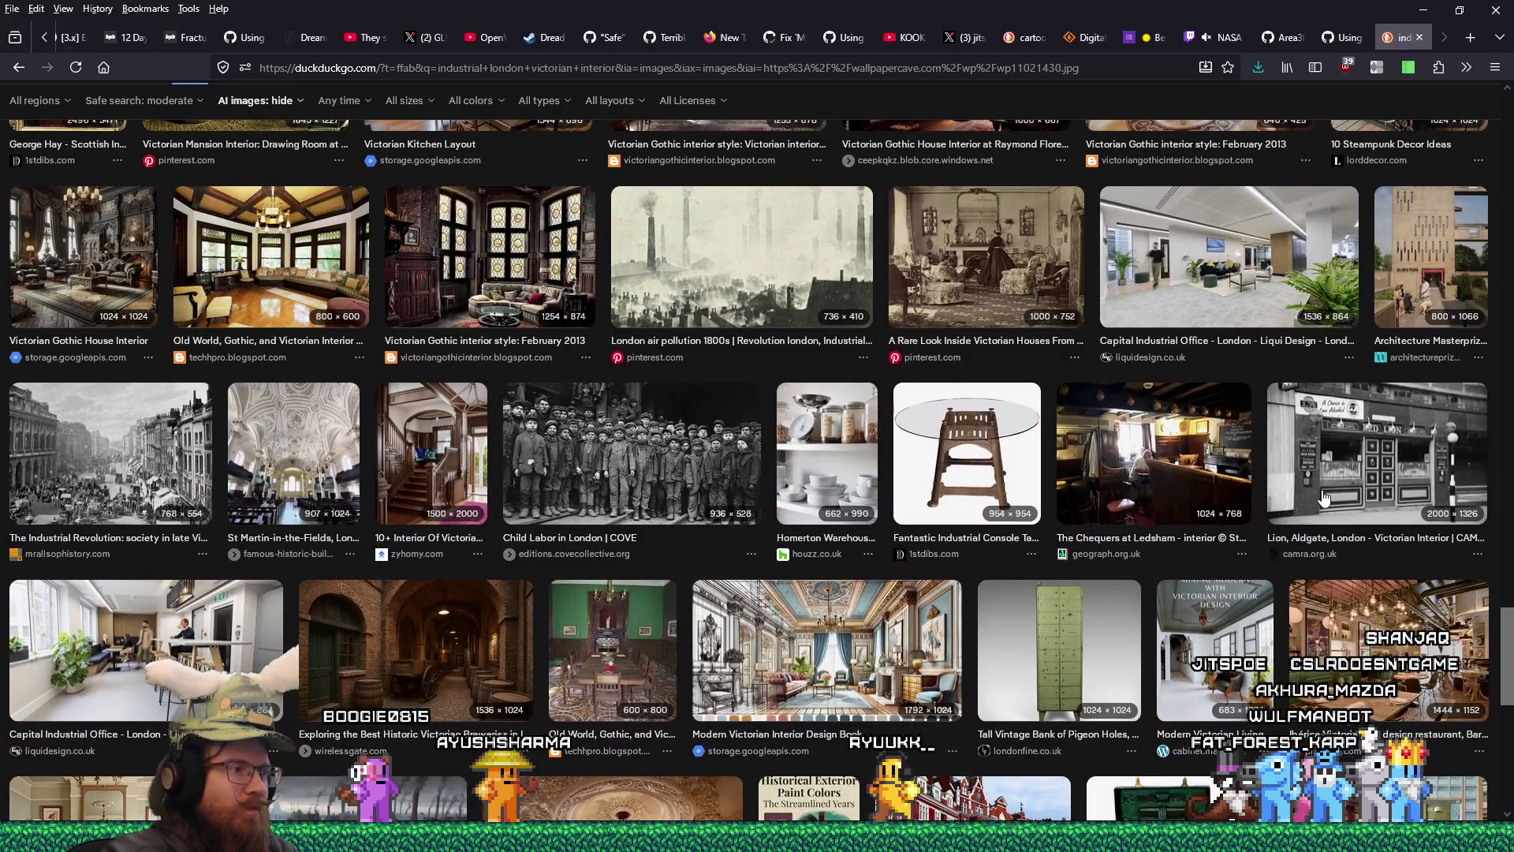
{"action": "scroll", "coordinate": [1324, 497], "scroll_direction": "down", "scroll_amount": 3}
{"action": "left_click", "coordinate": [415, 410]}
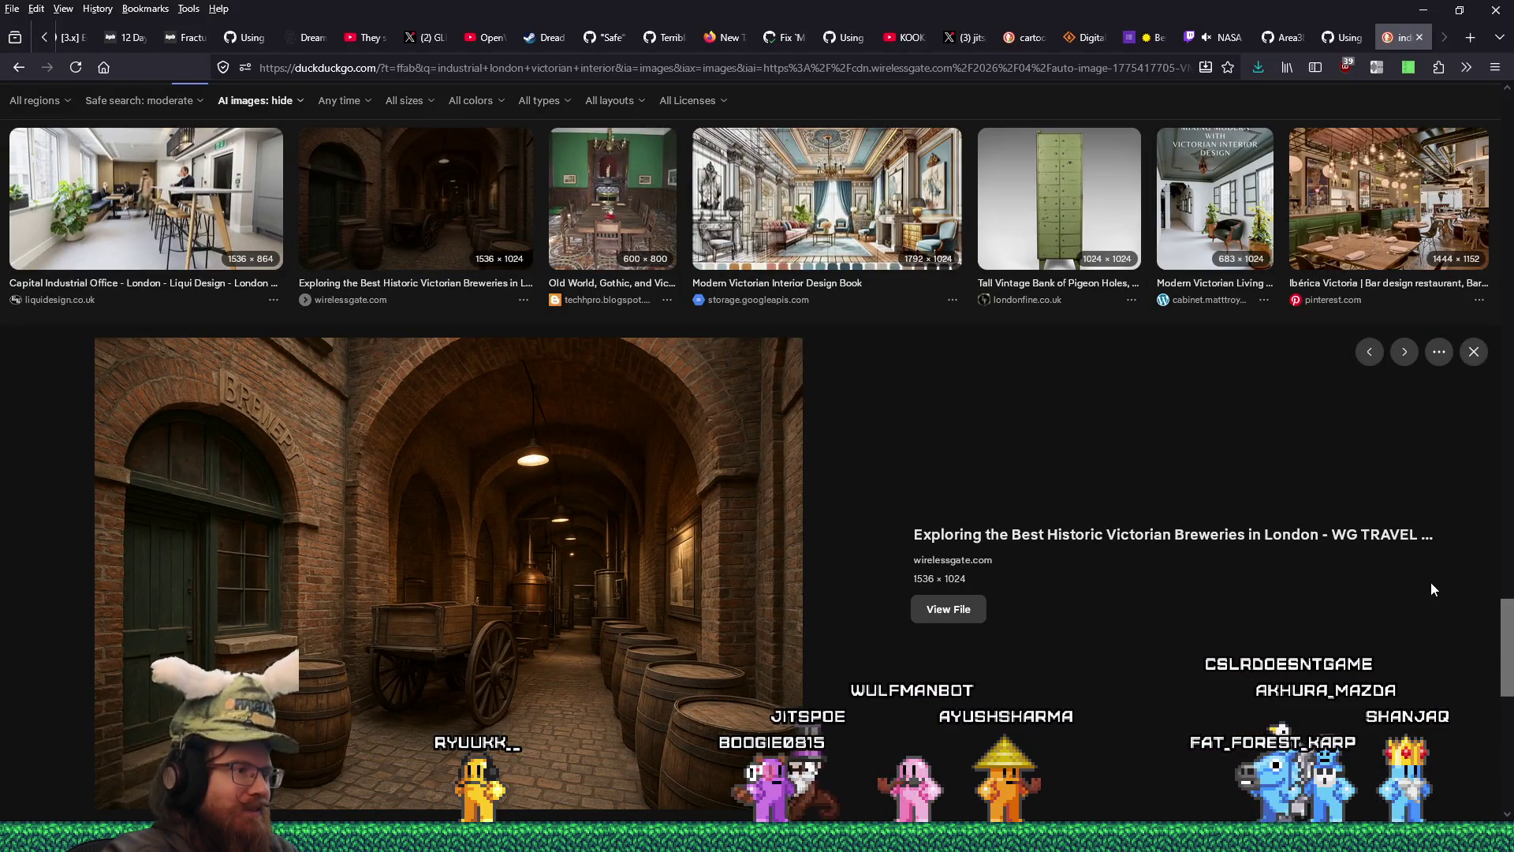
{"action": "scroll", "coordinate": [1367, 556], "scroll_direction": "down", "scroll_amount": 4}
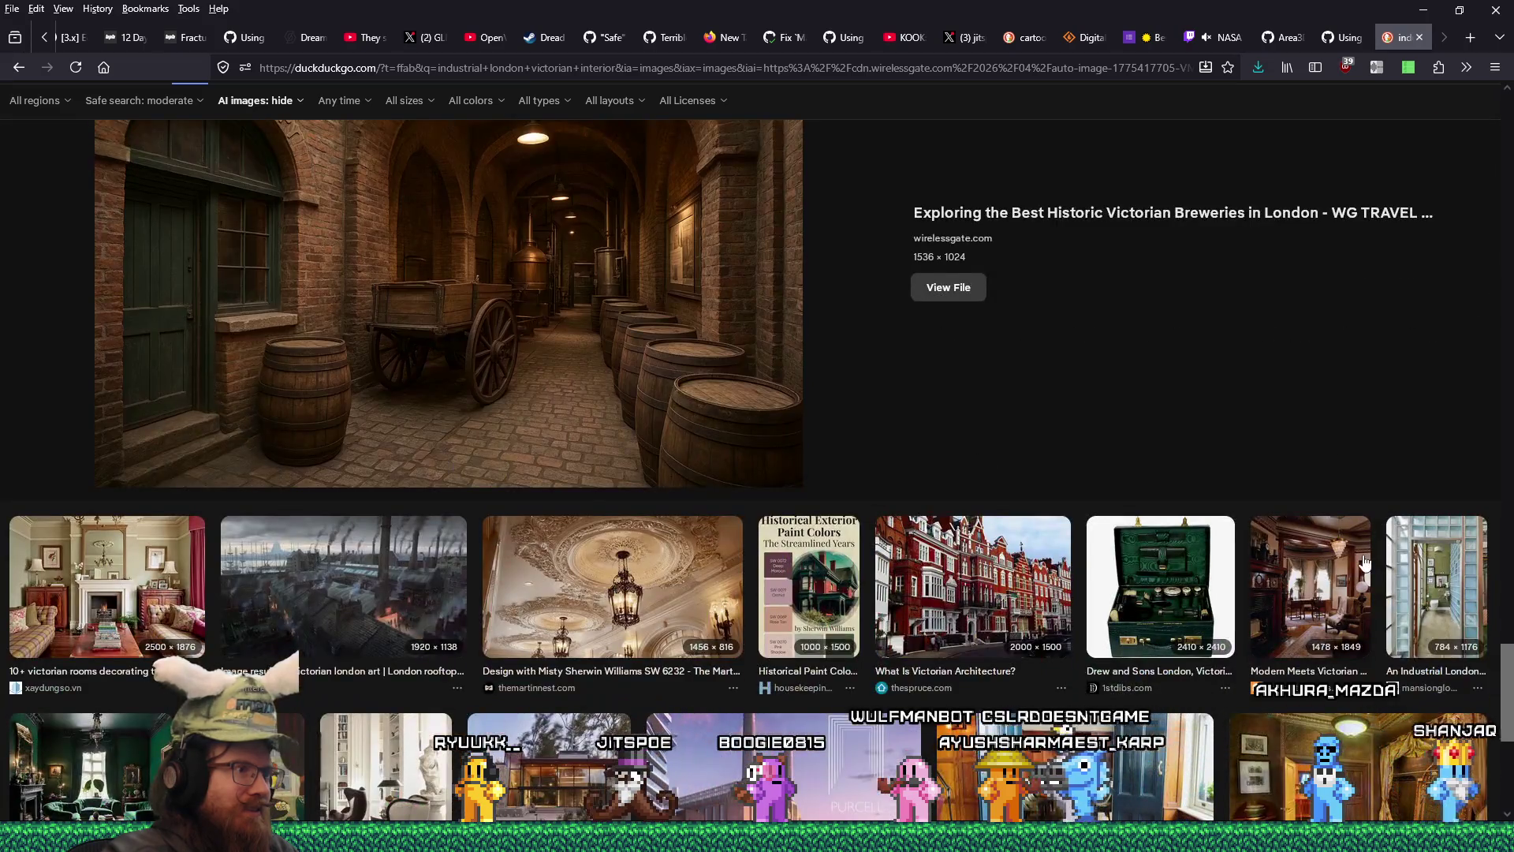
{"action": "scroll", "coordinate": [1366, 561], "scroll_direction": "down", "scroll_amount": 5}
{"action": "scroll", "coordinate": [1365, 559], "scroll_direction": "down", "scroll_amount": 5}
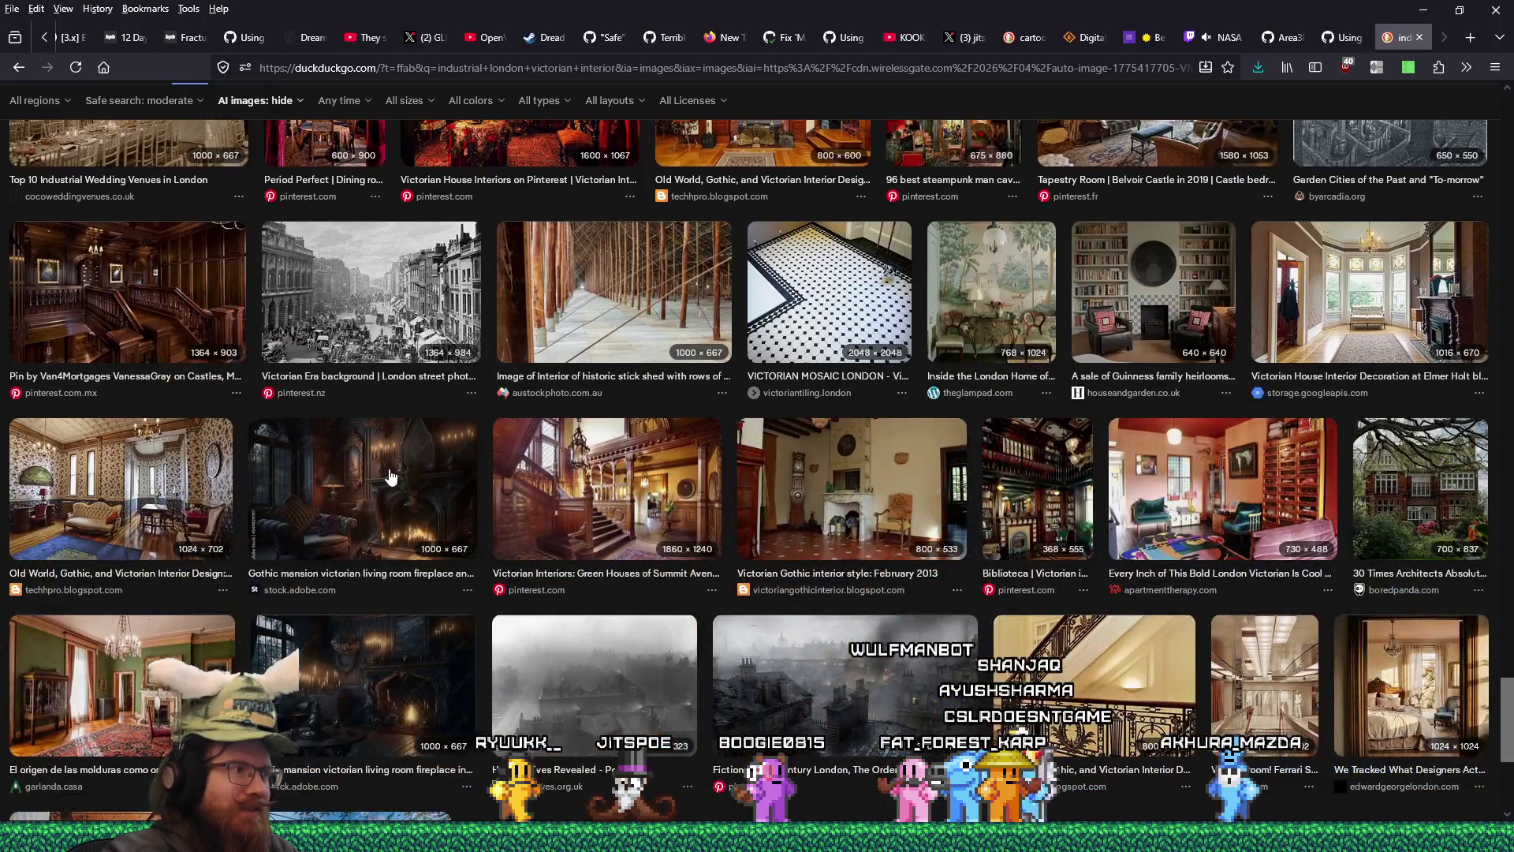
{"action": "left_click", "coordinate": [363, 489]}
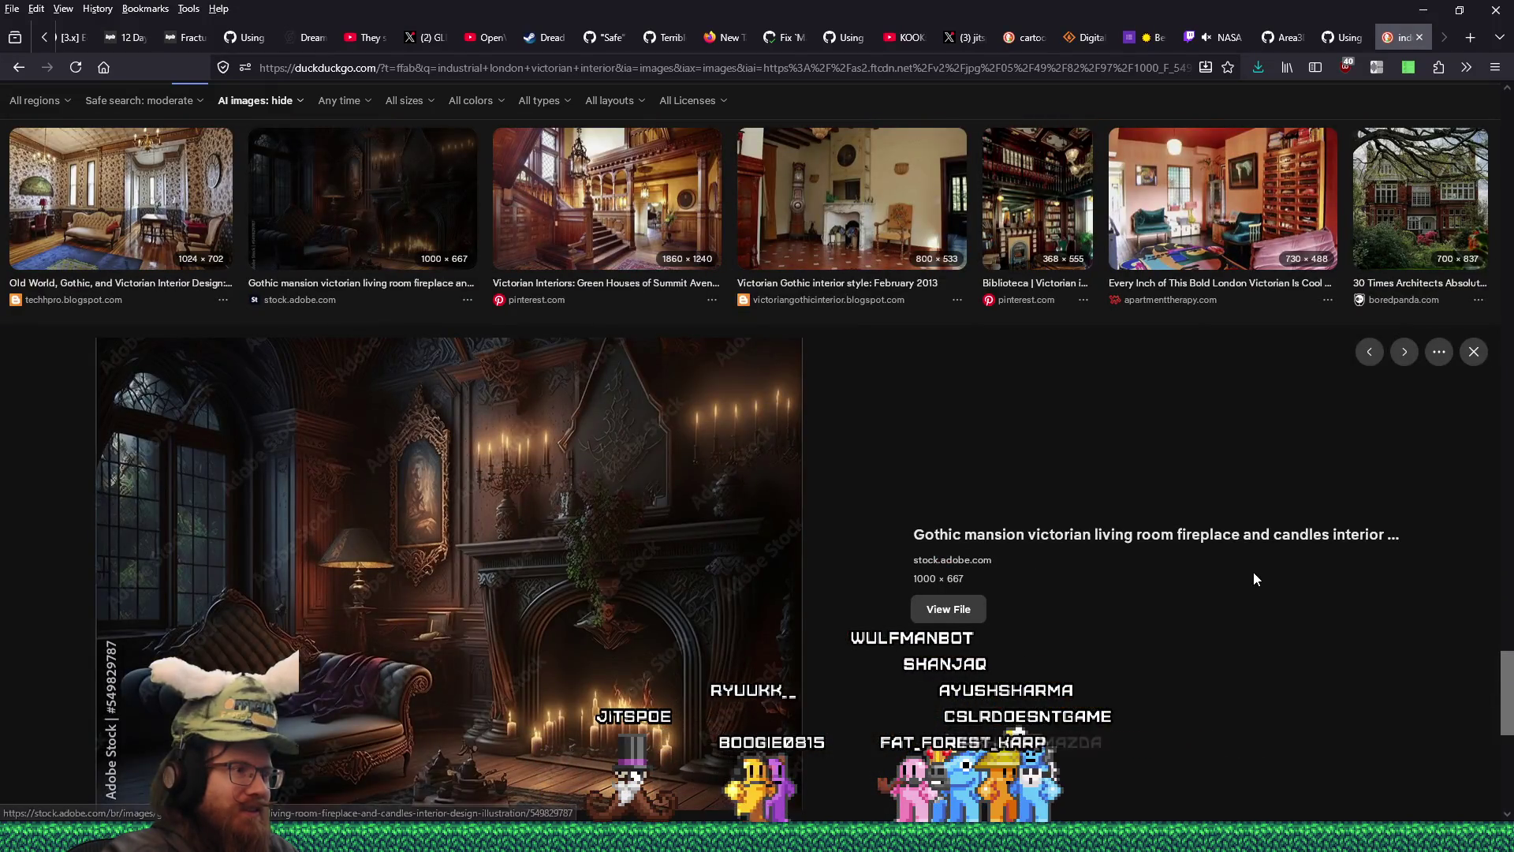
{"action": "scroll", "coordinate": [1252, 571], "scroll_direction": "down", "scroll_amount": 6}
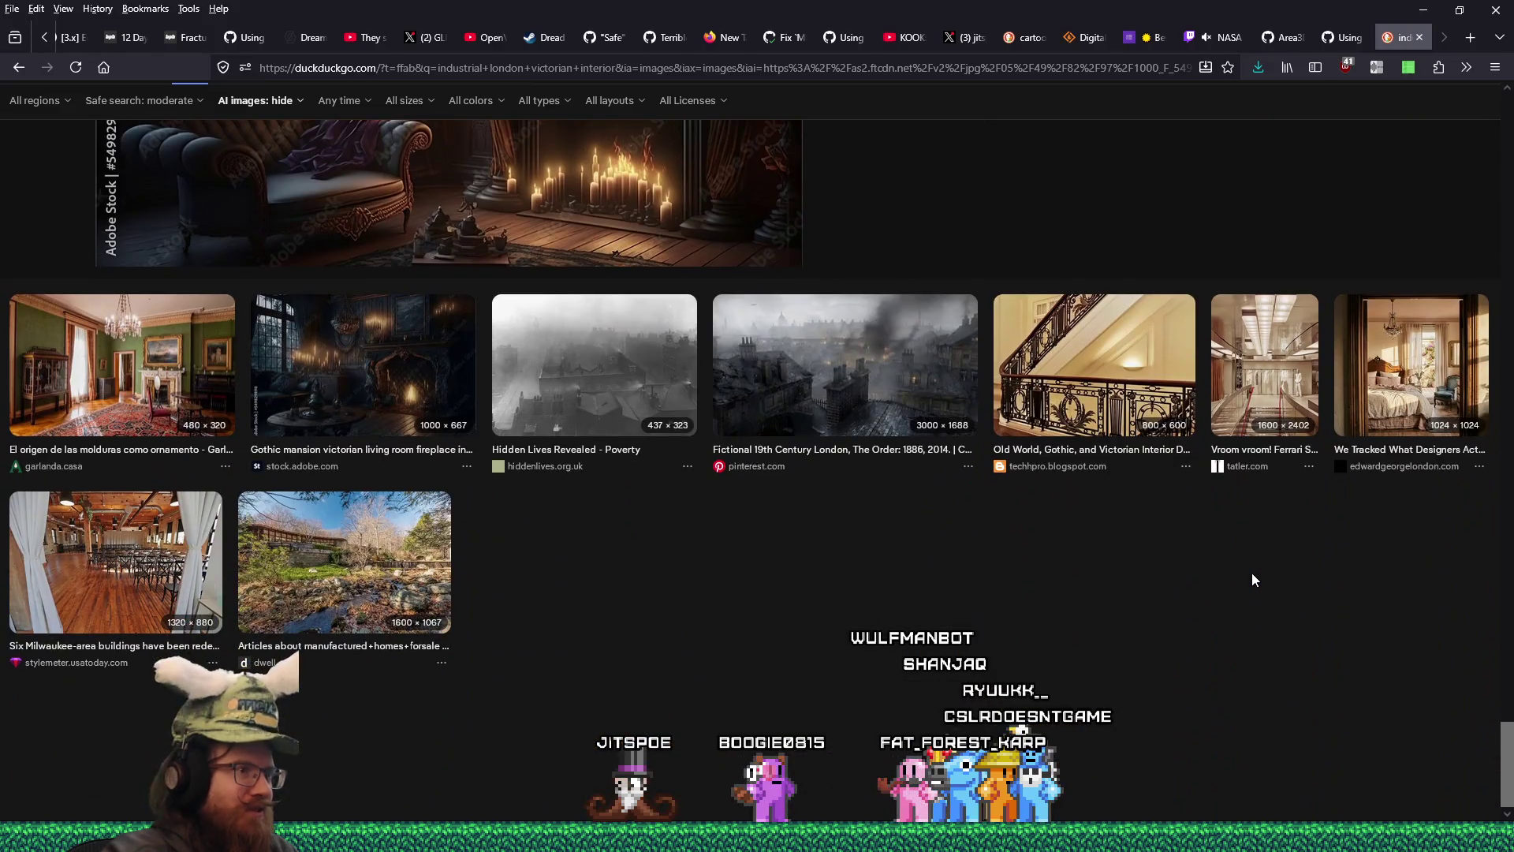
{"action": "left_click", "coordinate": [594, 370]}
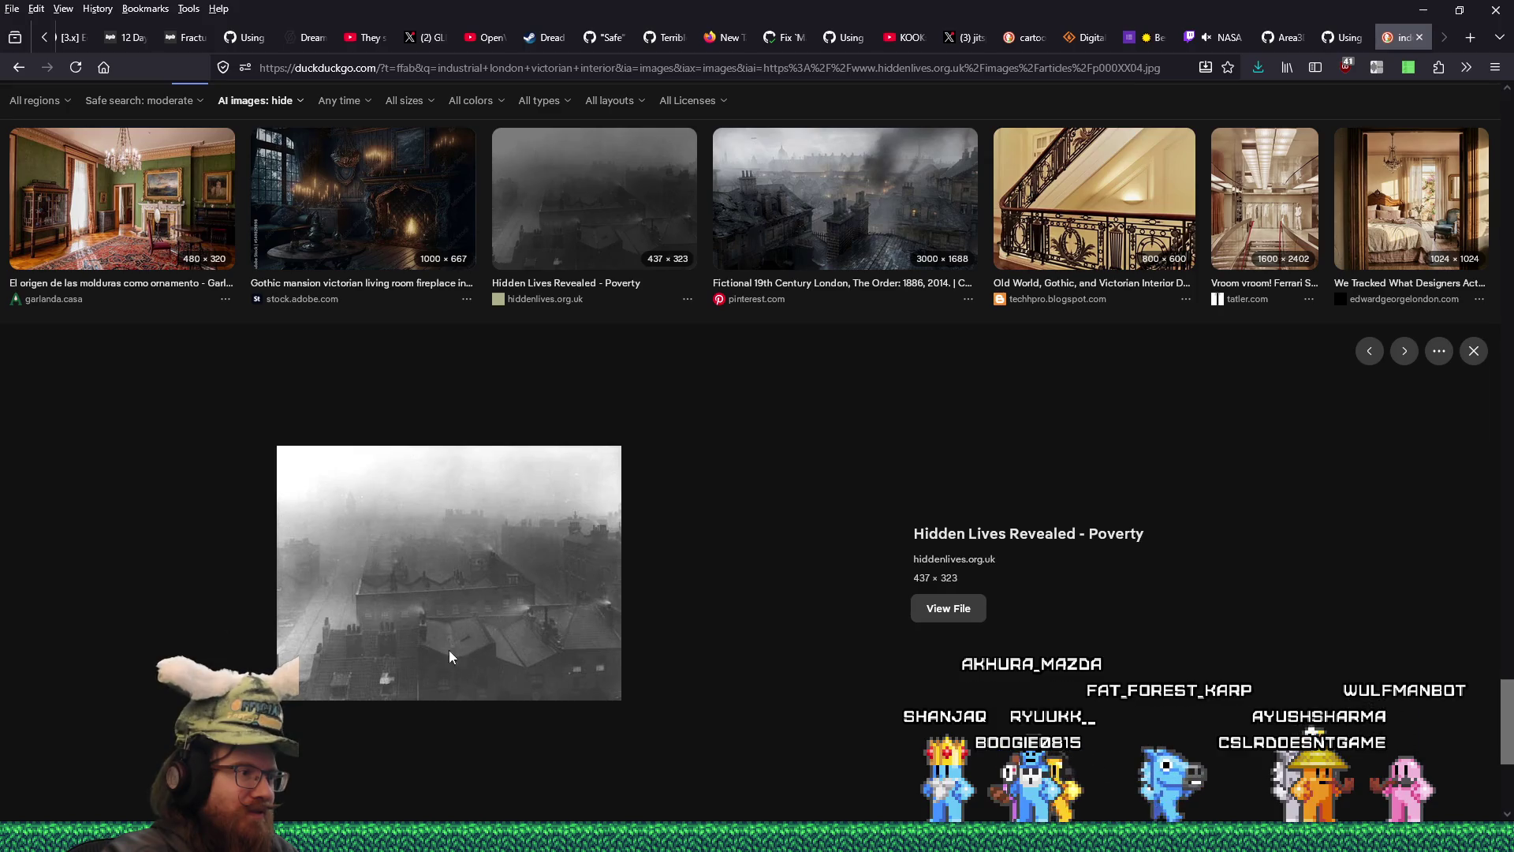
- Save the full-size foggy rooftops photo into the london folder
{"action": "left_click", "coordinate": [961, 606]}
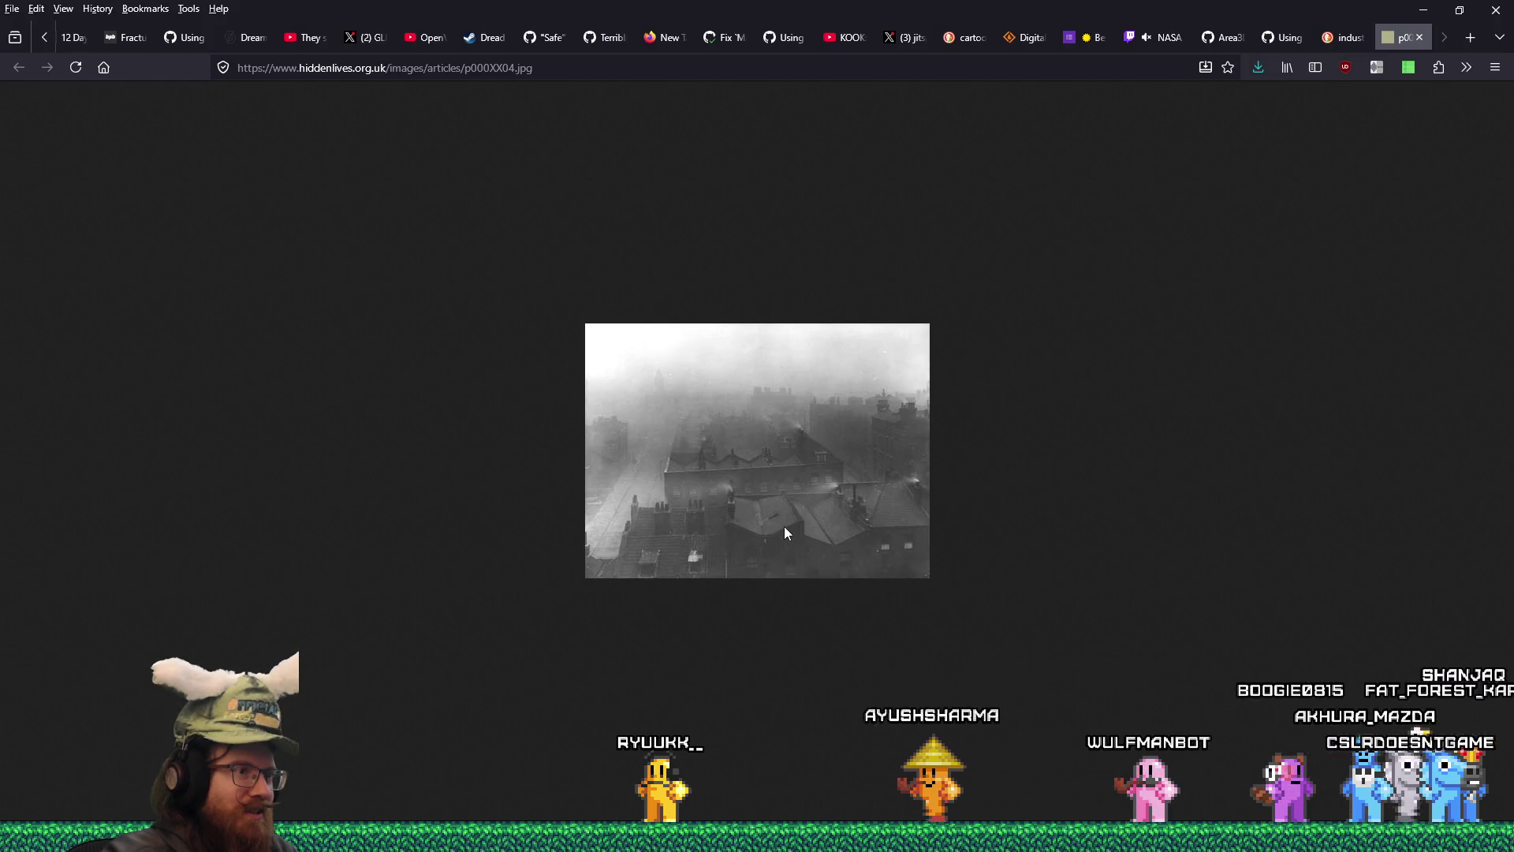
{"action": "right_click", "coordinate": [815, 477]}
{"action": "left_click", "coordinate": [845, 499]}
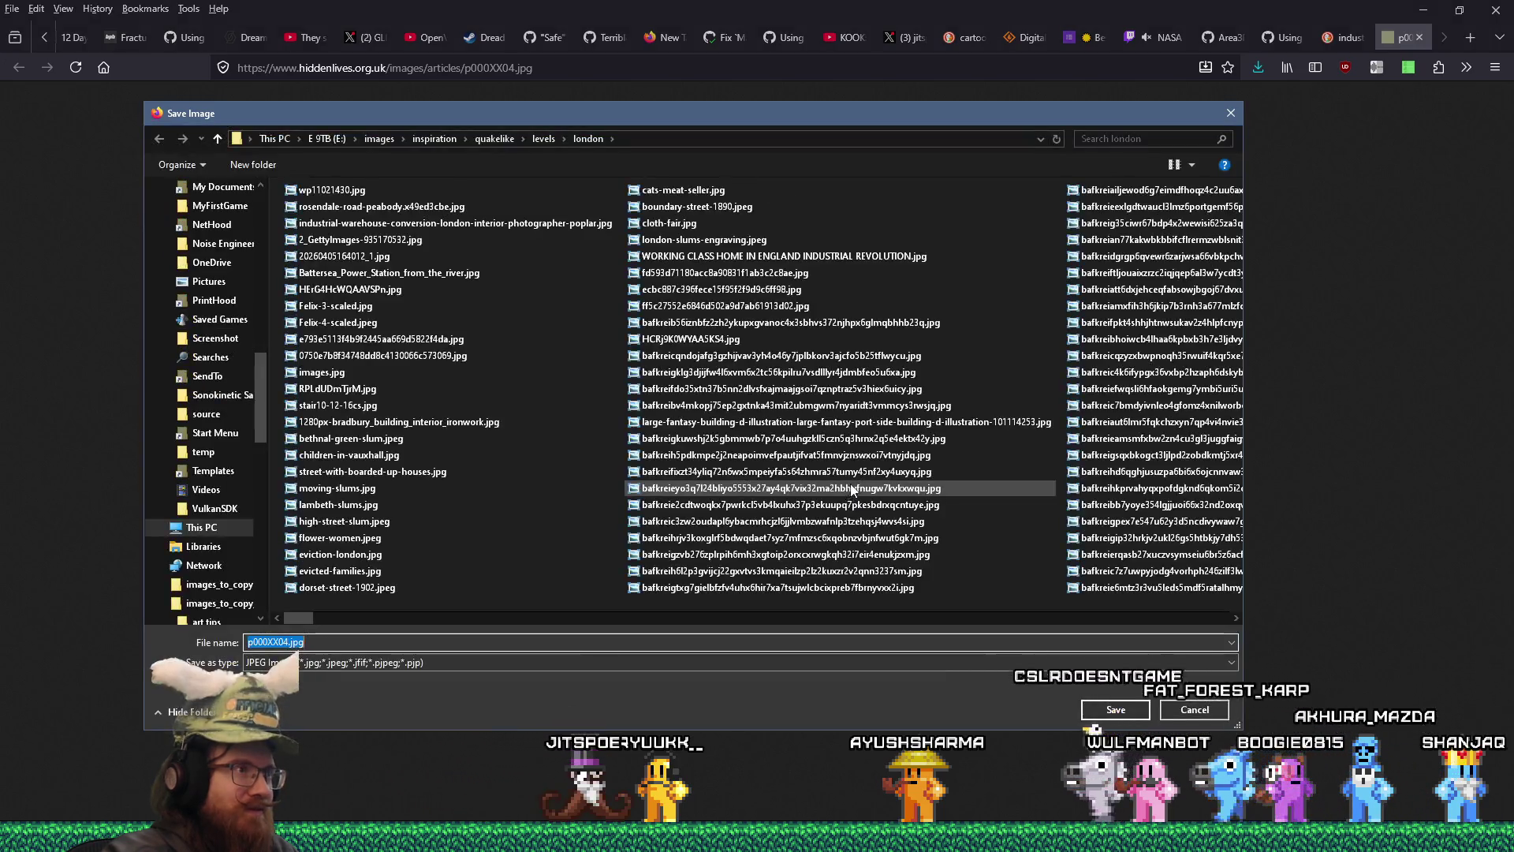
{"action": "left_click", "coordinate": [1115, 710]}
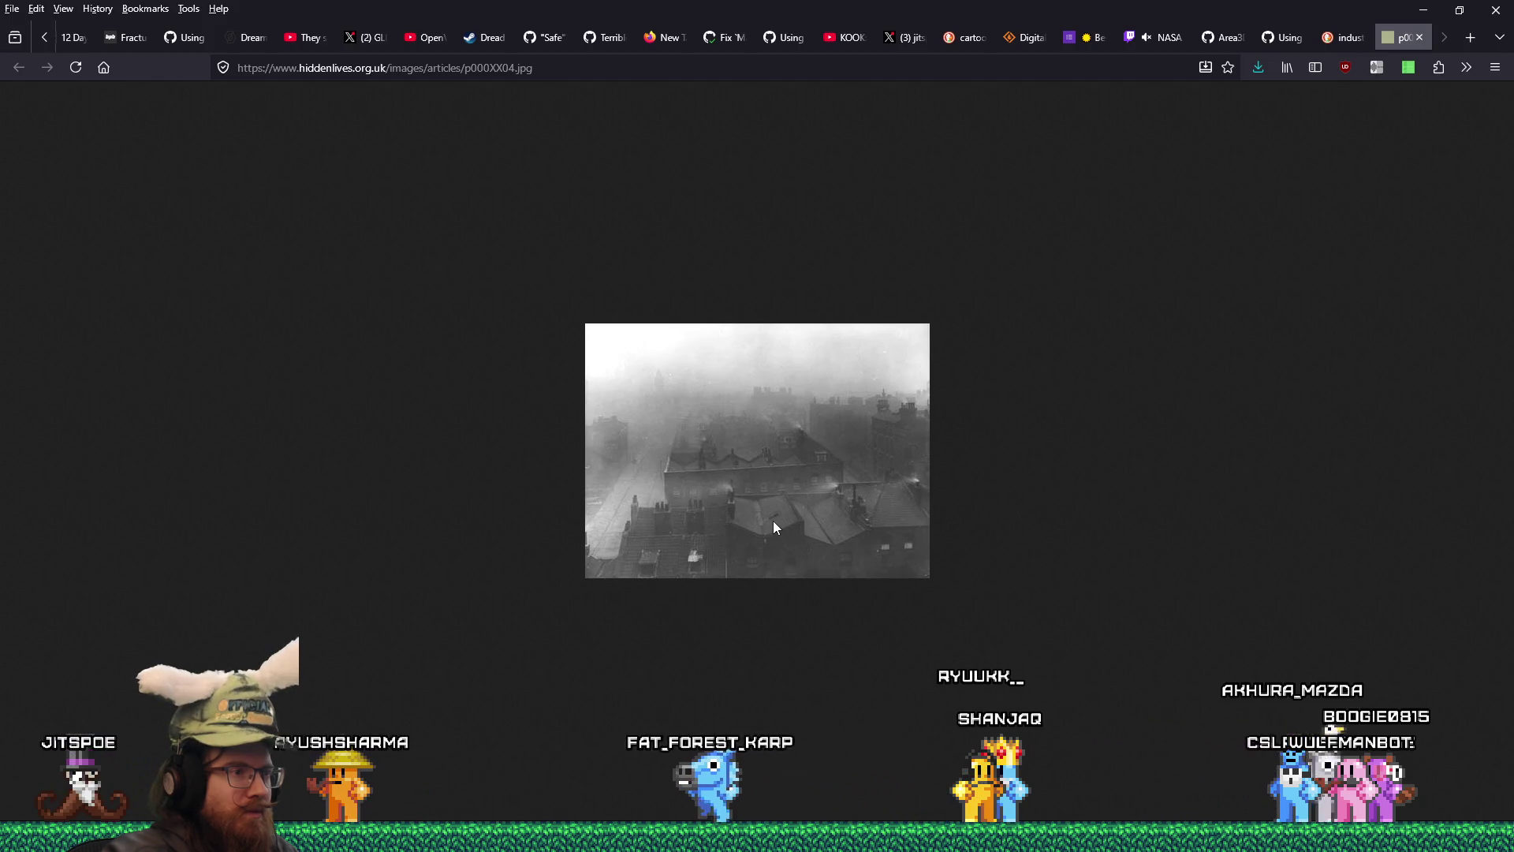
{"action": "left_click", "coordinate": [1419, 37]}
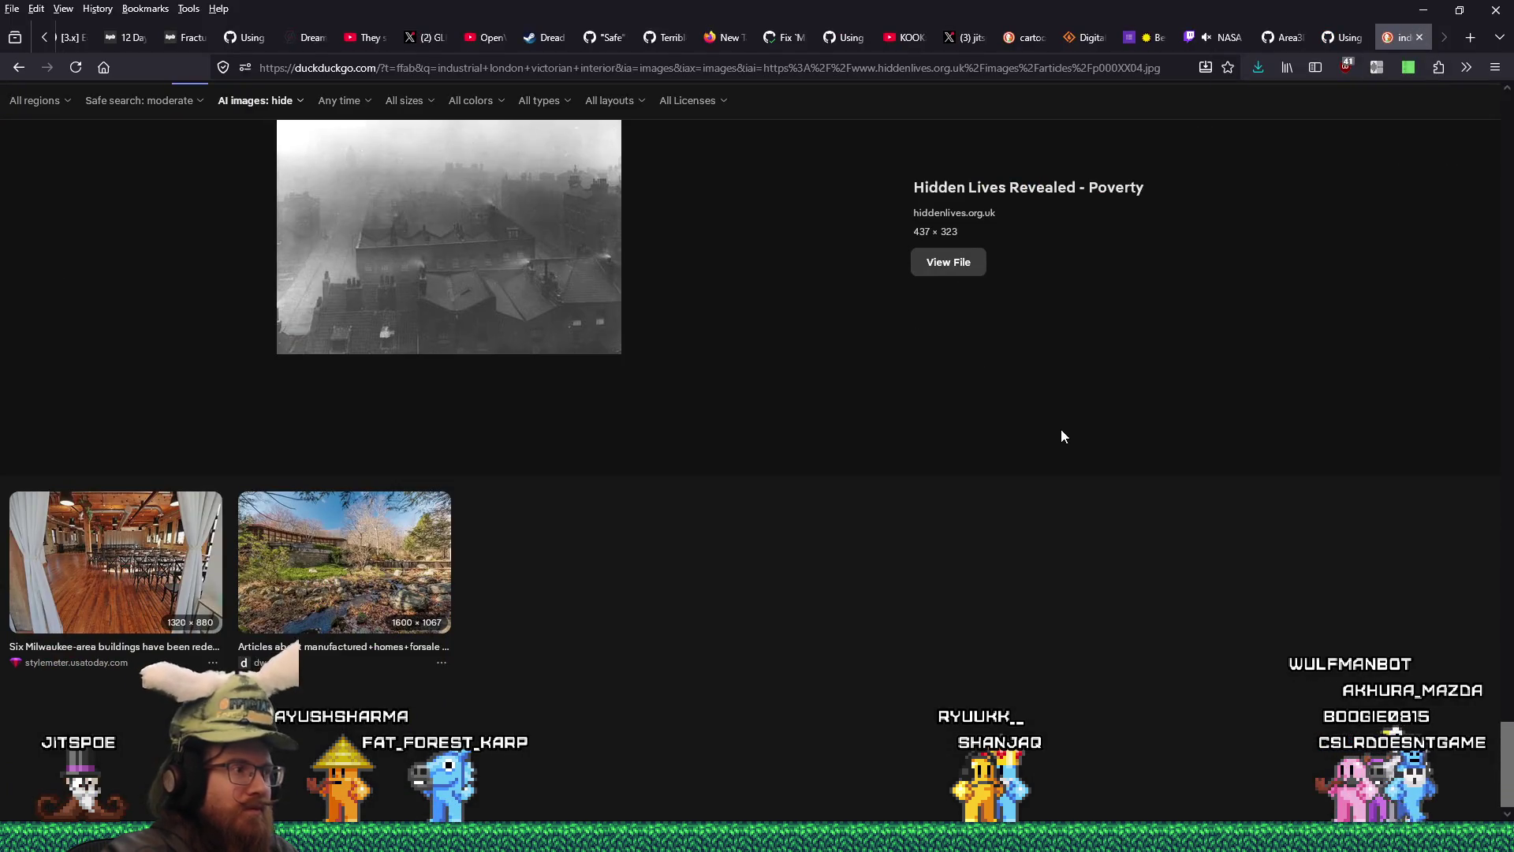
- Save the Fictional 19th Century London concept art into the london folder
{"action": "scroll", "coordinate": [1062, 436], "scroll_direction": "up", "scroll_amount": 2}
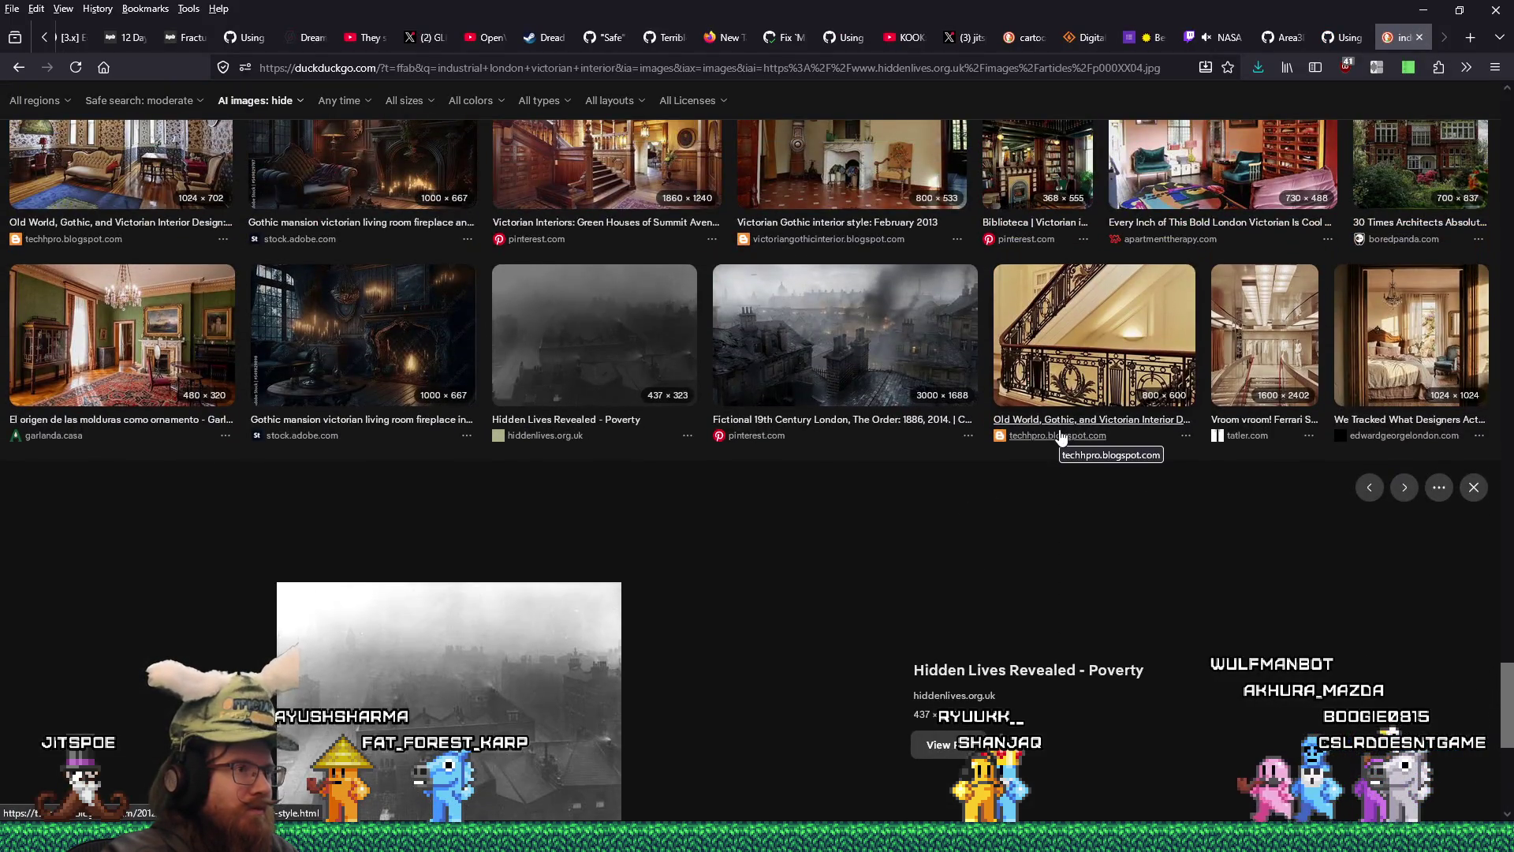
{"action": "left_click", "coordinate": [970, 381]}
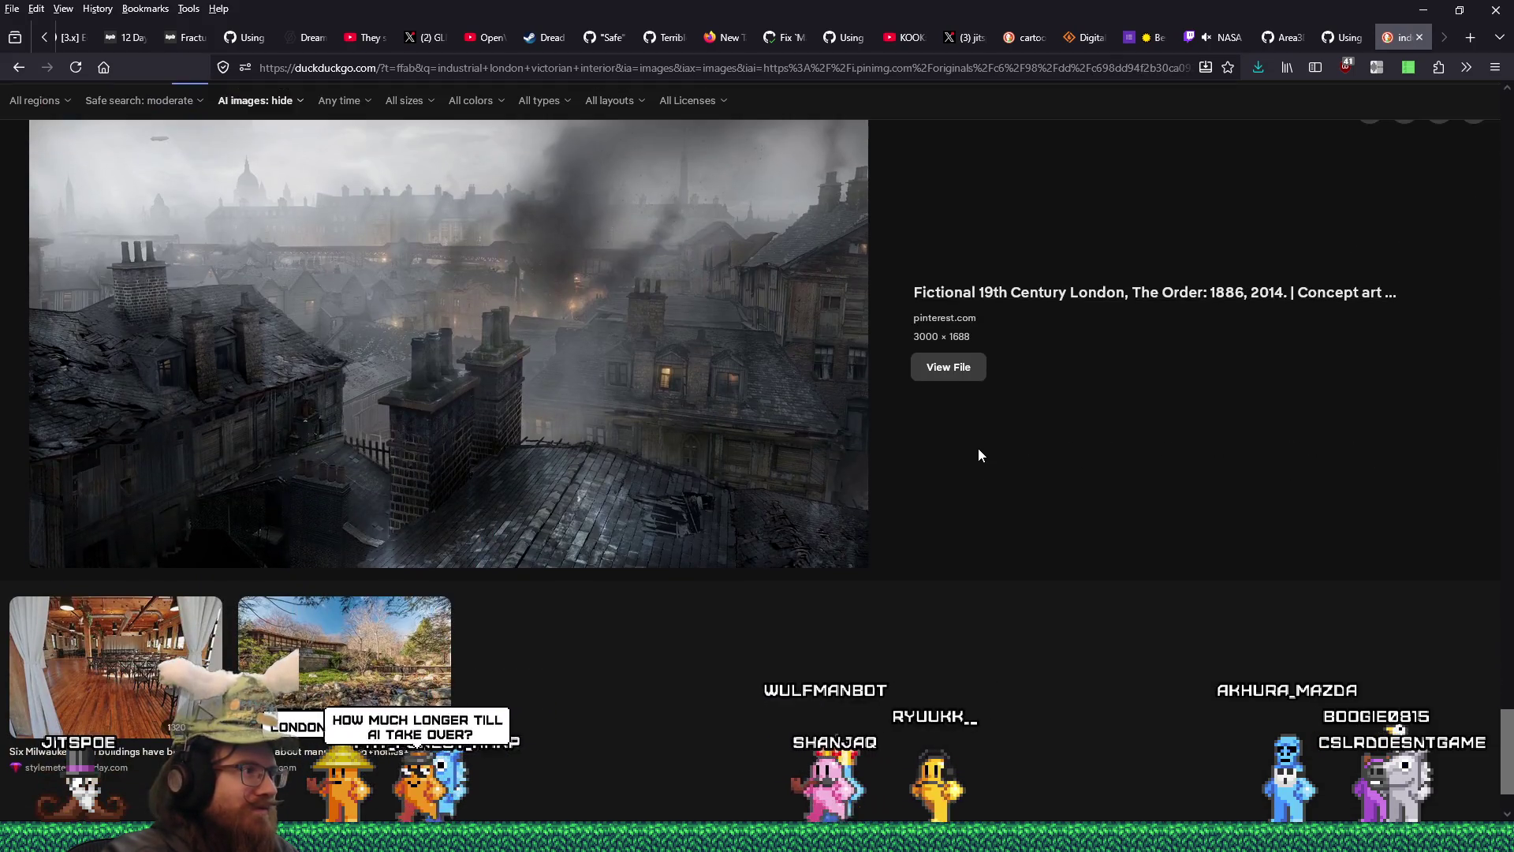
{"action": "left_click", "coordinate": [952, 377]}
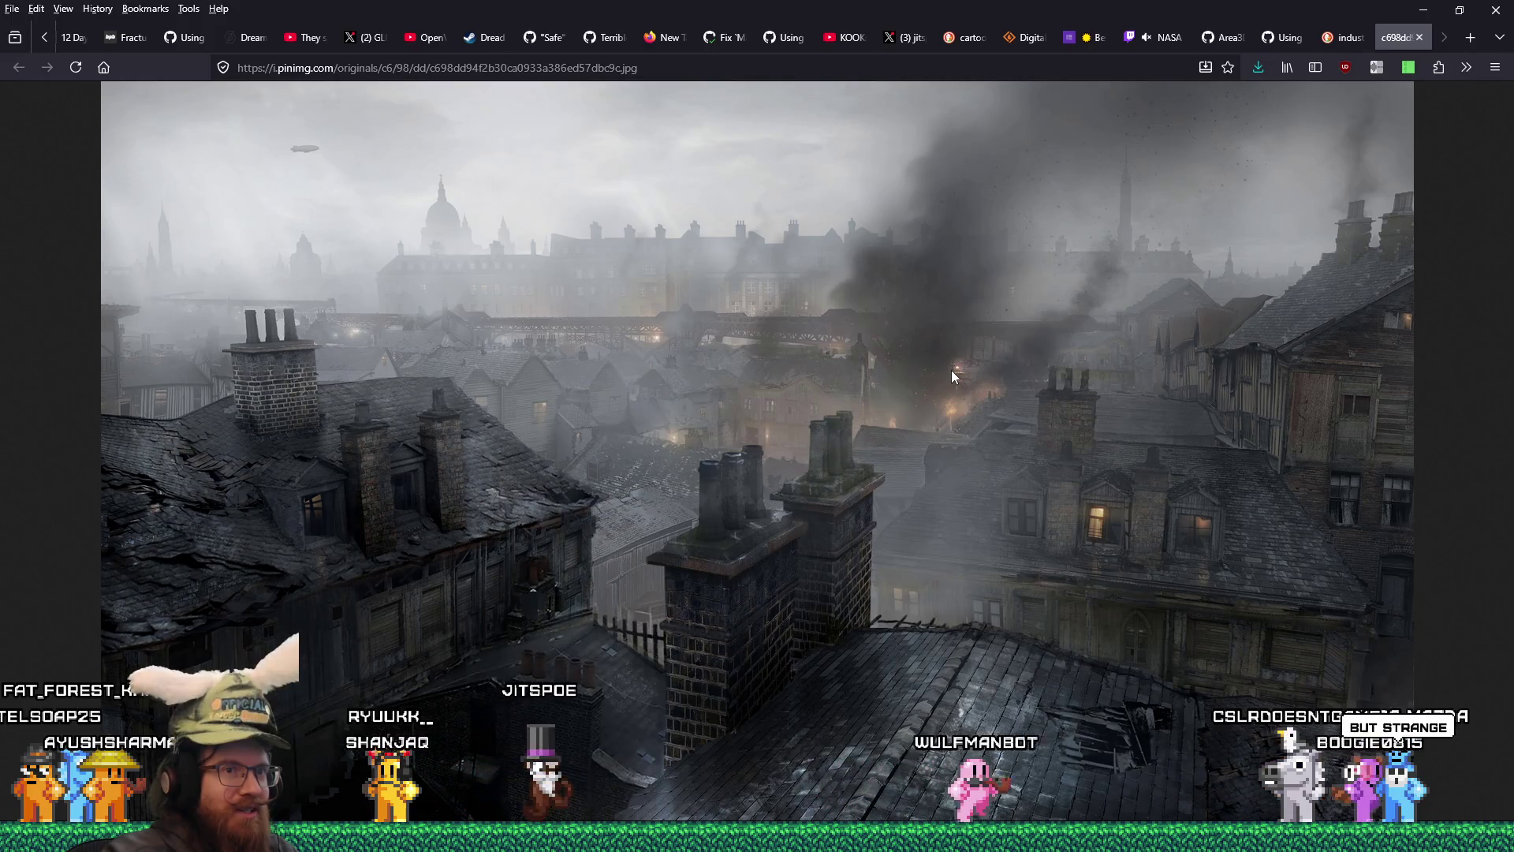
{"action": "right_click", "coordinate": [862, 362]}
{"action": "left_click", "coordinate": [893, 376]}
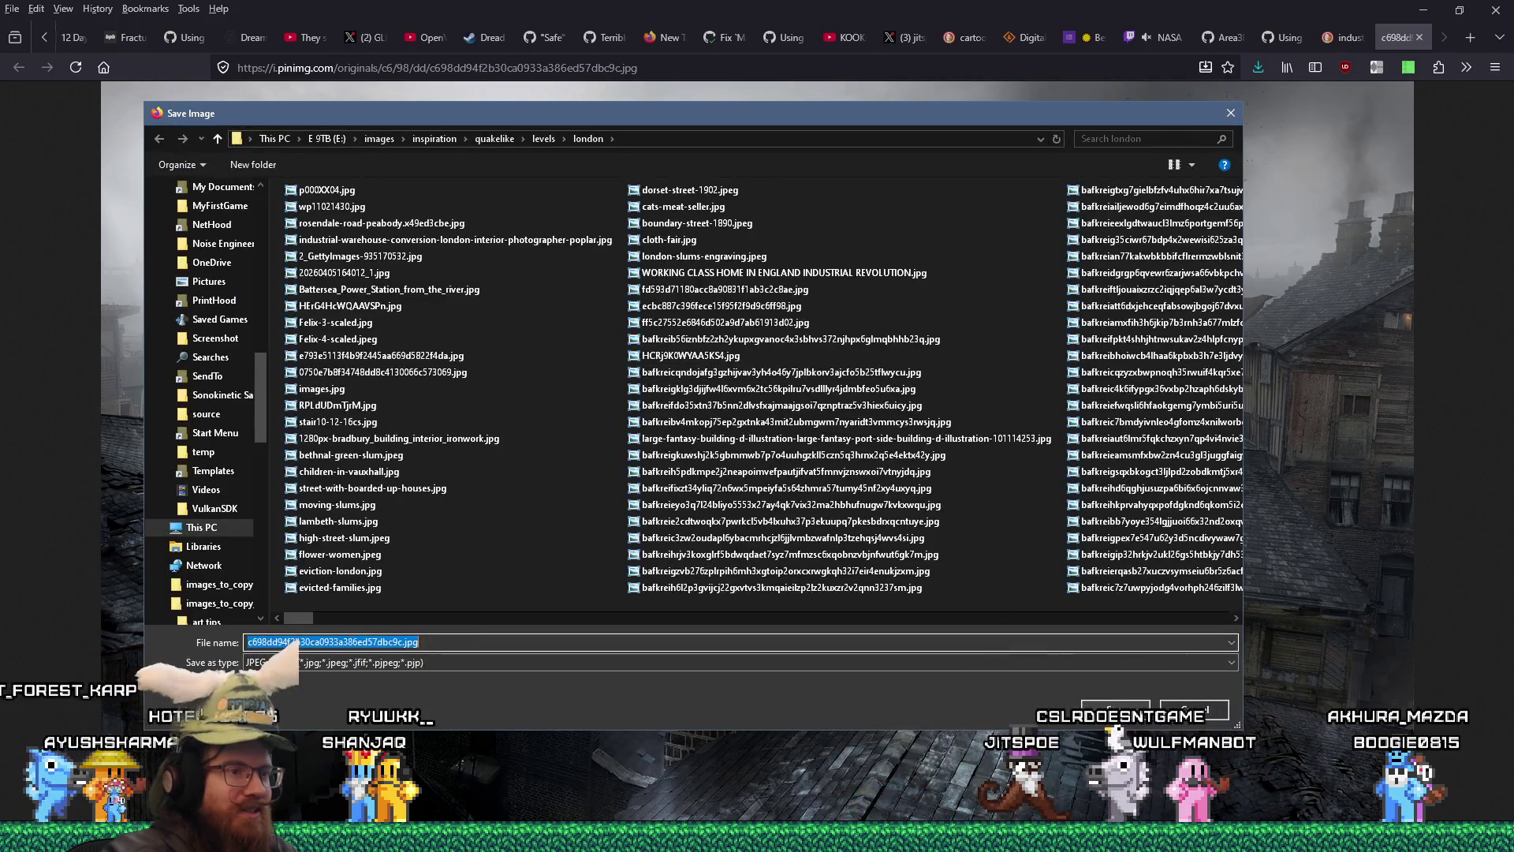
{"action": "left_click", "coordinate": [1096, 703]}
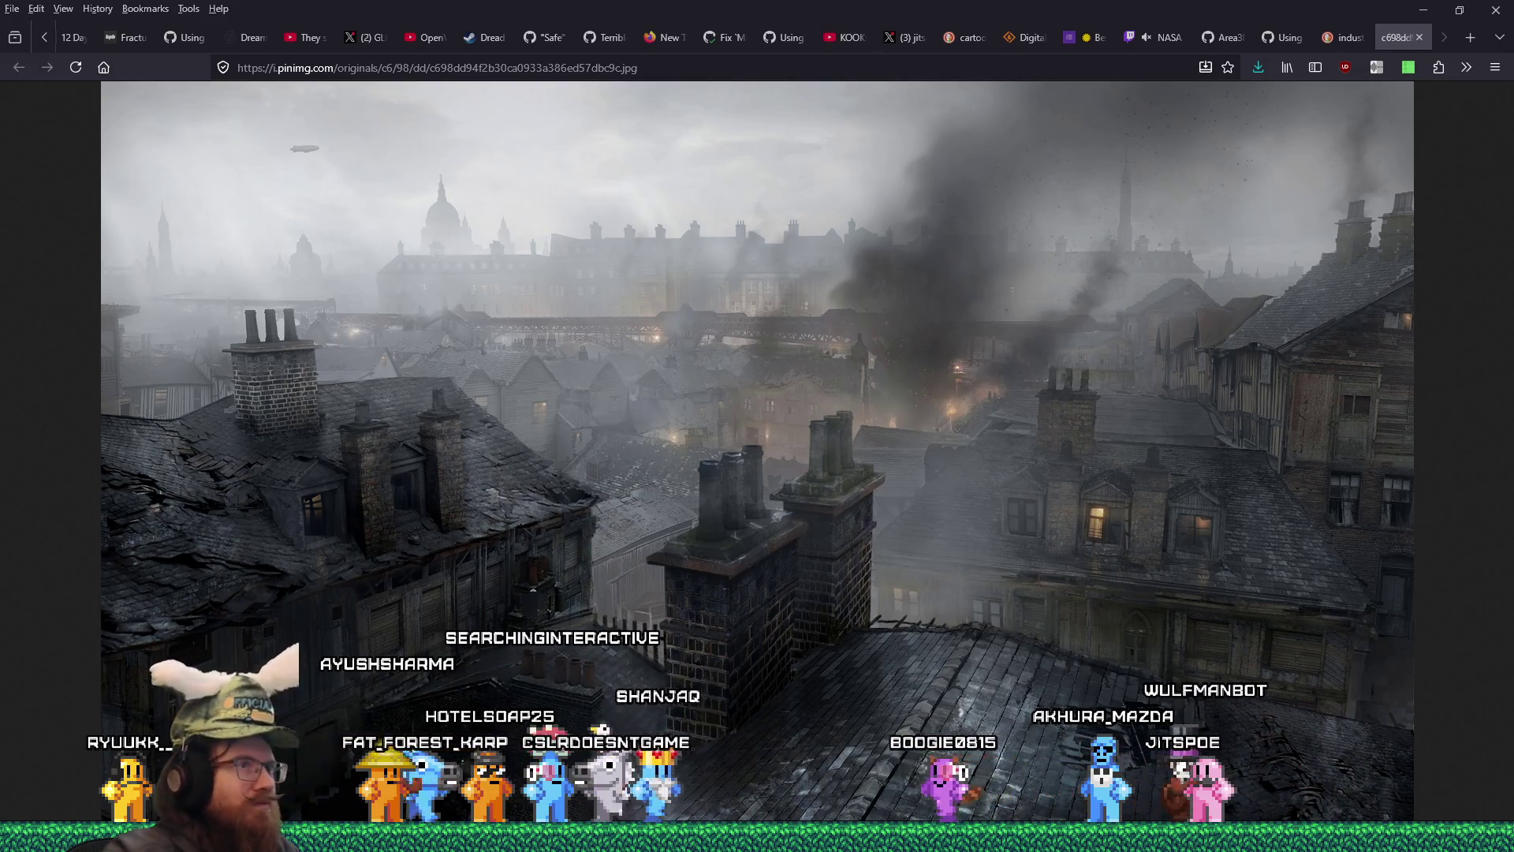
{"action": "left_click", "coordinate": [681, 76]}
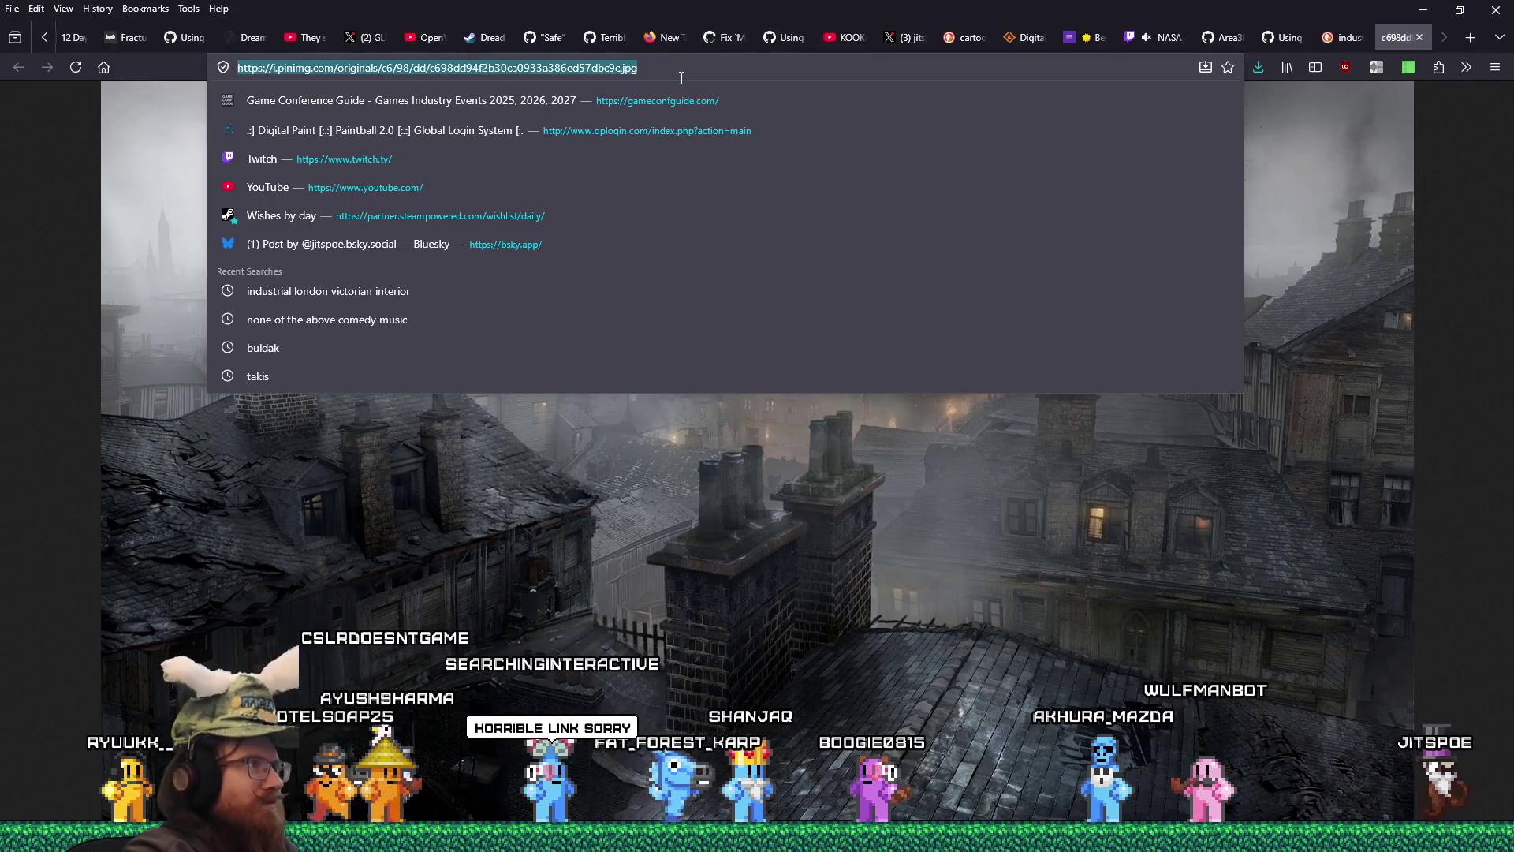
- Load the Wikipedia Butterfly roof article, read it, view its Germany photo, then close it
{"action": "type", "text": "https://en.wikipedia.org/wiki/Butterfly_roof#:~:text=A%20butterfly%20roof%20(sometimes%20called,resembles%20a%20butterfly's%20wings."}
{"action": "key", "text": "Return"}
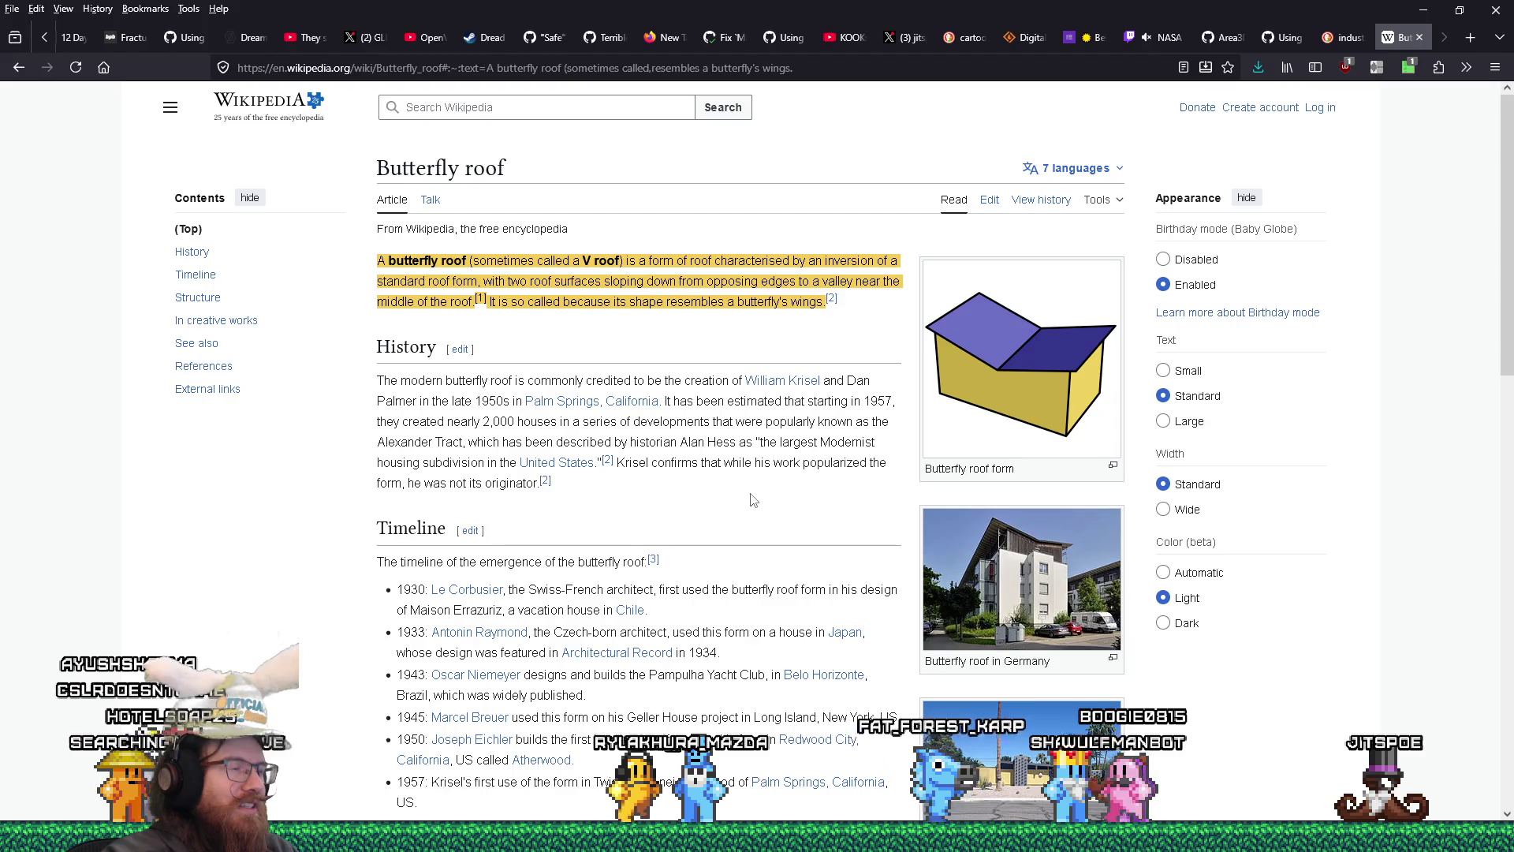
{"action": "scroll", "coordinate": [751, 502], "scroll_direction": "down", "scroll_amount": 1}
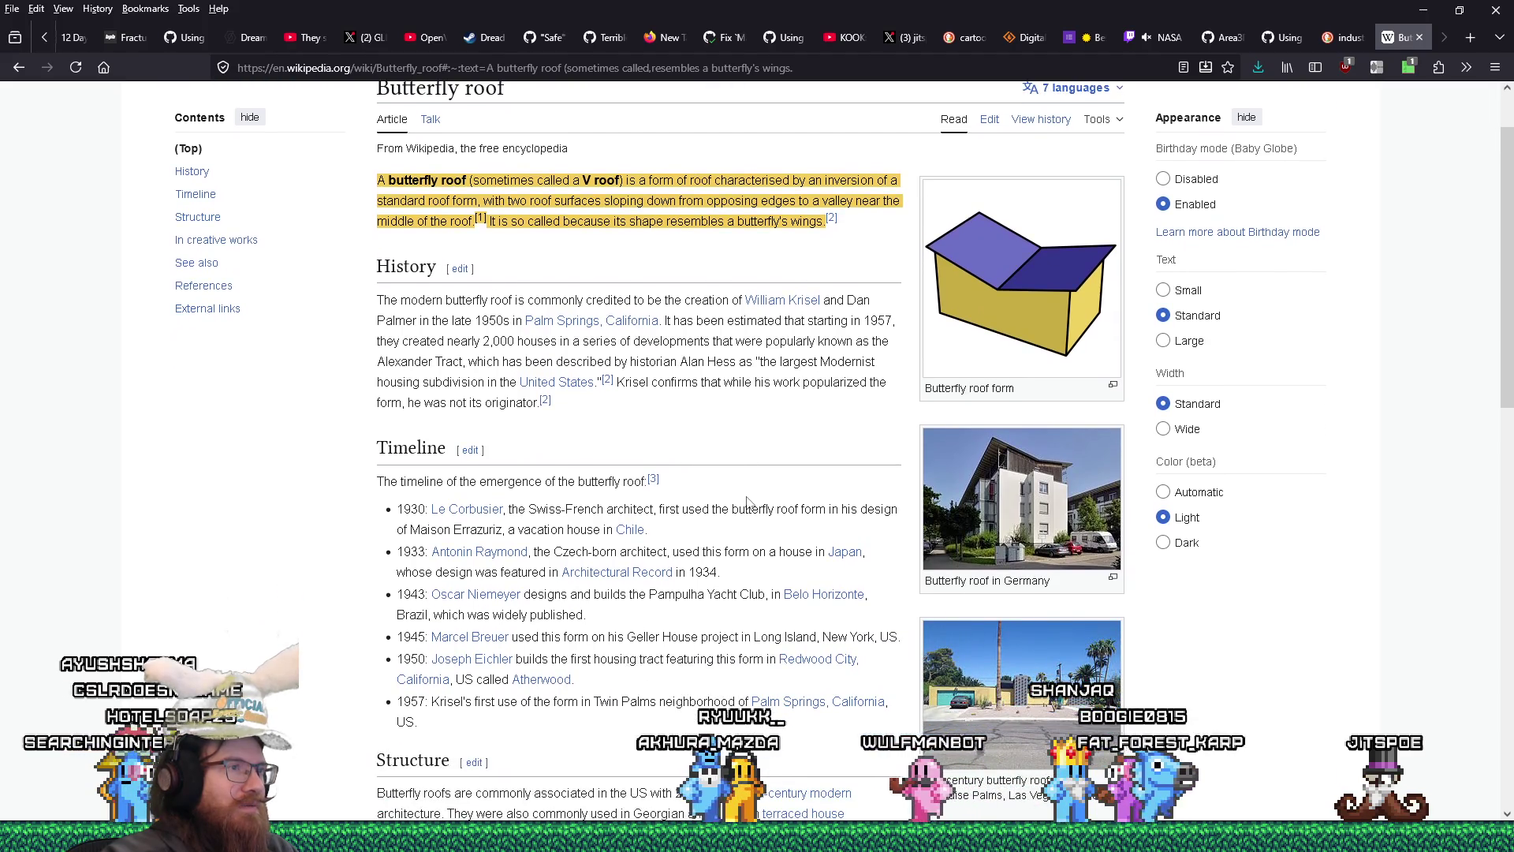
{"action": "scroll", "coordinate": [747, 501], "scroll_direction": "down", "scroll_amount": 1}
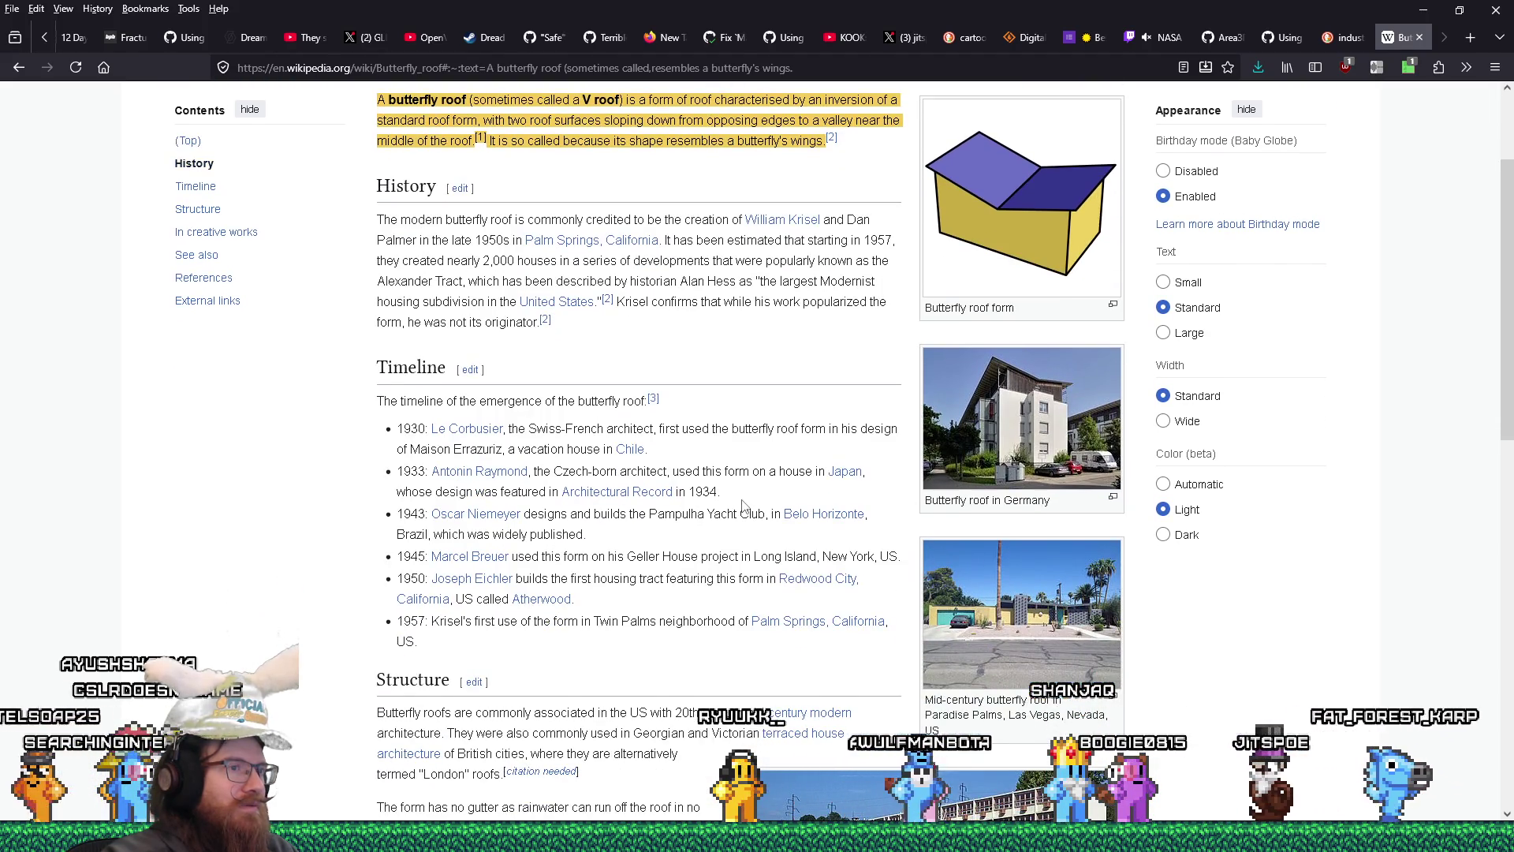
{"action": "scroll", "coordinate": [742, 502], "scroll_direction": "down", "scroll_amount": 1}
{"action": "scroll", "coordinate": [742, 501], "scroll_direction": "up", "scroll_amount": 2}
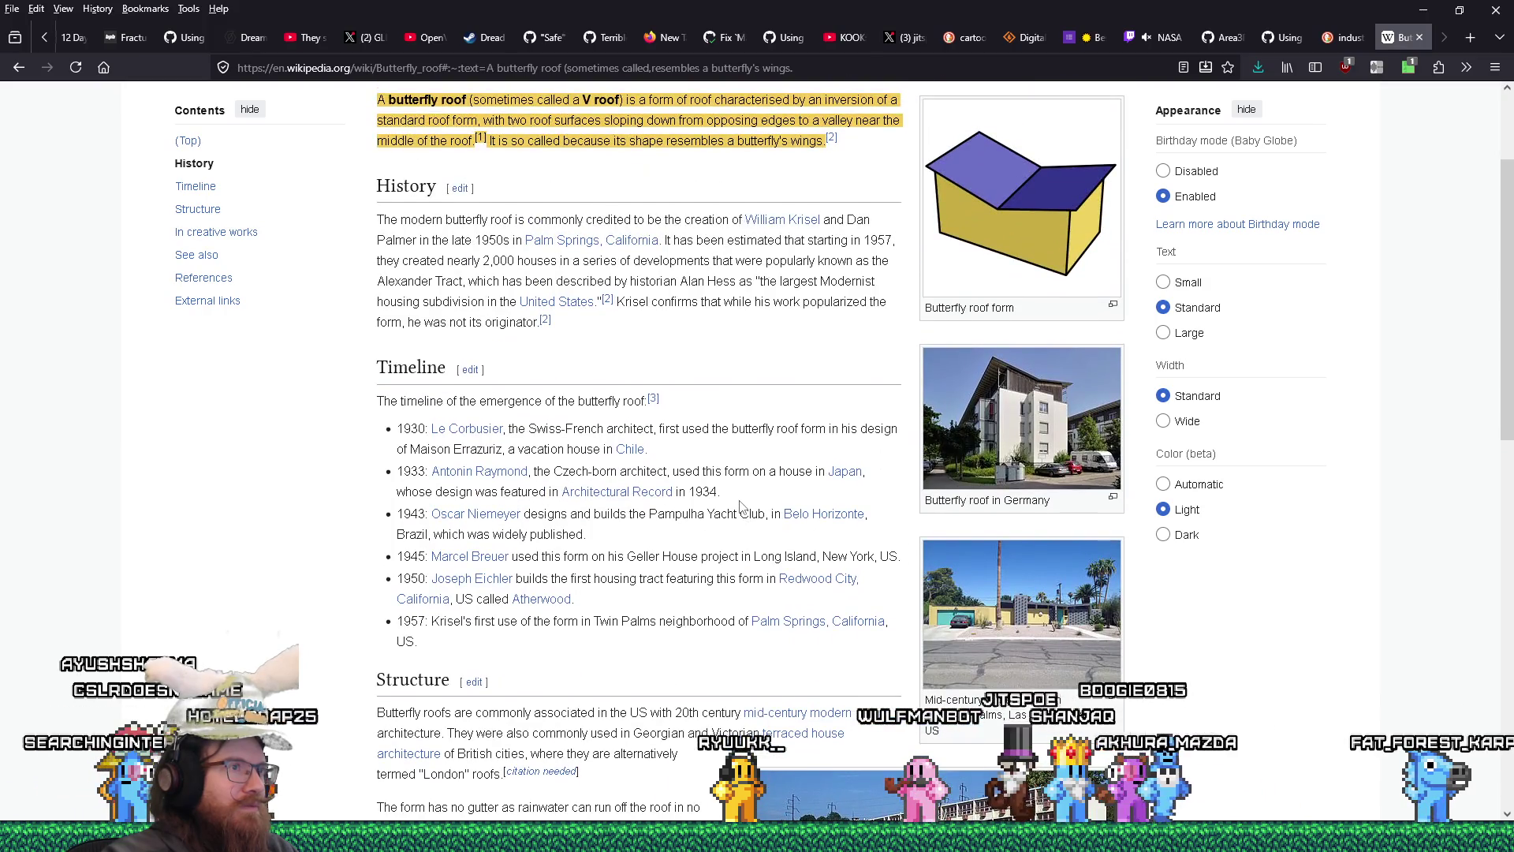
{"action": "scroll", "coordinate": [742, 506], "scroll_direction": "down", "scroll_amount": 3}
{"action": "scroll", "coordinate": [738, 509], "scroll_direction": "down", "scroll_amount": 1}
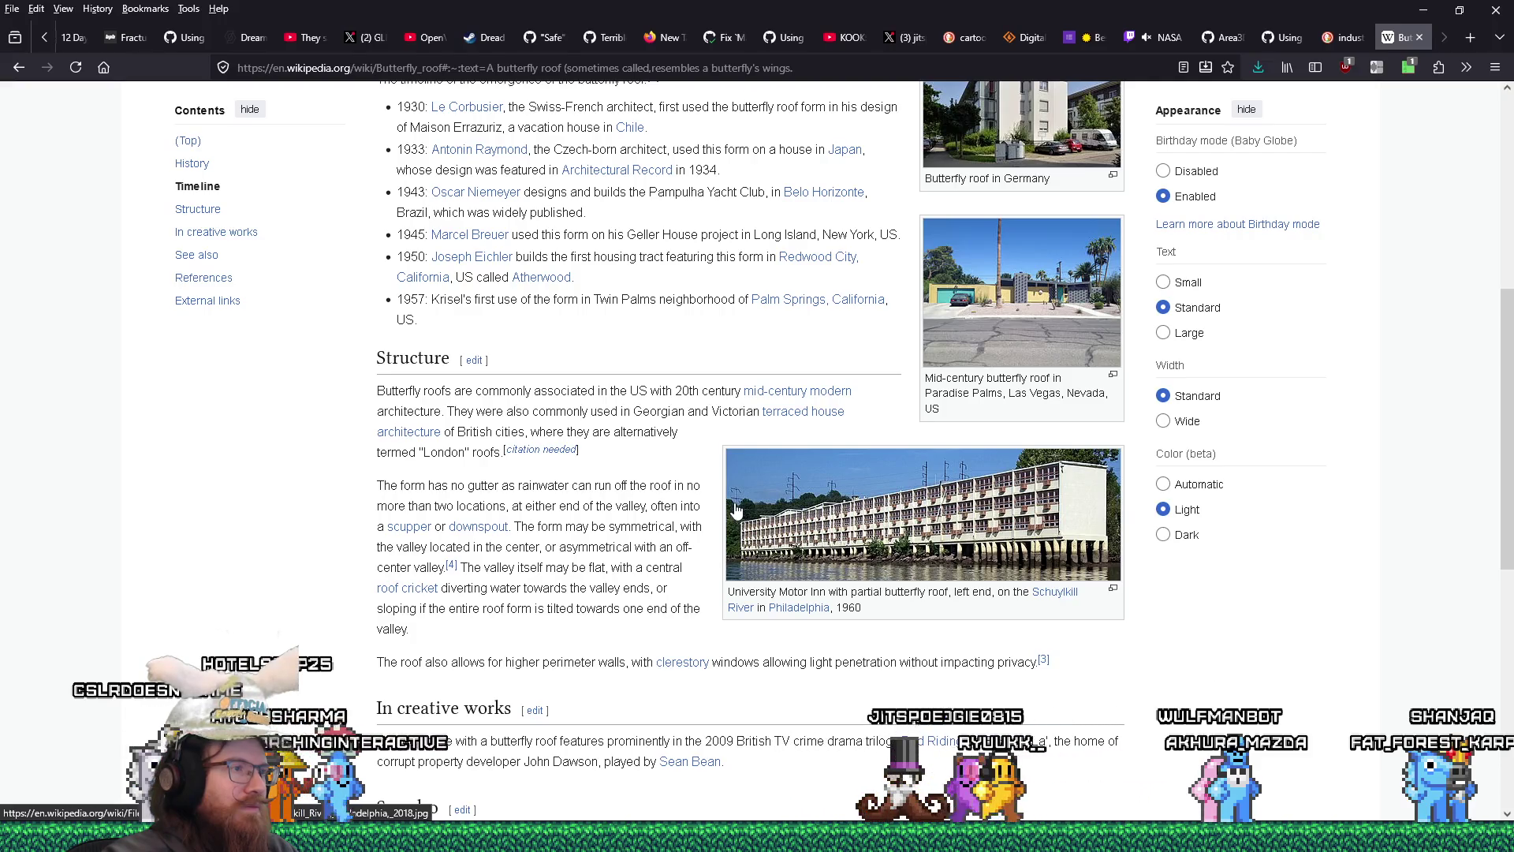
{"action": "scroll", "coordinate": [735, 510], "scroll_direction": "down", "scroll_amount": 1}
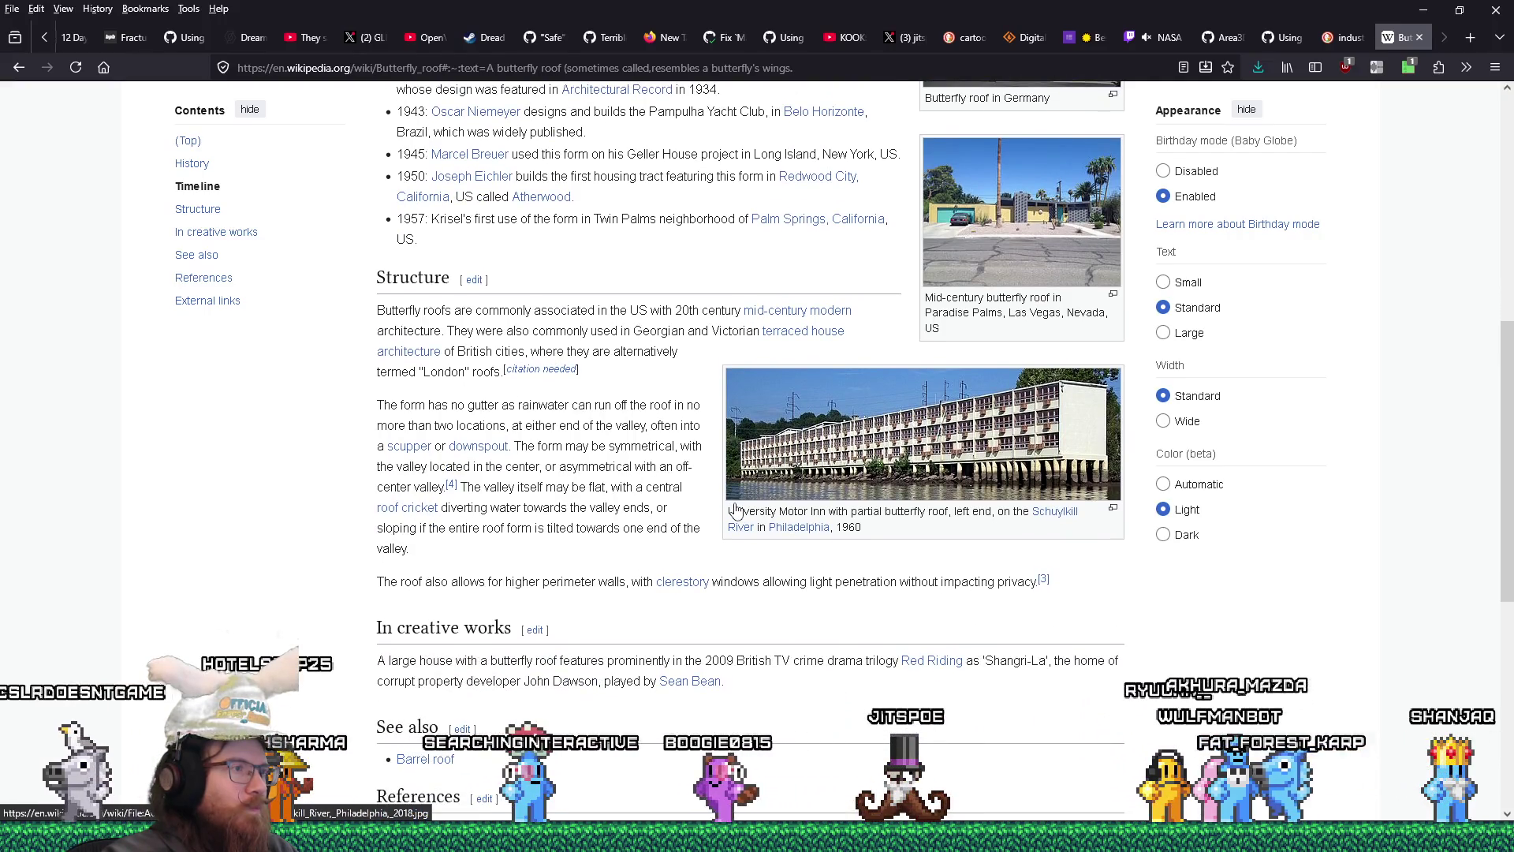
{"action": "scroll", "coordinate": [735, 510], "scroll_direction": "down", "scroll_amount": 6}
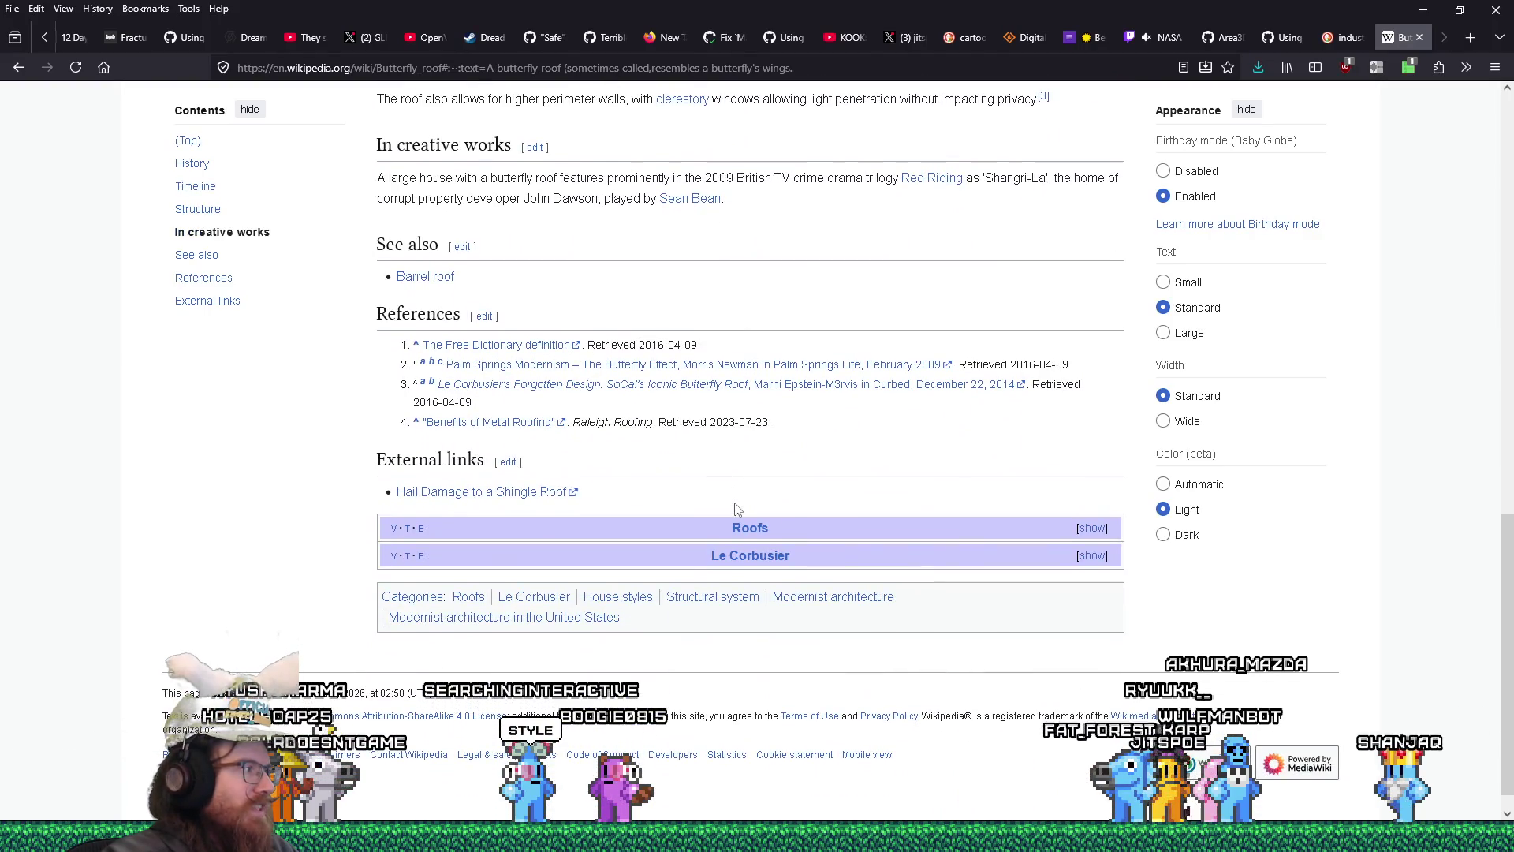
{"action": "scroll", "coordinate": [735, 509], "scroll_direction": "up", "scroll_amount": 15}
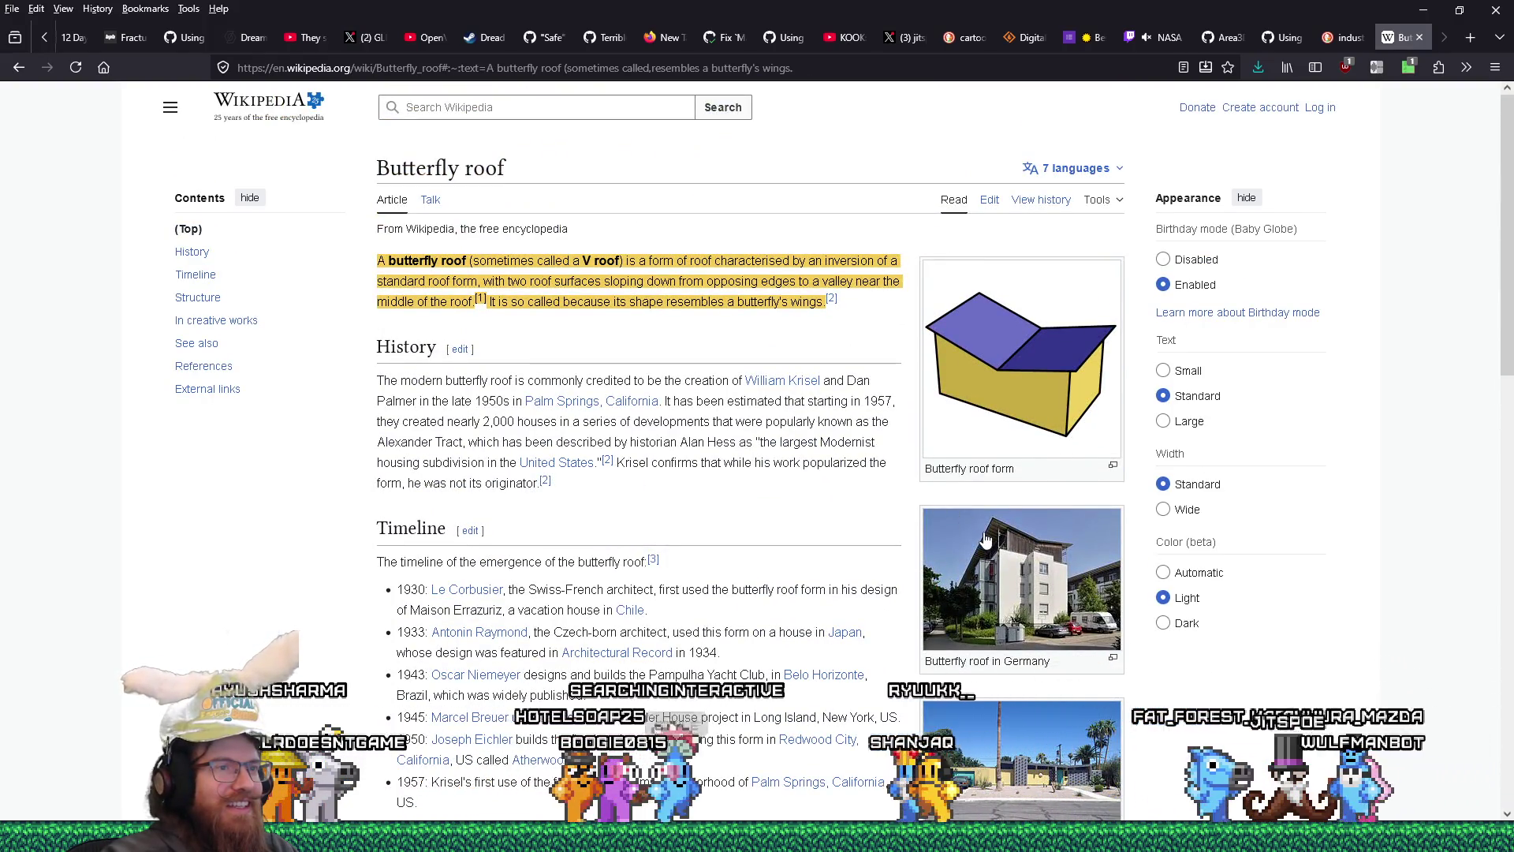
{"action": "left_click", "coordinate": [985, 539]}
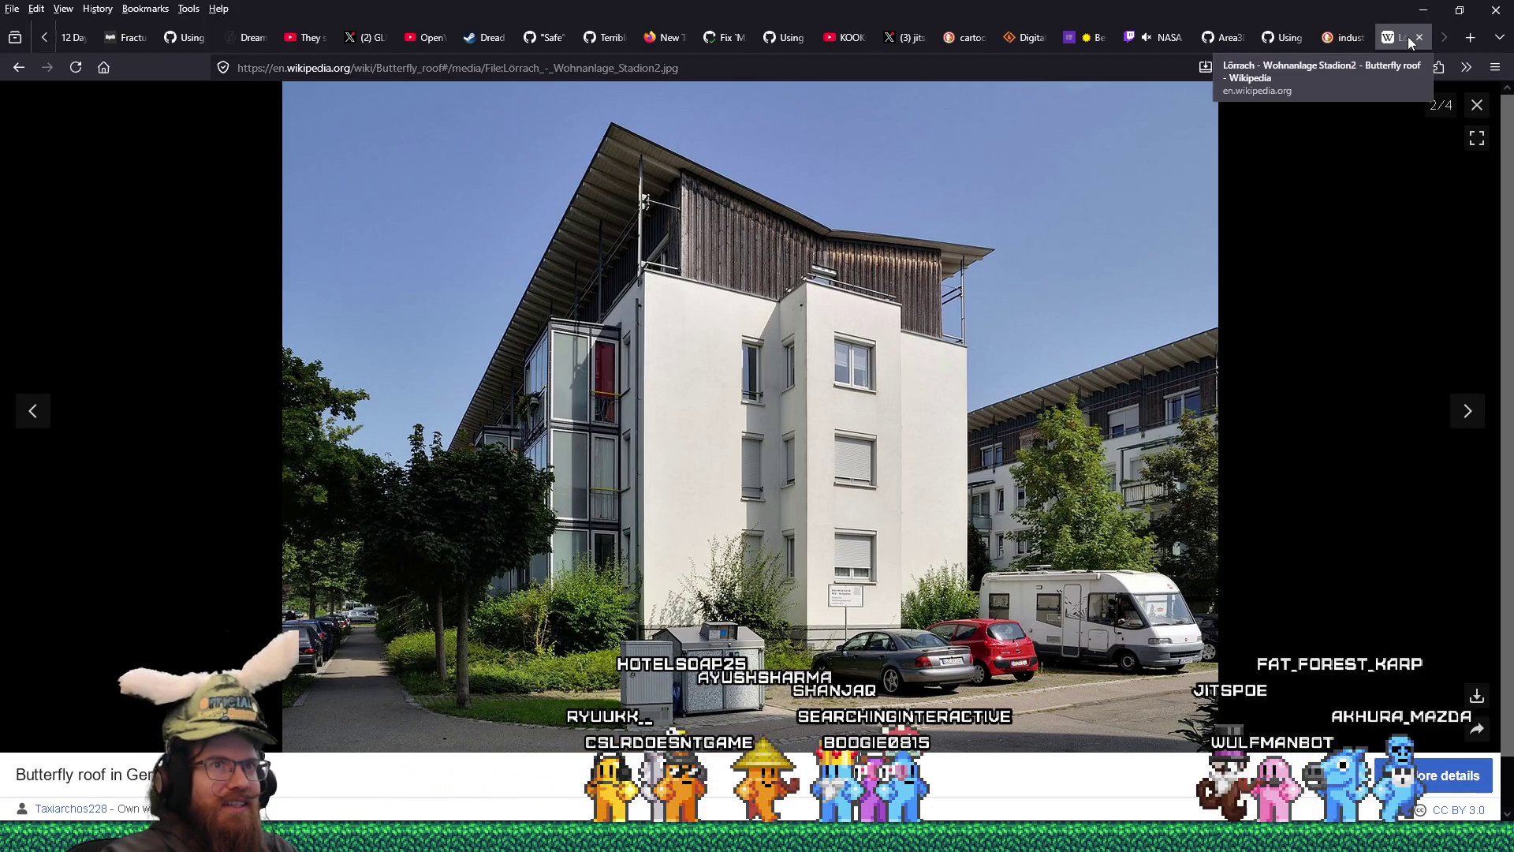
{"action": "left_click", "coordinate": [1419, 38]}
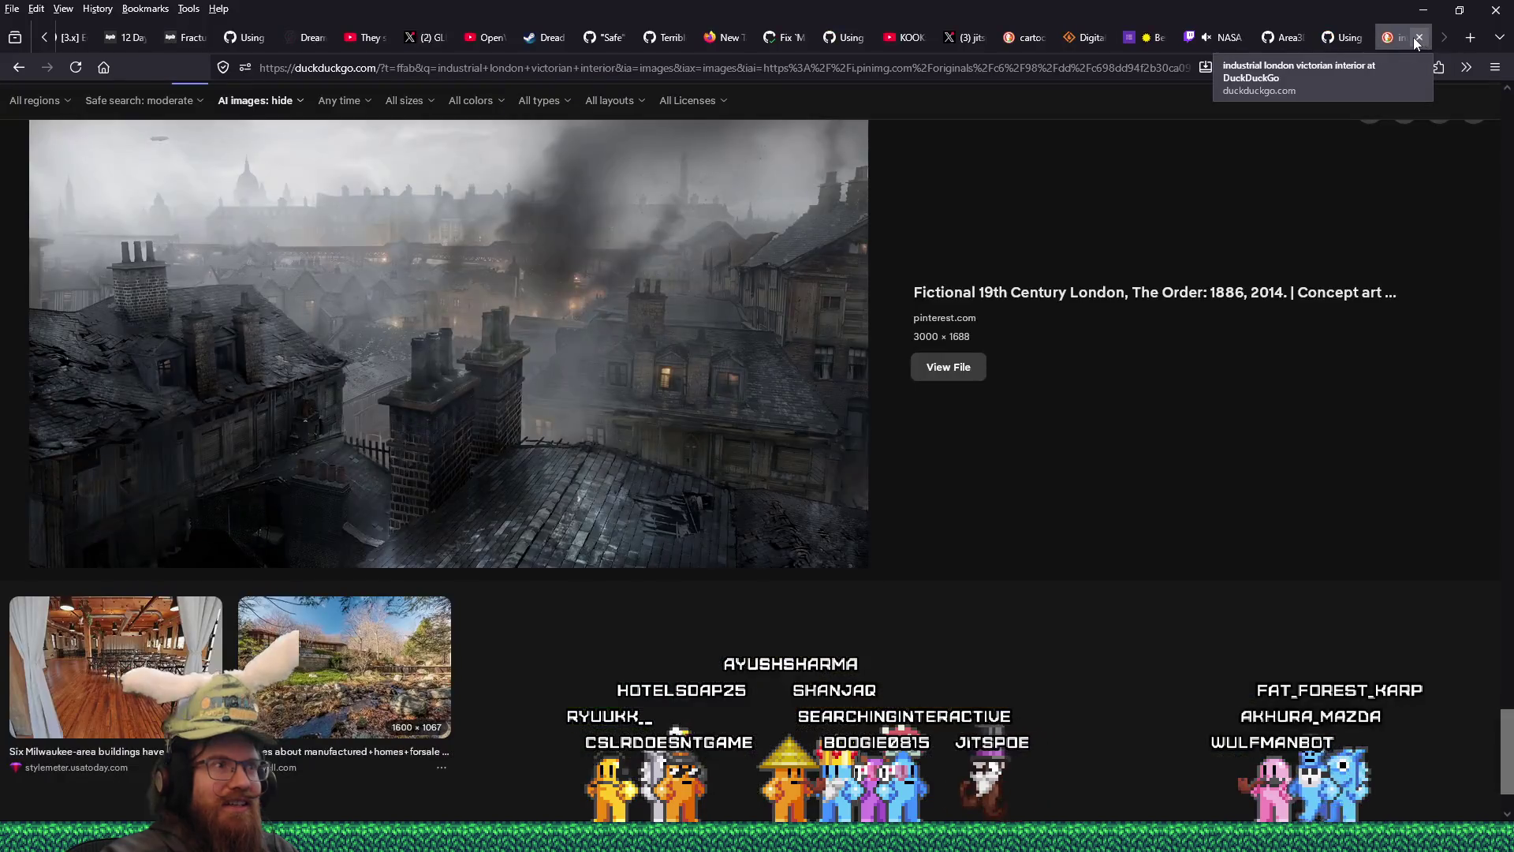
- Preview the Hidden Lives Revealed - Poverty foggy rooftops photo (437 × 323) again
{"action": "scroll", "coordinate": [1003, 320], "scroll_direction": "up", "scroll_amount": 5}
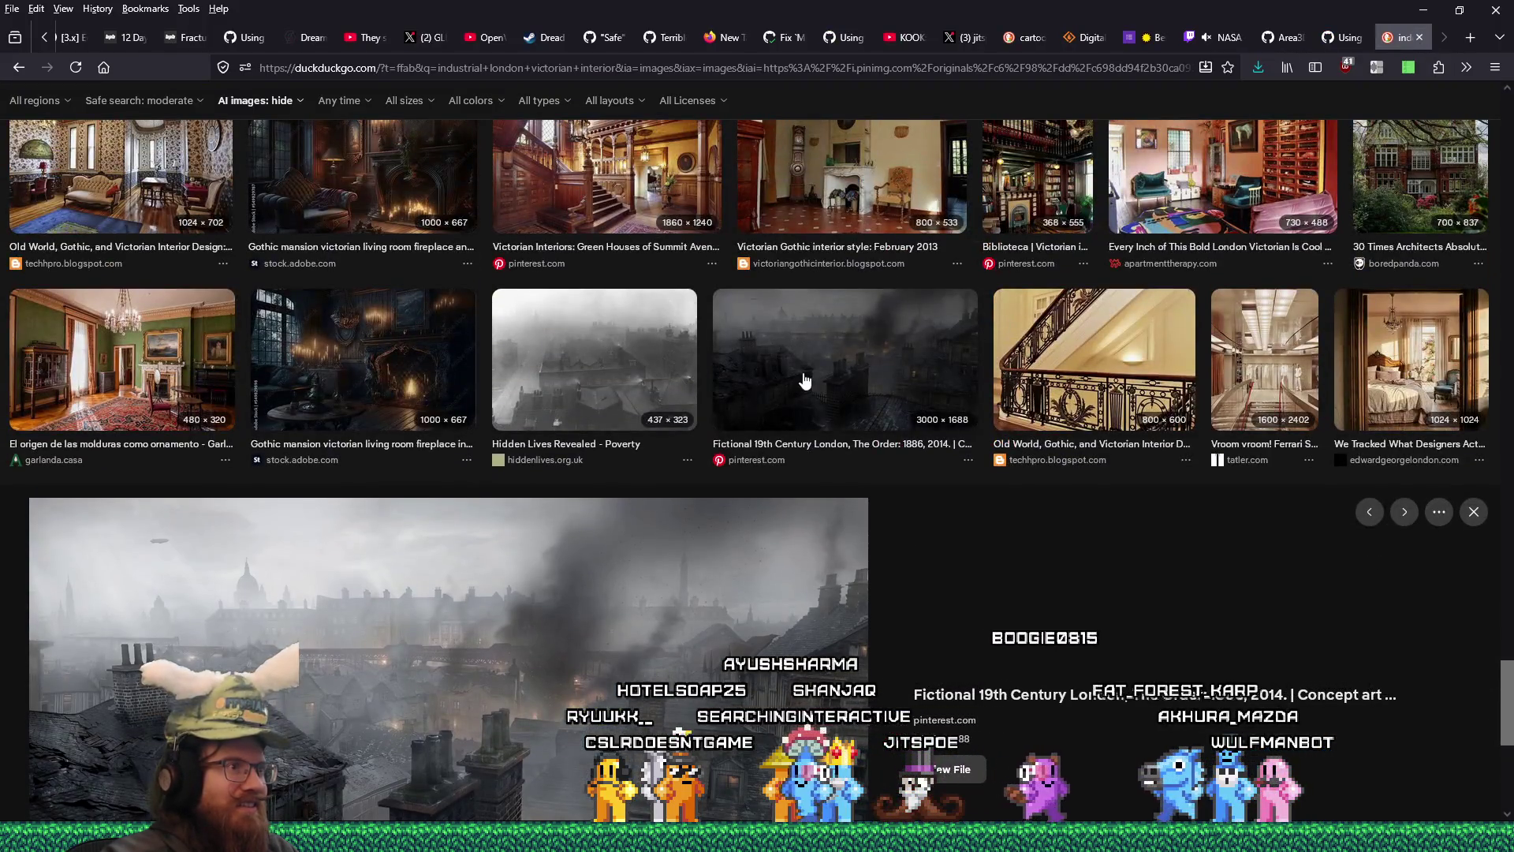
{"action": "left_click", "coordinate": [588, 358]}
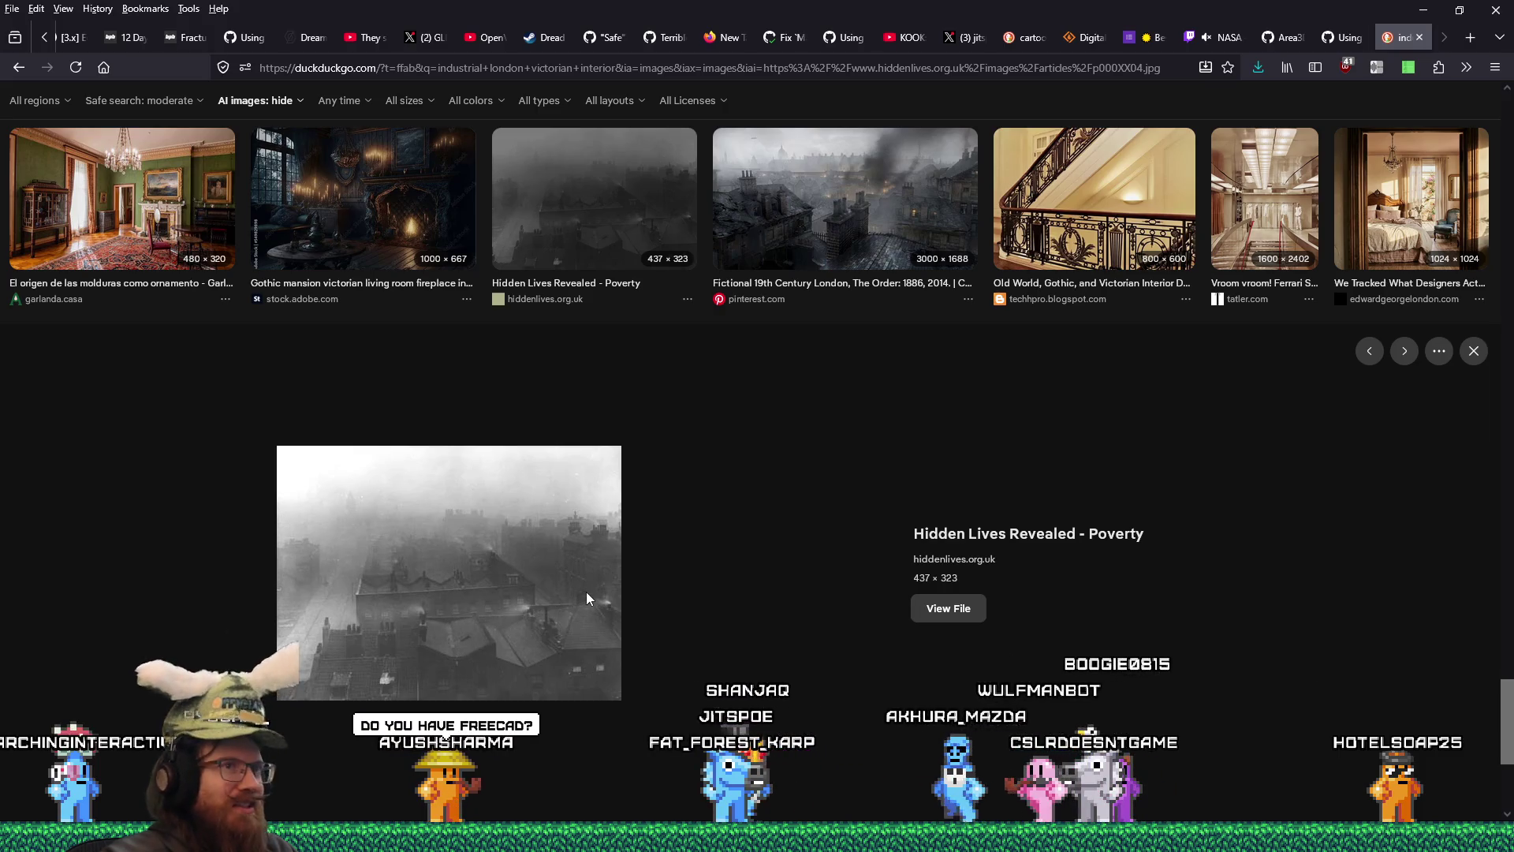
{"action": "scroll", "coordinate": [590, 588], "scroll_direction": "down", "scroll_amount": 4}
- Close the DuckDuckGo image results to return to GitHub issue #117857
{"action": "scroll", "coordinate": [591, 589], "scroll_direction": "up", "scroll_amount": 5}
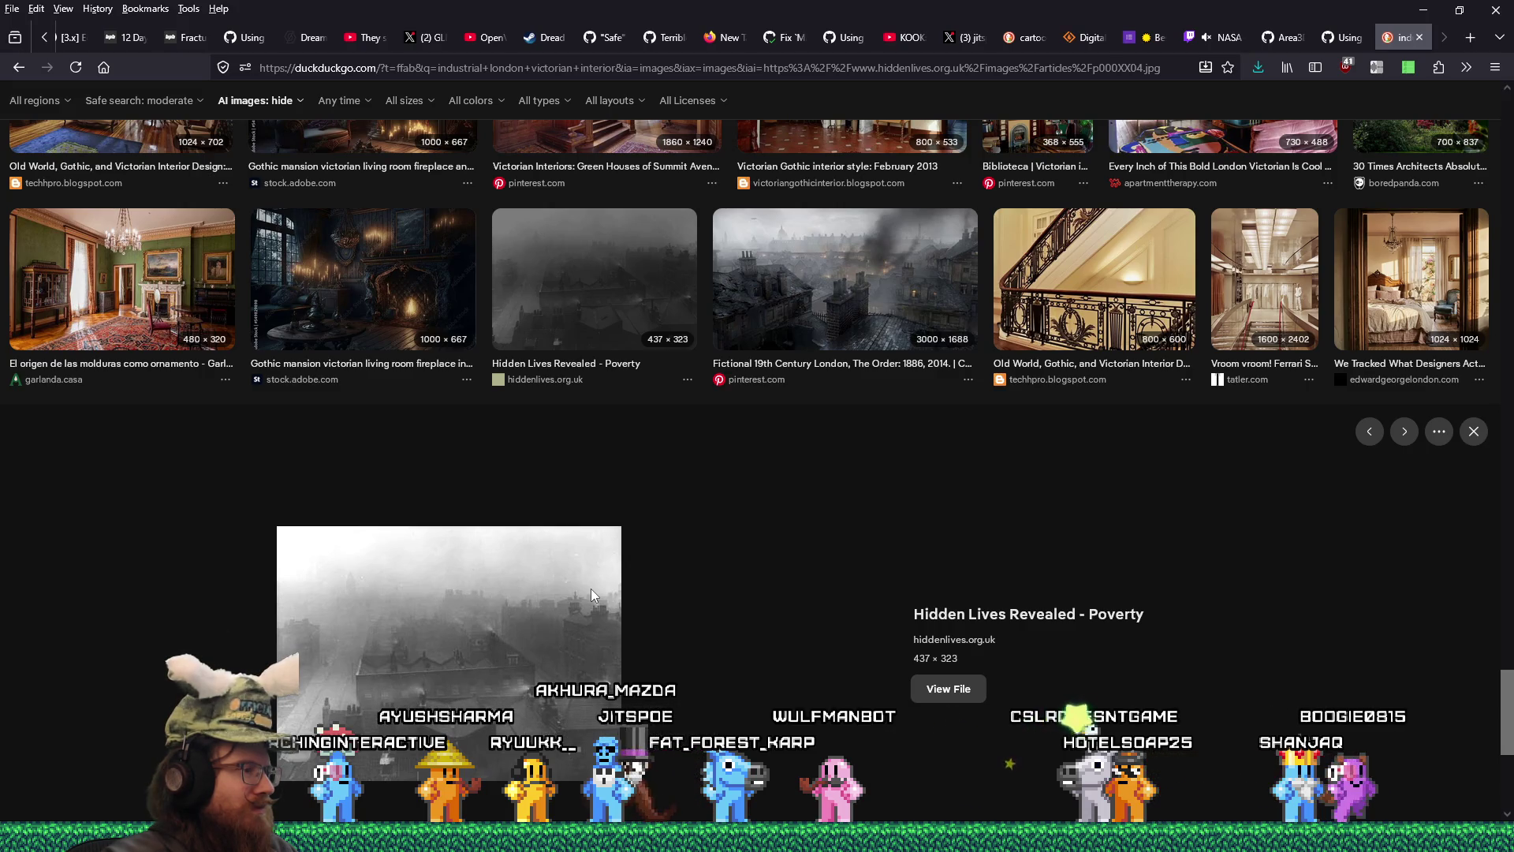
{"action": "scroll", "coordinate": [593, 595], "scroll_direction": "down", "scroll_amount": 3}
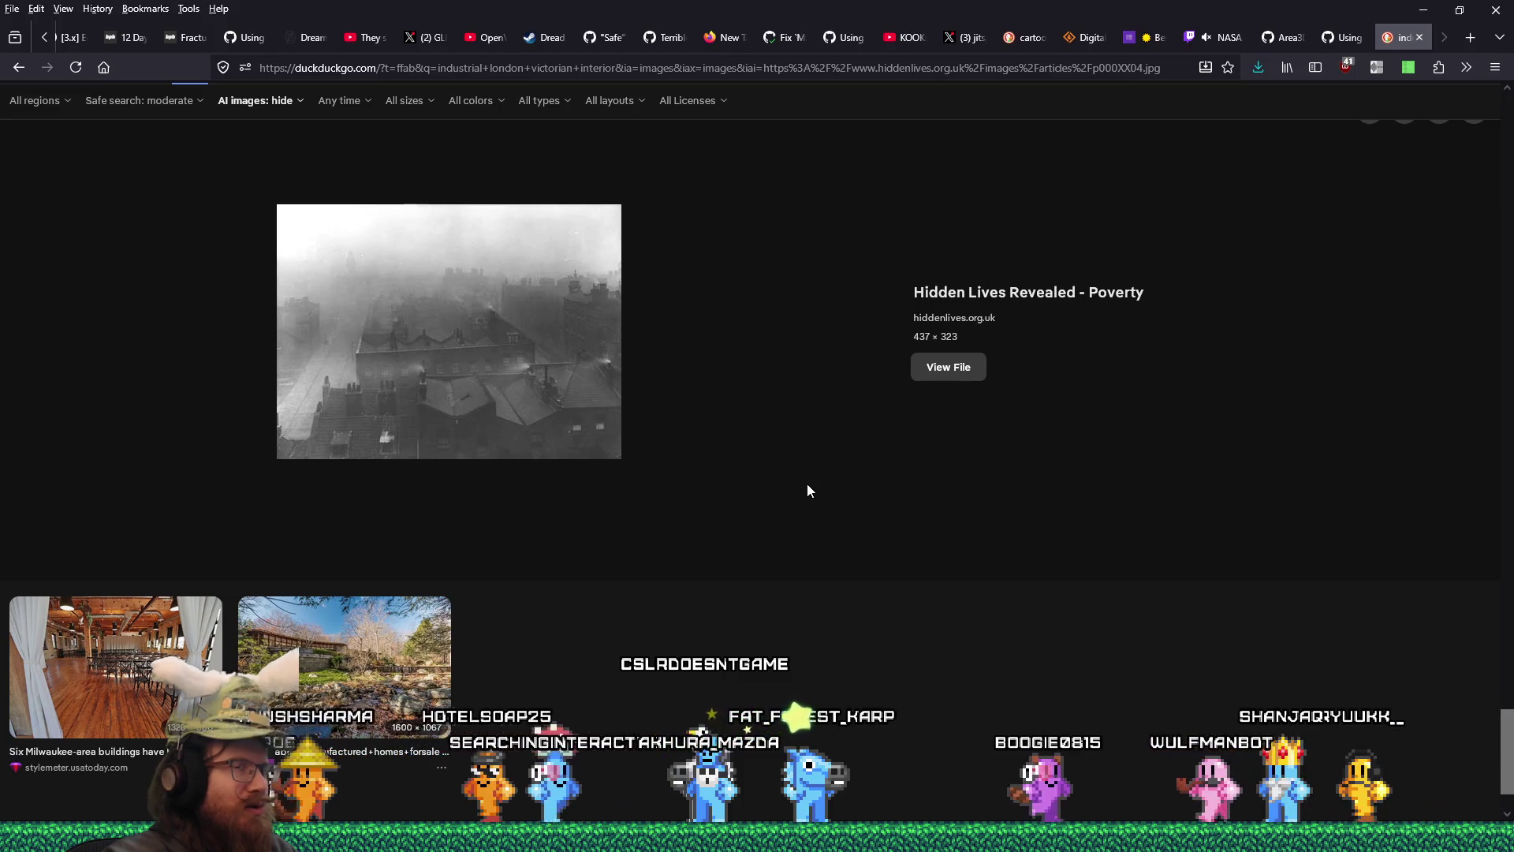
{"action": "left_click", "coordinate": [1419, 37]}
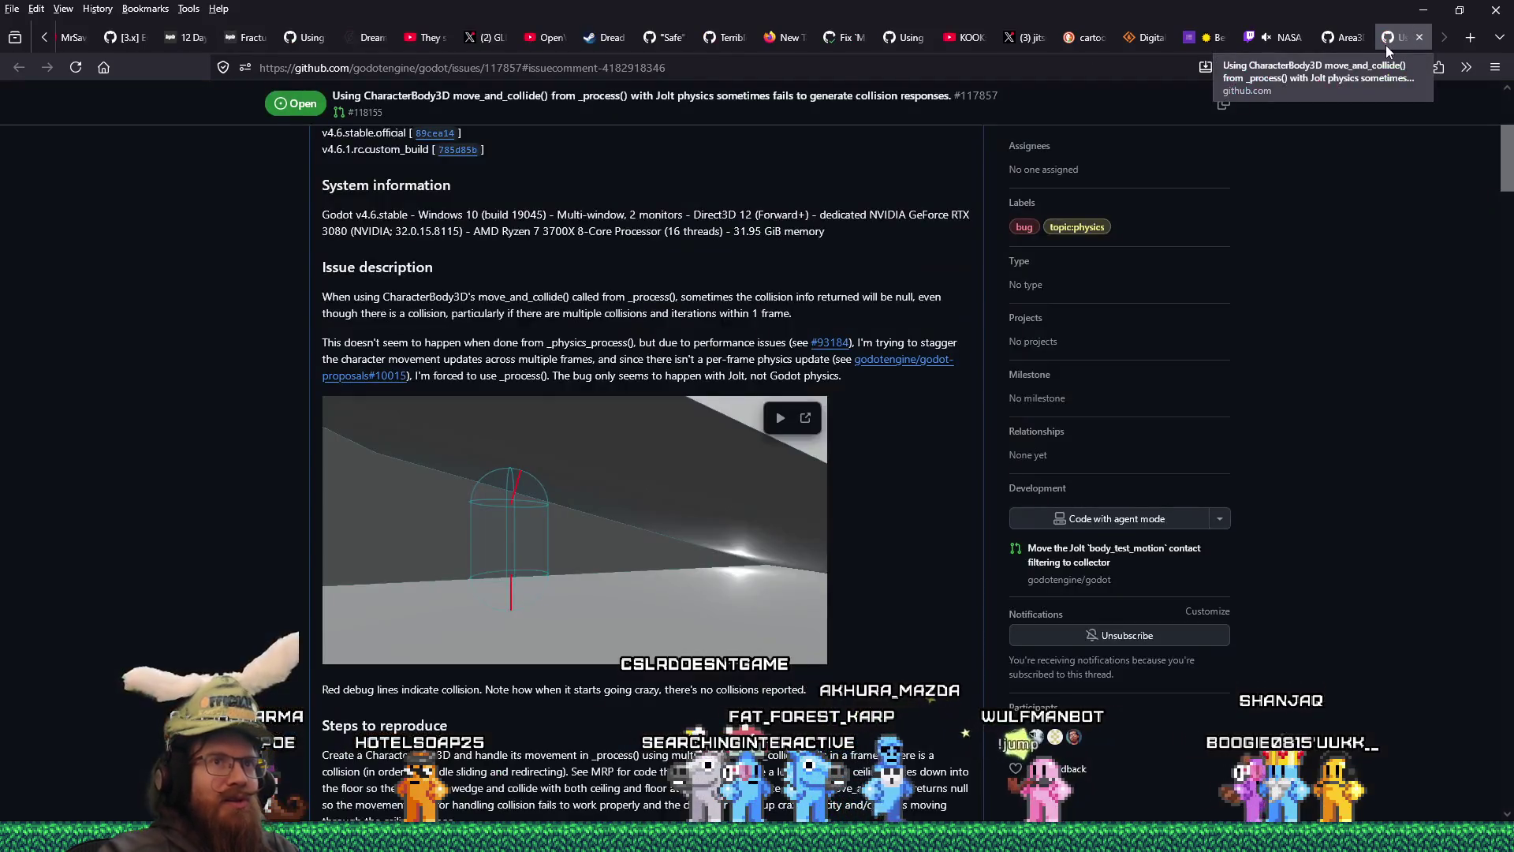
- Start a quote reply to the comment requesting thorough character-controller testing of PR #118155
{"action": "scroll", "coordinate": [911, 438], "scroll_direction": "down", "scroll_amount": 20}
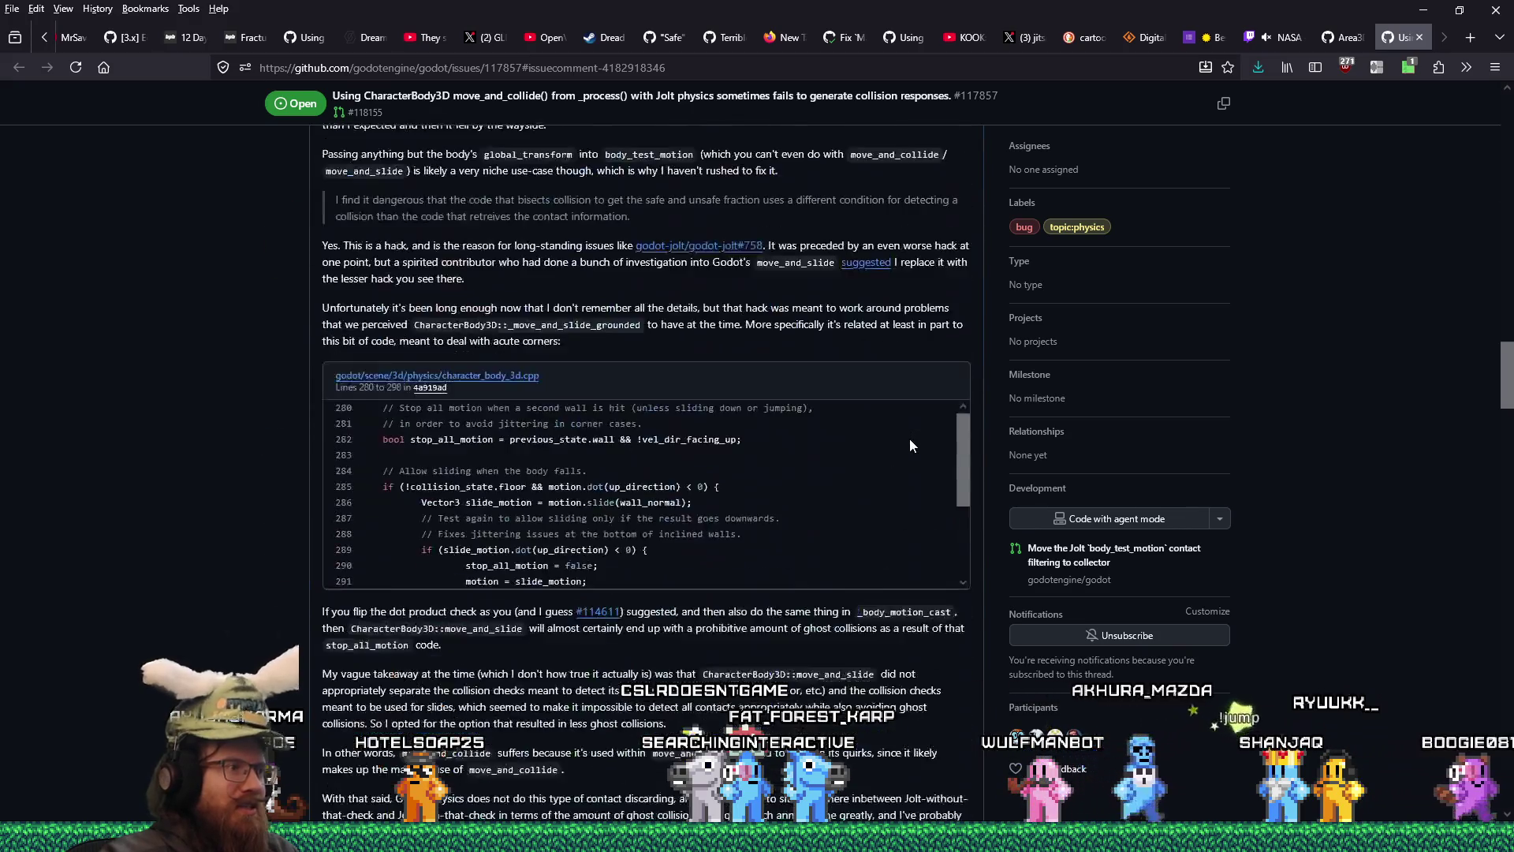
{"action": "scroll", "coordinate": [908, 438], "scroll_direction": "down", "scroll_amount": 5}
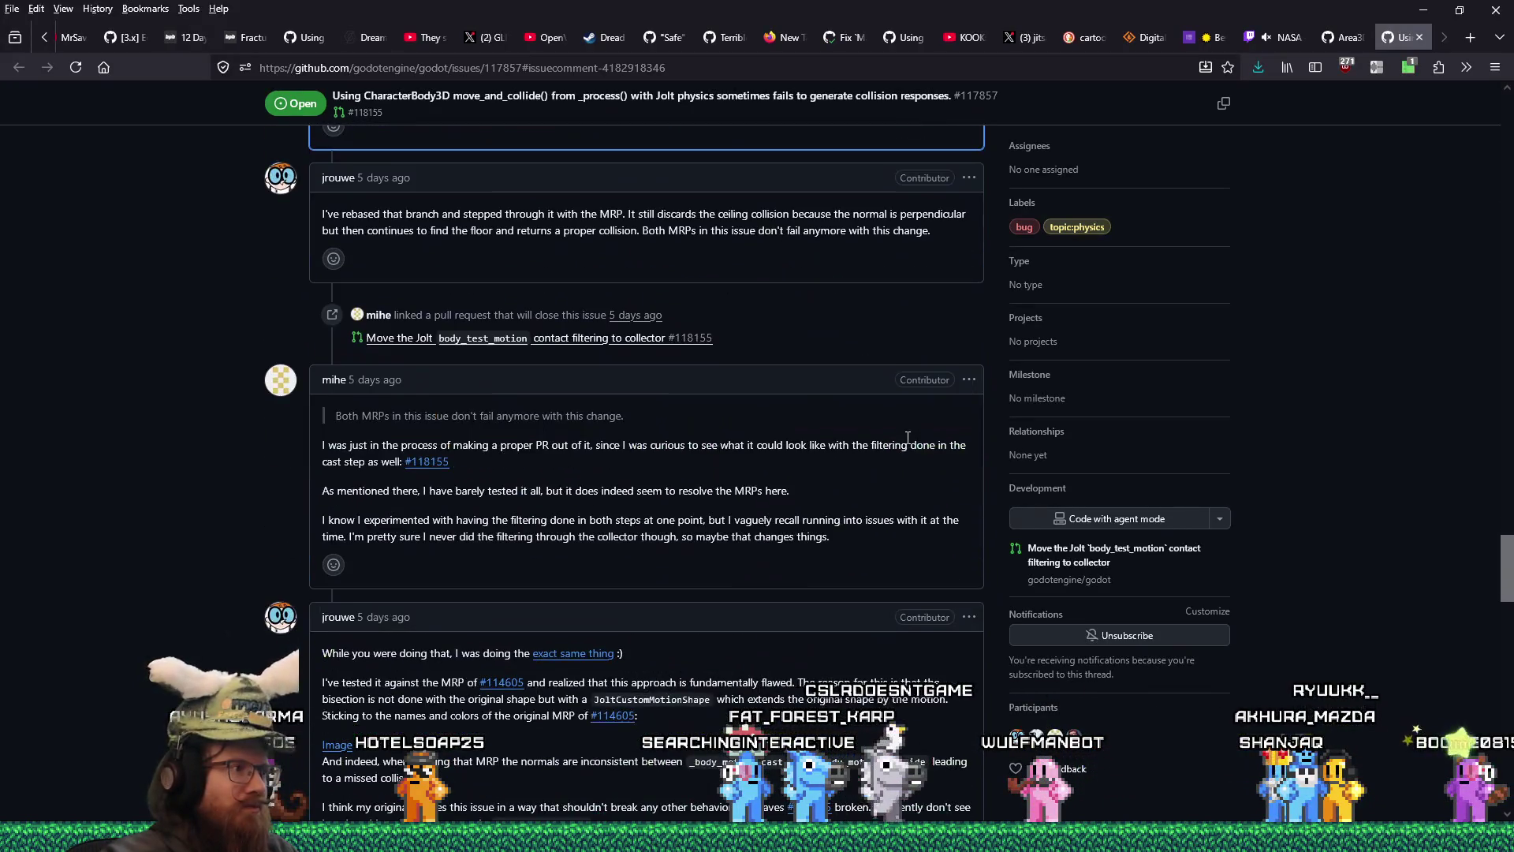
{"action": "scroll", "coordinate": [908, 438], "scroll_direction": "down", "scroll_amount": 15}
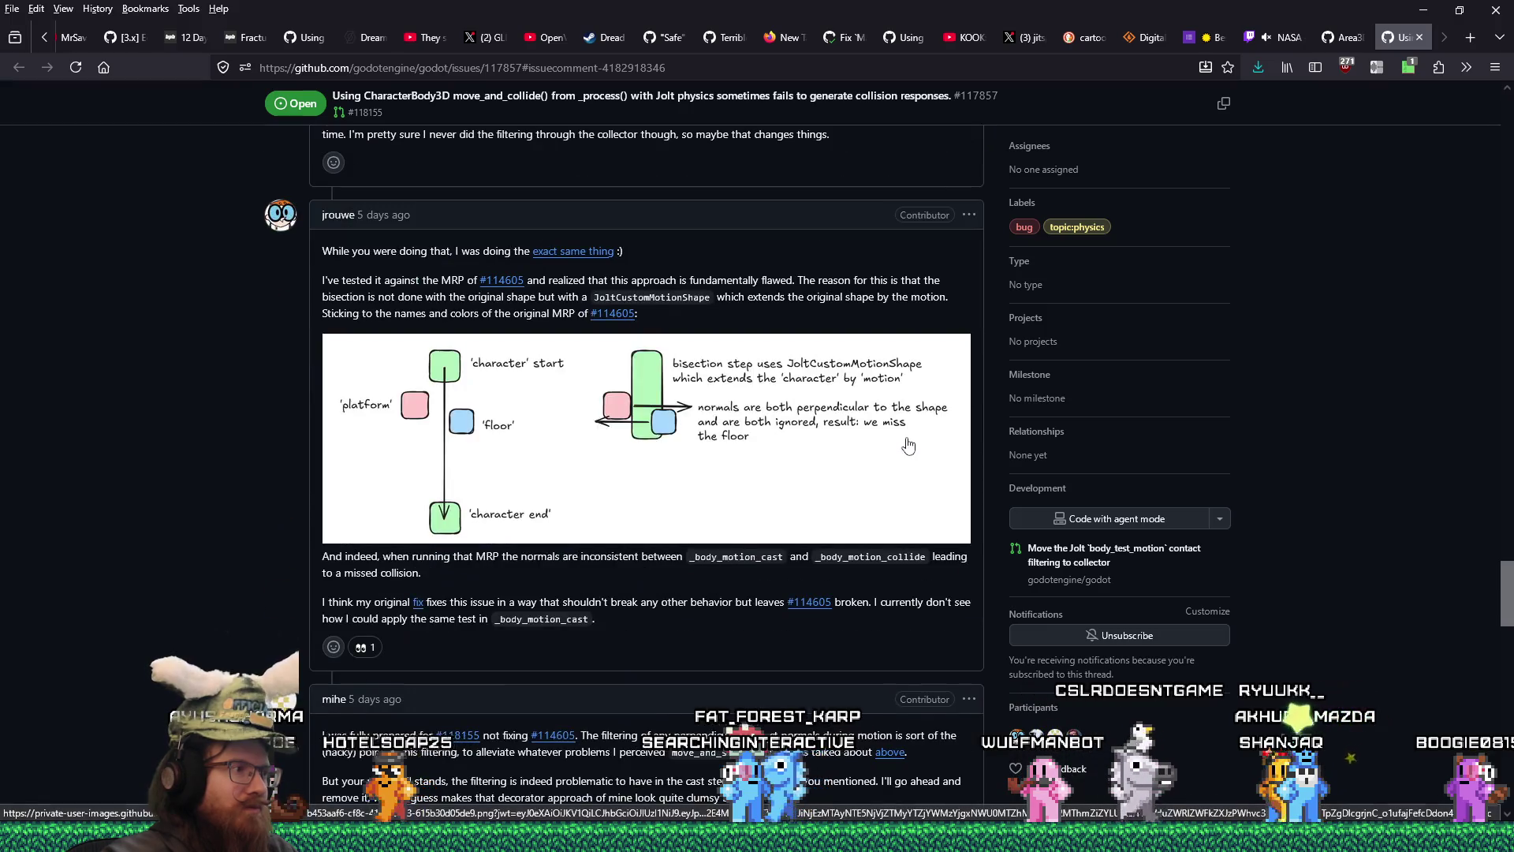
{"action": "scroll", "coordinate": [905, 447], "scroll_direction": "down", "scroll_amount": 12}
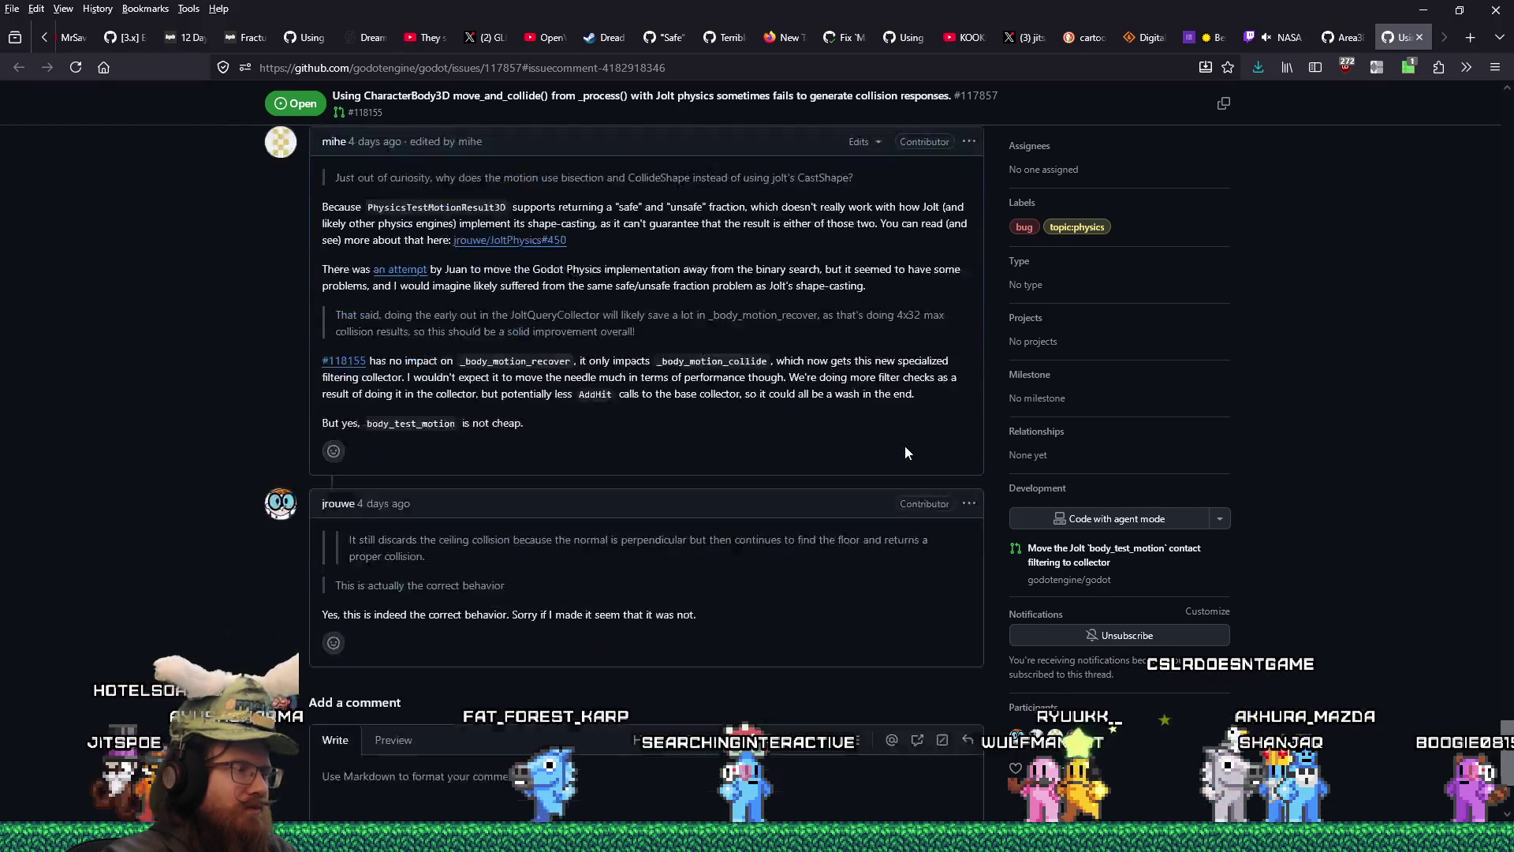
{"action": "scroll", "coordinate": [905, 446], "scroll_direction": "up", "scroll_amount": 3}
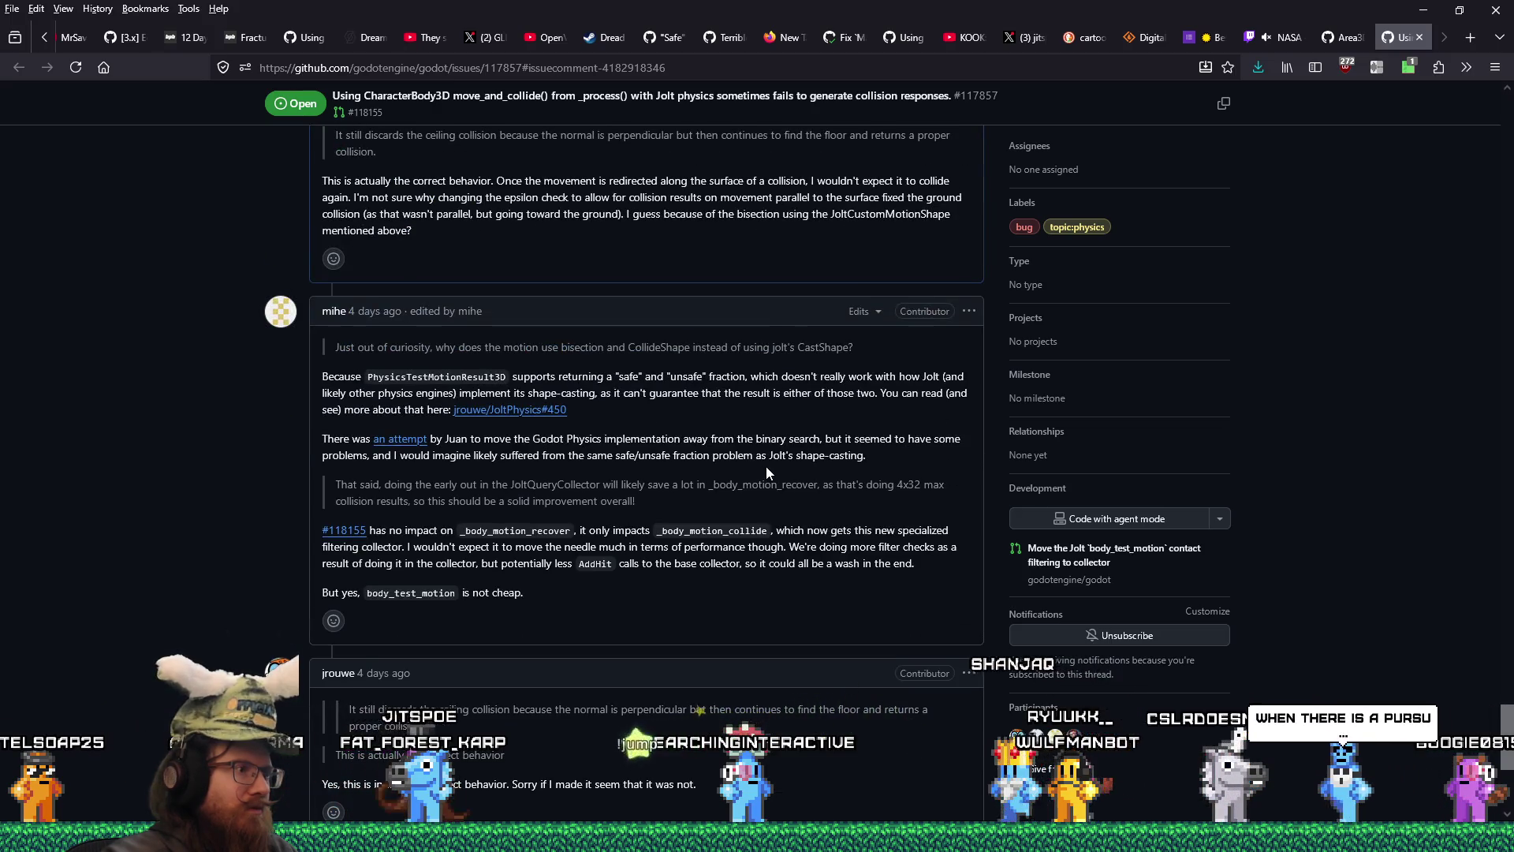
{"action": "scroll", "coordinate": [766, 472], "scroll_direction": "up", "scroll_amount": 7}
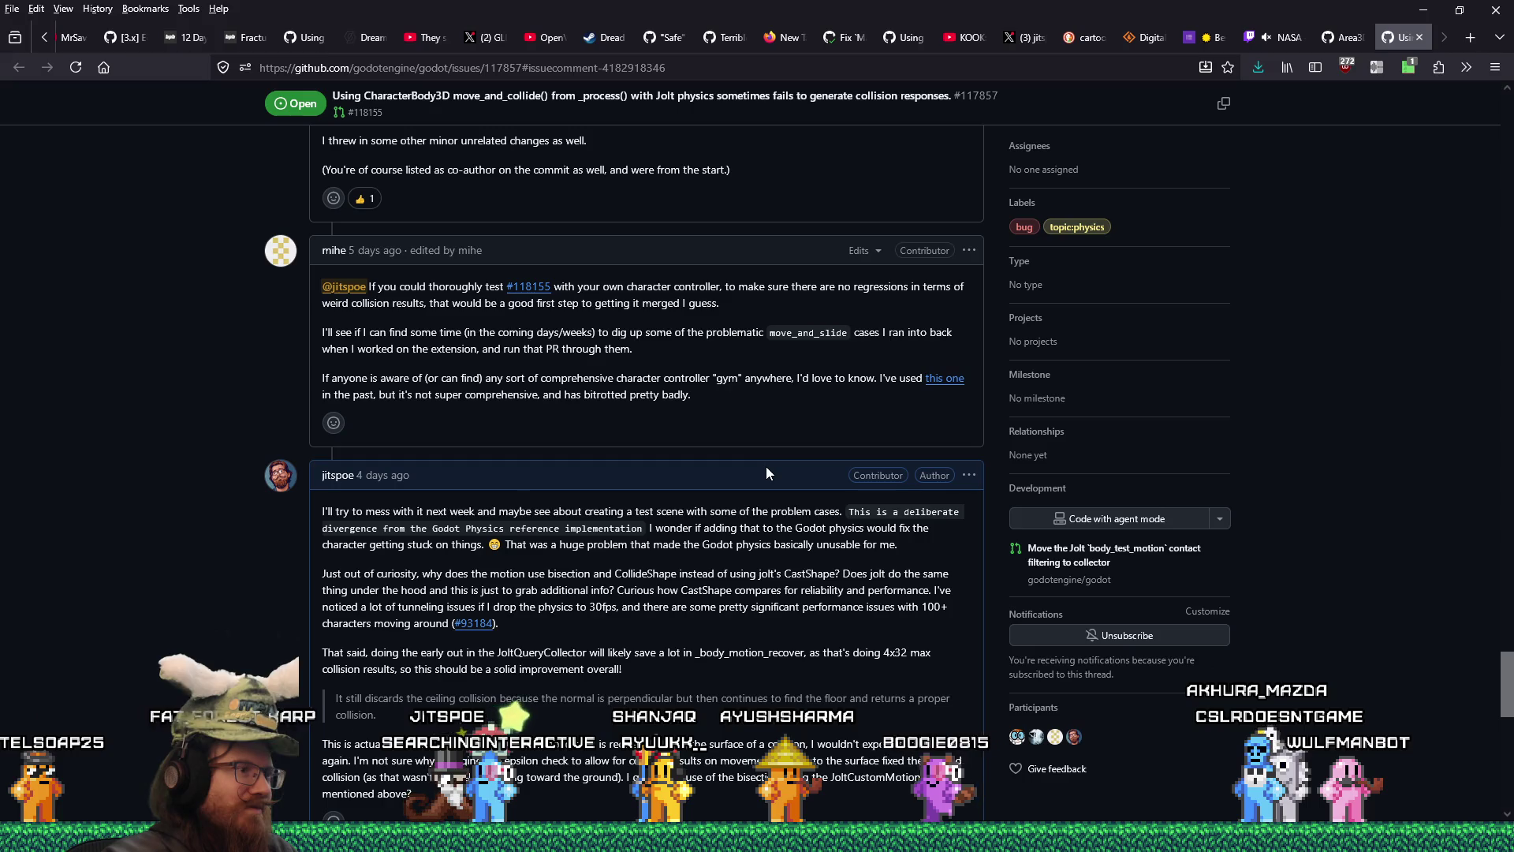
{"action": "scroll", "coordinate": [766, 472], "scroll_direction": "down", "scroll_amount": 5}
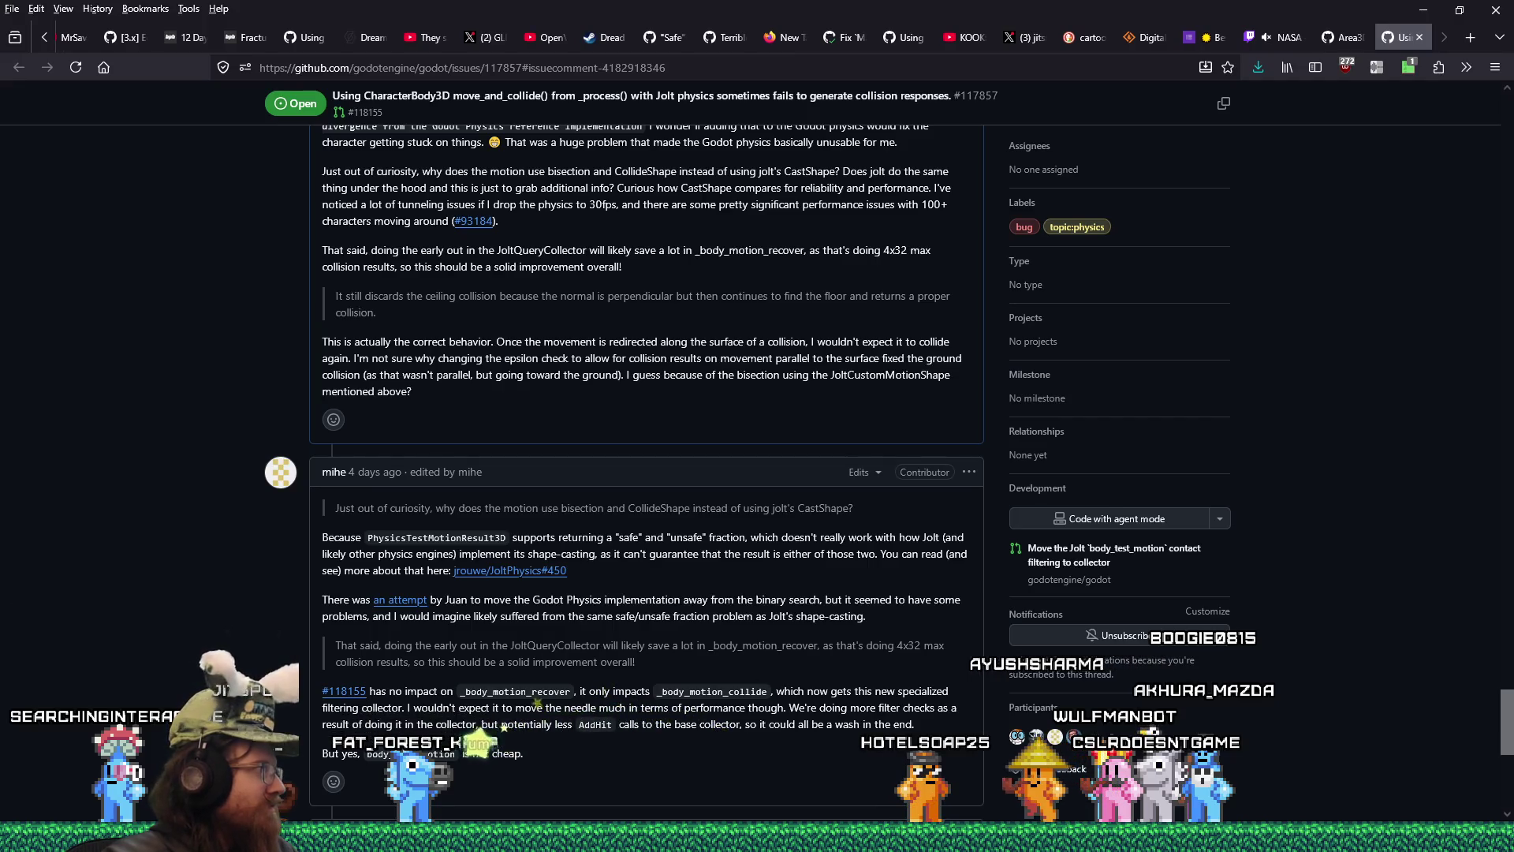
{"action": "scroll", "coordinate": [631, 481], "scroll_direction": "up", "scroll_amount": 3}
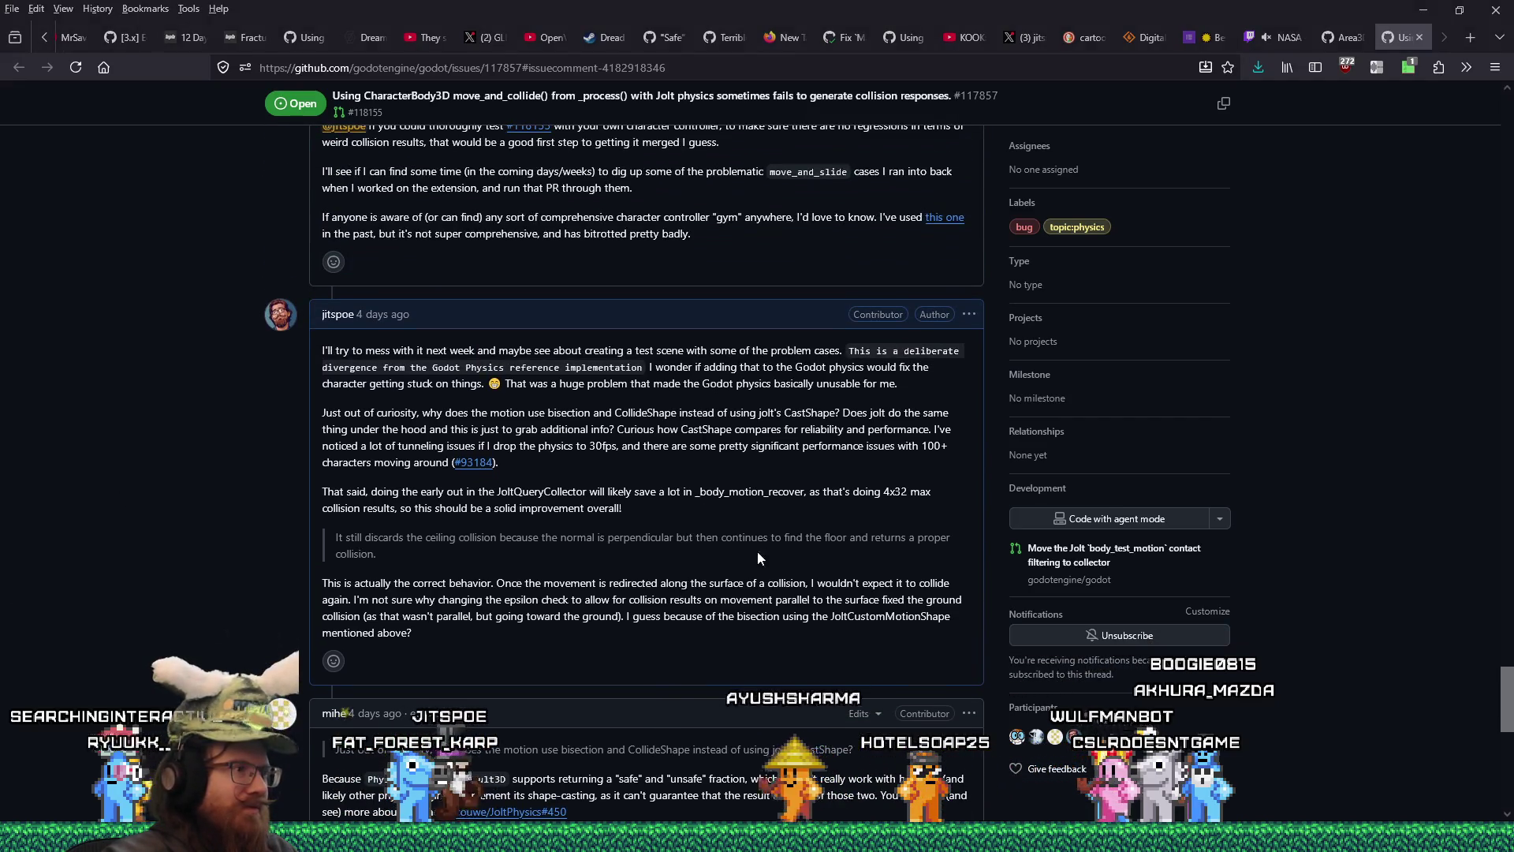
{"action": "scroll", "coordinate": [787, 594], "scroll_direction": "down", "scroll_amount": 6}
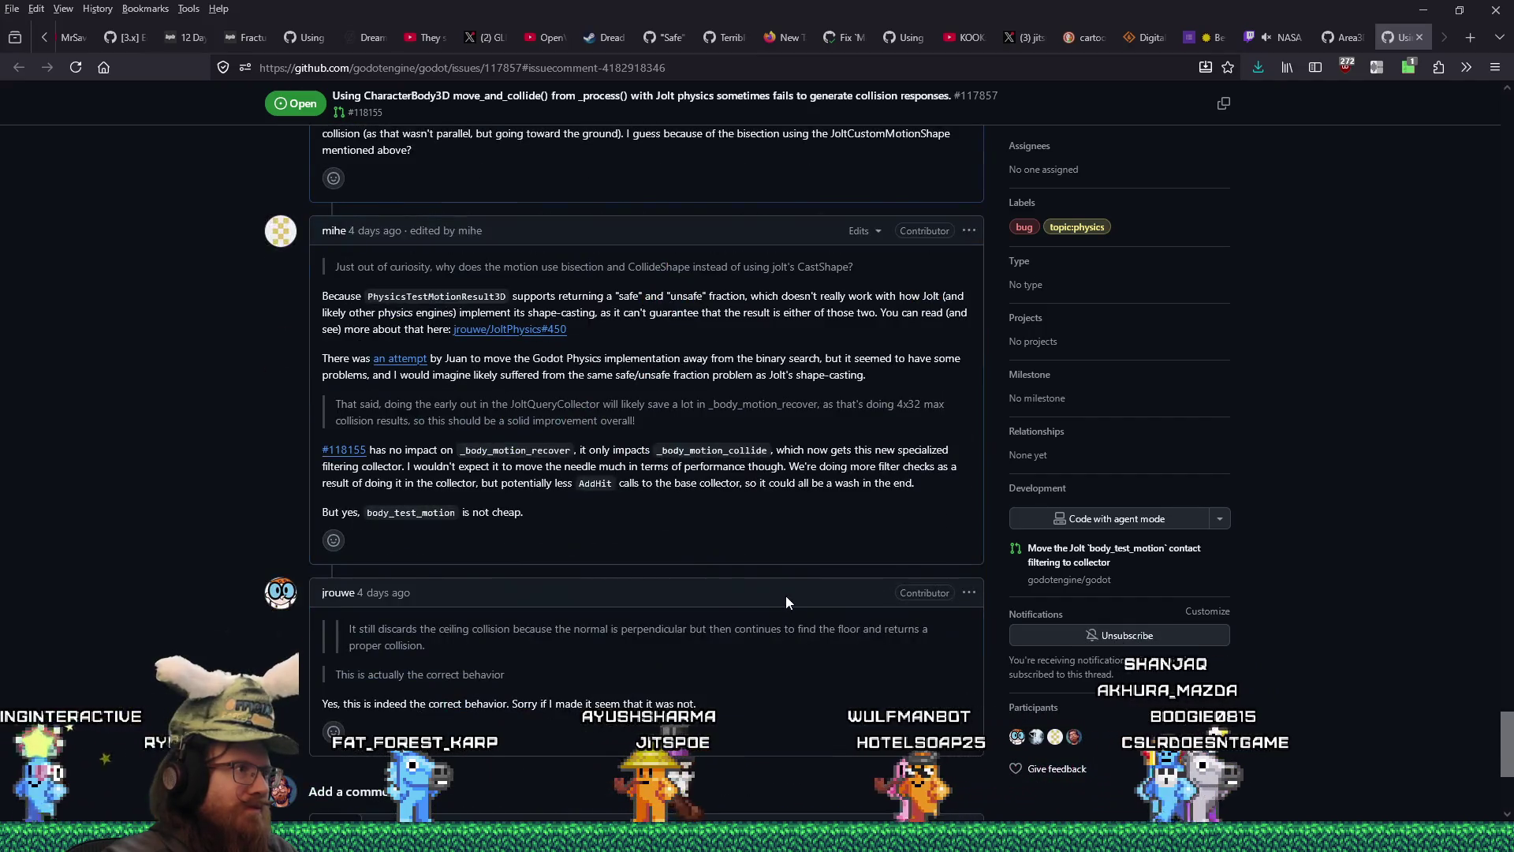
{"action": "scroll", "coordinate": [786, 594], "scroll_direction": "up", "scroll_amount": 9}
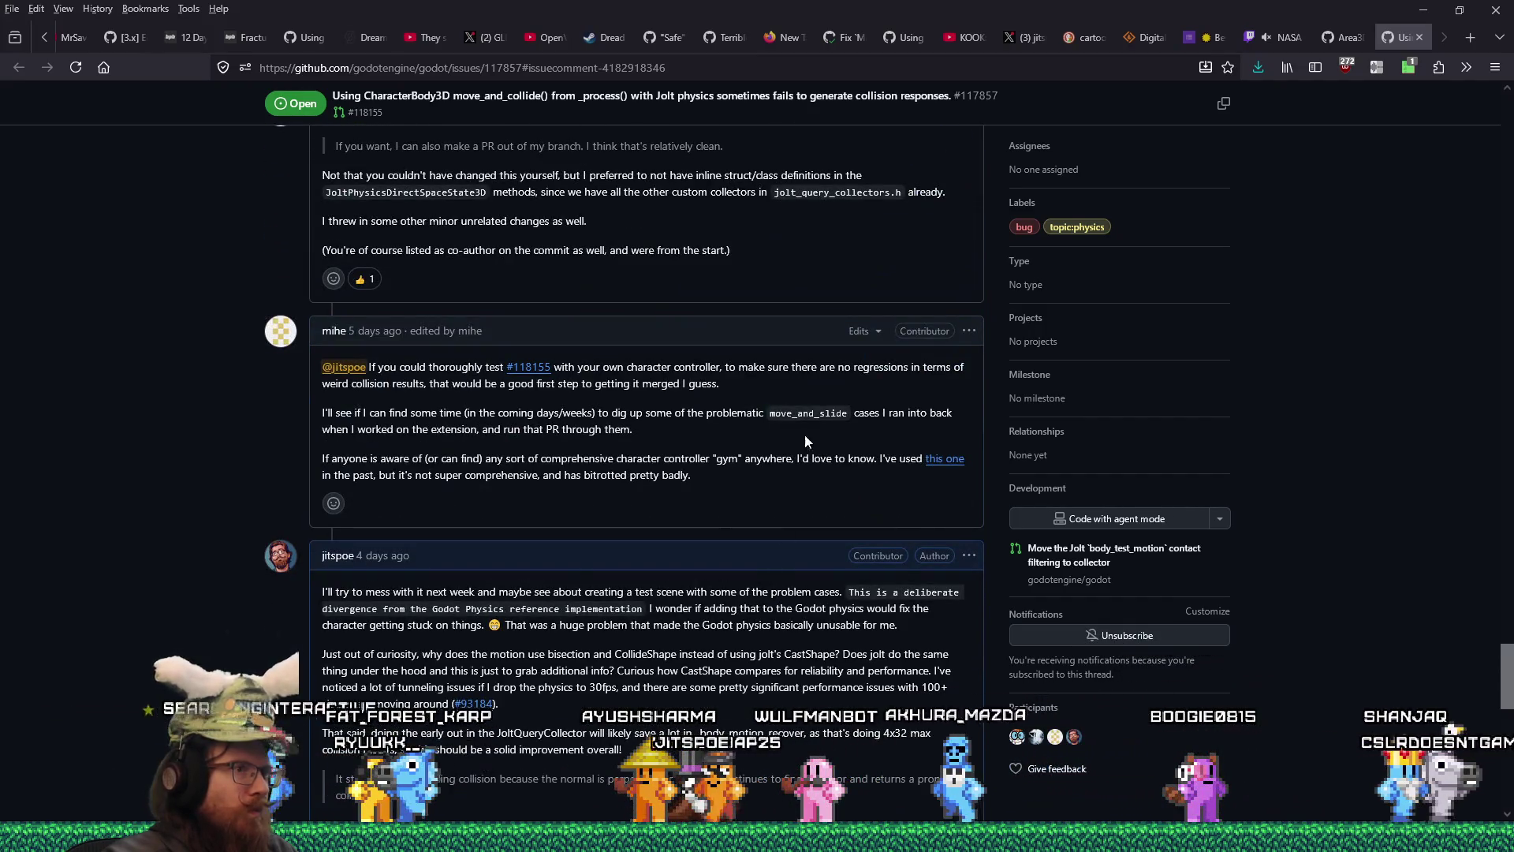
{"action": "left_click", "coordinate": [969, 331]}
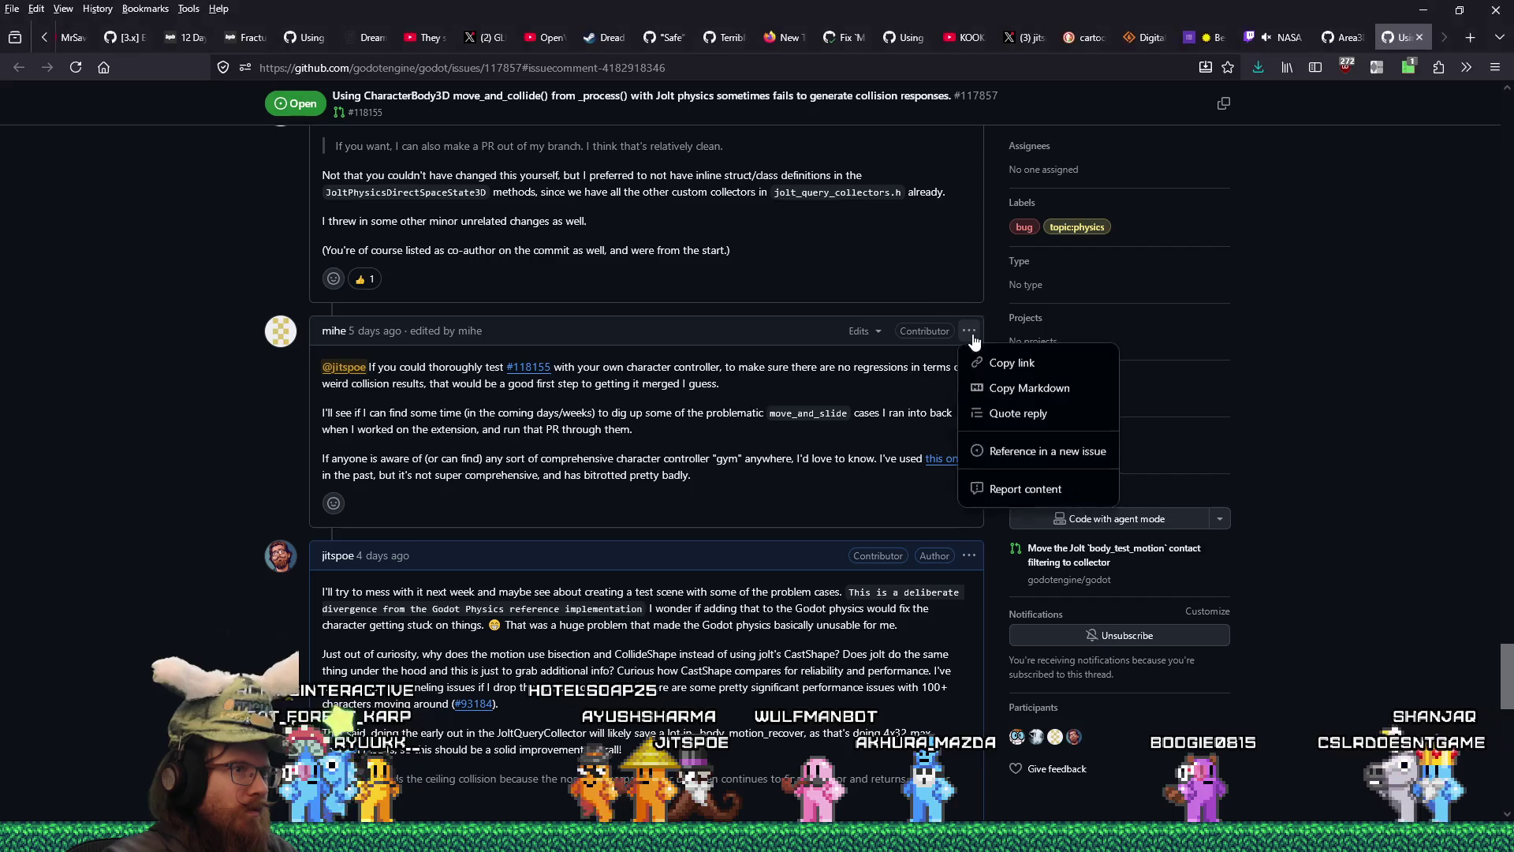
{"action": "left_click", "coordinate": [1027, 416]}
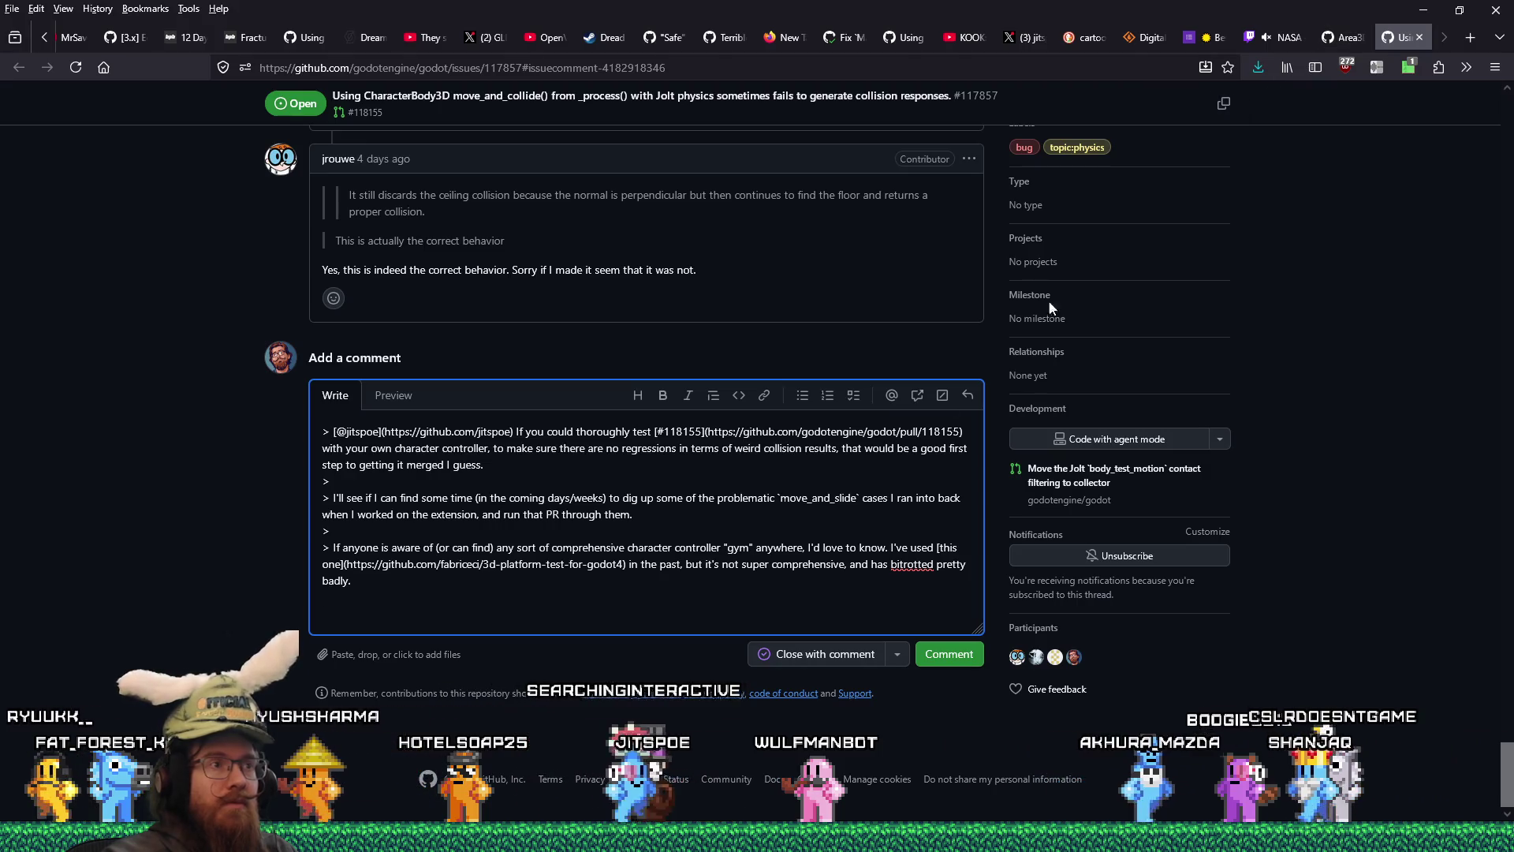
- Open pull request #118155 in a new tab
{"action": "scroll", "coordinate": [830, 504], "scroll_direction": "up", "scroll_amount": 7}
{"action": "scroll", "coordinate": [830, 504], "scroll_direction": "up", "scroll_amount": 3}
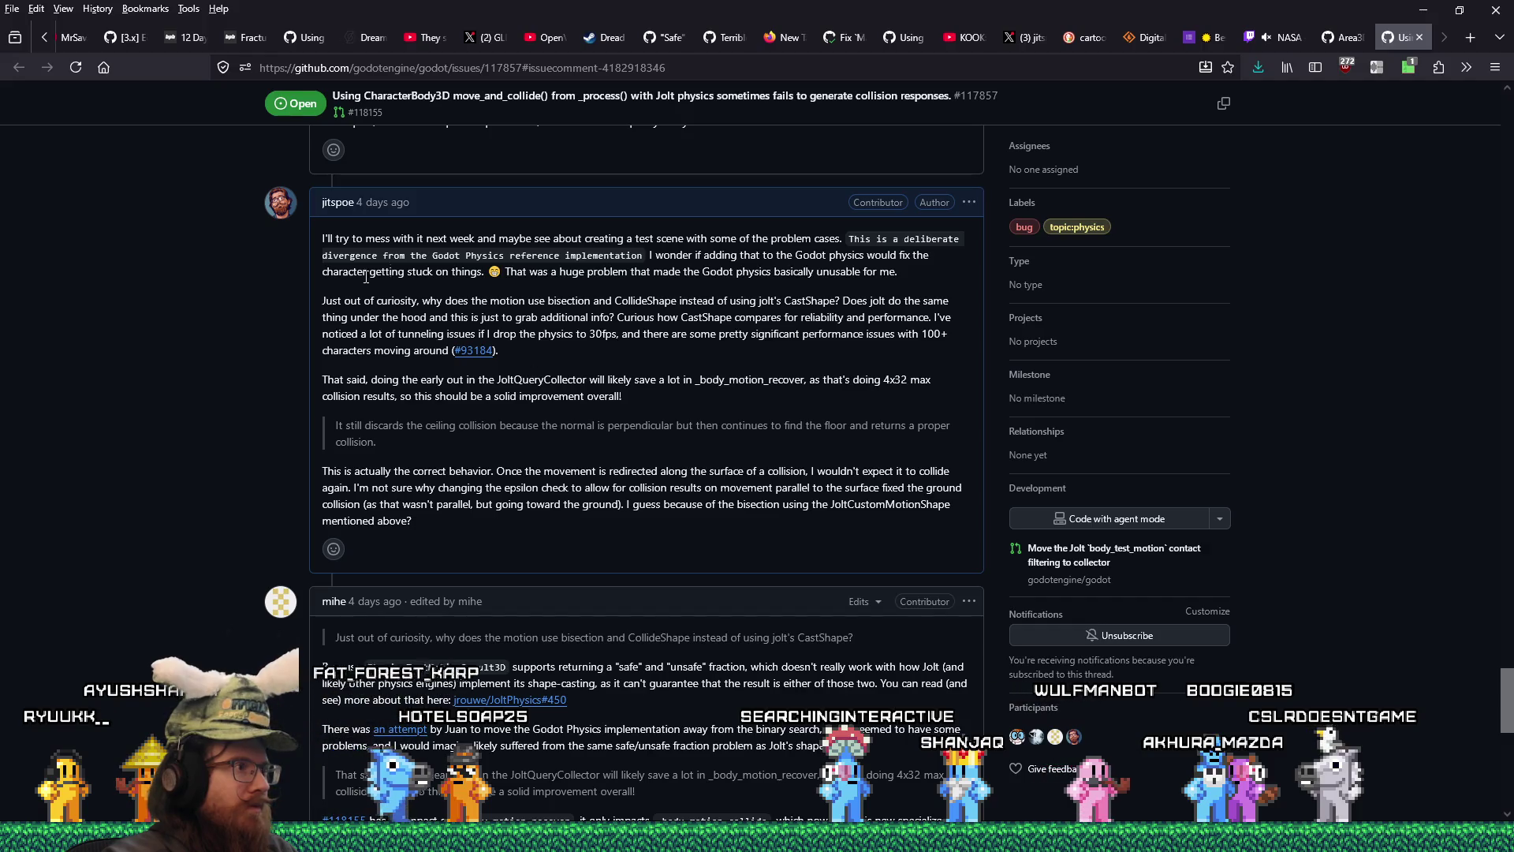
{"action": "scroll", "coordinate": [491, 323], "scroll_direction": "up", "scroll_amount": 4}
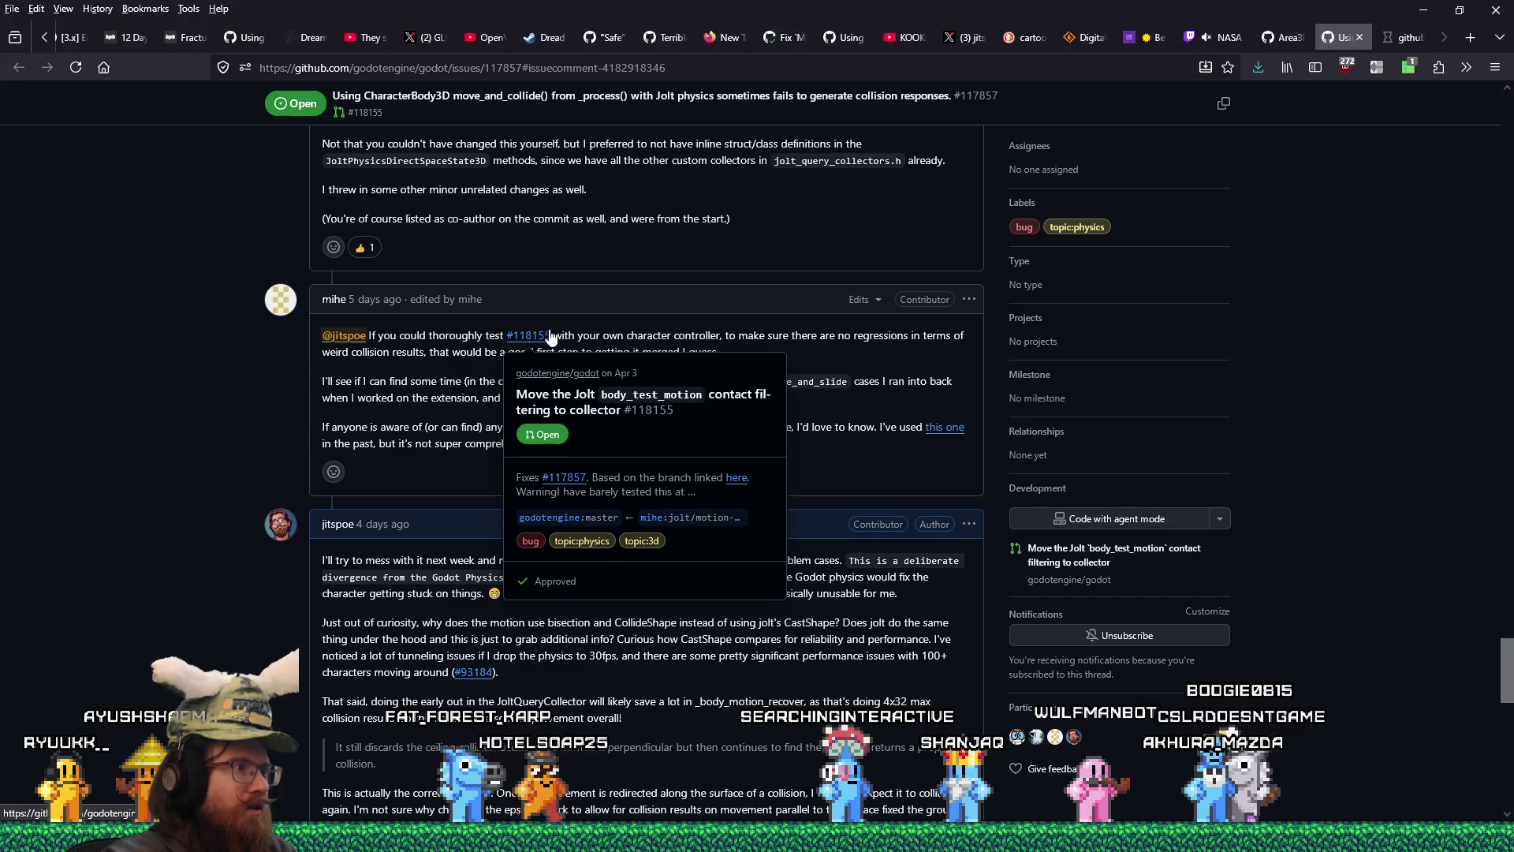
{"action": "middle_click", "coordinate": [521, 339]}
- Write feedback on PR #118155: tested, works fine so far, better than my hacky workaround
{"action": "left_click", "coordinate": [1398, 39]}
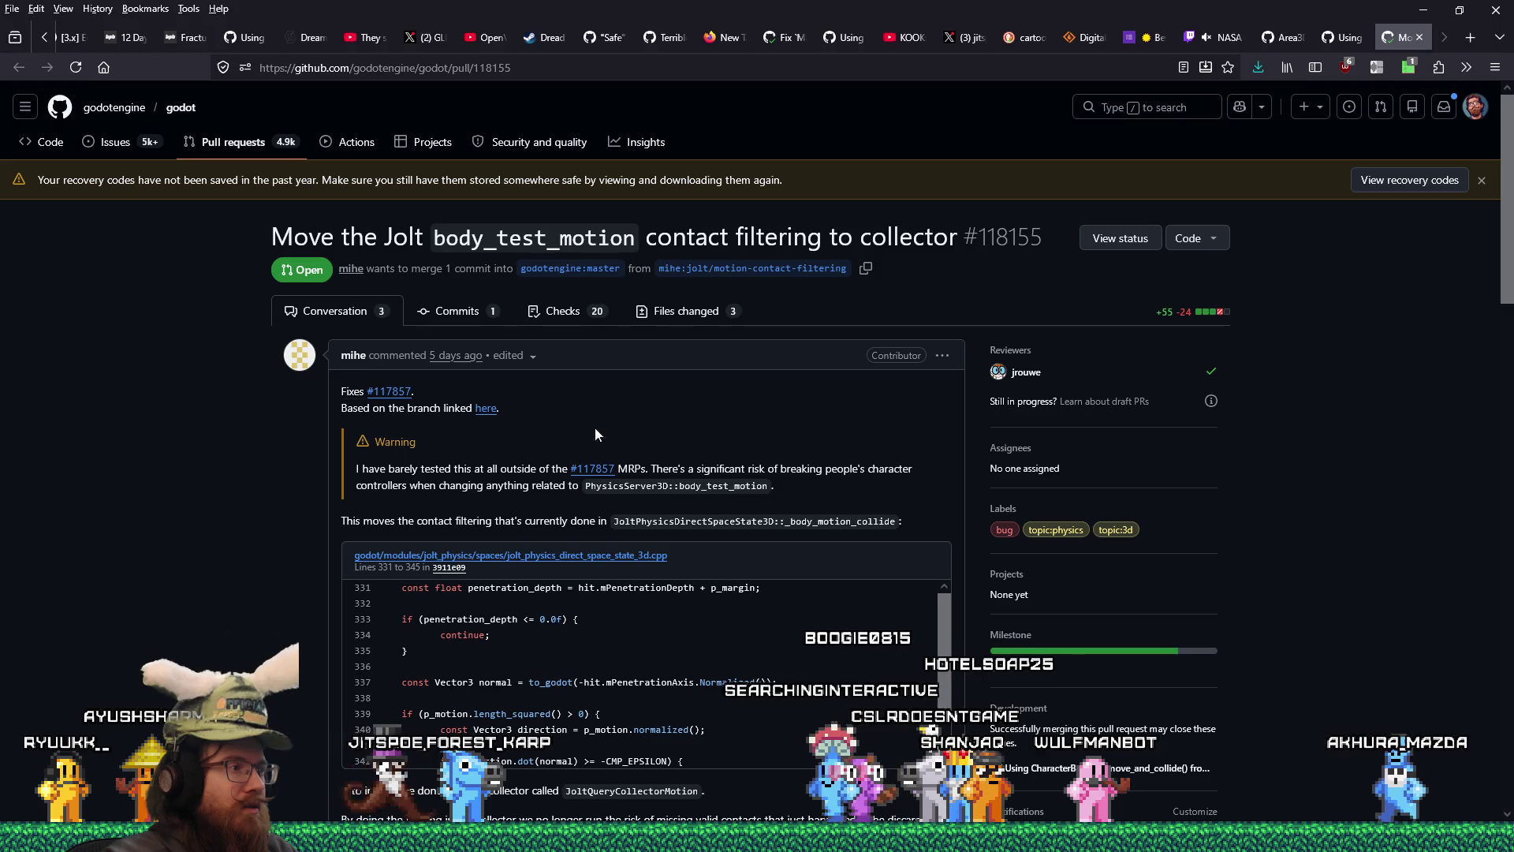
{"action": "scroll", "coordinate": [707, 437], "scroll_direction": "down", "scroll_amount": 7}
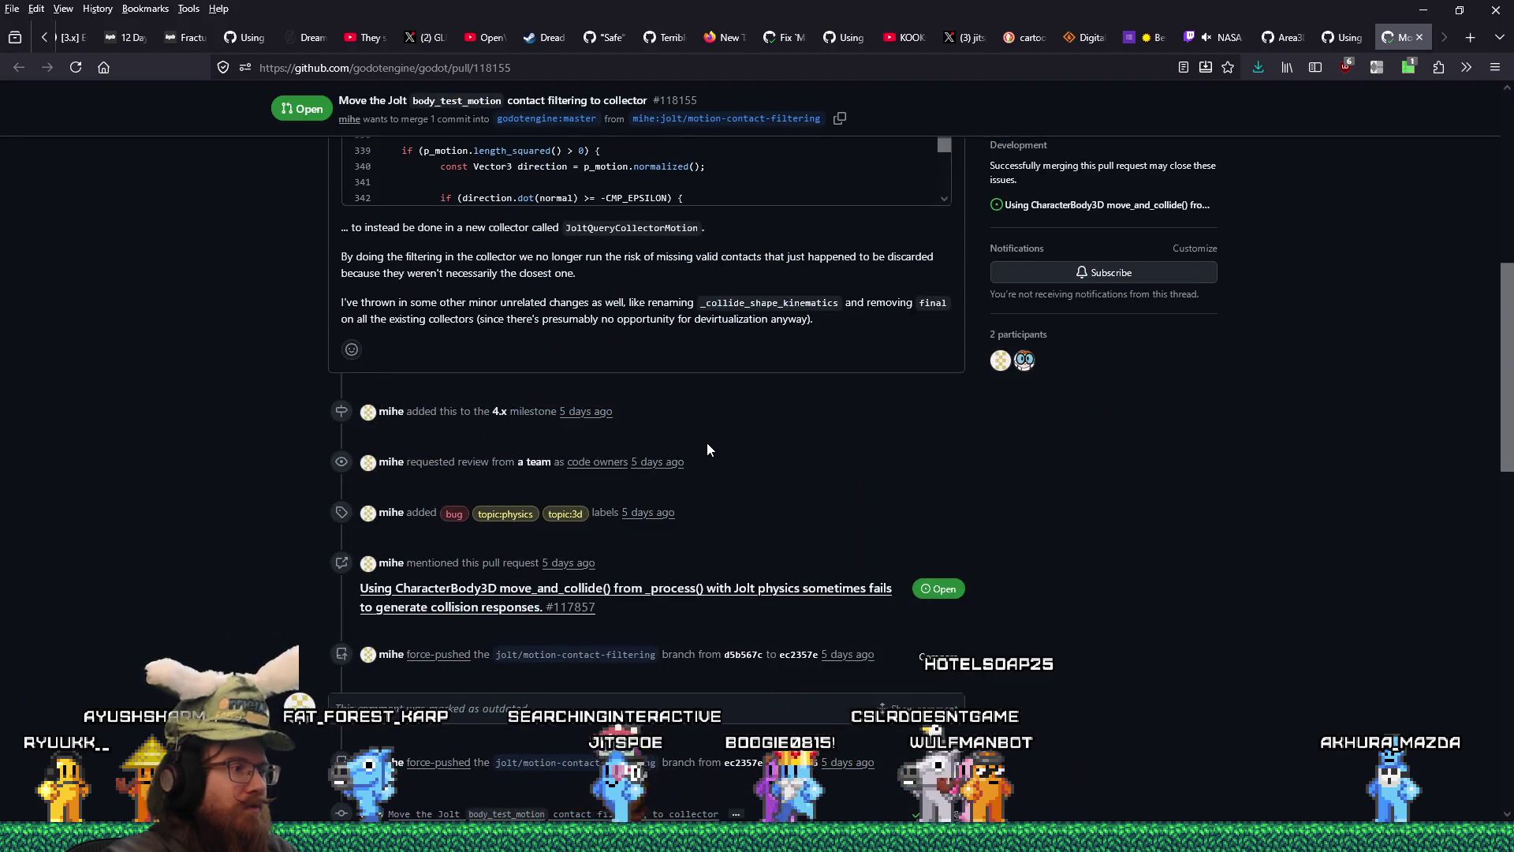
{"action": "scroll", "coordinate": [708, 444], "scroll_direction": "up", "scroll_amount": 8}
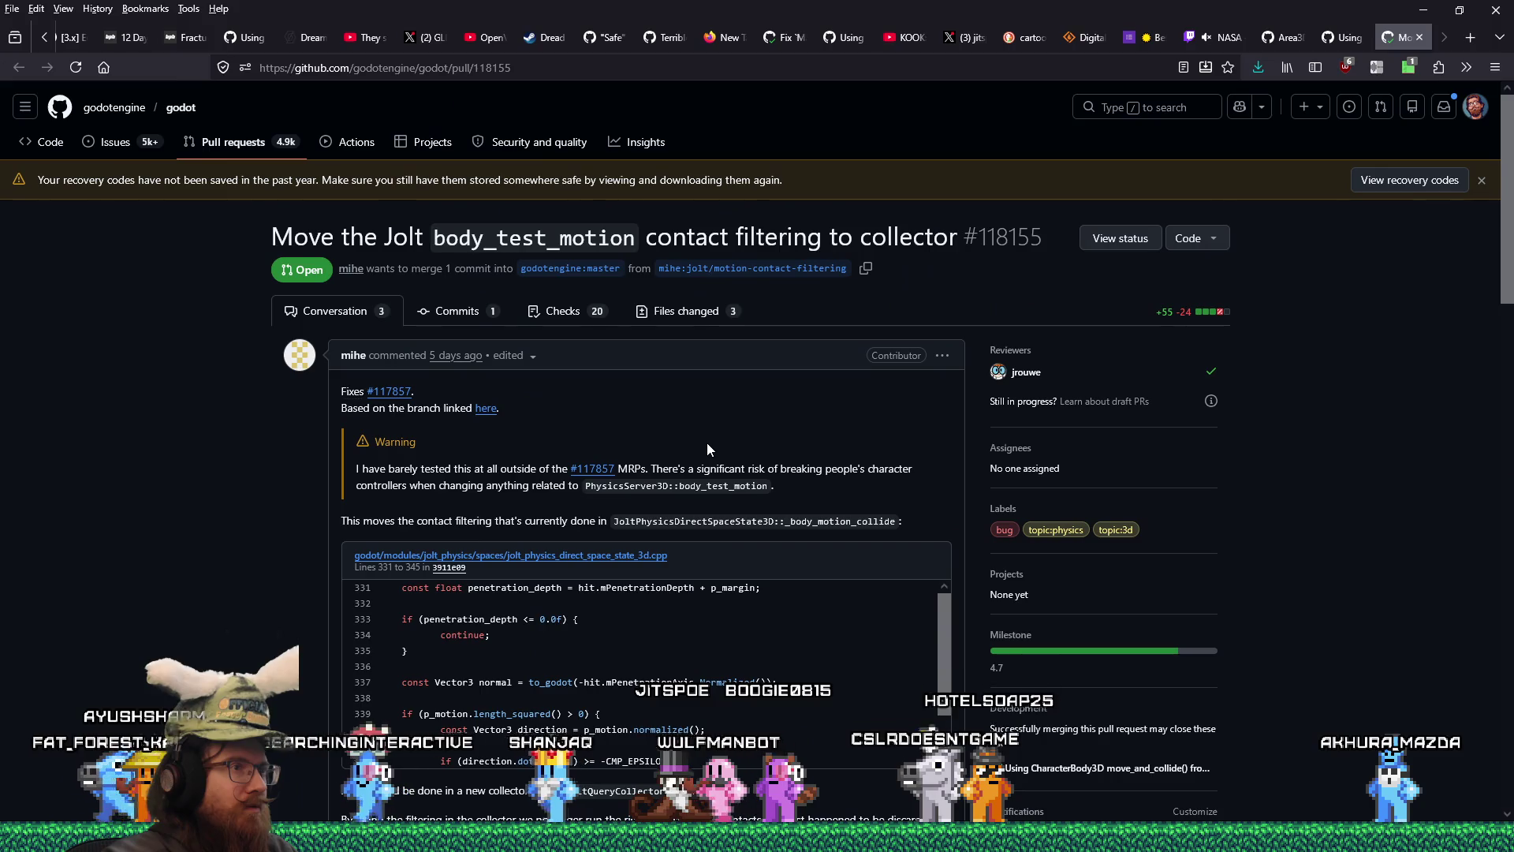
{"action": "scroll", "coordinate": [706, 450], "scroll_direction": "down", "scroll_amount": 7}
{"action": "scroll", "coordinate": [706, 451], "scroll_direction": "down", "scroll_amount": 6}
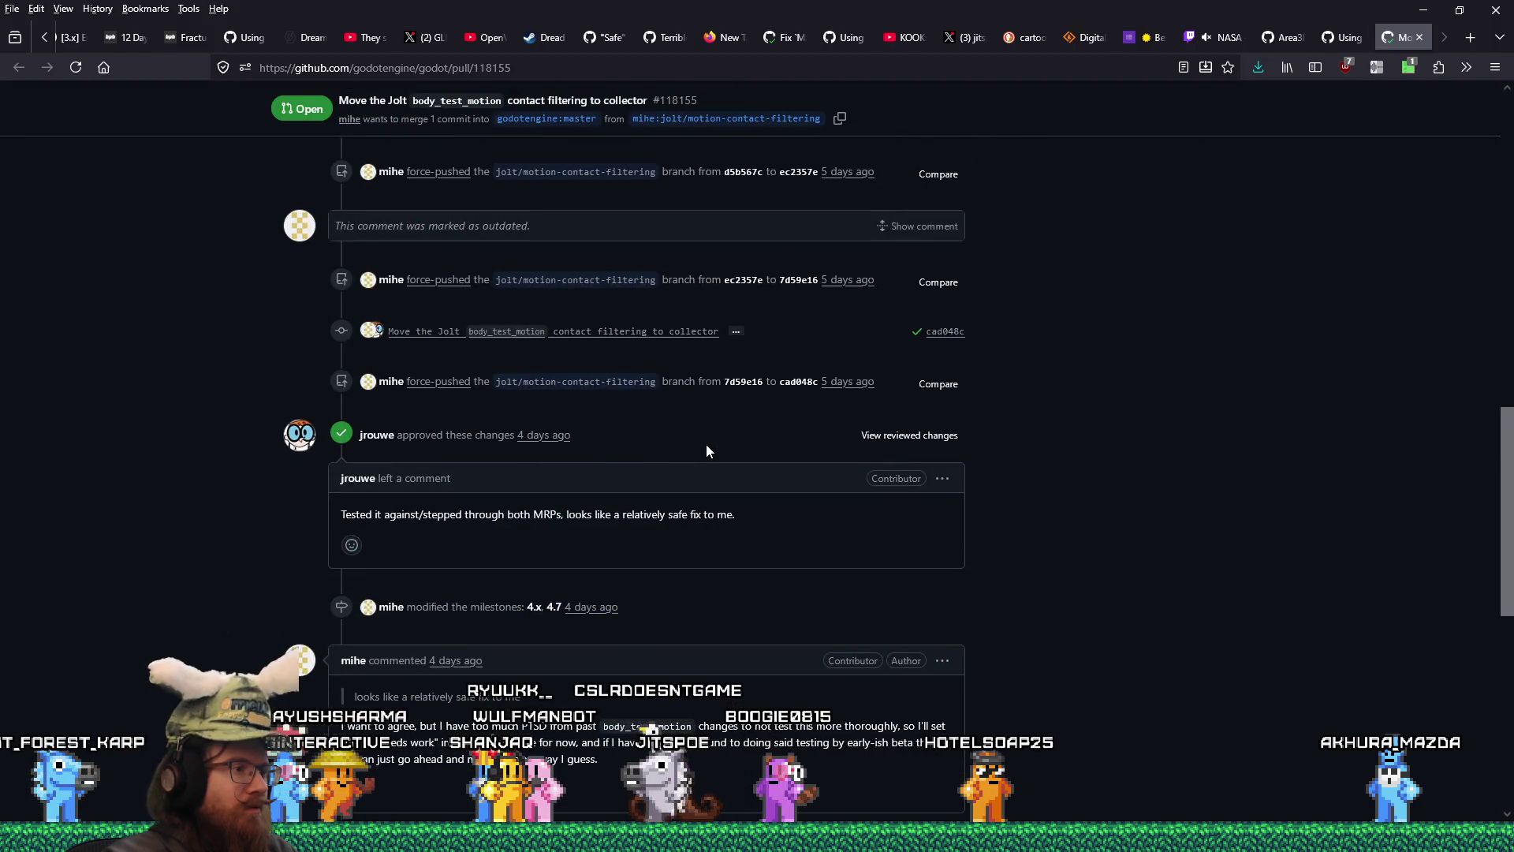
{"action": "scroll", "coordinate": [707, 443], "scroll_direction": "down", "scroll_amount": 3}
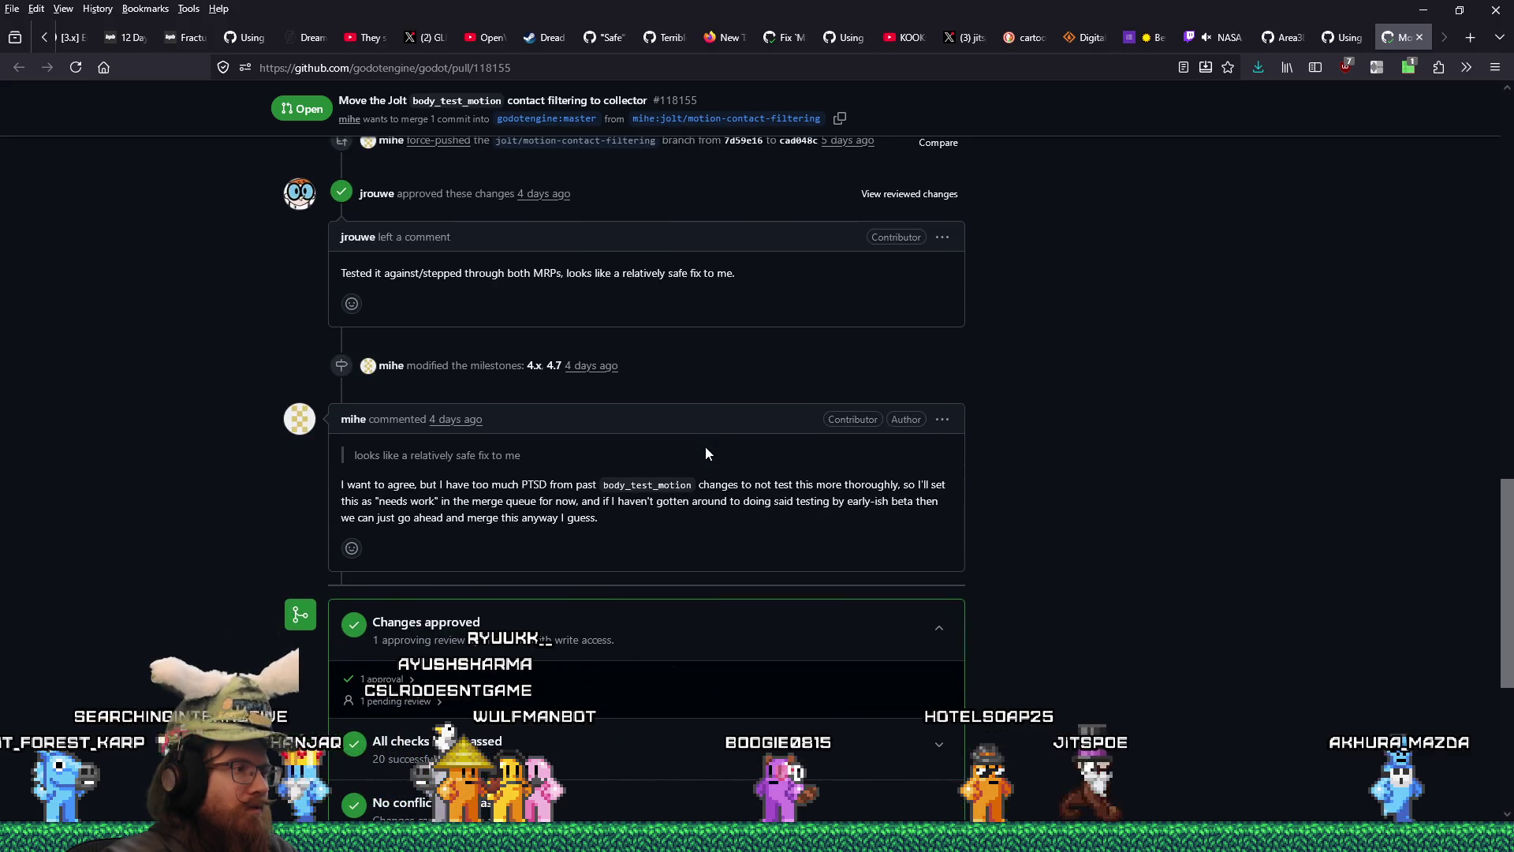
{"action": "scroll", "coordinate": [705, 454], "scroll_direction": "down", "scroll_amount": 4}
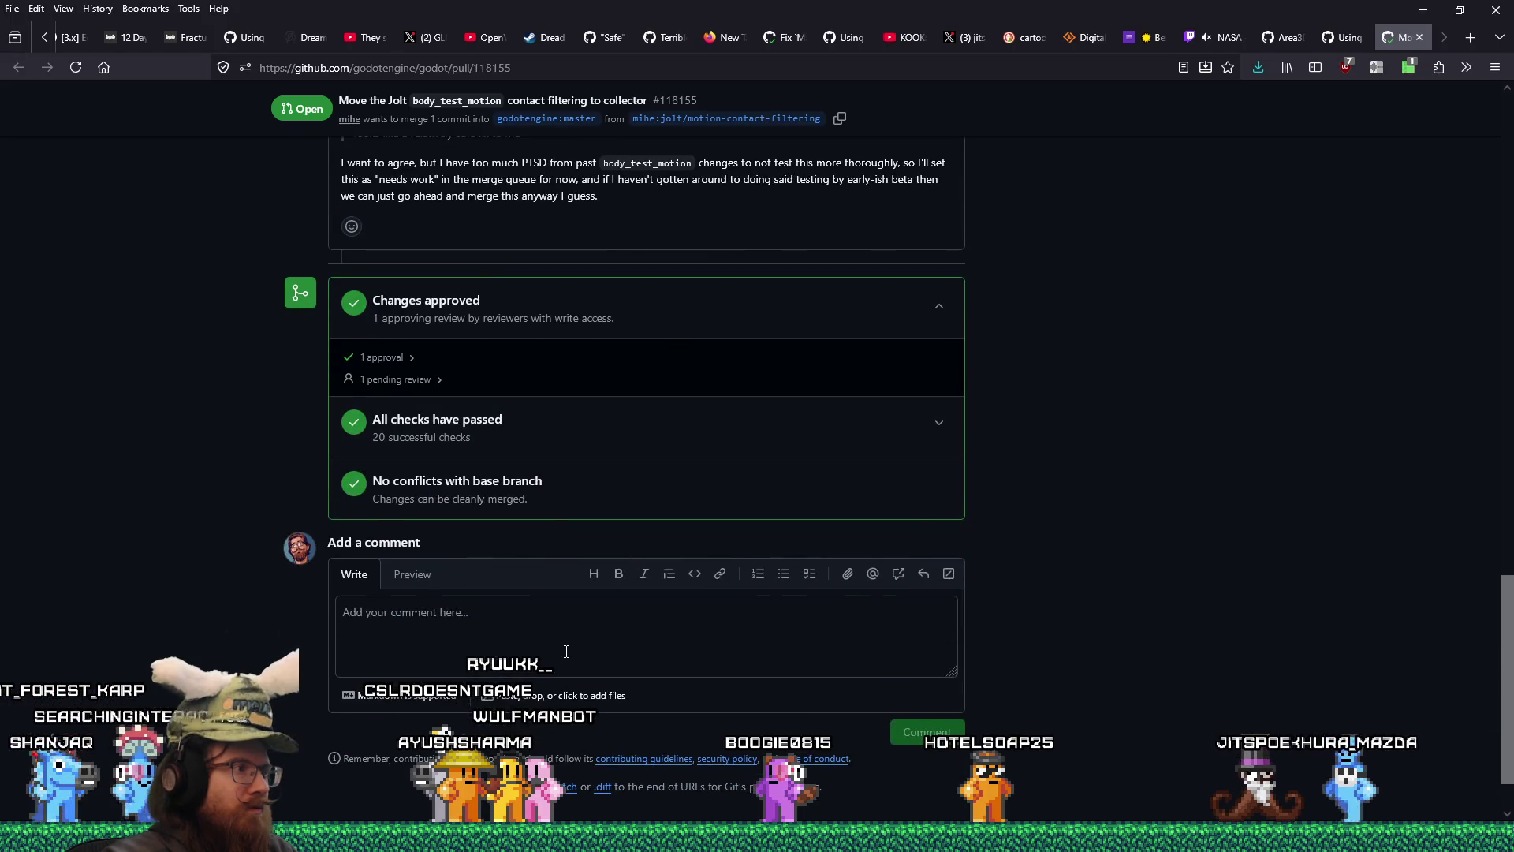
{"action": "left_click", "coordinate": [612, 643]}
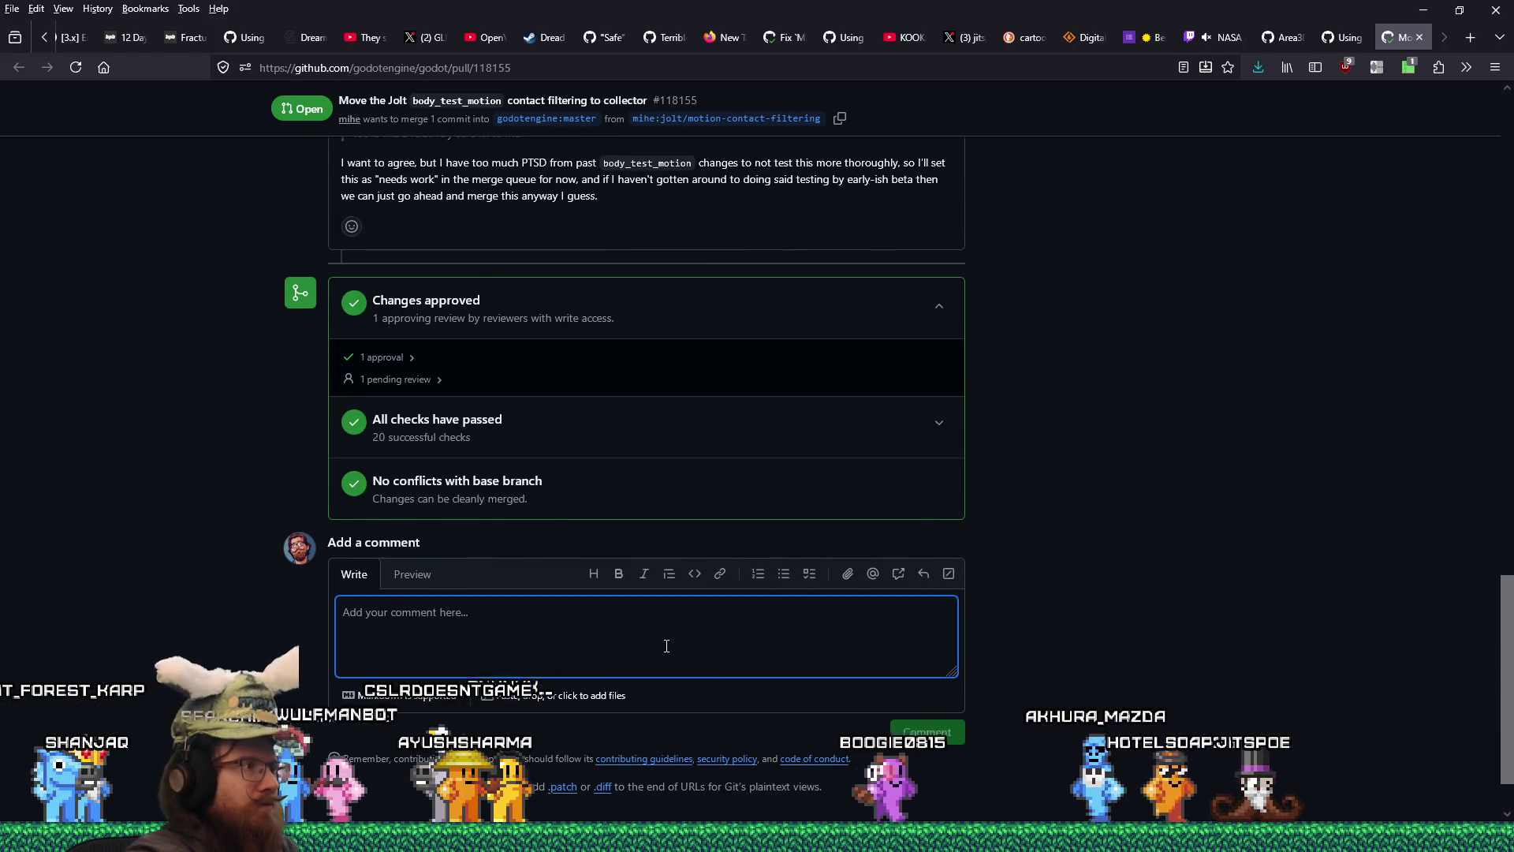
{"action": "type", "text": "Tested it "}
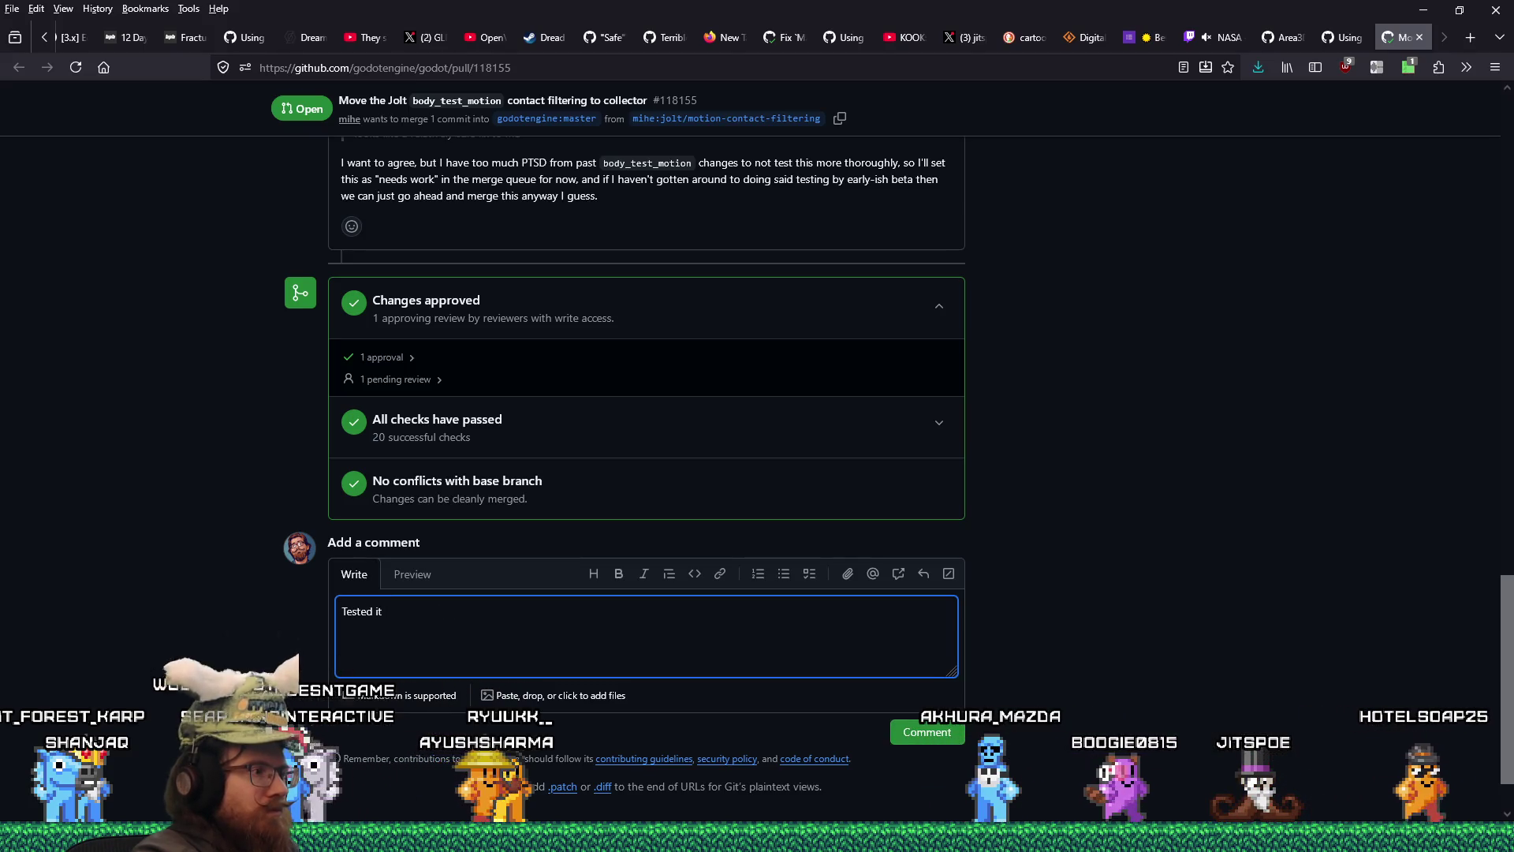
{"action": "type", "text": "a"}
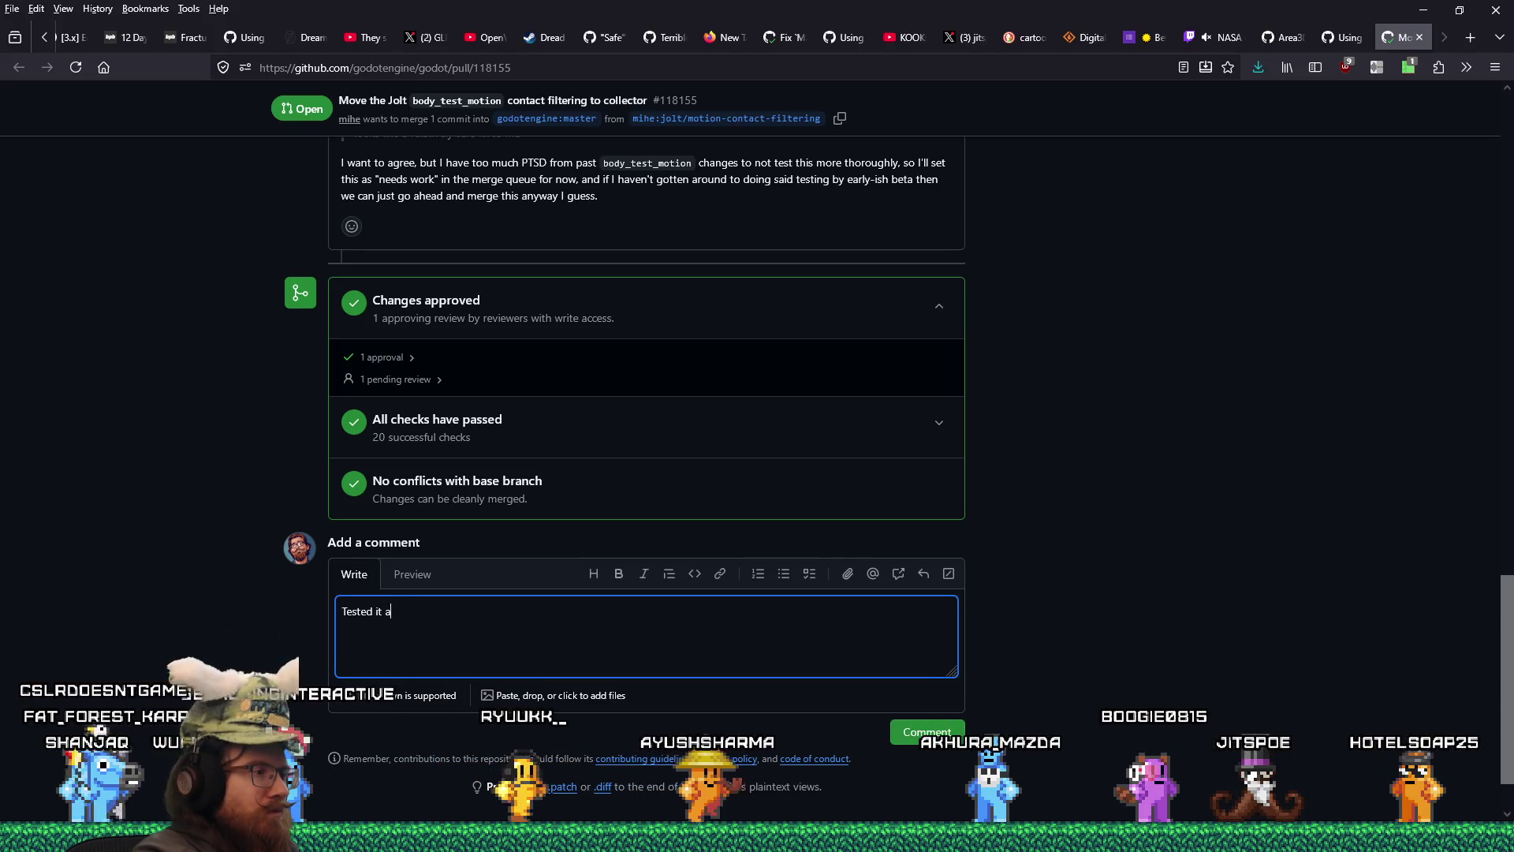
{"action": "type", "text": "nd it seems to work fine on my end"}
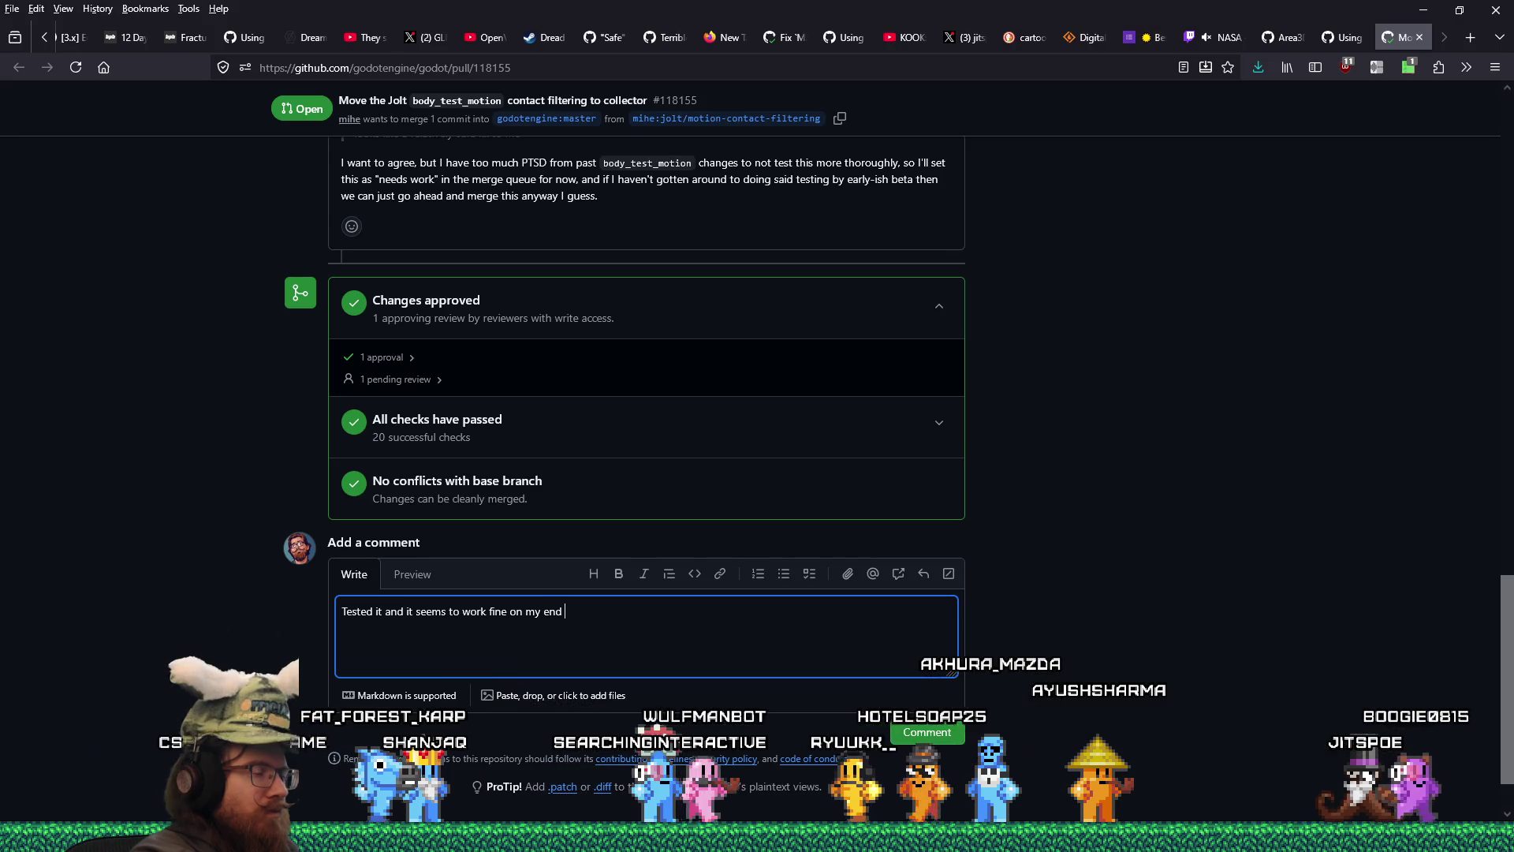
{"action": "type", "text": "so far."}
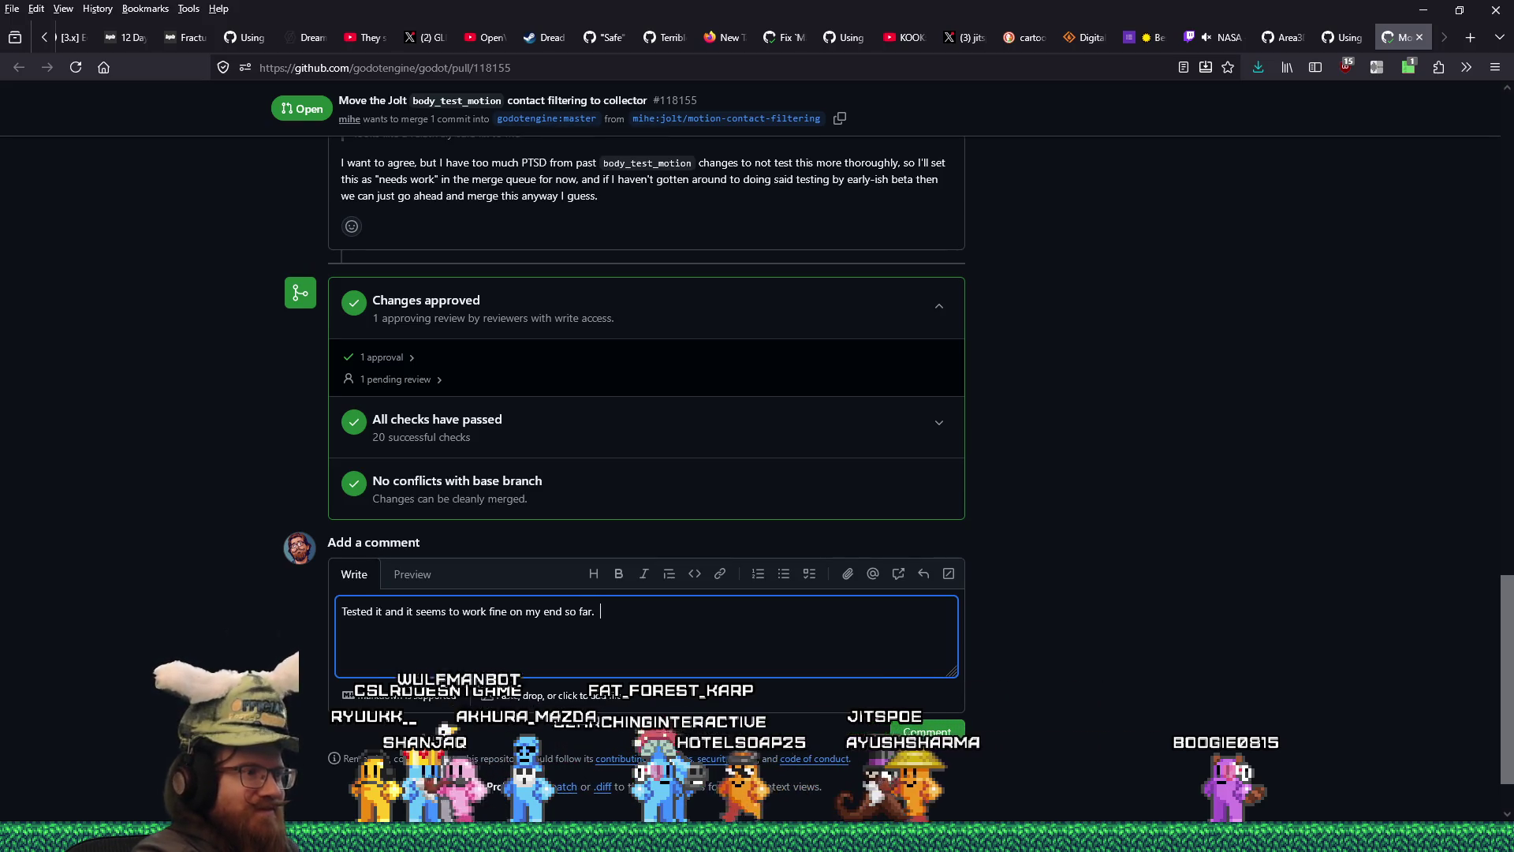
{"action": "type", "text": "Seems better than my hacky work a"}
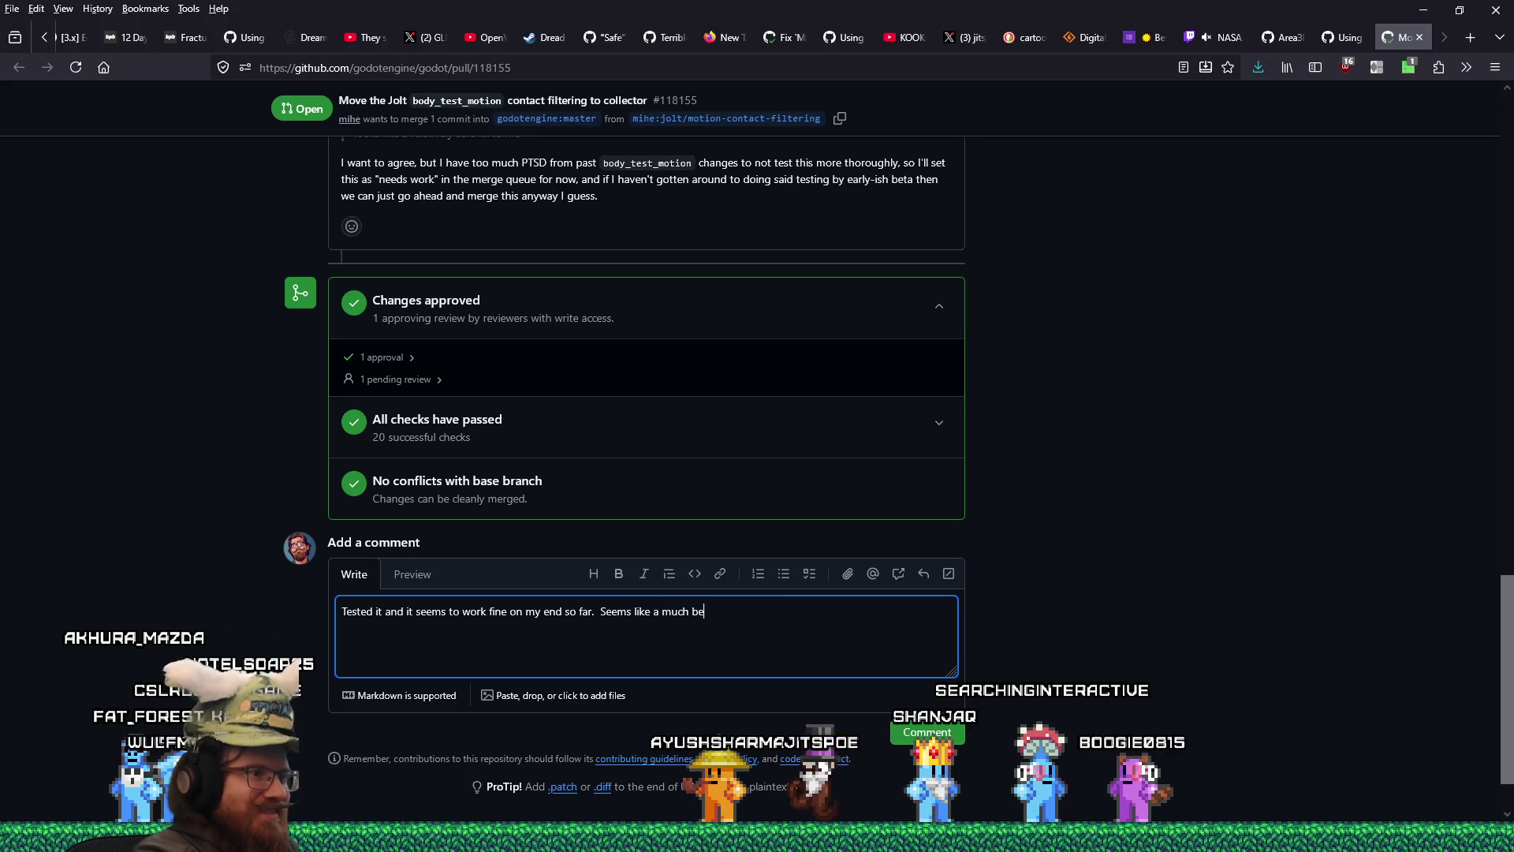
{"action": "type", "text": "solution than my h"}
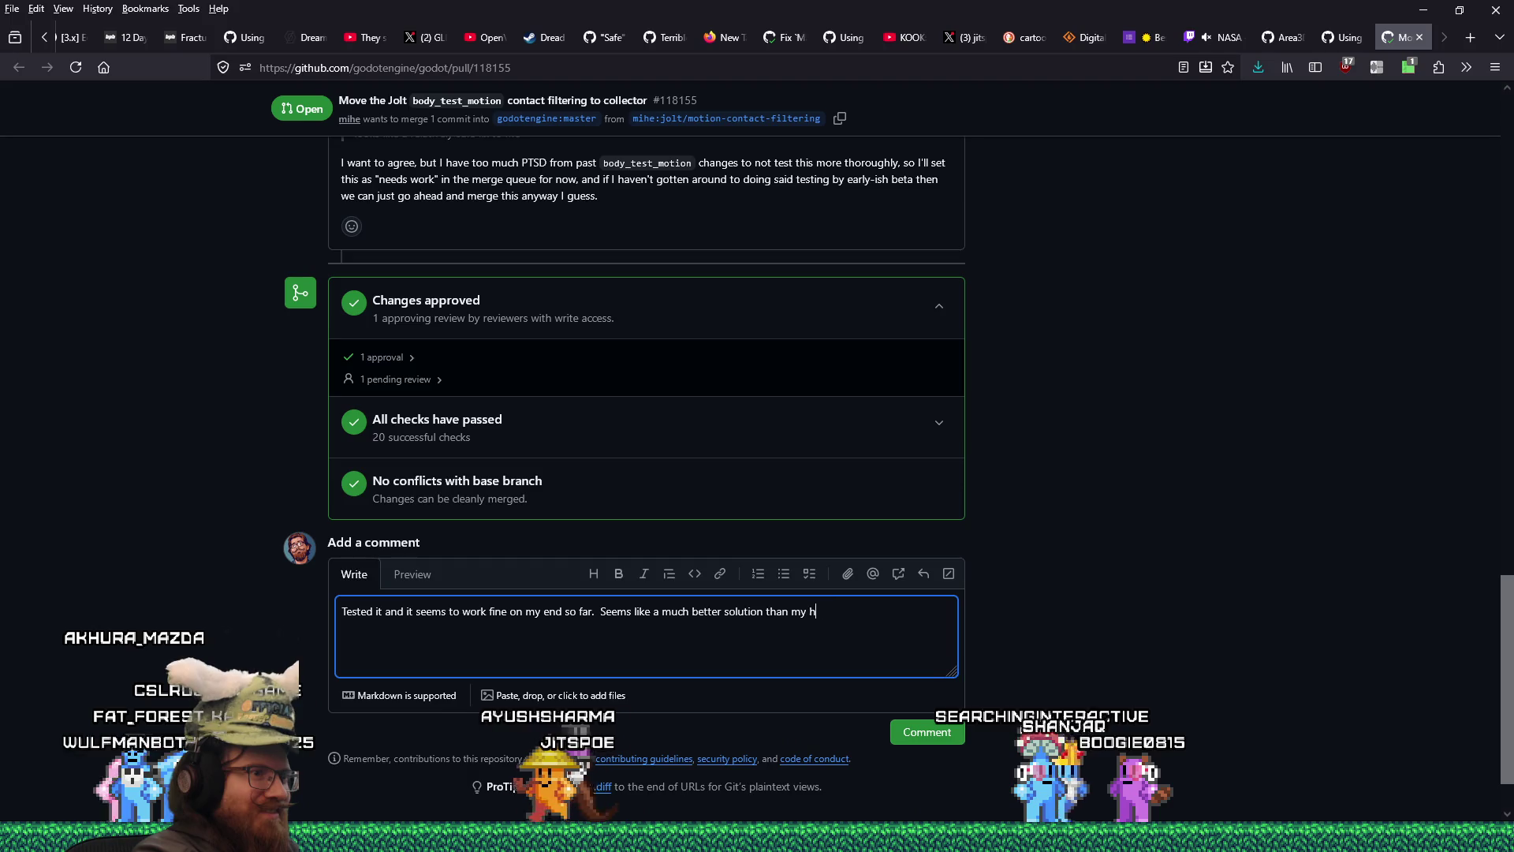
{"action": "type", "text": "acky workaround. :D"}
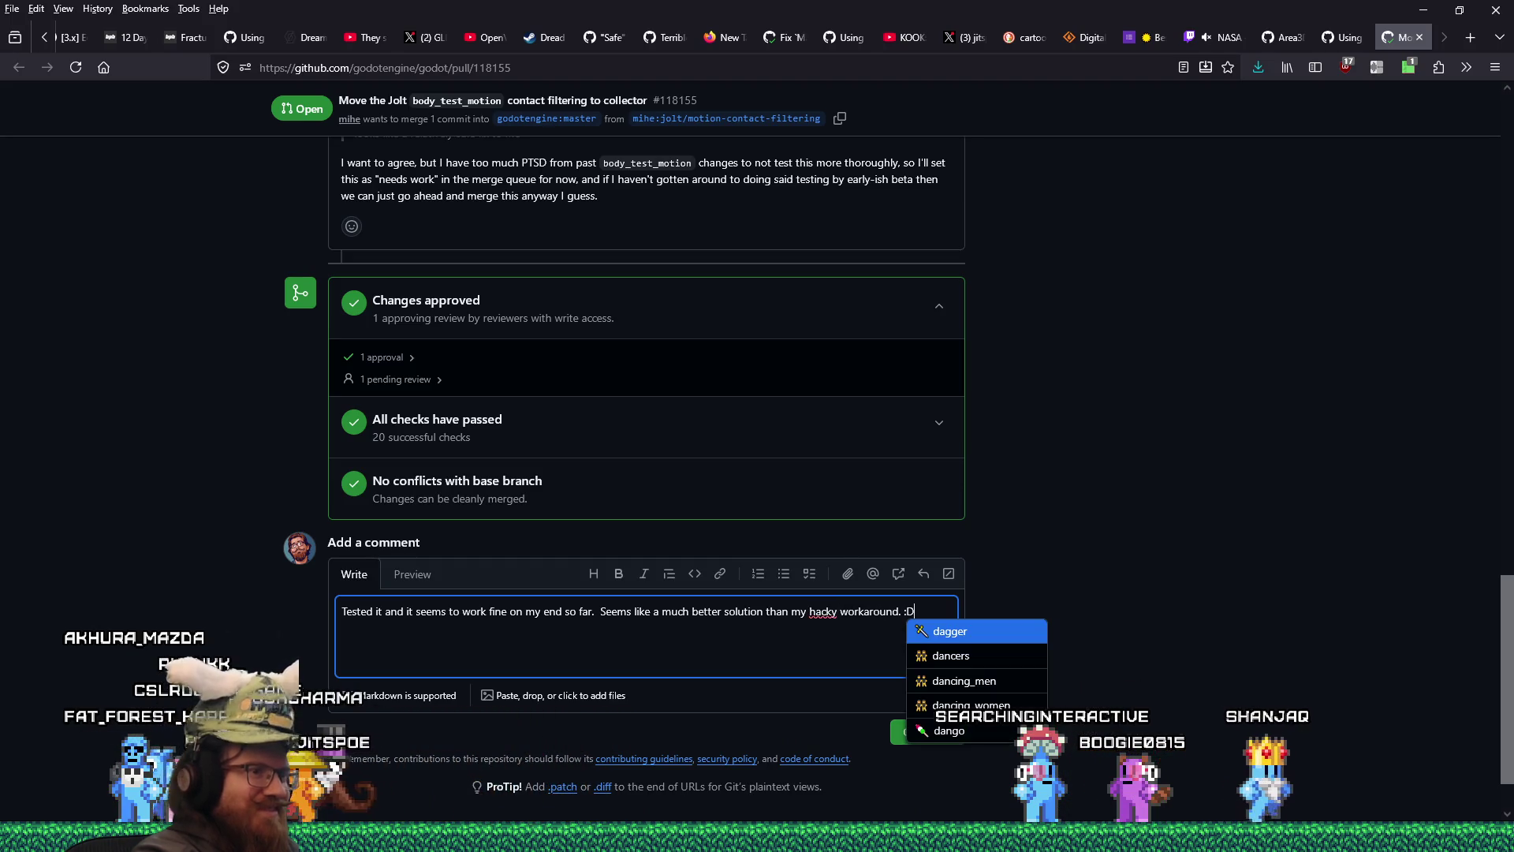
- Replace the :D with a grinning emoji and post the comment
{"action": "left_click", "coordinate": [579, 612]}
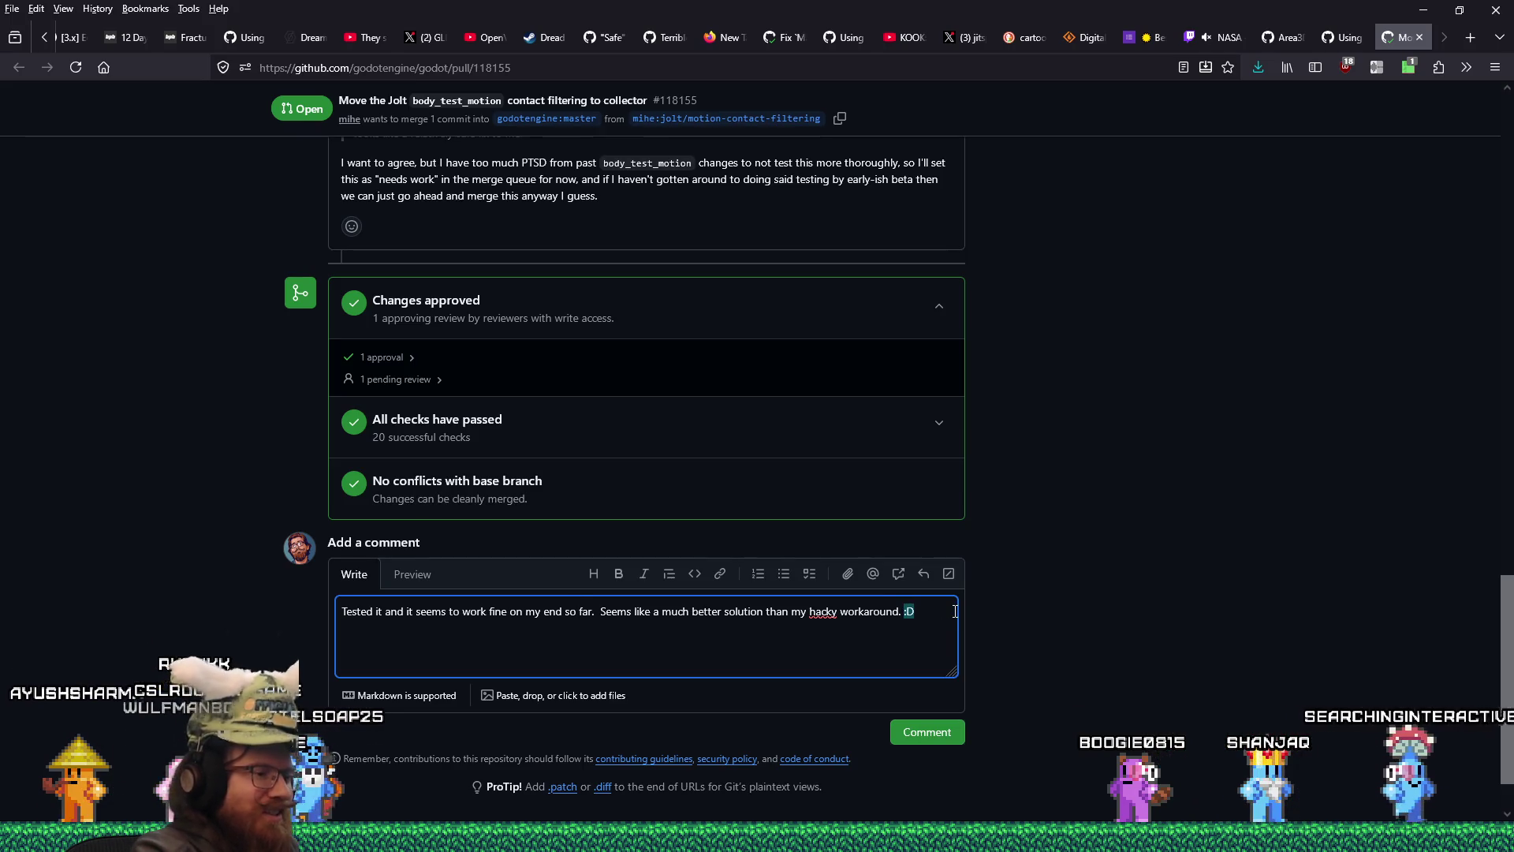
{"action": "key", "text": "super+period"}
{"action": "key", "text": "Right"}
{"action": "key", "text": "Return"}
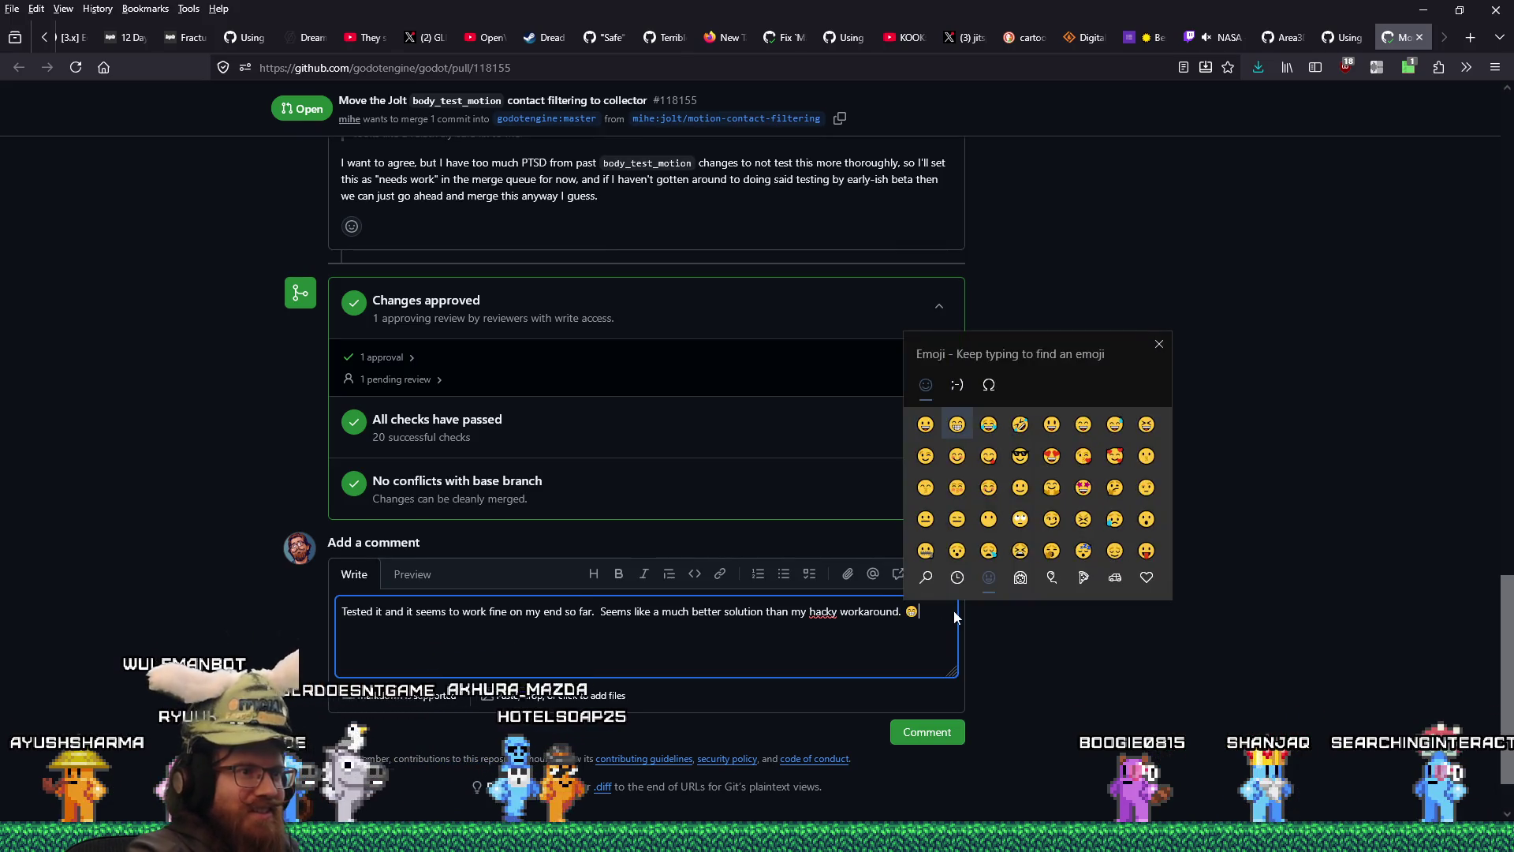
{"action": "key", "text": "Escape"}
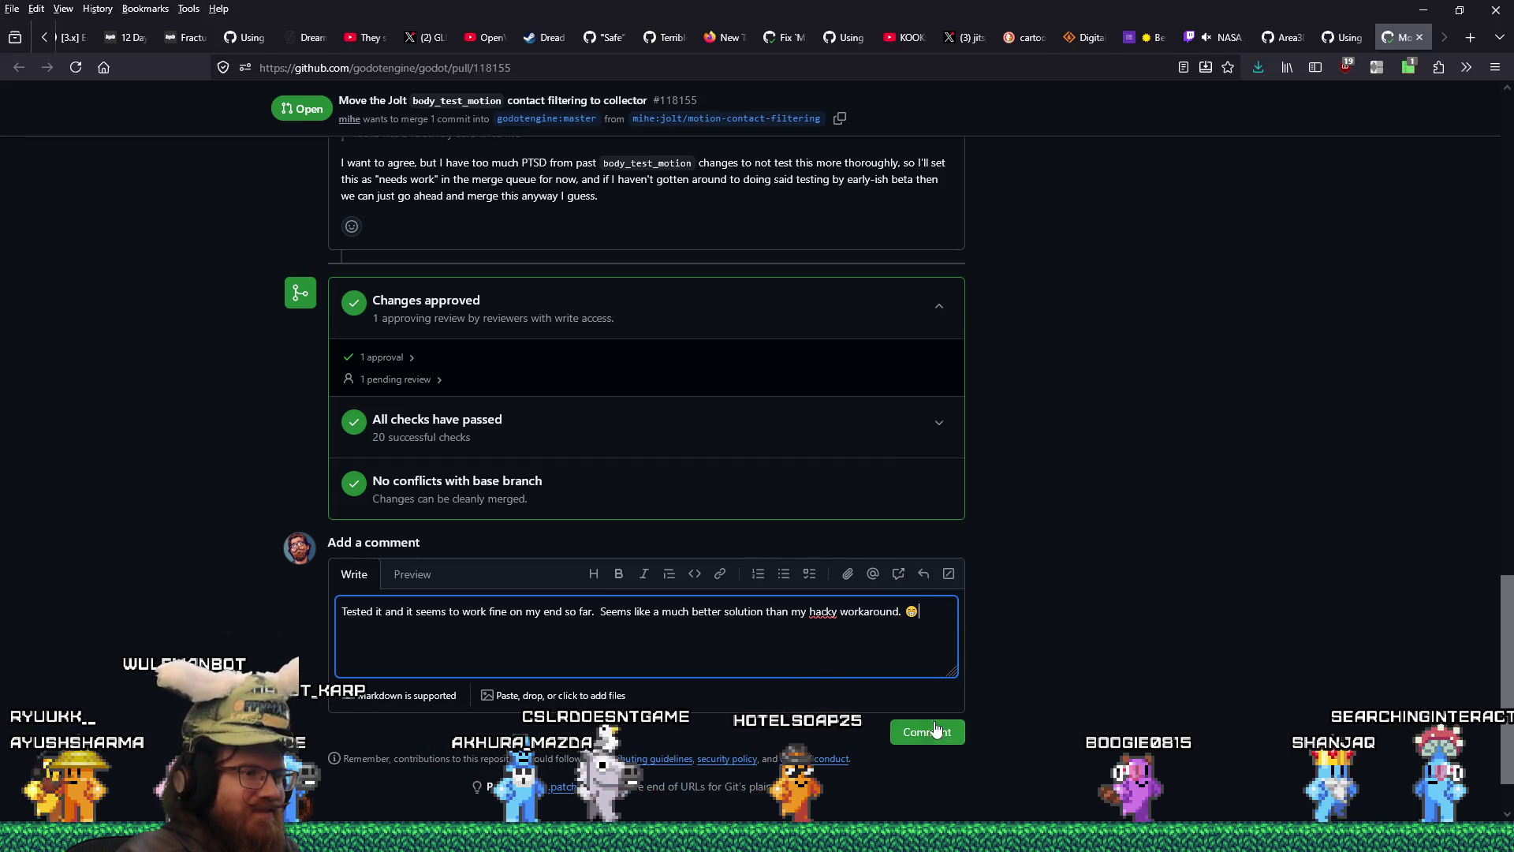
{"action": "left_click", "coordinate": [930, 742]}
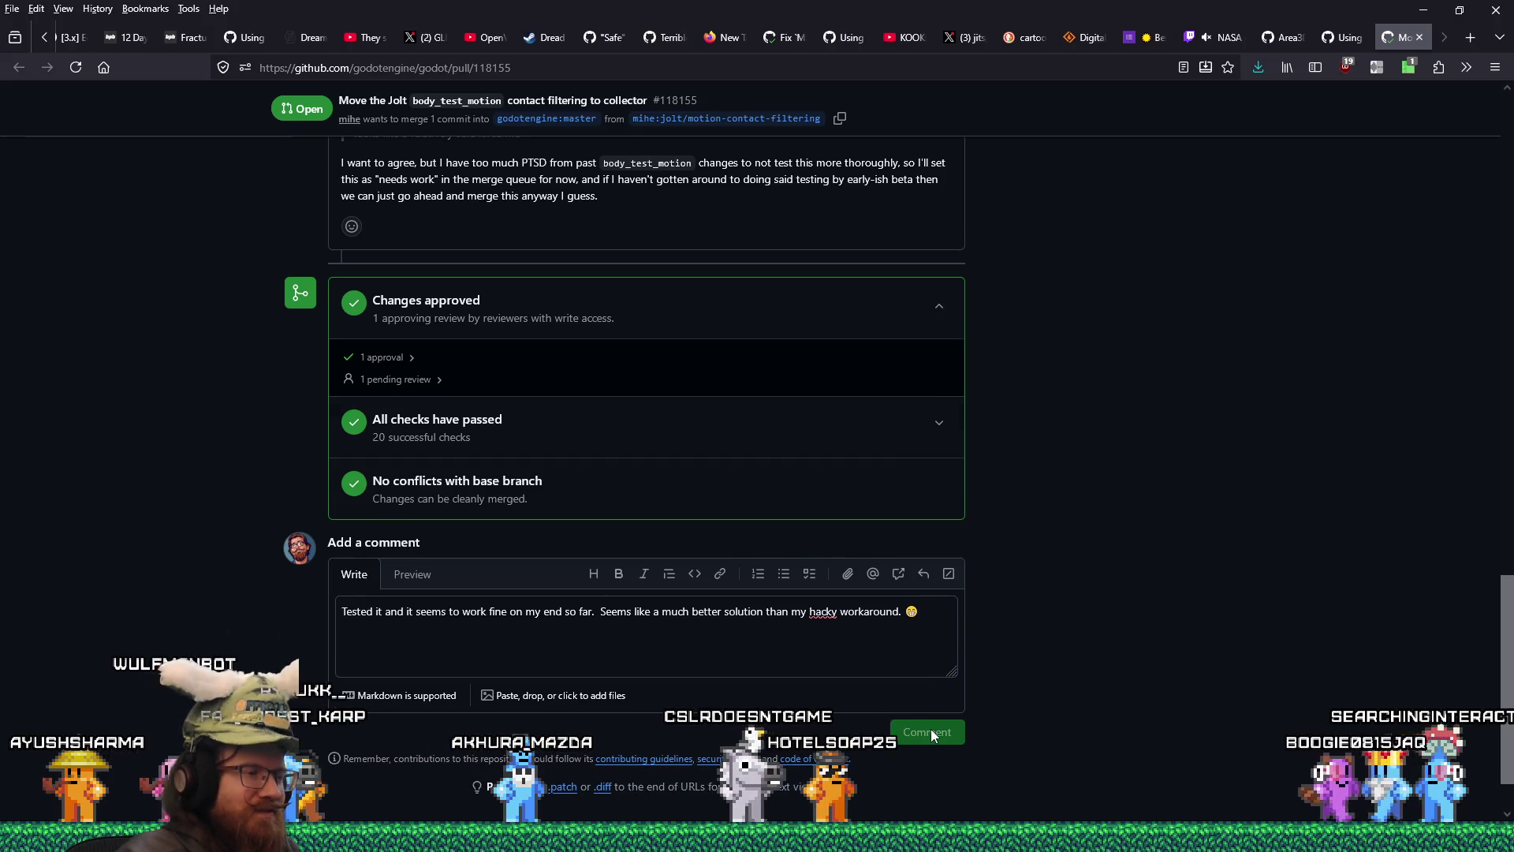
{"action": "scroll", "coordinate": [932, 710], "scroll_direction": "up", "scroll_amount": 10}
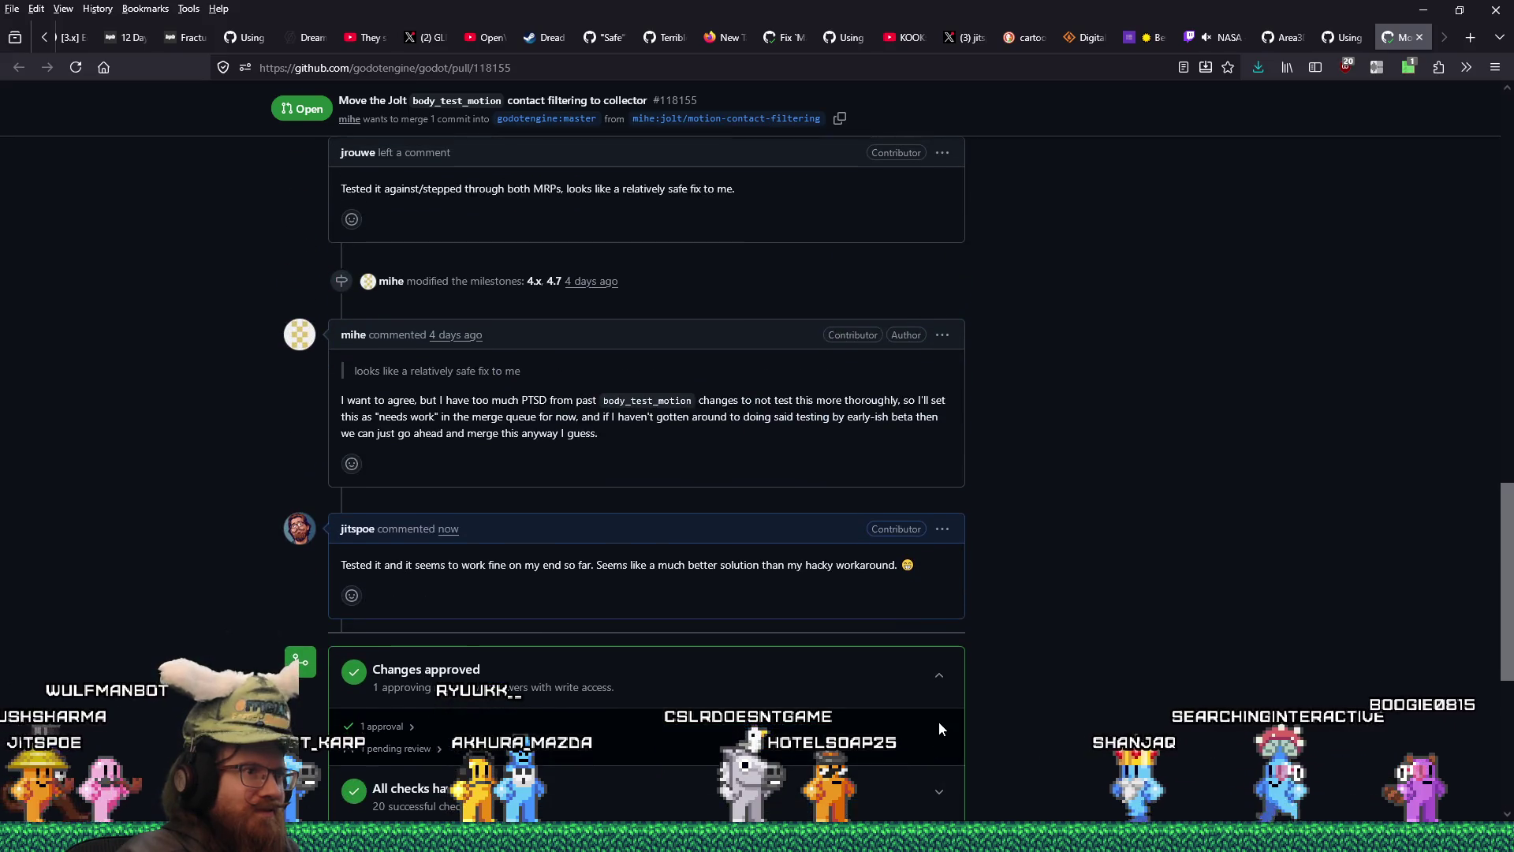
- Close the pull request and review the quoted paragraphs in the issue #117857 draft
{"action": "left_click", "coordinate": [1420, 37]}
{"action": "scroll", "coordinate": [1238, 494], "scroll_direction": "down", "scroll_amount": 7}
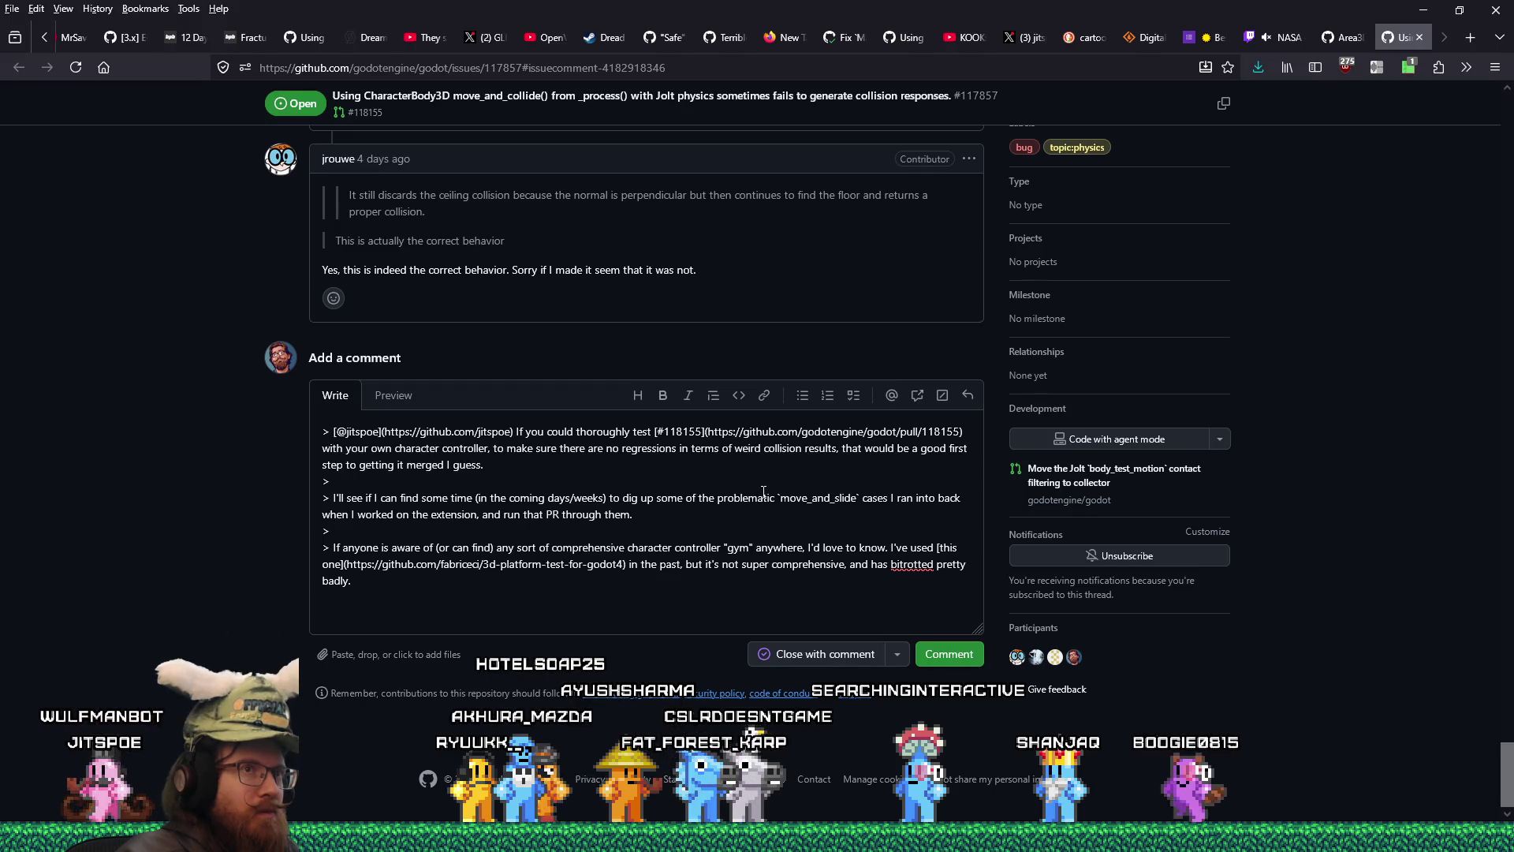
{"action": "scroll", "coordinate": [764, 492], "scroll_direction": "up", "scroll_amount": 3}
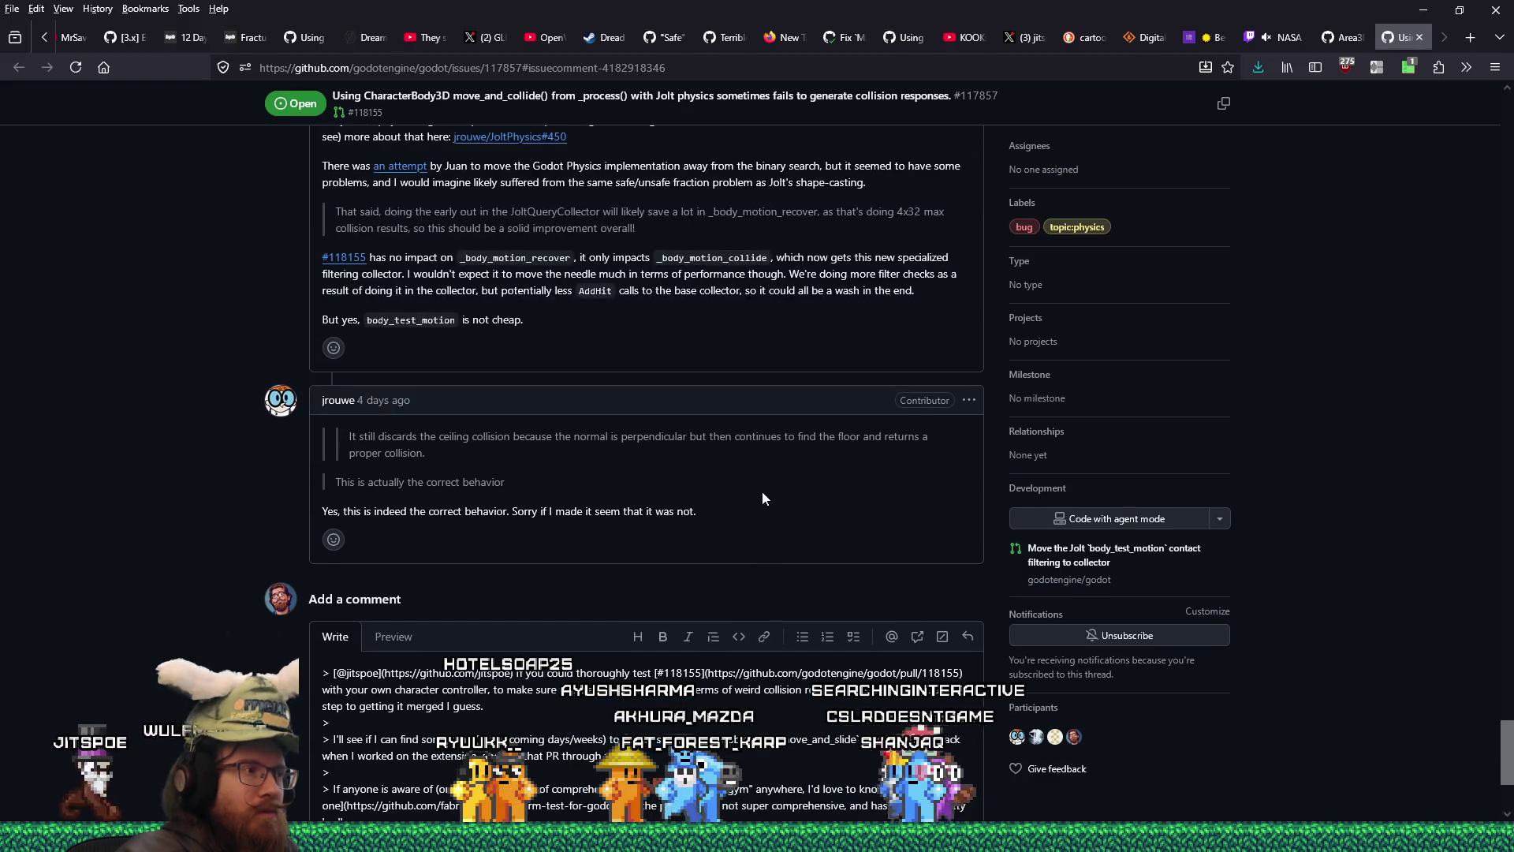
{"action": "scroll", "coordinate": [762, 499], "scroll_direction": "up", "scroll_amount": 3}
{"action": "mouse_move", "coordinate": [1510, 671]}
{"action": "left_mouse_down"}
{"action": "mouse_move", "coordinate": [1507, 119]}
{"action": "mouse_move", "coordinate": [1455, 805]}
{"action": "left_mouse_up"}
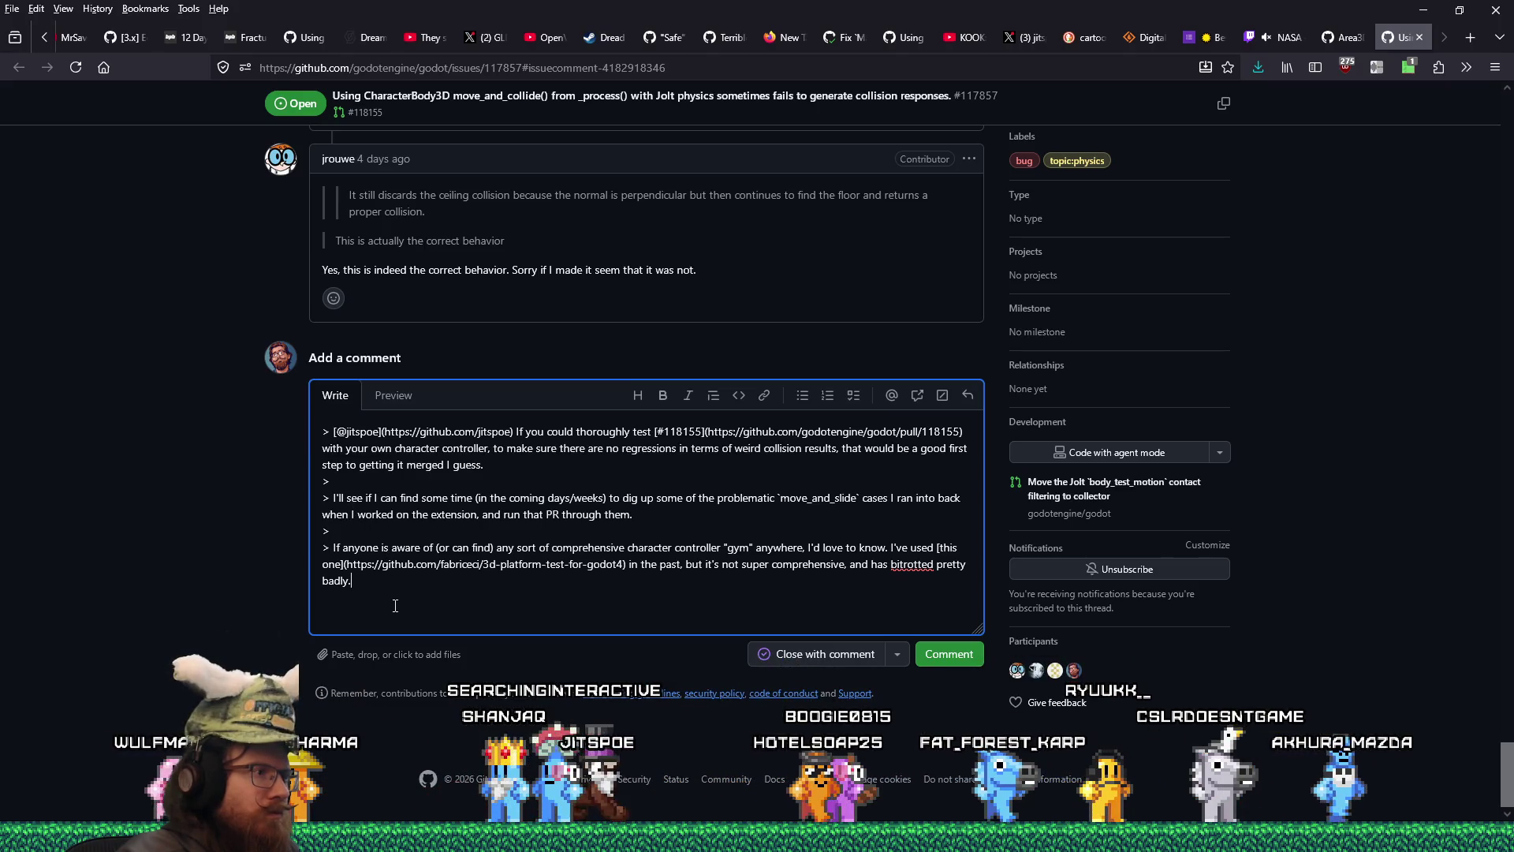
{"action": "left_click_drag", "start_coordinate": [347, 580], "coordinate": [293, 500]}
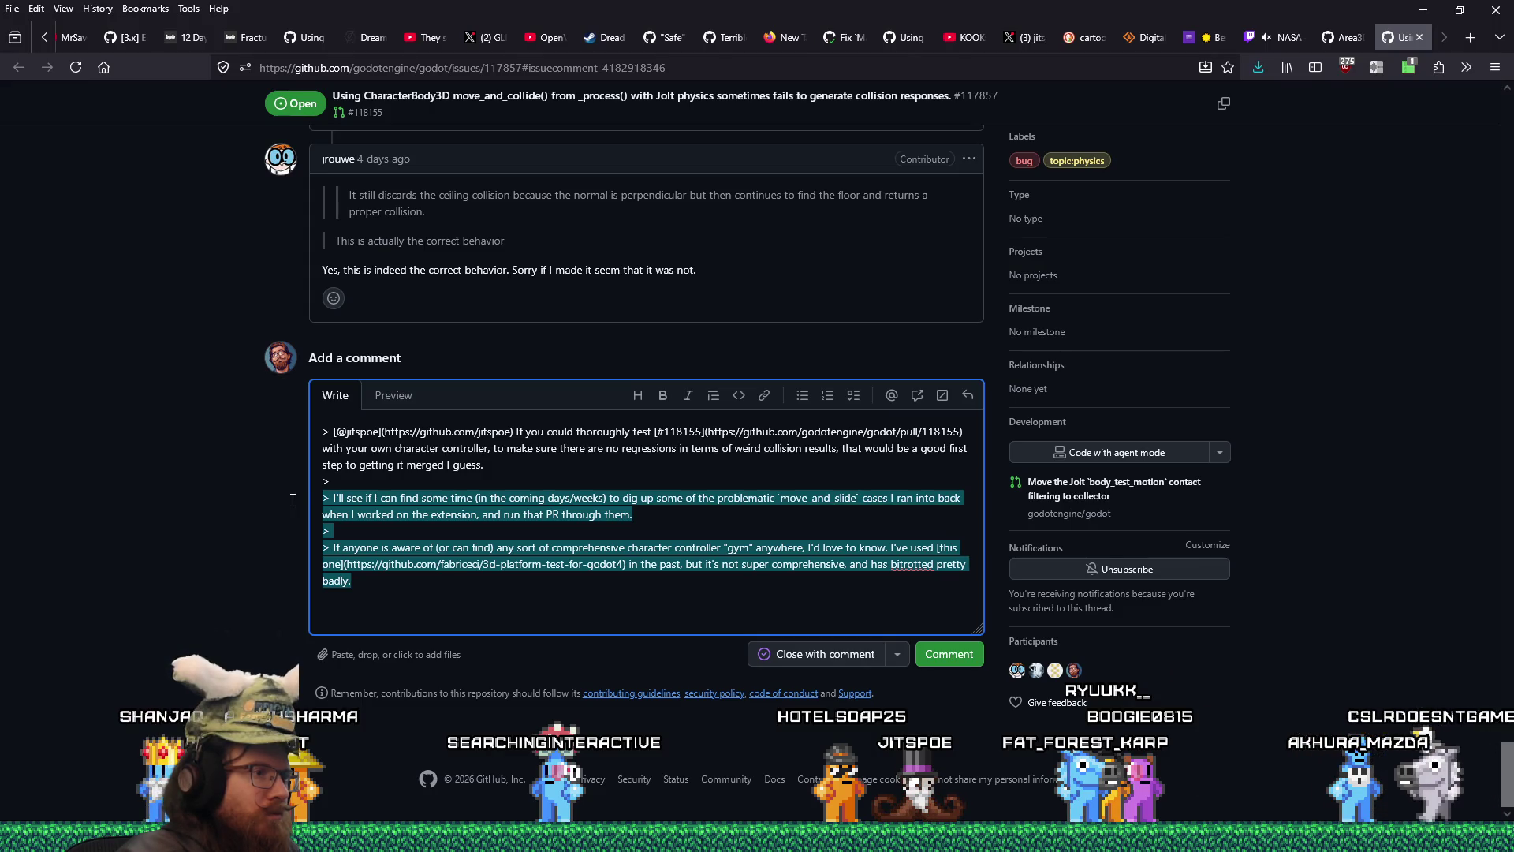
{"action": "left_click", "coordinate": [554, 592]}
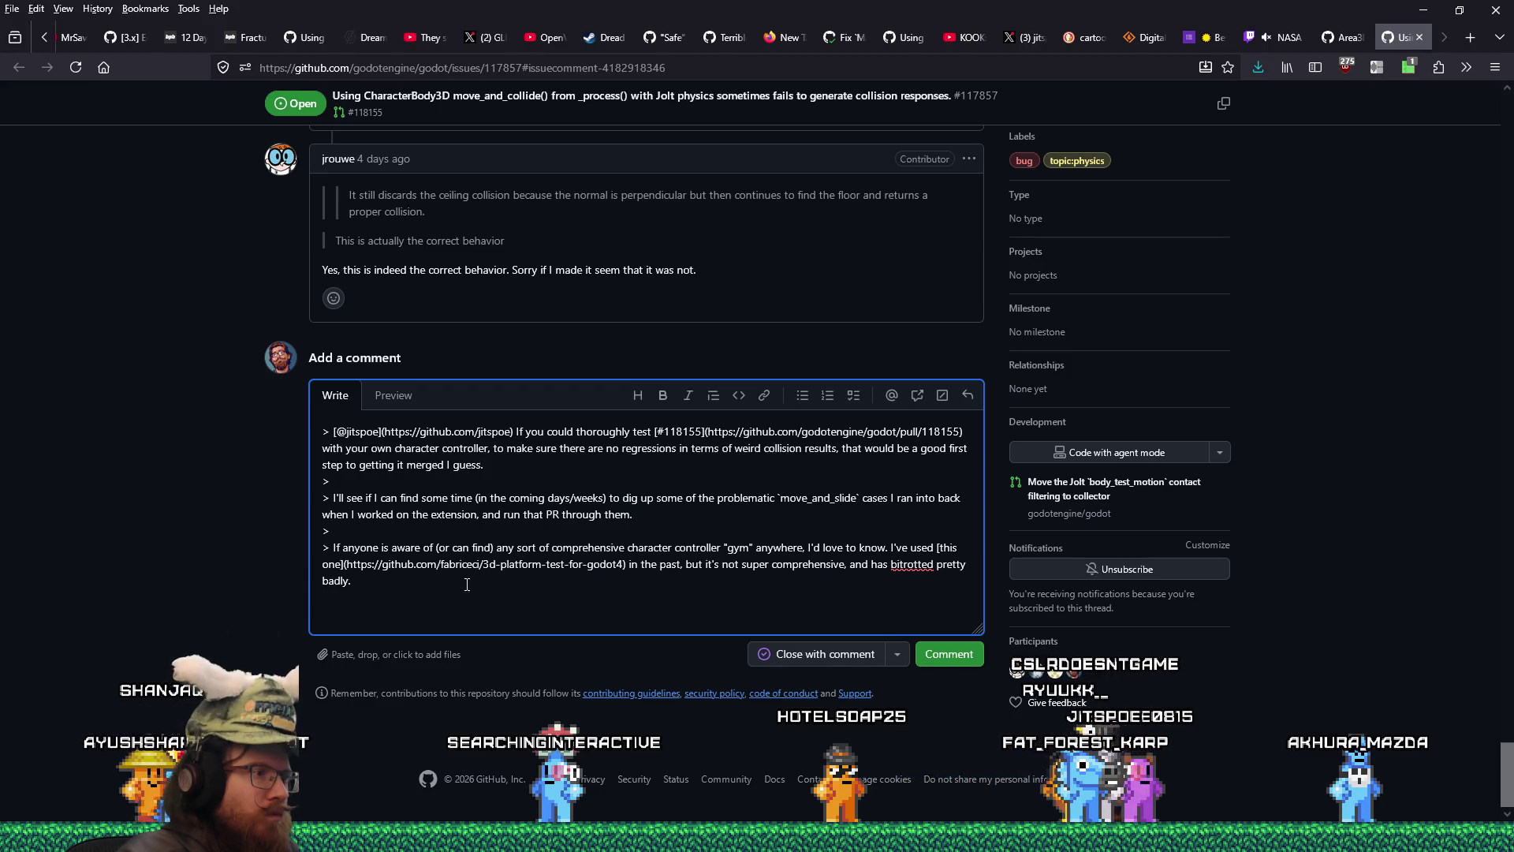
- Copy the 3d-platform-test-for-godot4 repository link from the draft and open it in a new tab
{"action": "left_click_drag", "start_coordinate": [345, 565], "coordinate": [625, 564]}
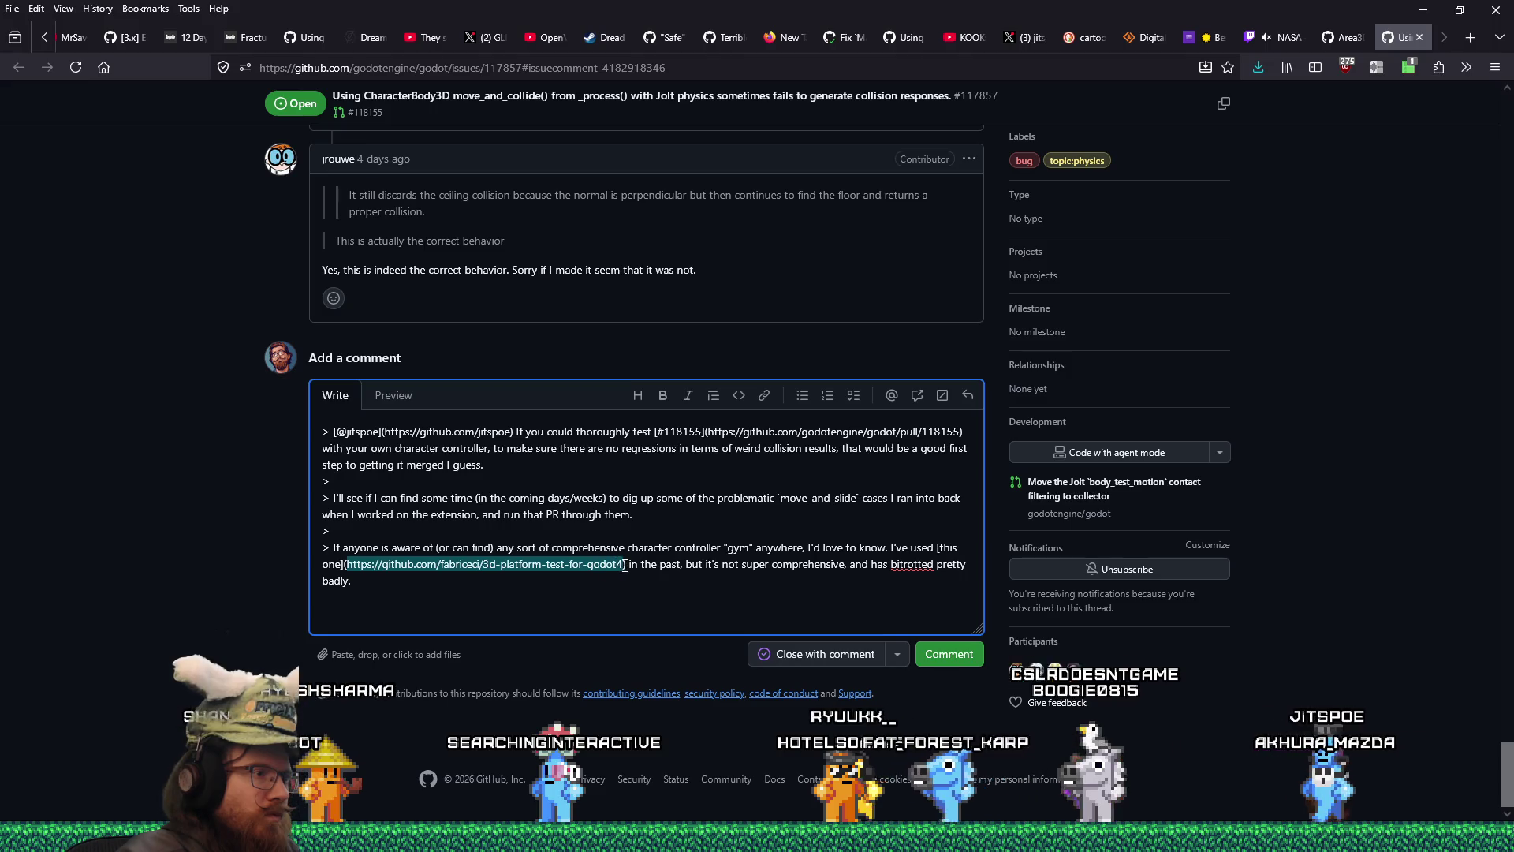
{"action": "key", "text": "ctrl+c"}
{"action": "key", "text": "ctrl+t"}
{"action": "key", "text": "ctrl+v"}
{"action": "key", "text": "Return"}
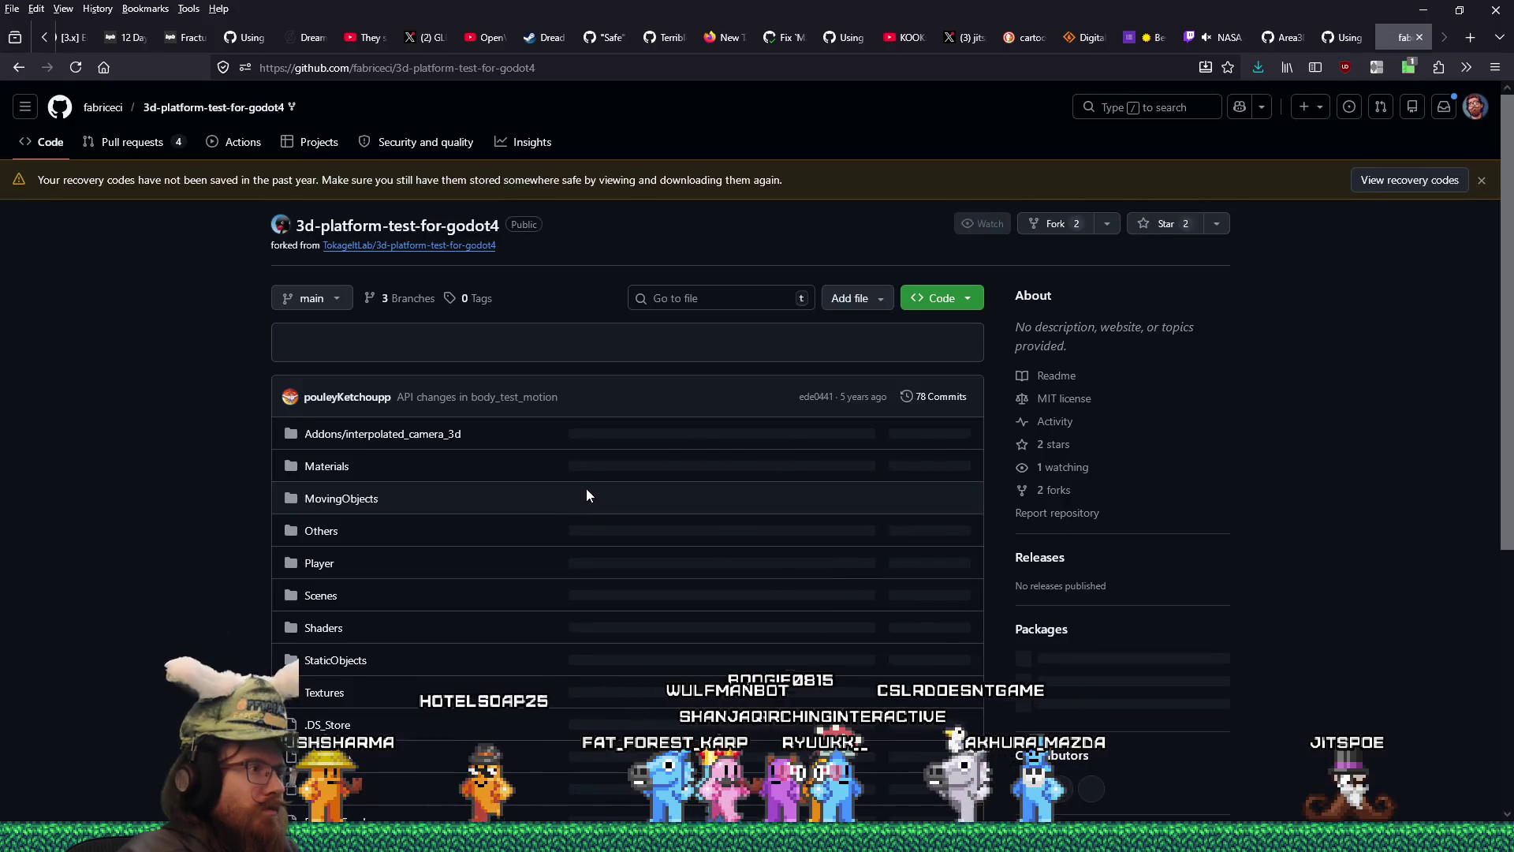
- Look over the 3d-platform-test-for-godot4 repository, then close the extra tab to return to the issue
{"action": "scroll", "coordinate": [569, 493], "scroll_direction": "down", "scroll_amount": 5}
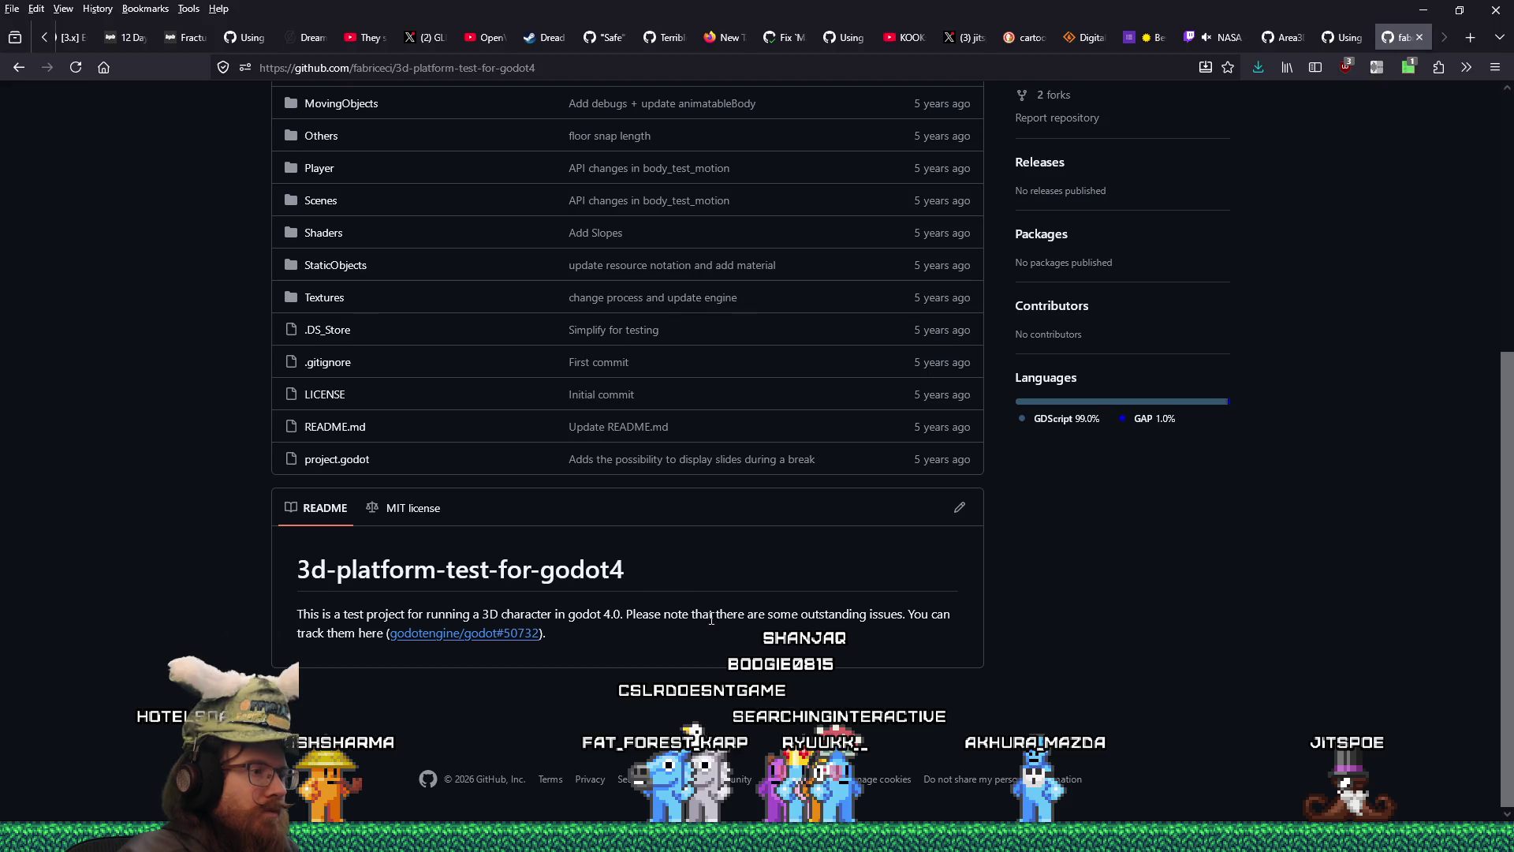
{"action": "scroll", "coordinate": [762, 653], "scroll_direction": "up", "scroll_amount": 3}
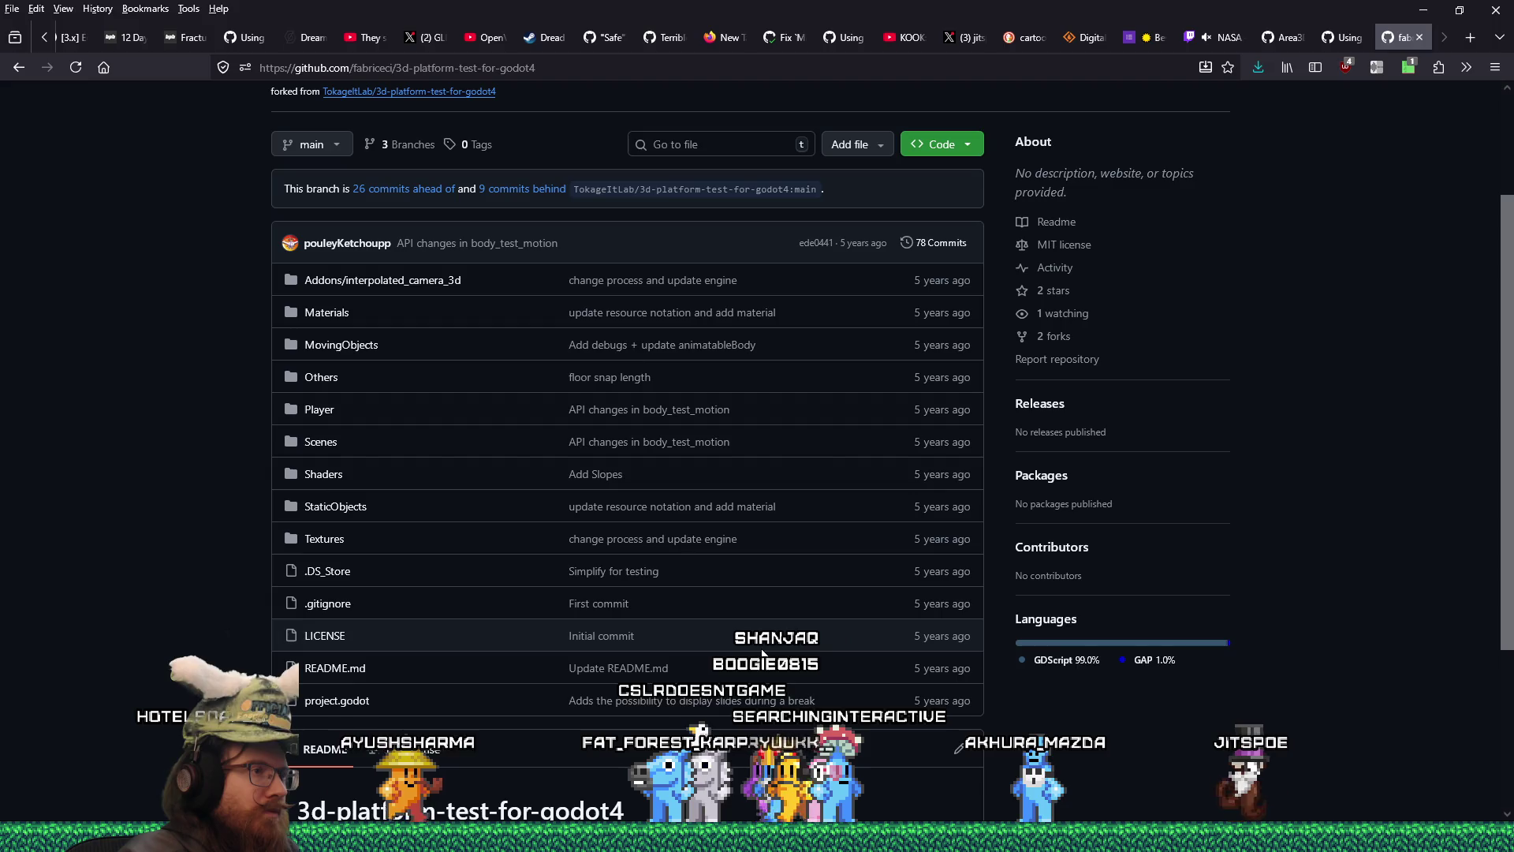
{"action": "left_click", "coordinate": [19, 67]}
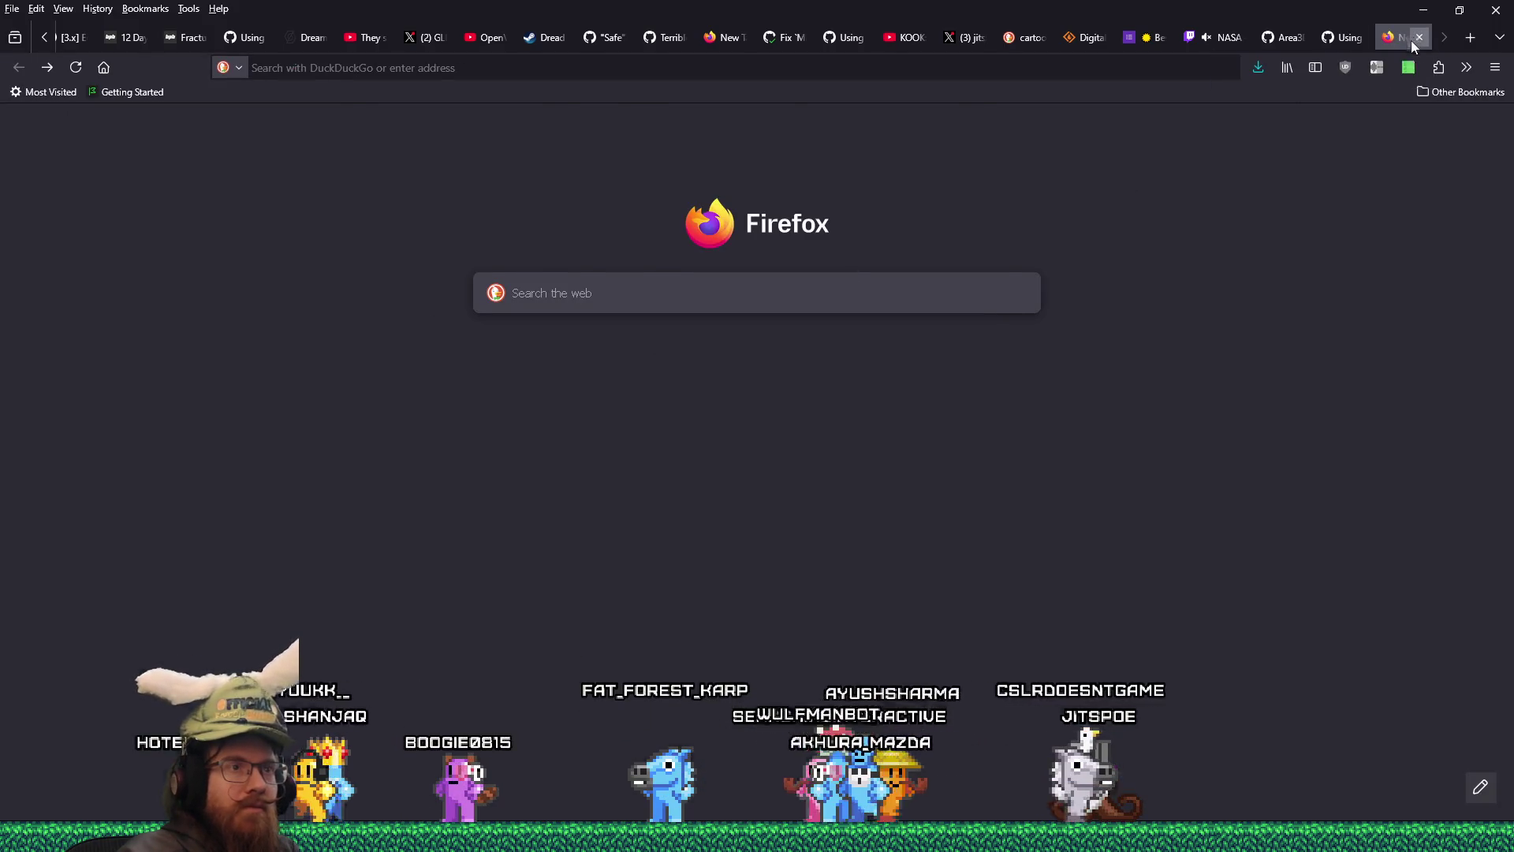
{"action": "middle_click", "coordinate": [1398, 41]}
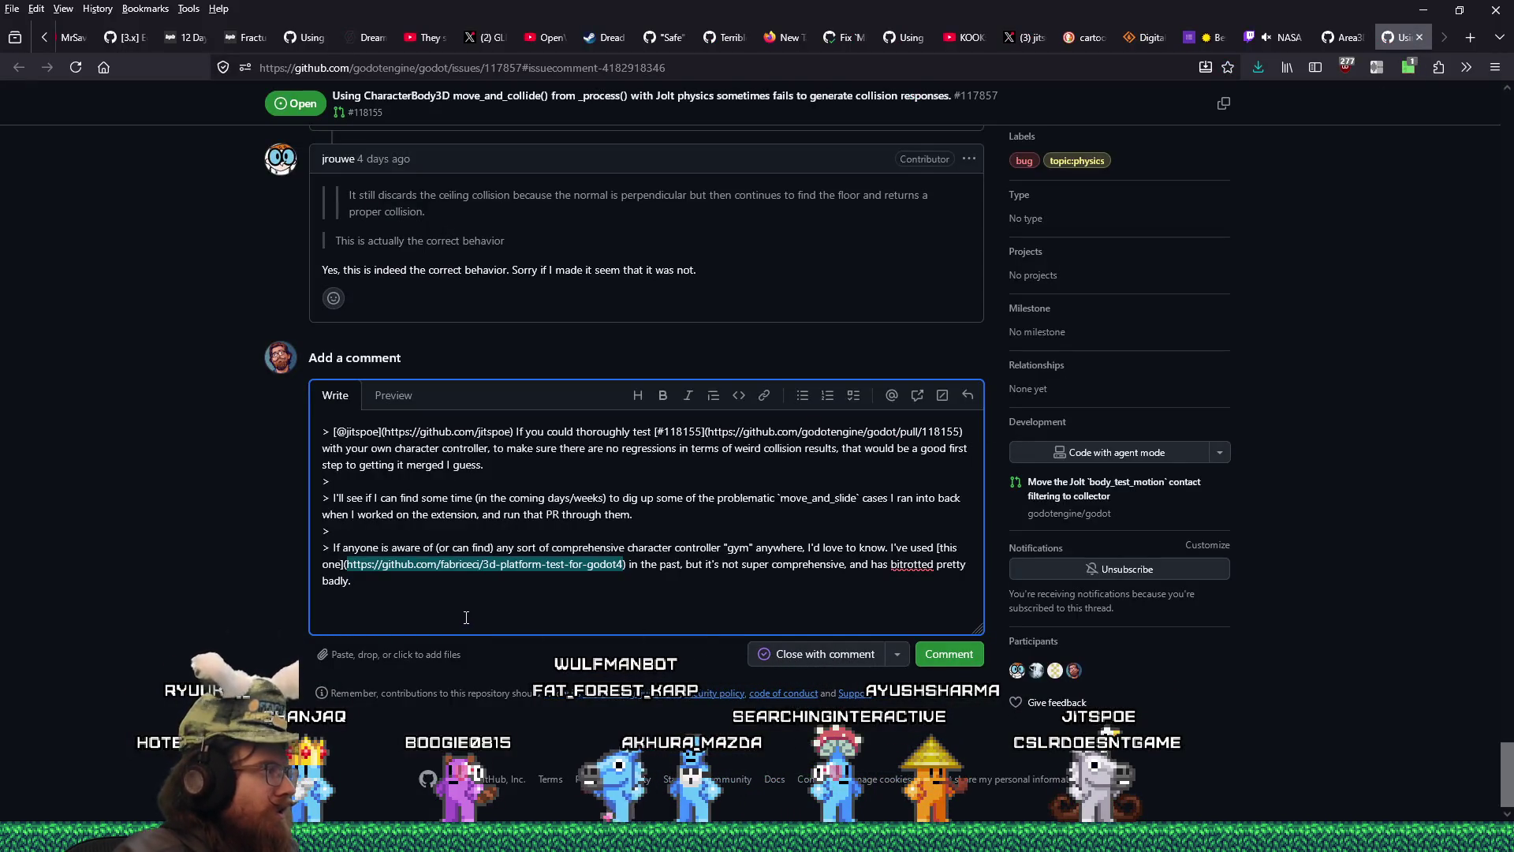
- Replace the extra quoted lines with 'Seems good so far!' and post the reply
{"action": "left_click", "coordinate": [414, 589]}
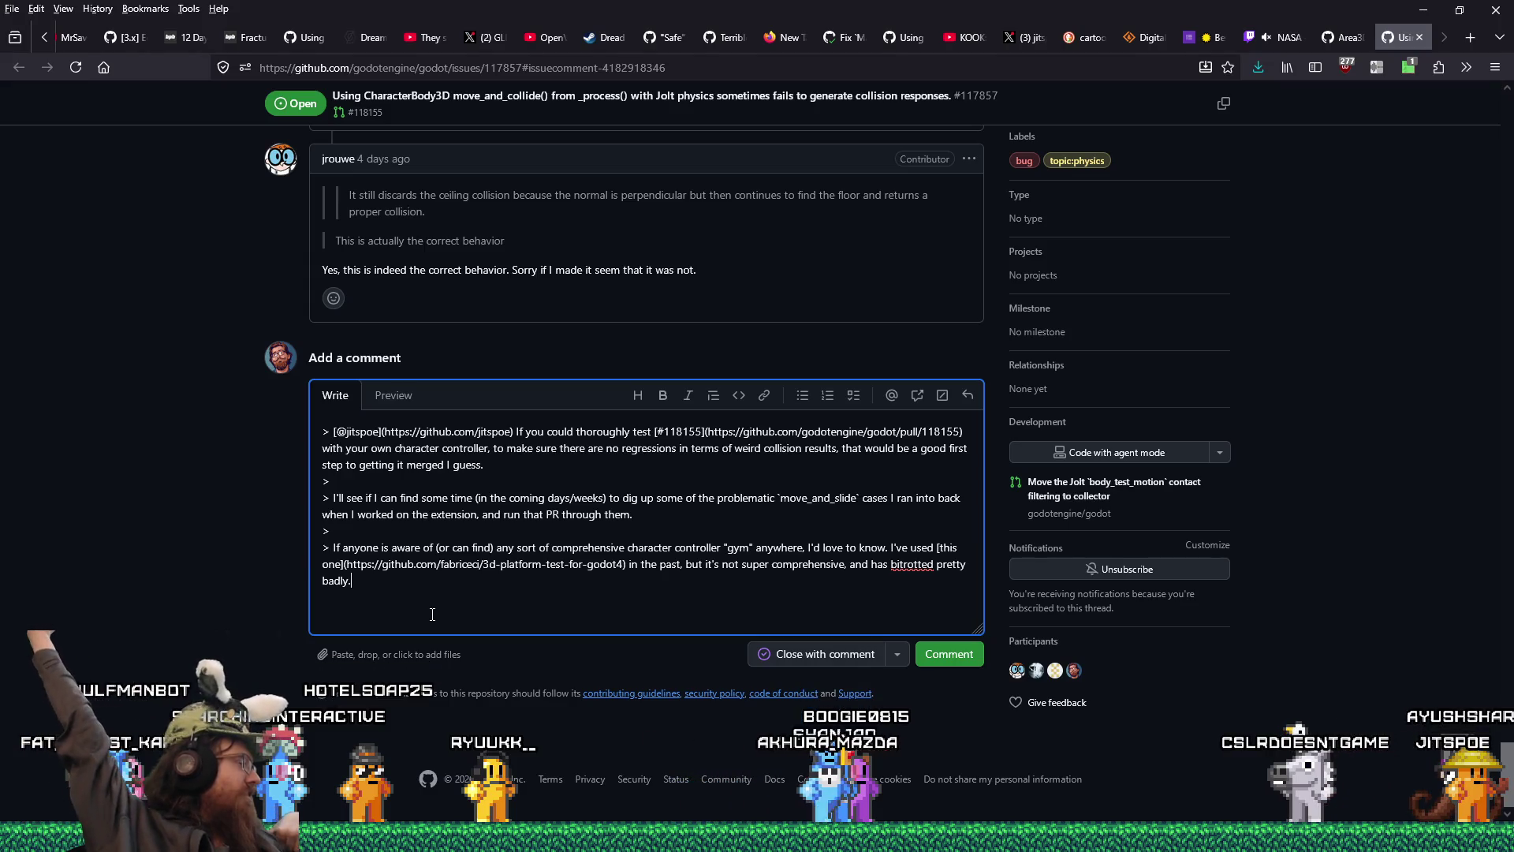
{"action": "left_click_drag", "start_coordinate": [432, 614], "coordinate": [322, 481]}
{"action": "type", "text": "Seems good so far!"}
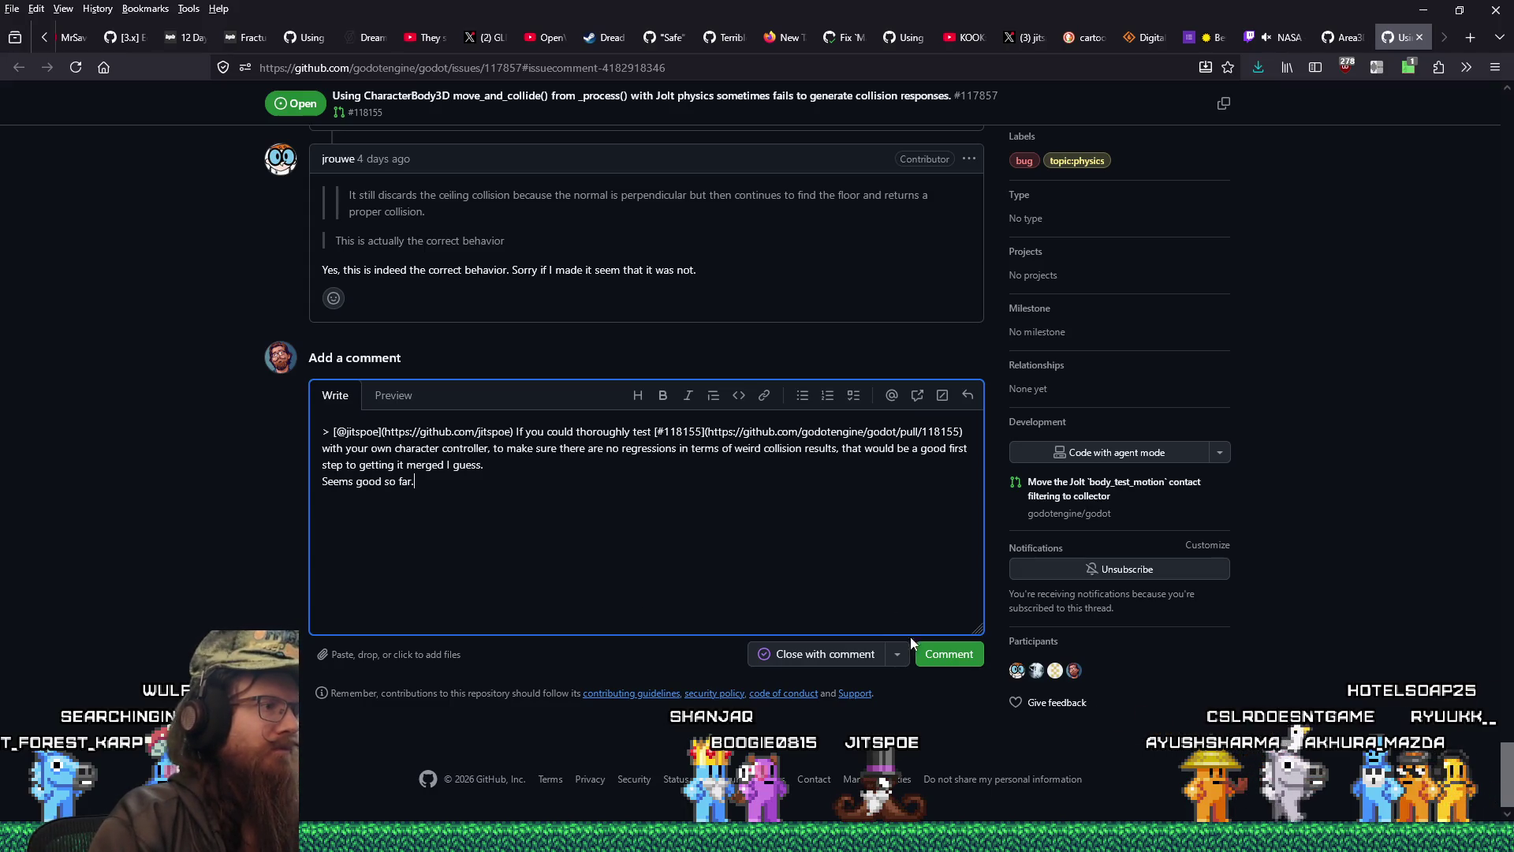
{"action": "left_click", "coordinate": [928, 661]}
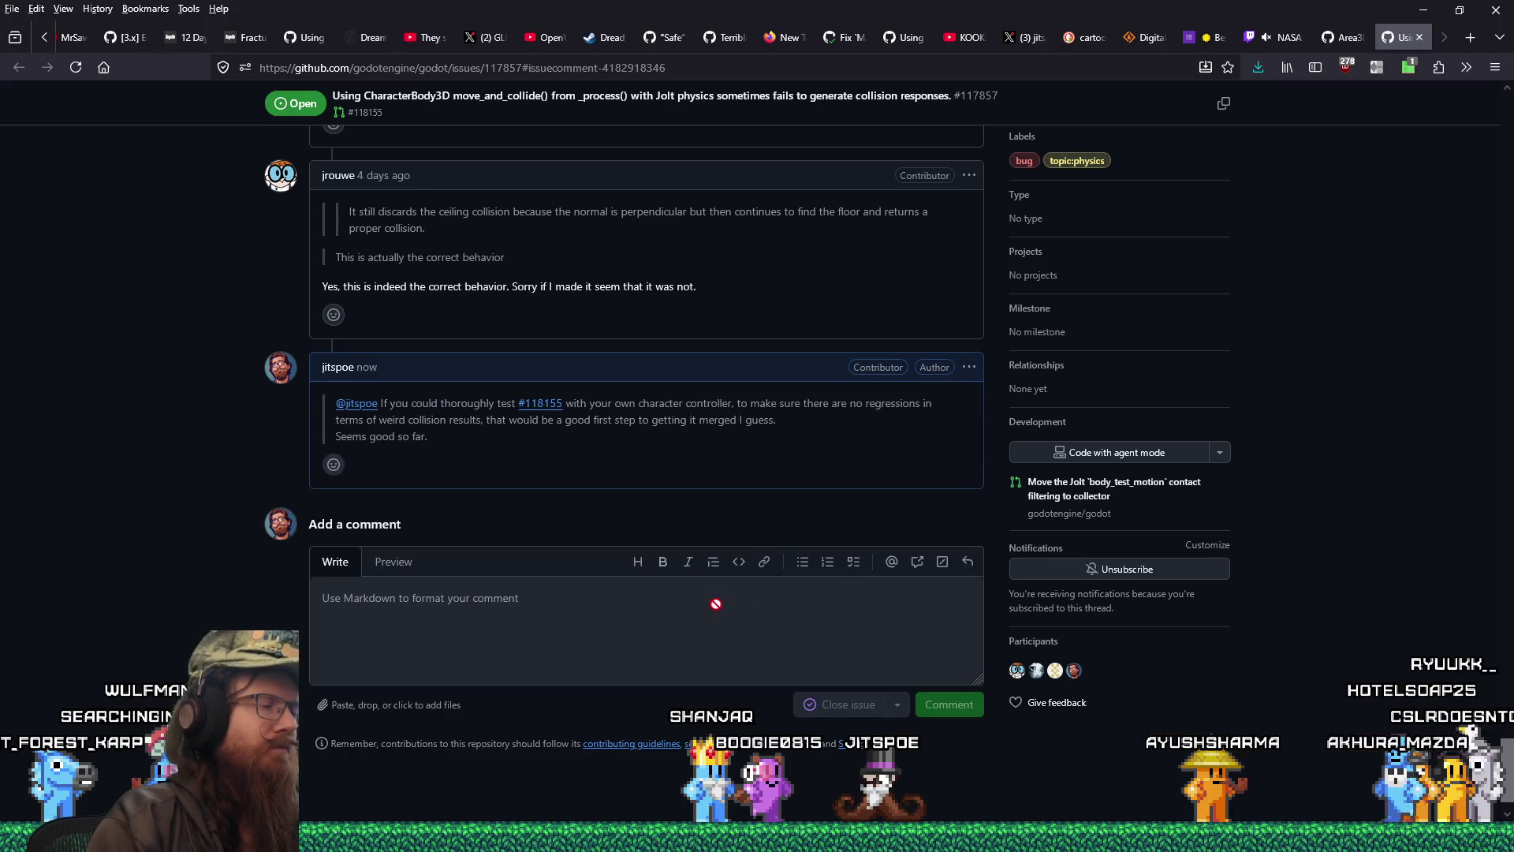
- Edit and update the posted reply, then close issue #117857 to reveal issue #74300
{"action": "left_click", "coordinate": [969, 367]}
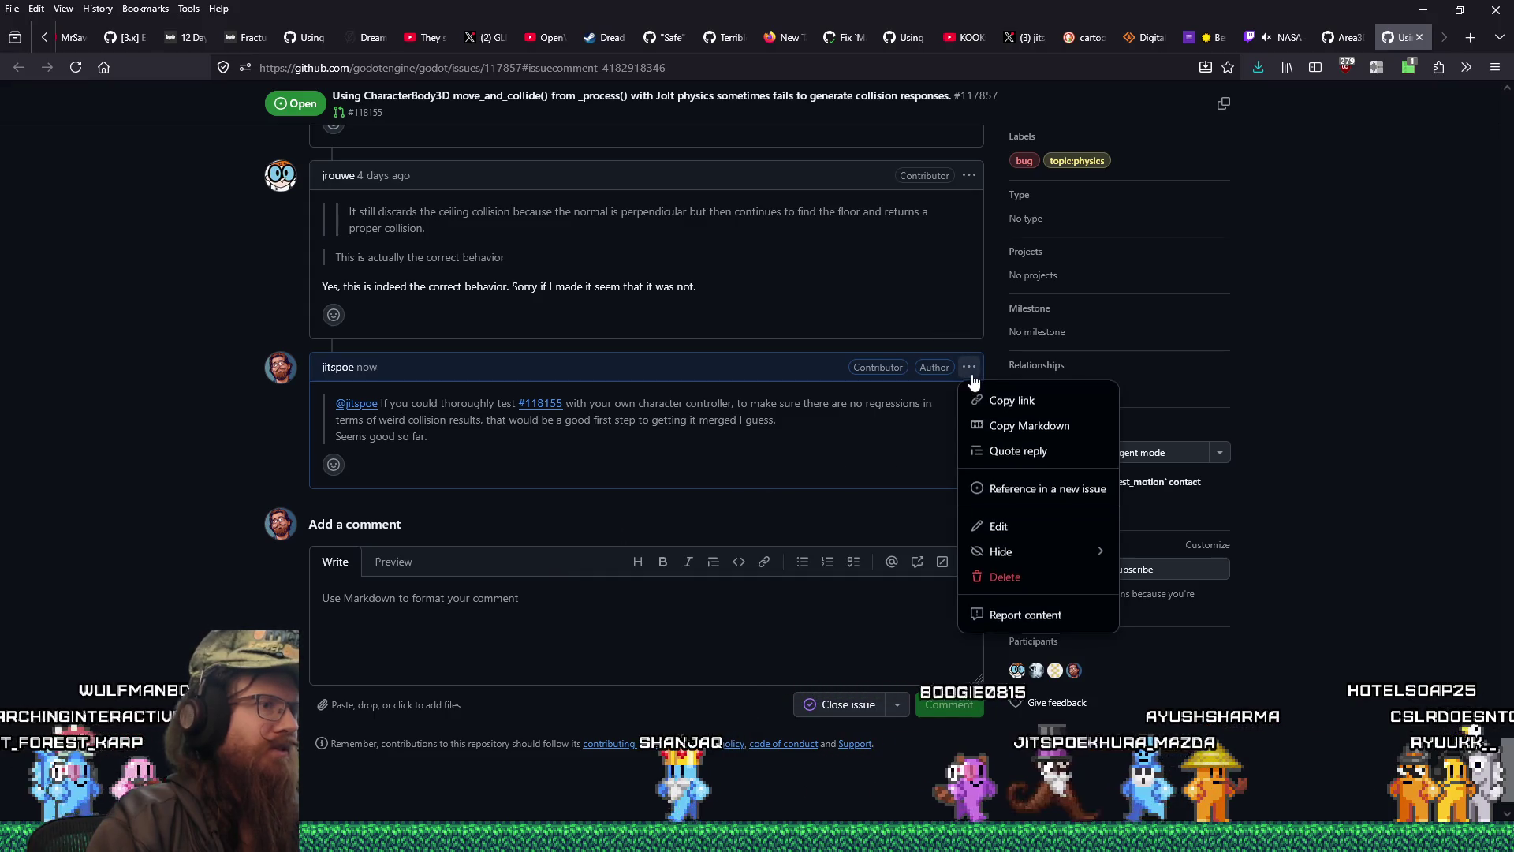
{"action": "left_click", "coordinate": [995, 524]}
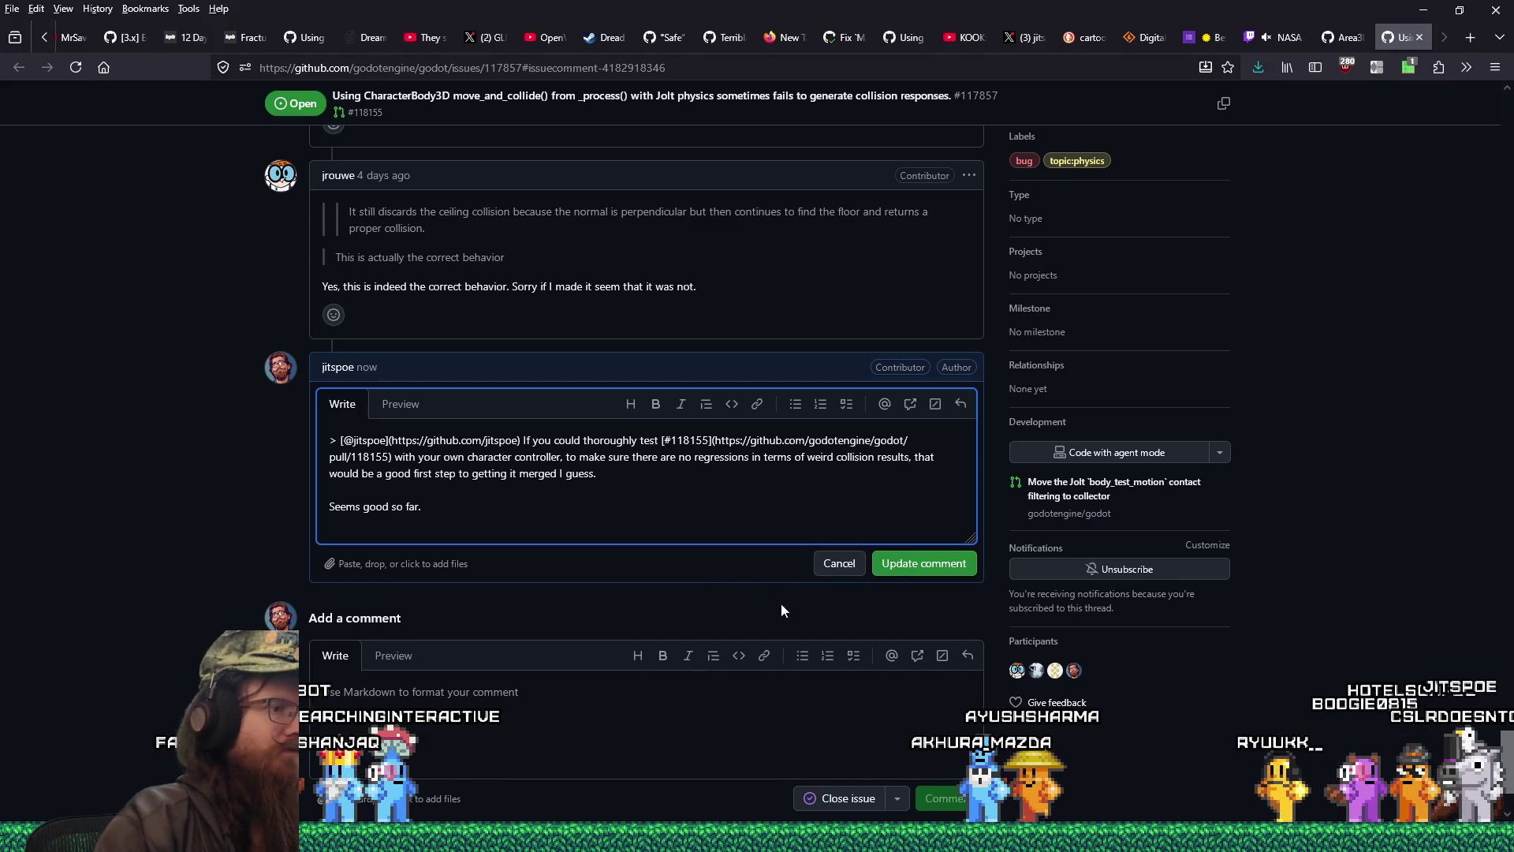
{"action": "left_click", "coordinate": [899, 550]}
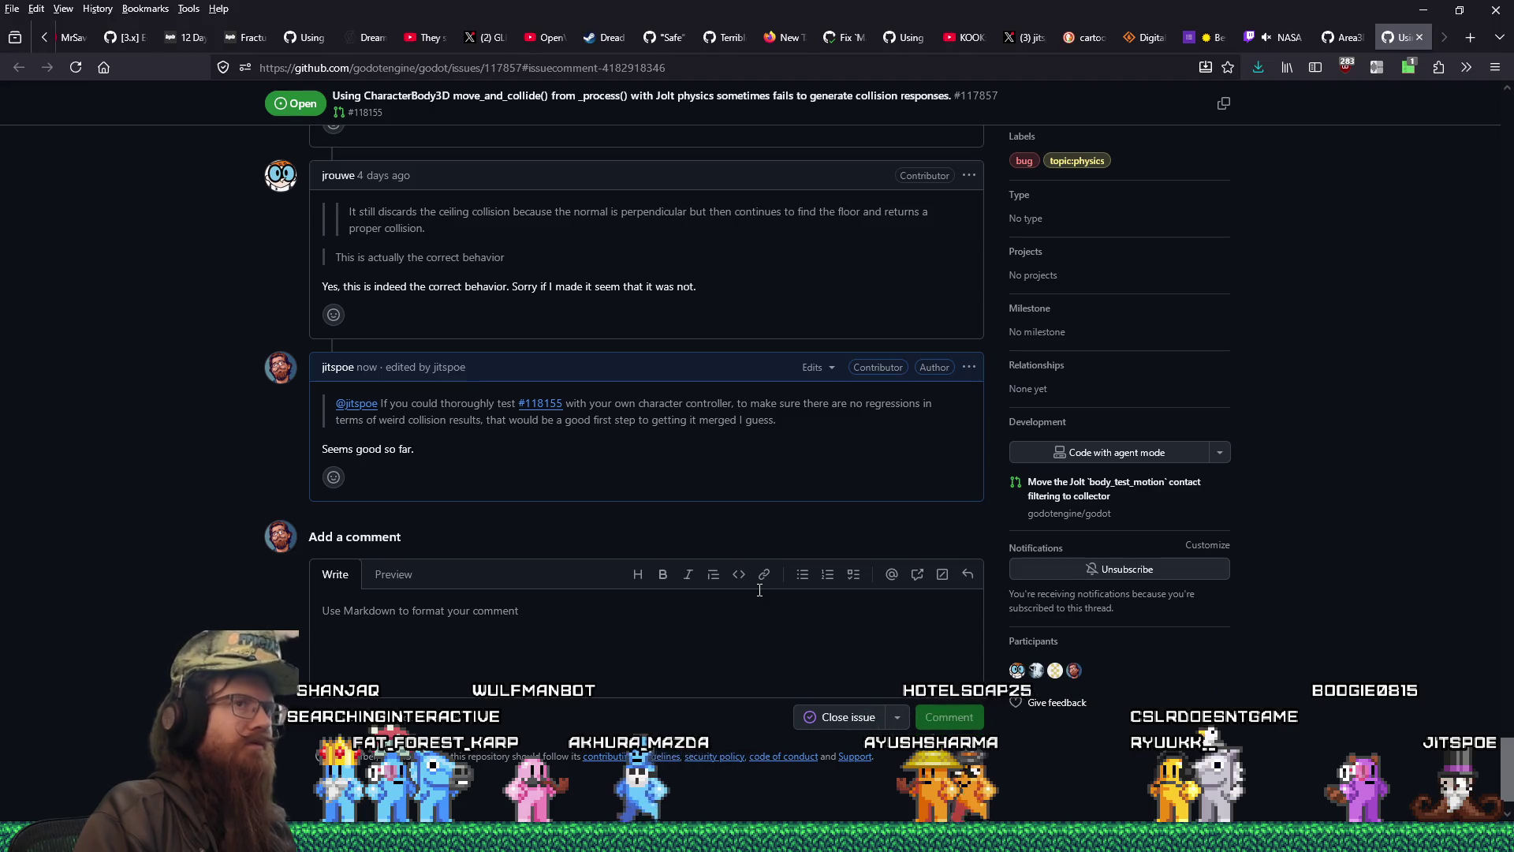
{"action": "left_click", "coordinate": [1420, 38]}
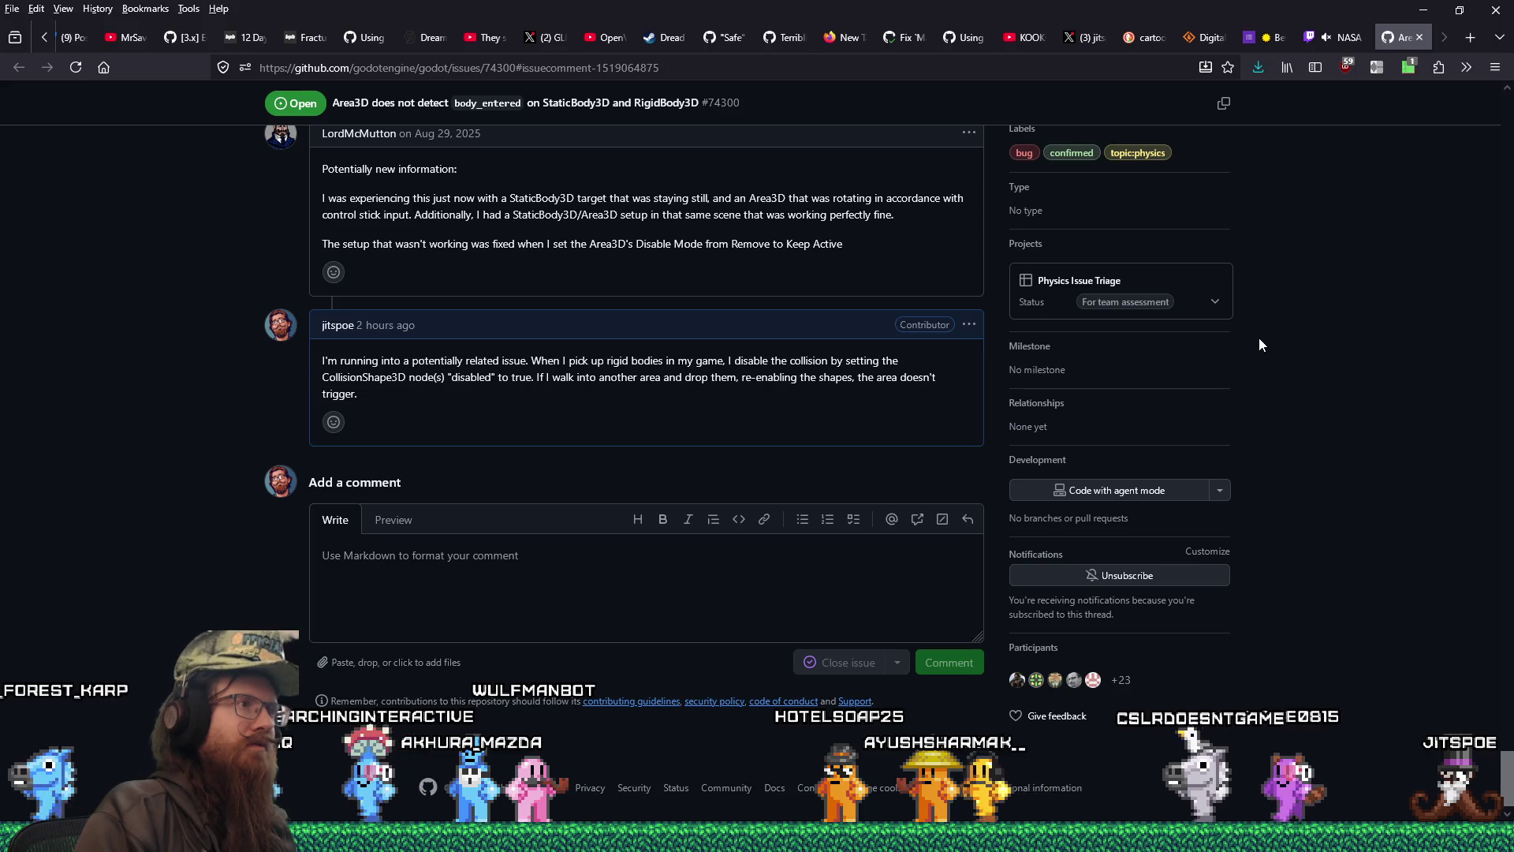
- Scroll issue #74300 back to the top and minimize Firefox to reveal the Godot editor
{"action": "scroll", "coordinate": [1259, 339], "scroll_direction": "up", "scroll_amount": 10}
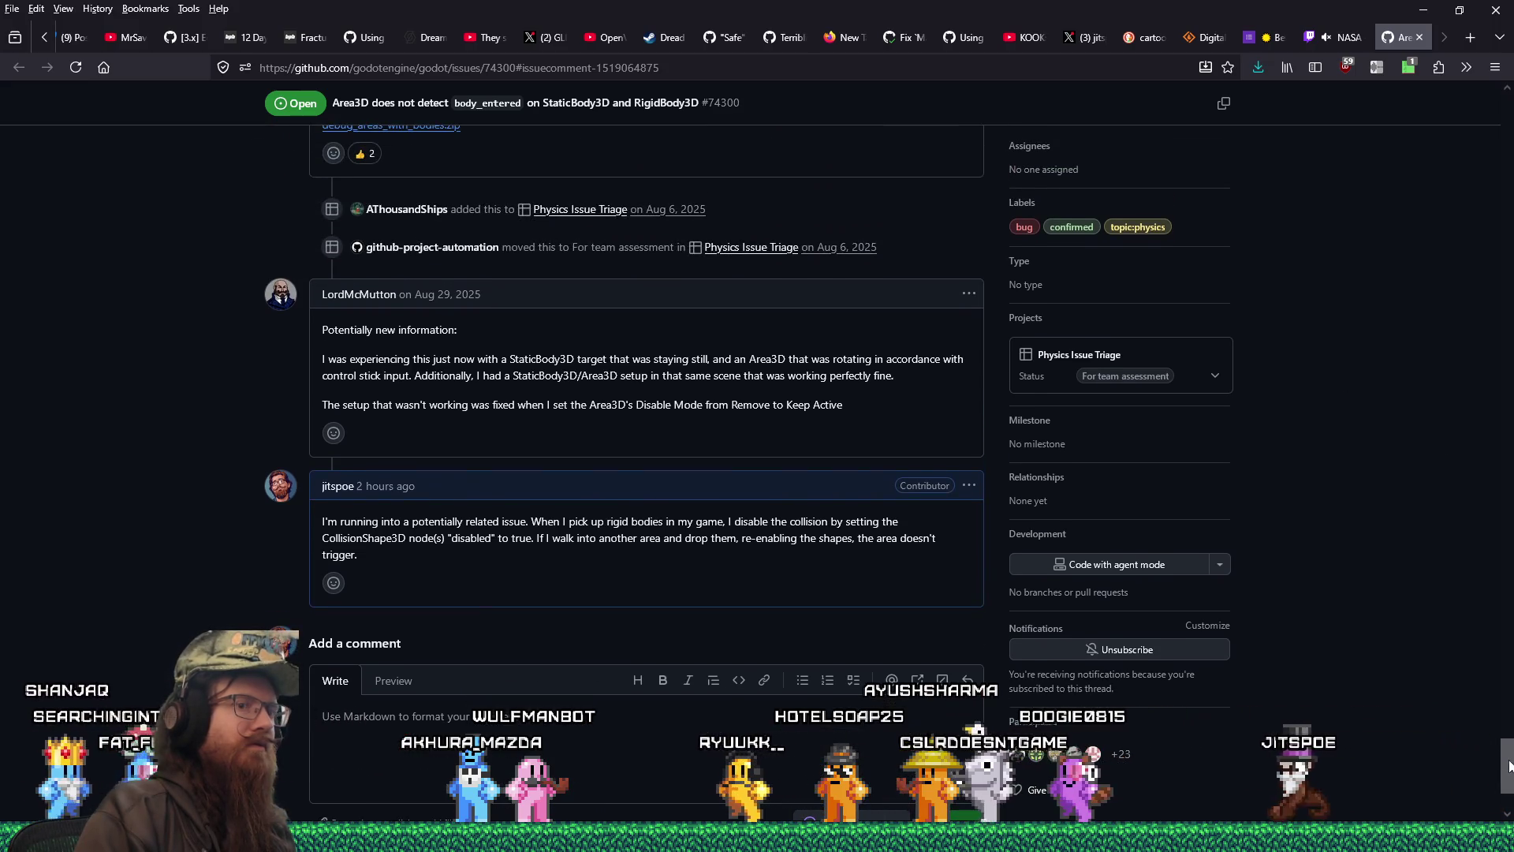
{"action": "scroll", "coordinate": [757, 473], "scroll_direction": "up", "scroll_amount": 4}
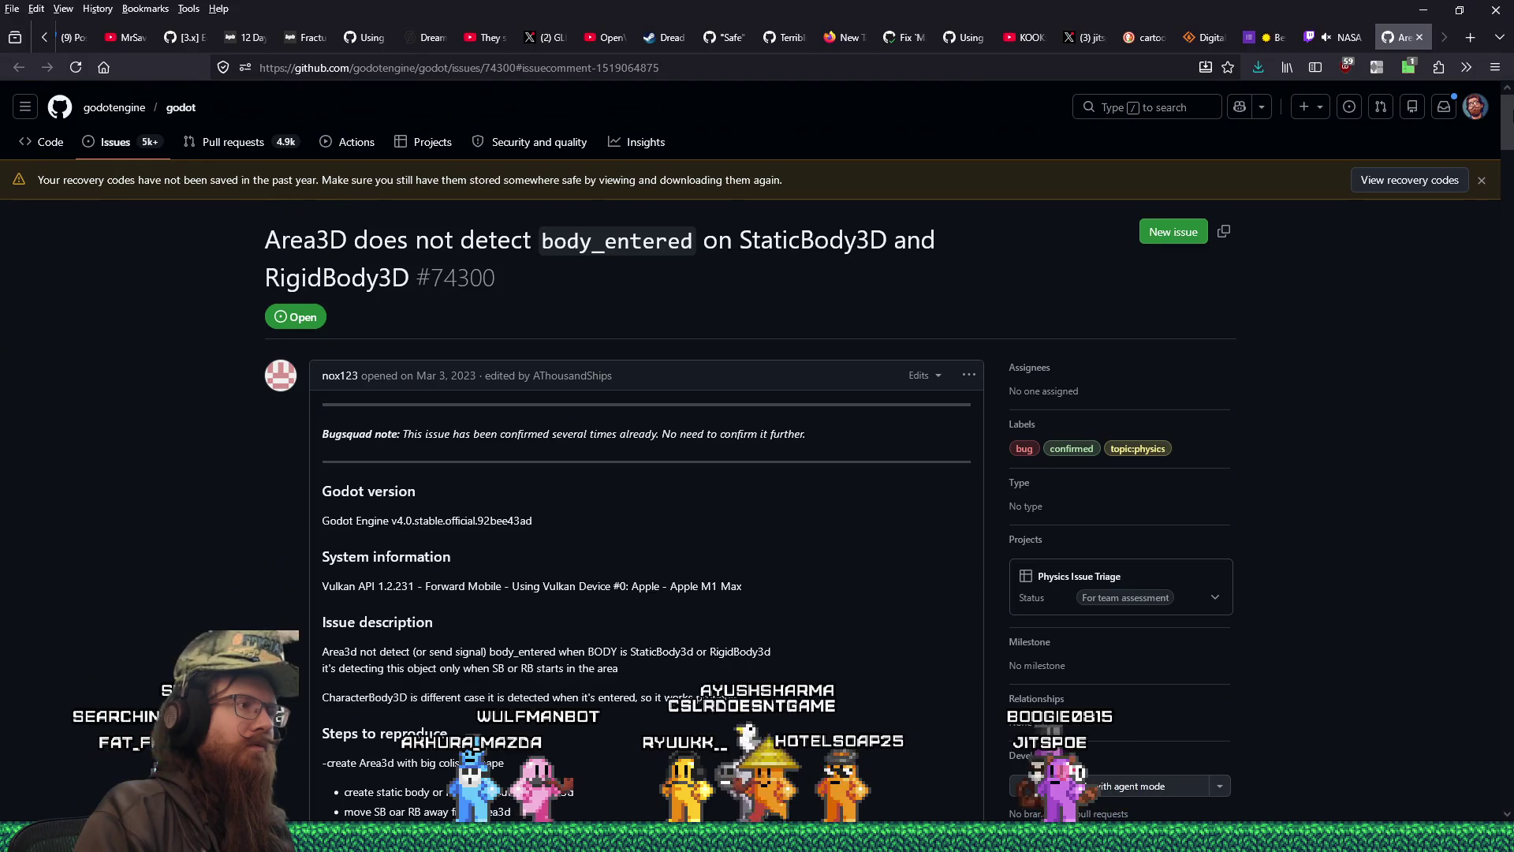
{"action": "left_click", "coordinate": [1422, 16]}
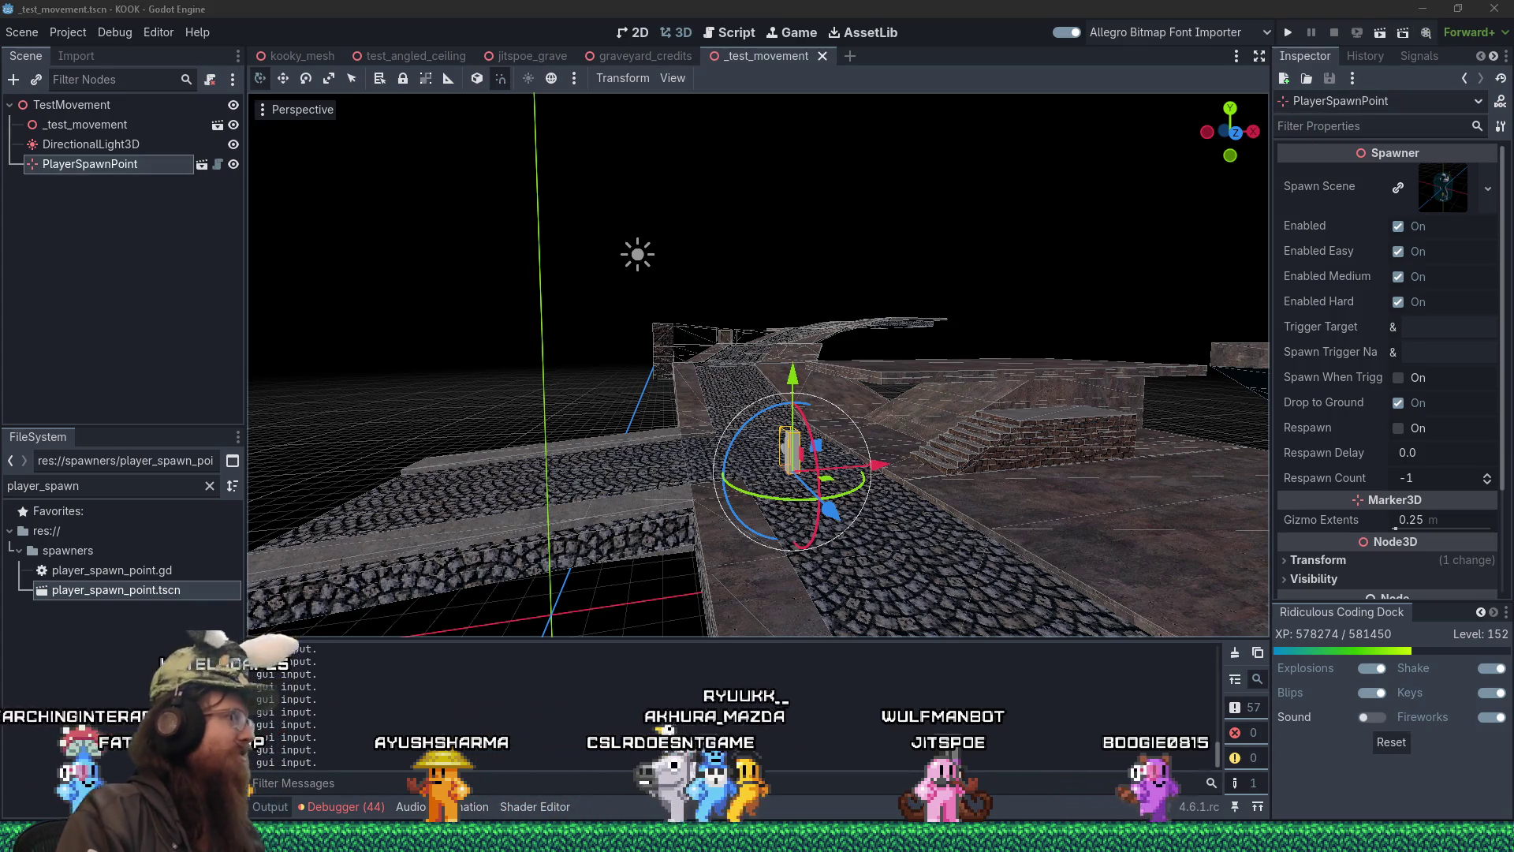
{"action": "mouse_move", "coordinate": [687, 837]}
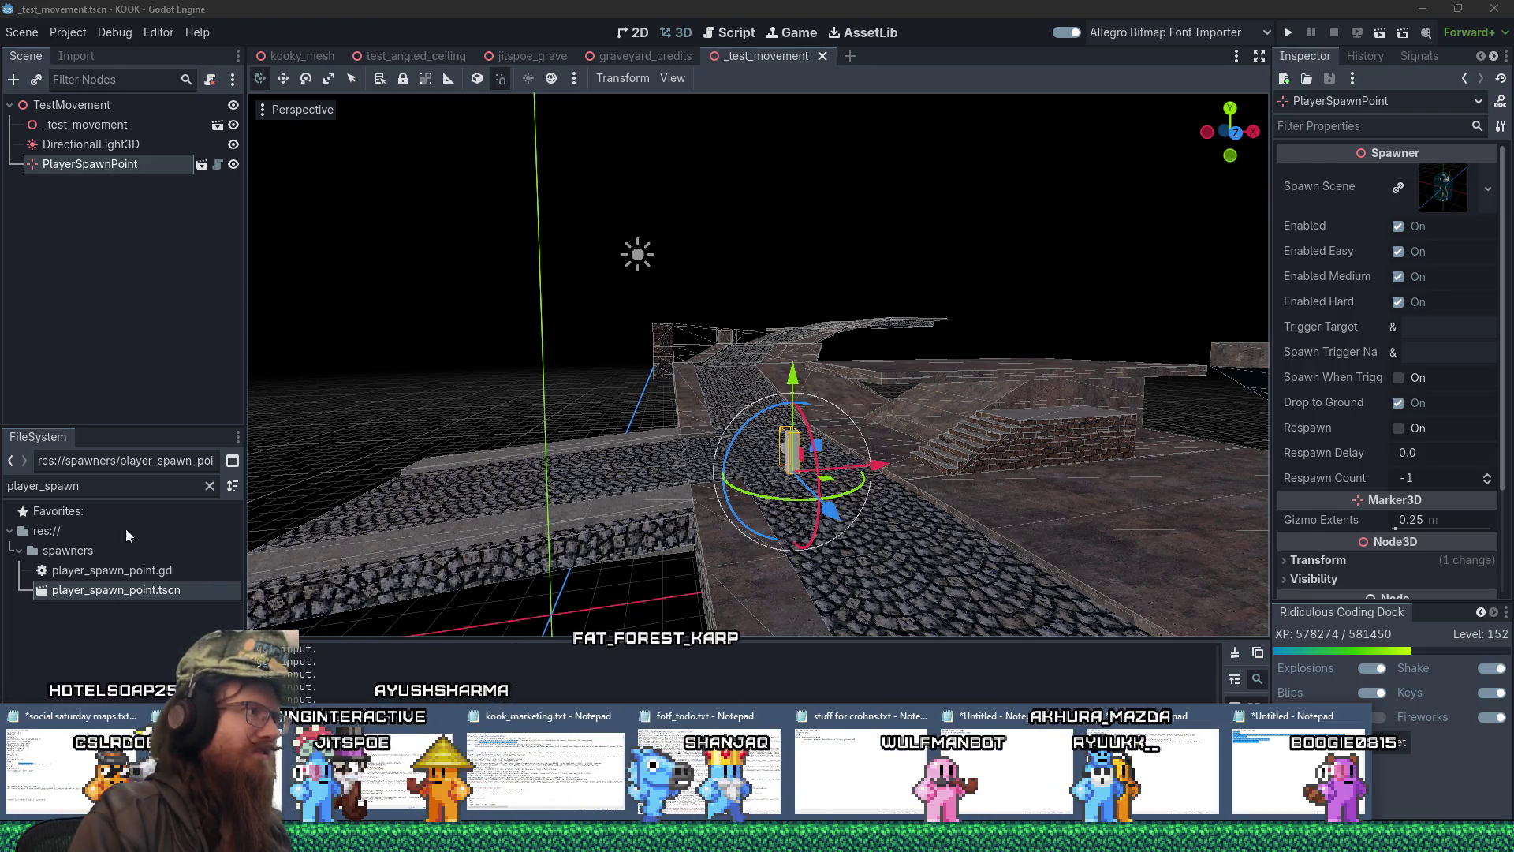
{"action": "left_click", "coordinate": [424, 7]}
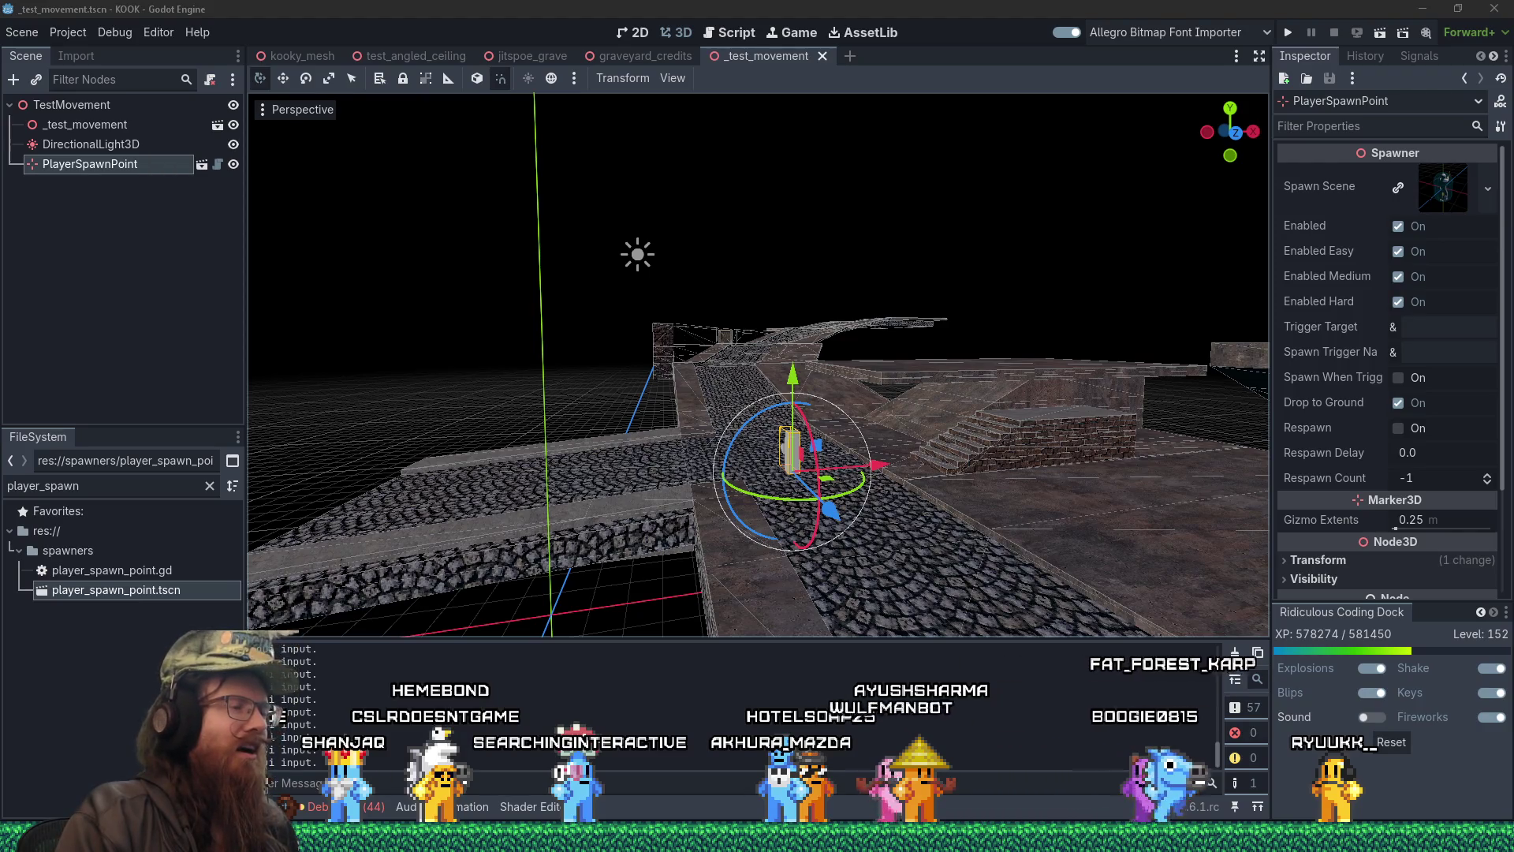
{"action": "mouse_move", "coordinate": [825, 493]}
{"action": "left_mouse_down"}
{"action": "mouse_move", "coordinate": [841, 449]}
{"action": "mouse_move", "coordinate": [947, 631]}
{"action": "mouse_move", "coordinate": [687, 465]}
{"action": "mouse_move", "coordinate": [570, 480]}
{"action": "mouse_move", "coordinate": [646, 427]}
{"action": "mouse_move", "coordinate": [699, 342]}
{"action": "mouse_move", "coordinate": [865, 357]}
{"action": "mouse_move", "coordinate": [834, 400]}
{"action": "mouse_move", "coordinate": [789, 357]}
{"action": "mouse_move", "coordinate": [745, 367]}
{"action": "mouse_move", "coordinate": [759, 362]}
{"action": "mouse_move", "coordinate": [915, 537]}
{"action": "mouse_move", "coordinate": [923, 490]}
{"action": "left_mouse_up"}
{"action": "scroll", "coordinate": [869, 361], "scroll_direction": "up", "scroll_amount": 5}
{"action": "scroll", "coordinate": [759, 360], "scroll_direction": "up", "scroll_amount": 1}
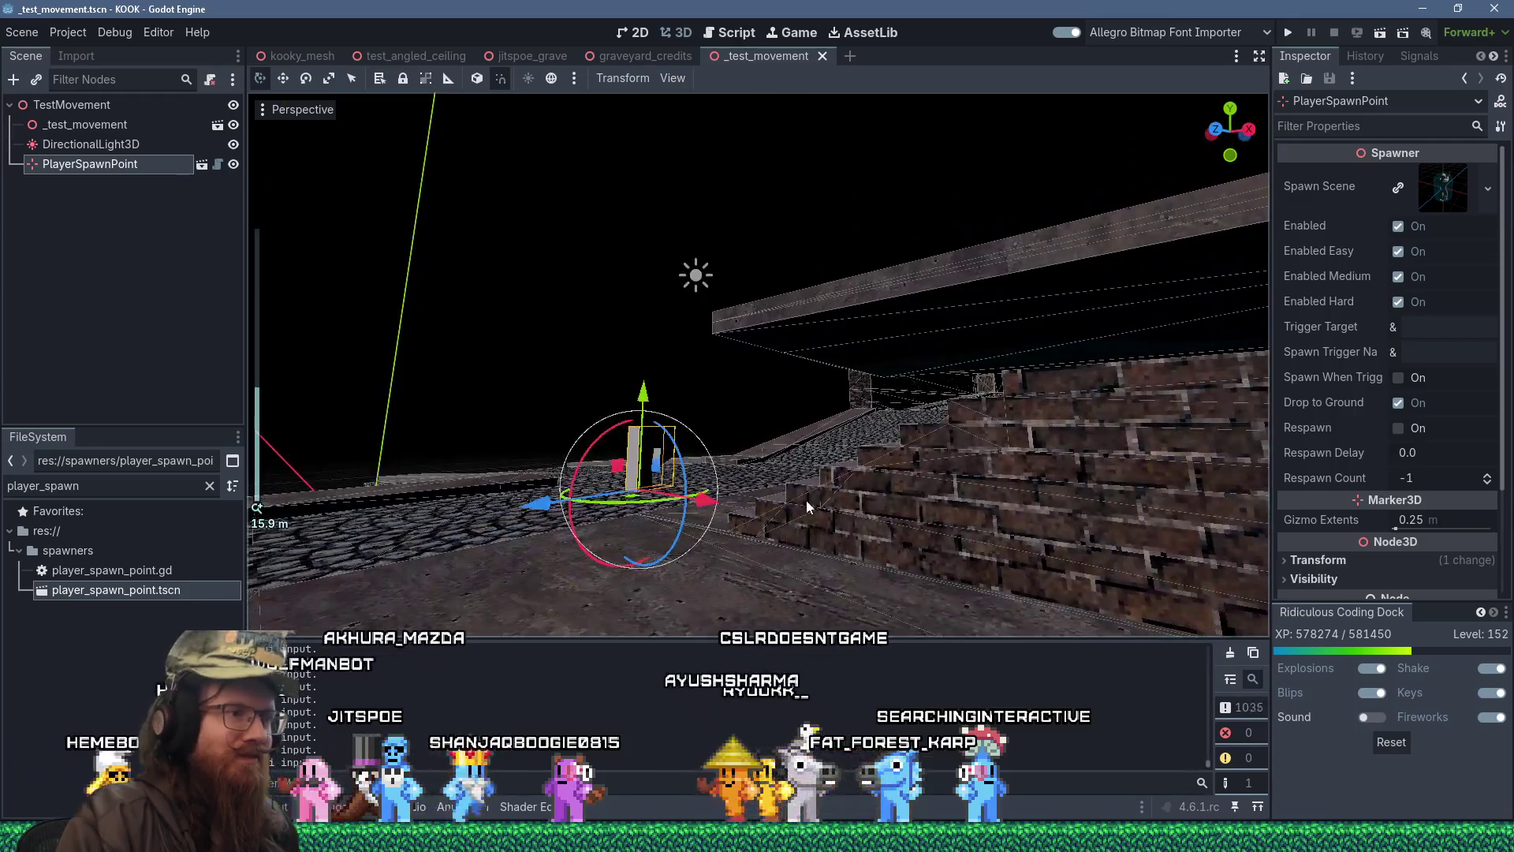
{"action": "left_click_drag", "start_coordinate": [814, 523], "coordinate": [839, 527]}
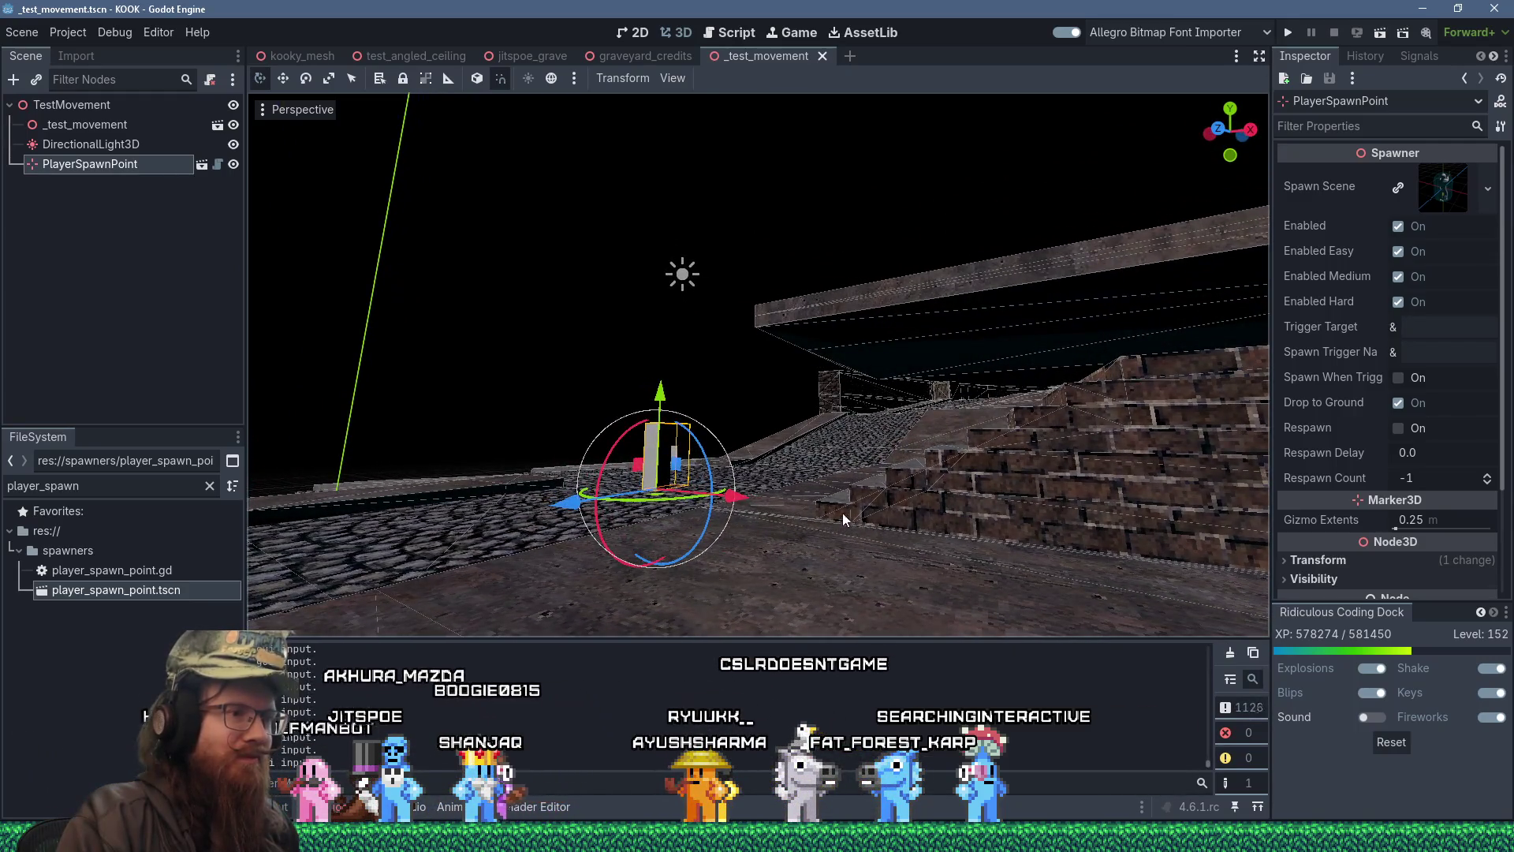
{"action": "mouse_move", "coordinate": [926, 492]}
{"action": "left_mouse_down"}
{"action": "mouse_move", "coordinate": [923, 536]}
{"action": "mouse_move", "coordinate": [897, 547]}
{"action": "left_mouse_up"}
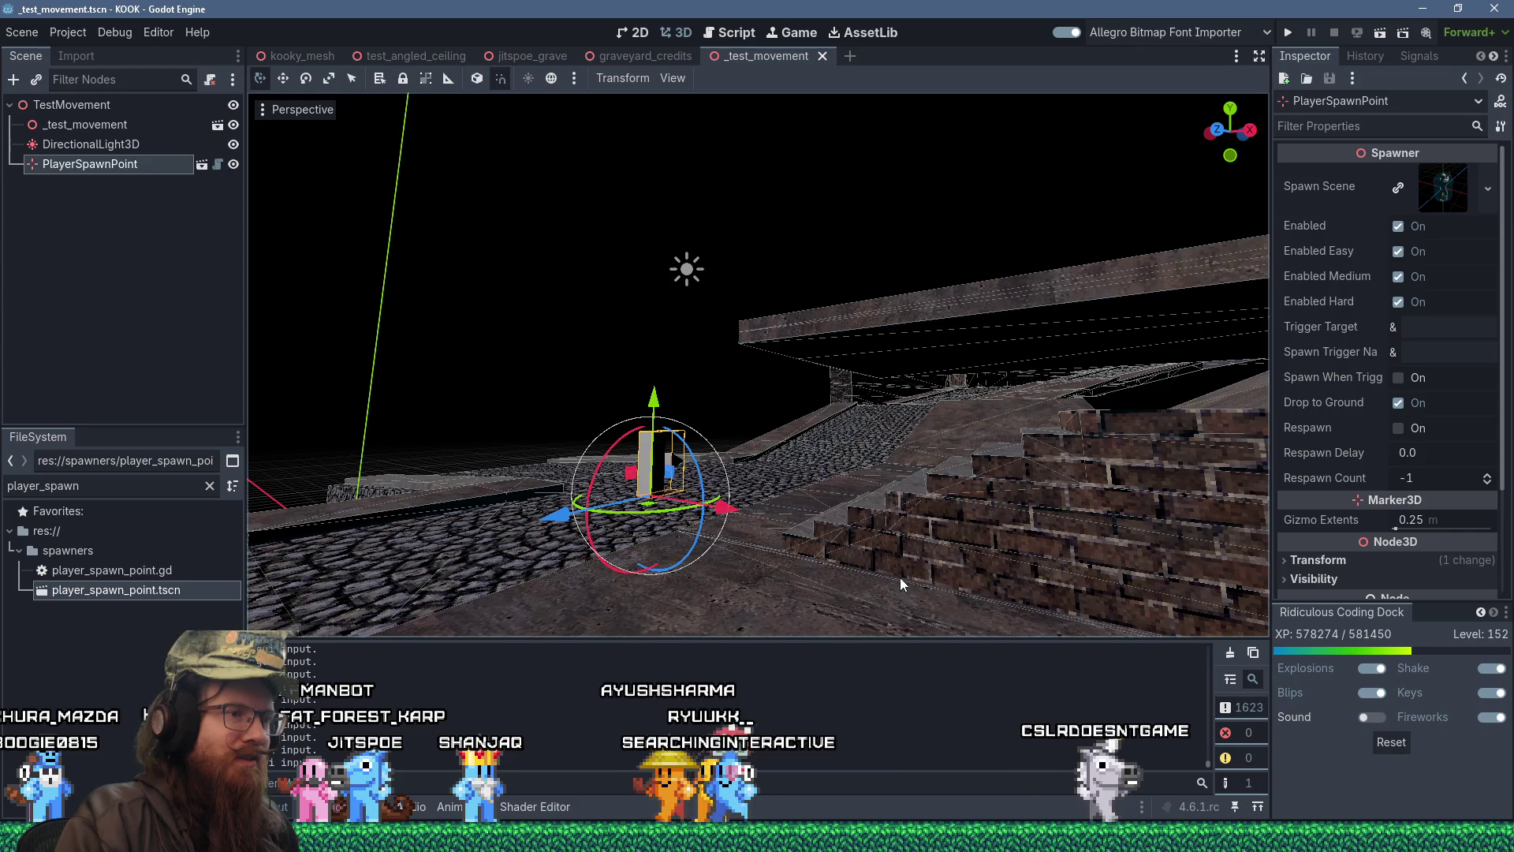
{"action": "mouse_move", "coordinate": [895, 571]}
{"action": "left_mouse_down"}
{"action": "mouse_move", "coordinate": [992, 579]}
{"action": "mouse_move", "coordinate": [860, 530]}
{"action": "mouse_move", "coordinate": [925, 510]}
{"action": "mouse_move", "coordinate": [693, 531]}
{"action": "mouse_move", "coordinate": [748, 551]}
{"action": "mouse_move", "coordinate": [916, 542]}
{"action": "mouse_move", "coordinate": [877, 533]}
{"action": "mouse_move", "coordinate": [907, 501]}
{"action": "mouse_move", "coordinate": [892, 518]}
{"action": "mouse_move", "coordinate": [821, 494]}
{"action": "mouse_move", "coordinate": [857, 467]}
{"action": "mouse_move", "coordinate": [742, 456]}
{"action": "mouse_move", "coordinate": [901, 511]}
{"action": "mouse_move", "coordinate": [1039, 455]}
{"action": "mouse_move", "coordinate": [1150, 468]}
{"action": "left_mouse_up"}
{"action": "scroll", "coordinate": [860, 530], "scroll_direction": "up", "scroll_amount": 5}
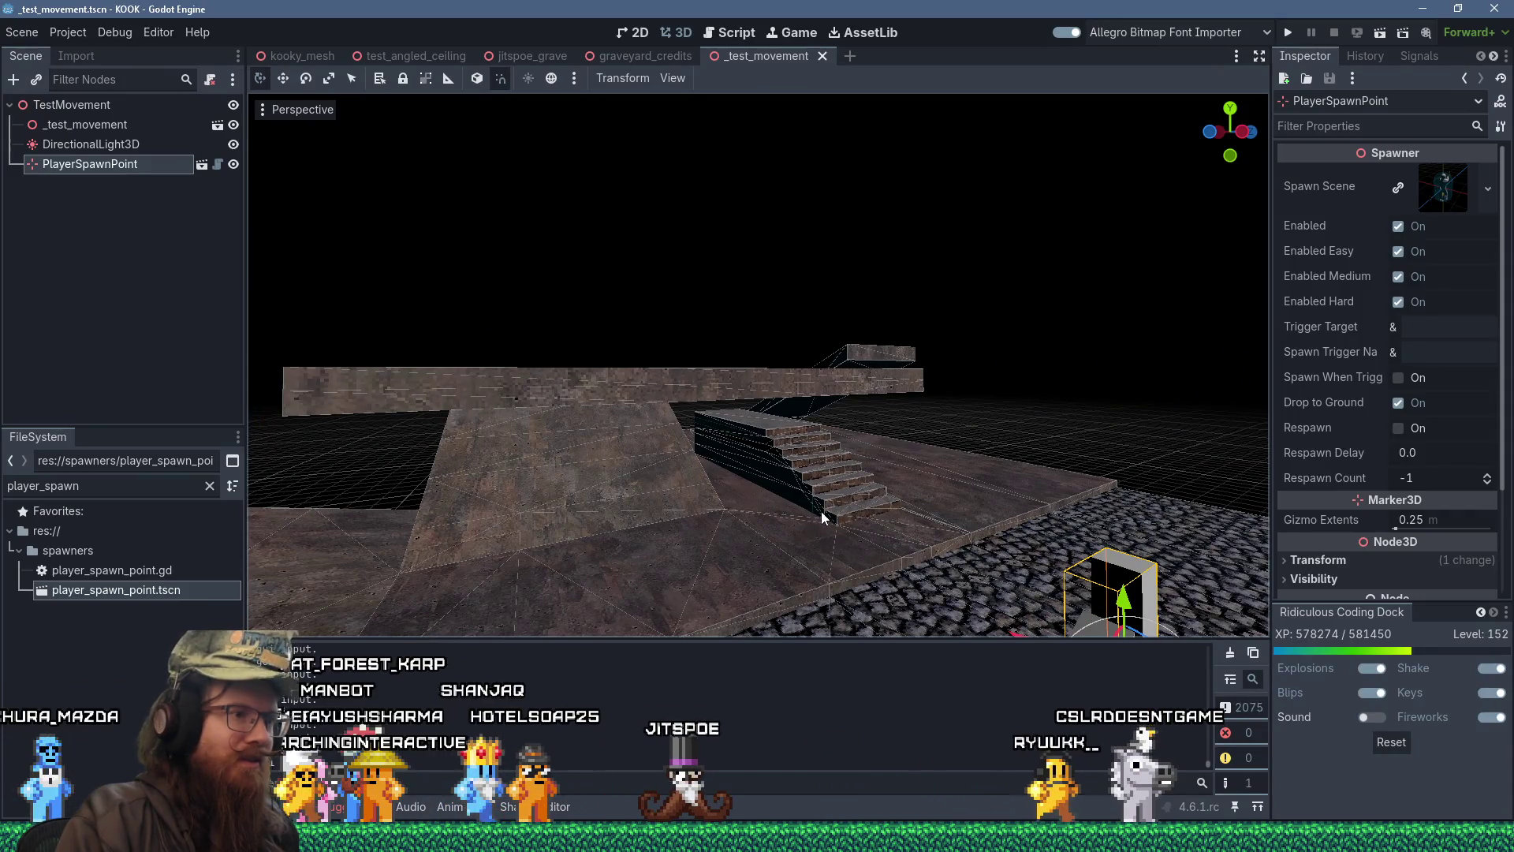
{"action": "scroll", "coordinate": [821, 511], "scroll_direction": "down", "scroll_amount": 5}
{"action": "scroll", "coordinate": [877, 533], "scroll_direction": "down", "scroll_amount": 4}
{"action": "scroll", "coordinate": [882, 522], "scroll_direction": "up", "scroll_amount": 3}
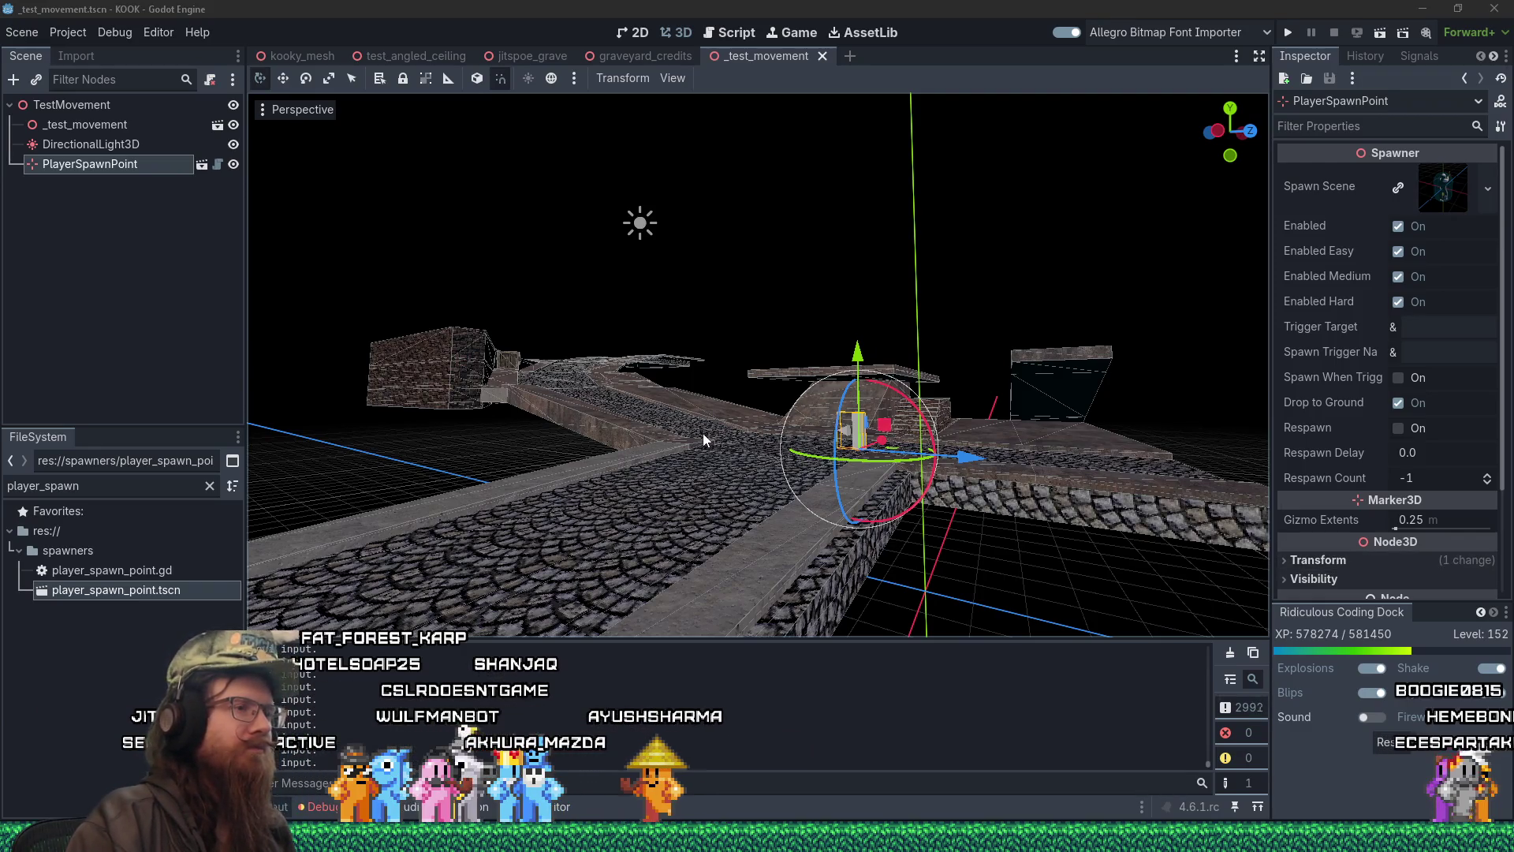
{"action": "mouse_move", "coordinate": [694, 435]}
{"action": "left_mouse_down"}
{"action": "mouse_move", "coordinate": [738, 536]}
{"action": "mouse_move", "coordinate": [842, 490]}
{"action": "mouse_move", "coordinate": [688, 484]}
{"action": "left_mouse_up"}
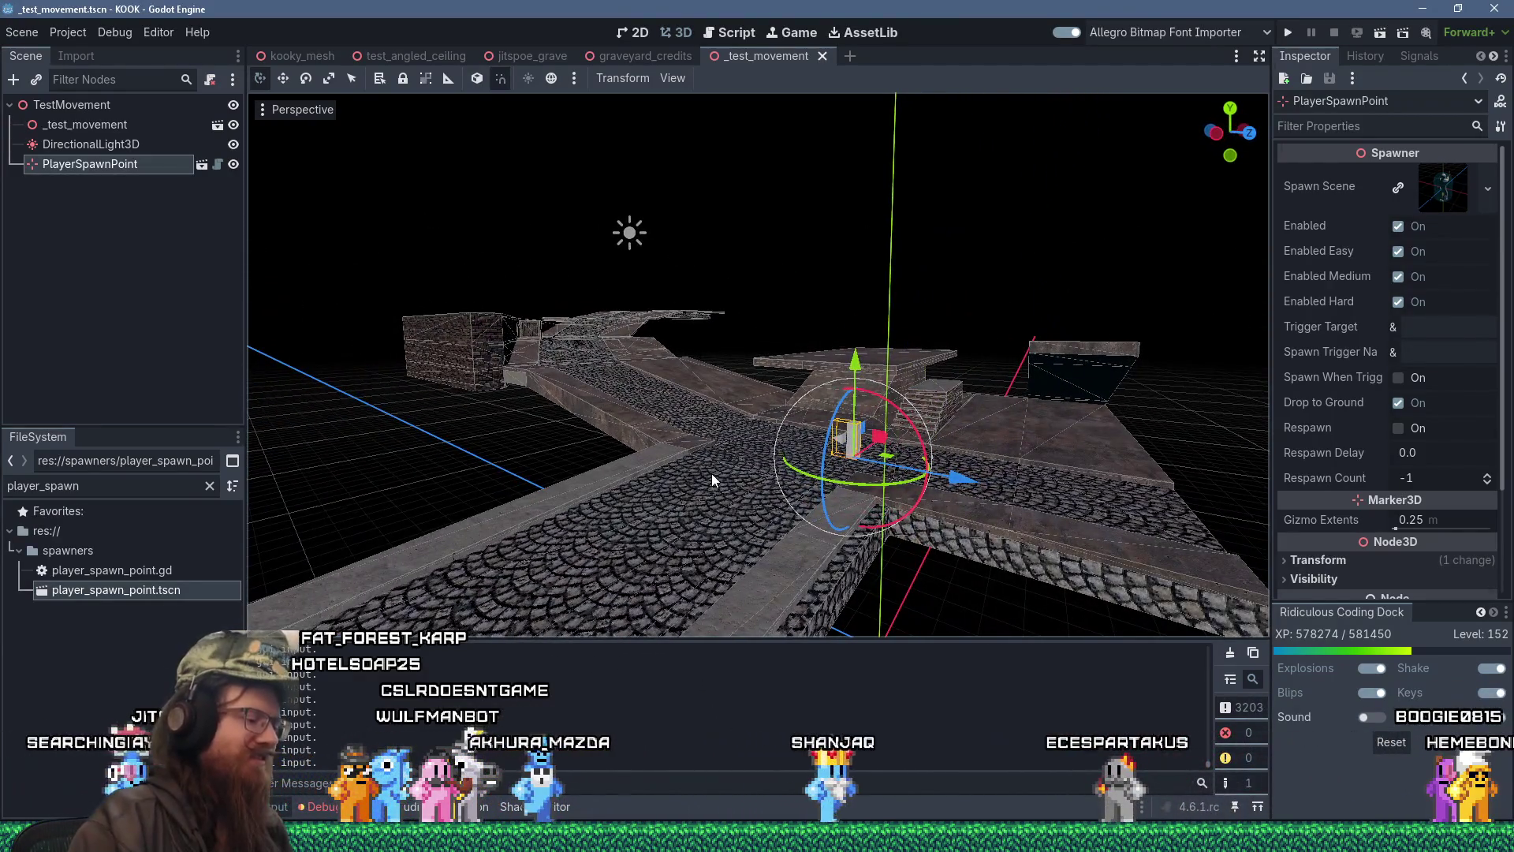